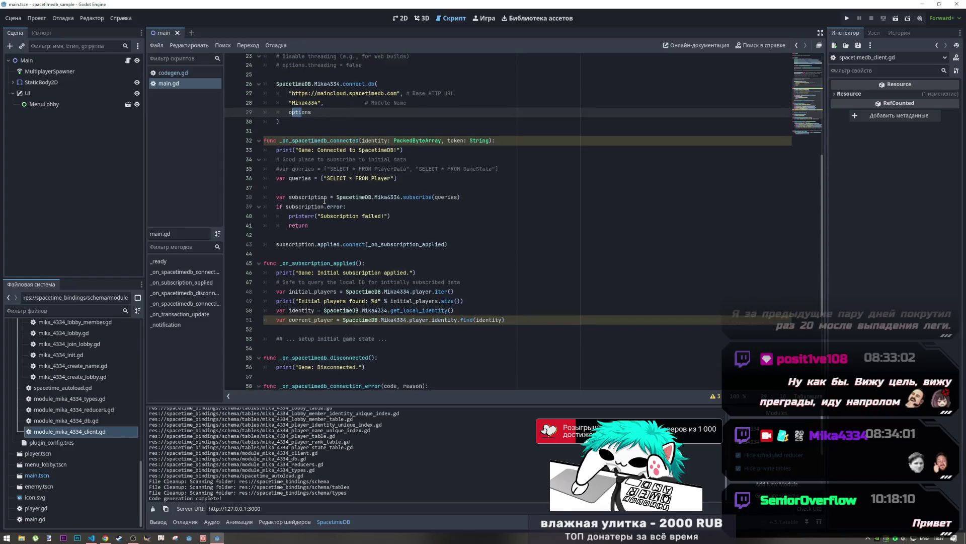
# - Inspect the connect_db definition in spacetimedb_client.gd: database_name, one_time_token, use_threading and web threading check
pyautogui.click(364, 126)
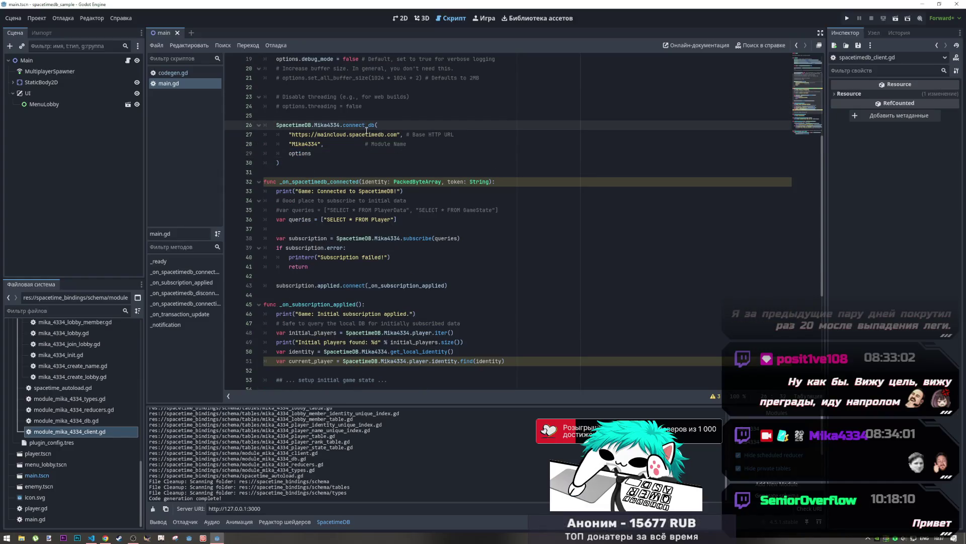
pyautogui.keyDown('ctrl'); pyautogui.click(366, 126); pyautogui.keyUp('ctrl')
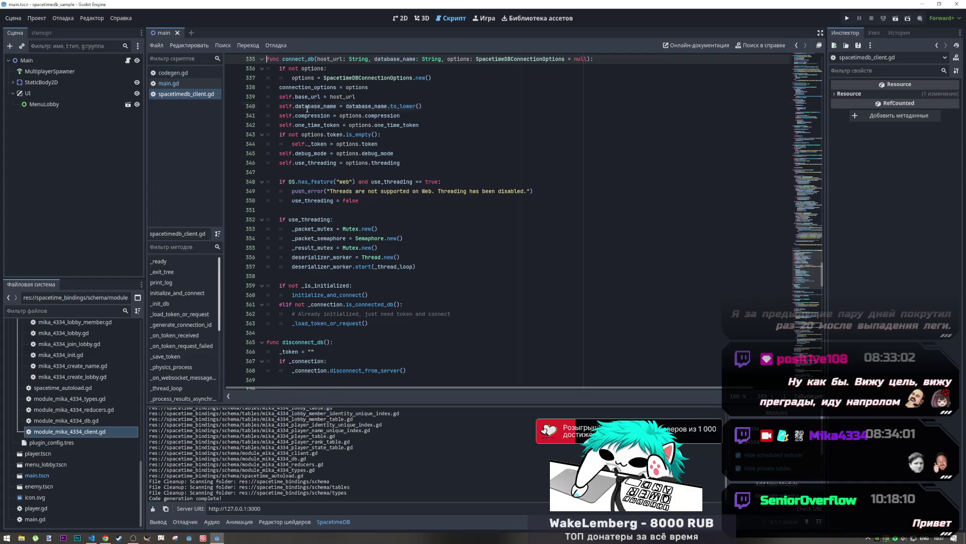
pyautogui.moveTo(307, 106); pyautogui.dragTo(329, 108)
pyautogui.click(316, 116)
pyautogui.click(336, 126)
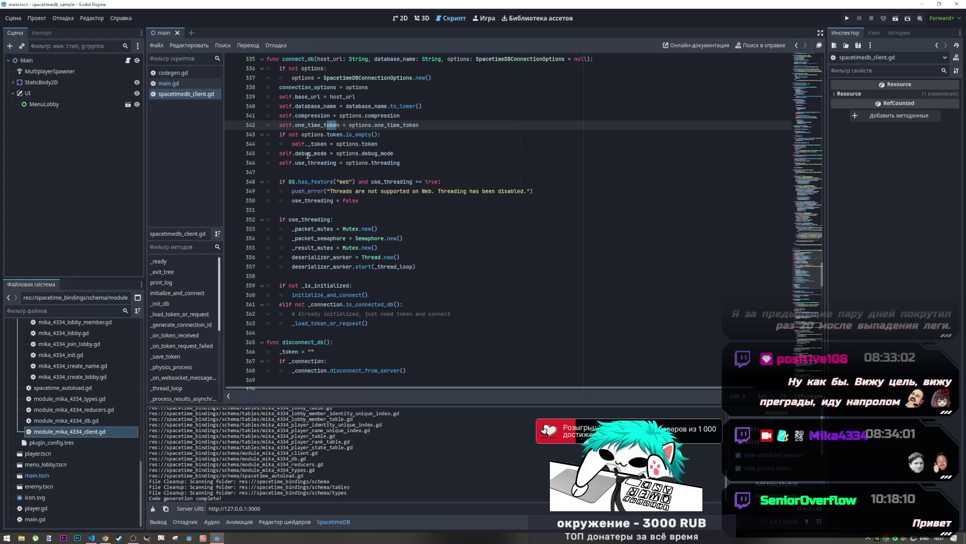
pyautogui.click(309, 153)
pyautogui.click(337, 163)
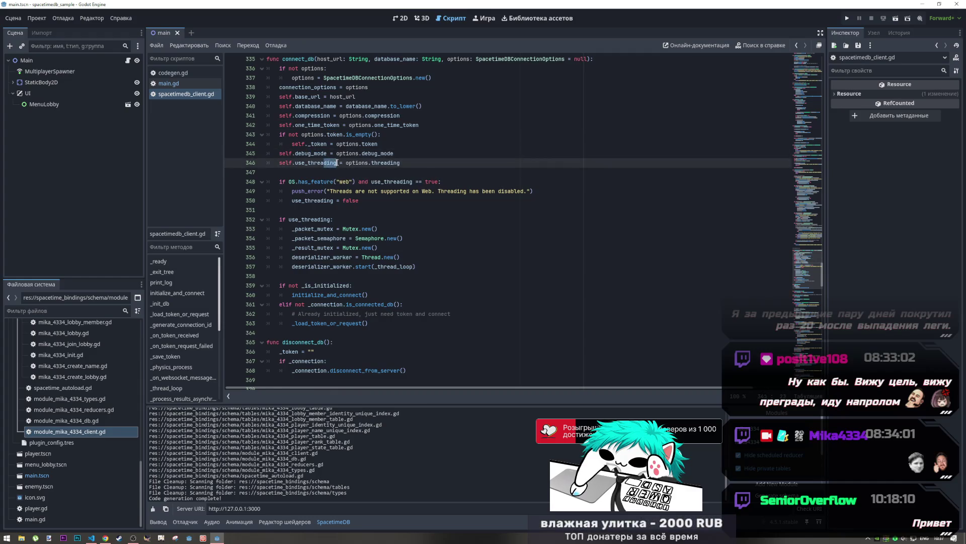
pyautogui.moveTo(311, 182); pyautogui.dragTo(331, 184)
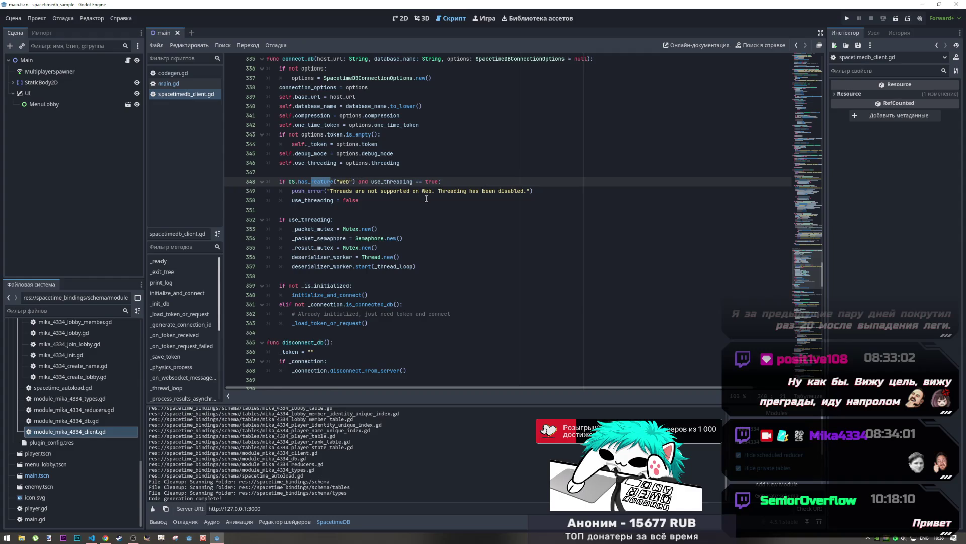
# - Scroll through spacetimedb_client.gd, then close it to return to main.gd
pyautogui.scroll(-1, 309, 226)
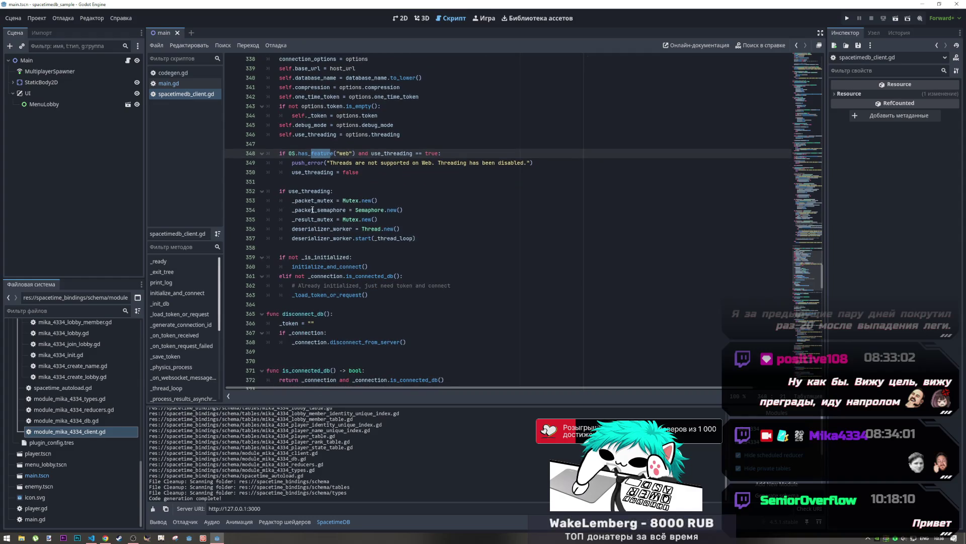
pyautogui.scroll(-3, 309, 226)
pyautogui.scroll(5, 316, 251)
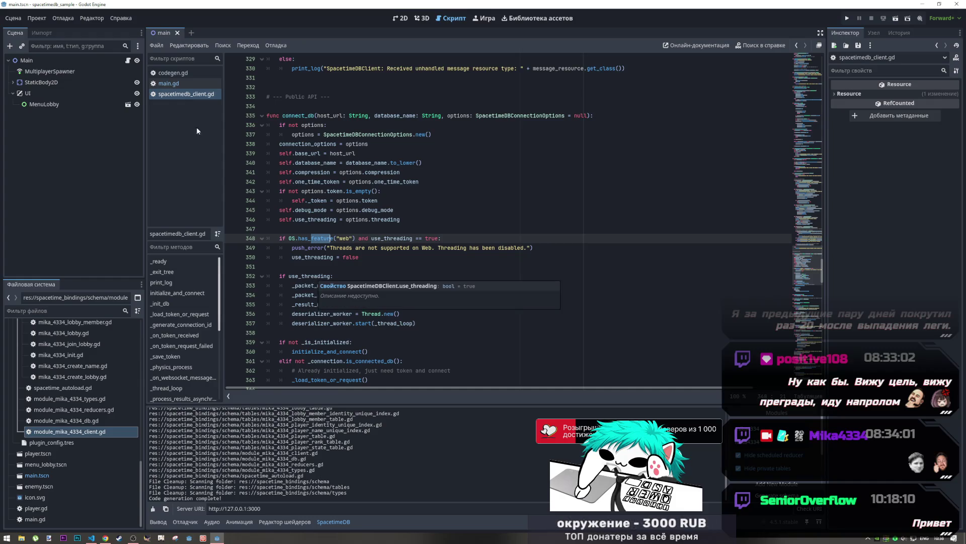
pyautogui.middleClick(166, 94)
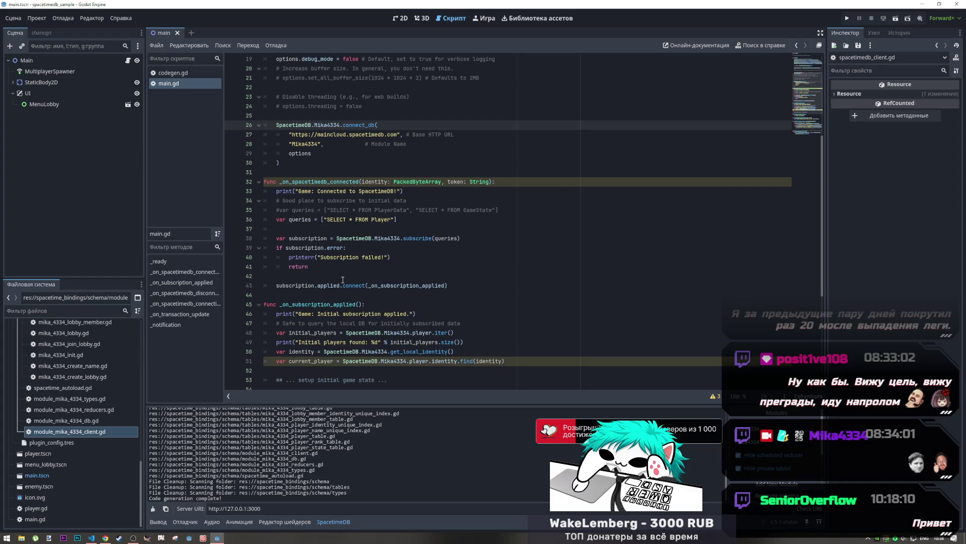
# - Jump from Mika4334 on main.gd line 48 to its definition in spacetime_autoload.gd
pyautogui.click(426, 332)
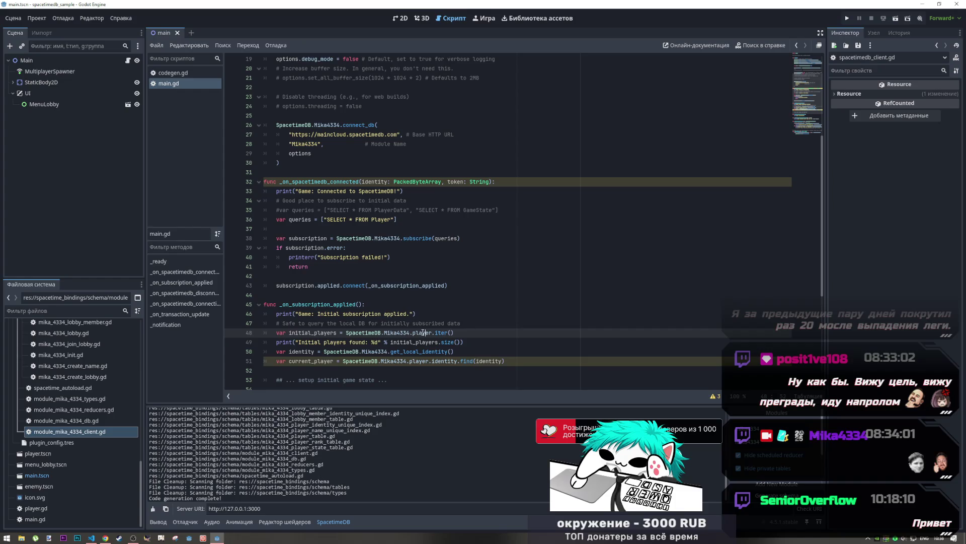
pyautogui.click(405, 333)
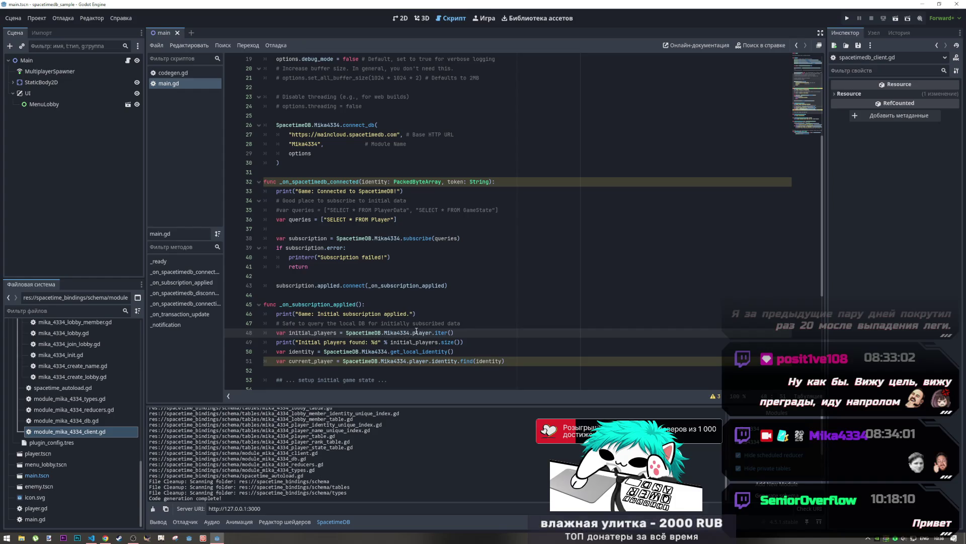
pyautogui.click(427, 333)
pyautogui.keyDown('ctrl'); pyautogui.click(403, 332); pyautogui.keyUp('ctrl')
# - Open the preloaded module_mika_4334_client.gd and look over its Mika4334ModuleClient code
pyautogui.click(342, 144)
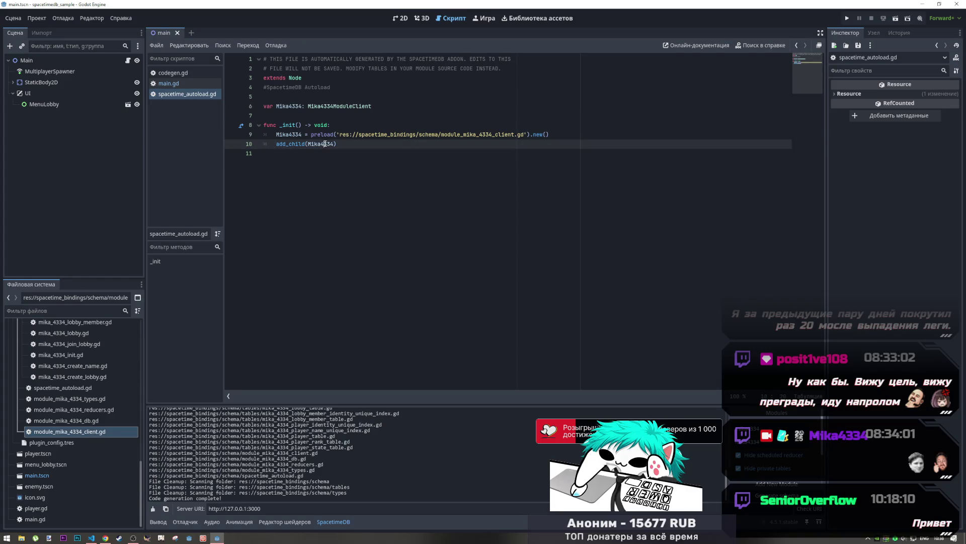
pyautogui.keyDown('ctrl'); pyautogui.click(472, 135); pyautogui.keyUp('ctrl')
pyautogui.keyDown('ctrl'); pyautogui.click(472, 135); pyautogui.keyUp('ctrl')
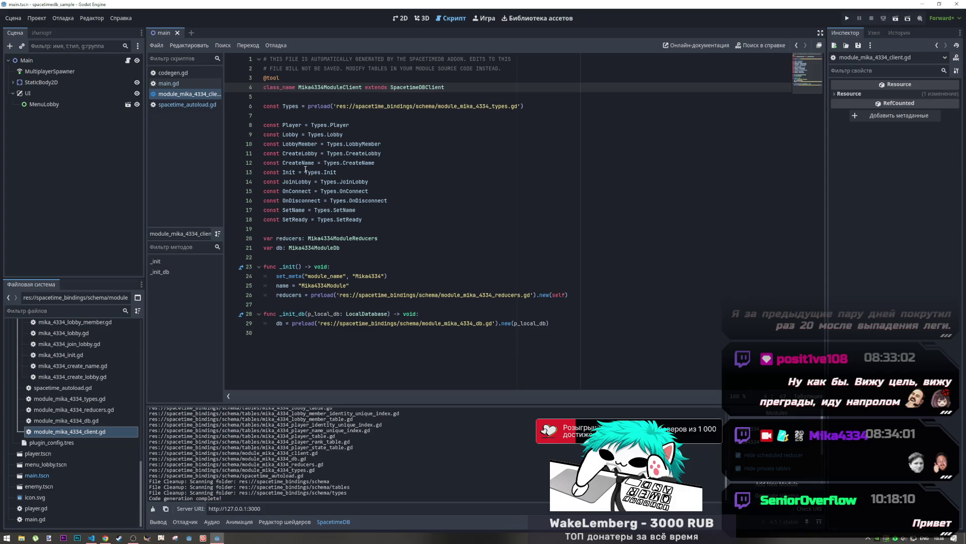
pyautogui.moveTo(305, 172)
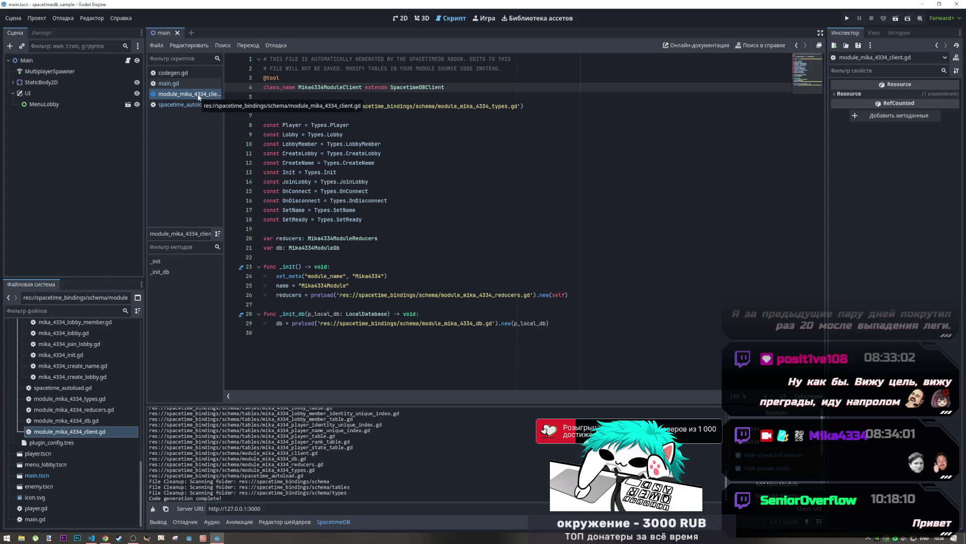
pyautogui.scroll(5, 105, 427)
pyautogui.scroll(-2, 105, 427)
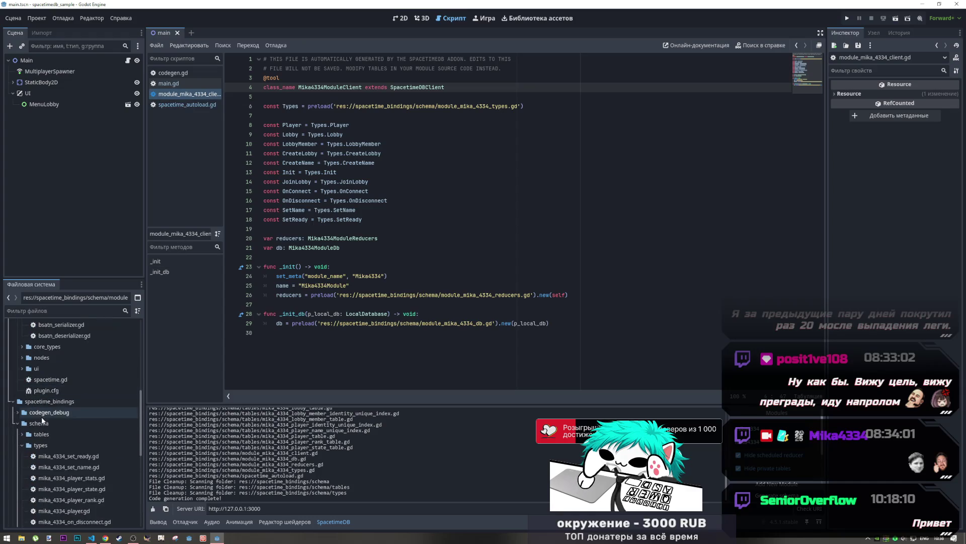
pyautogui.scroll(2, 37, 426)
pyautogui.scroll(-3, 37, 426)
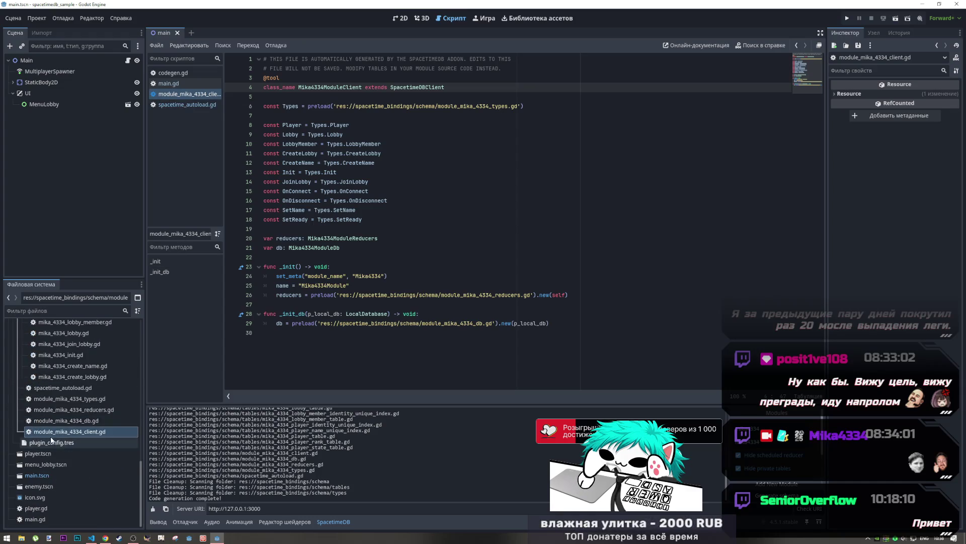
pyautogui.scroll(3, 40, 340)
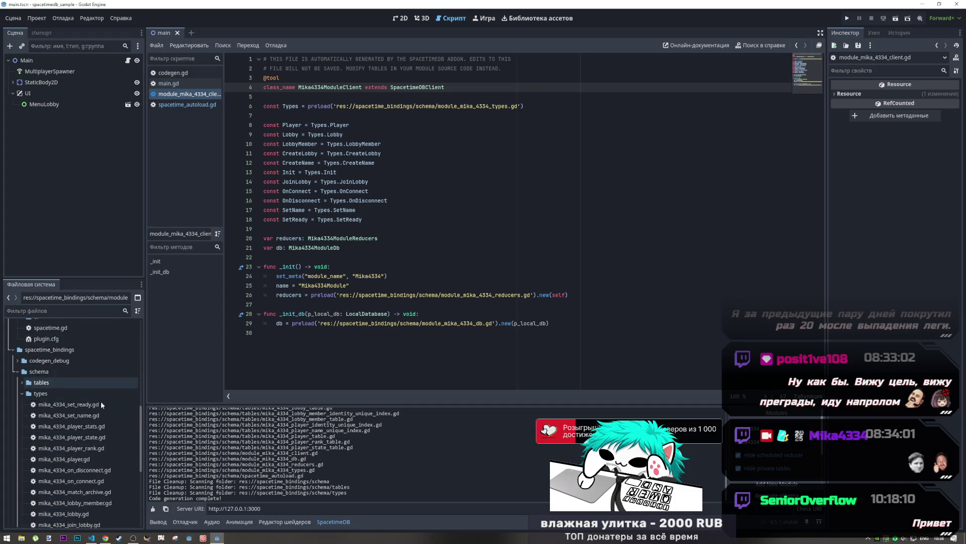
# - In the GitHub repo, open spacetime_autoload.gd and select its line 9 preload path for comparison
pyautogui.click(104, 538)
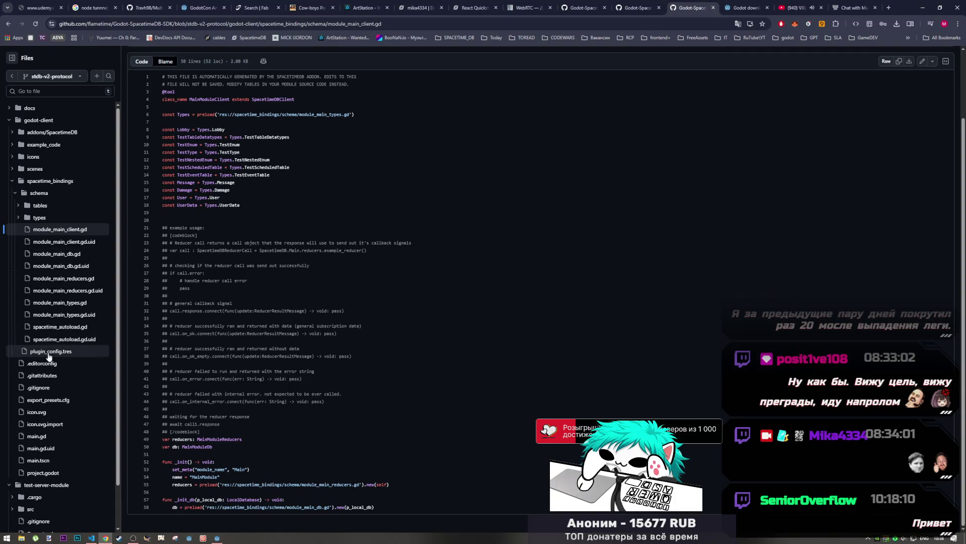
pyautogui.click(77, 315)
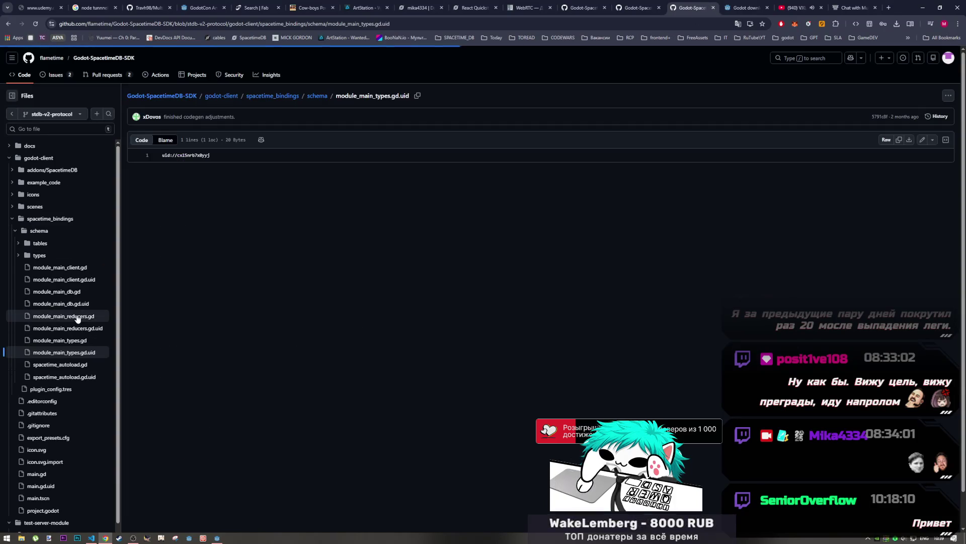
pyautogui.click(66, 379)
pyautogui.click(78, 362)
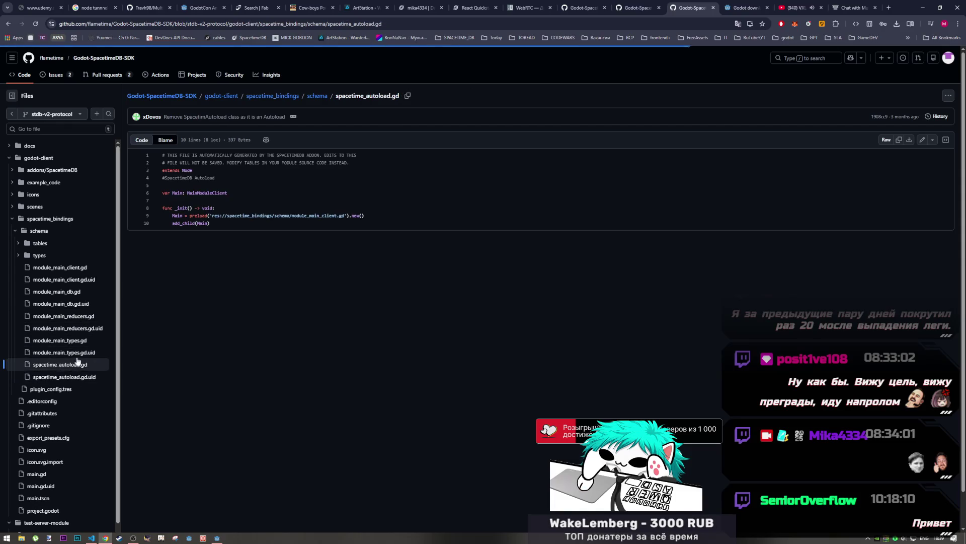
pyautogui.moveTo(210, 223)
pyautogui.mouseDown()
pyautogui.moveTo(200, 224)
pyautogui.moveTo(325, 216)
pyautogui.mouseUp()
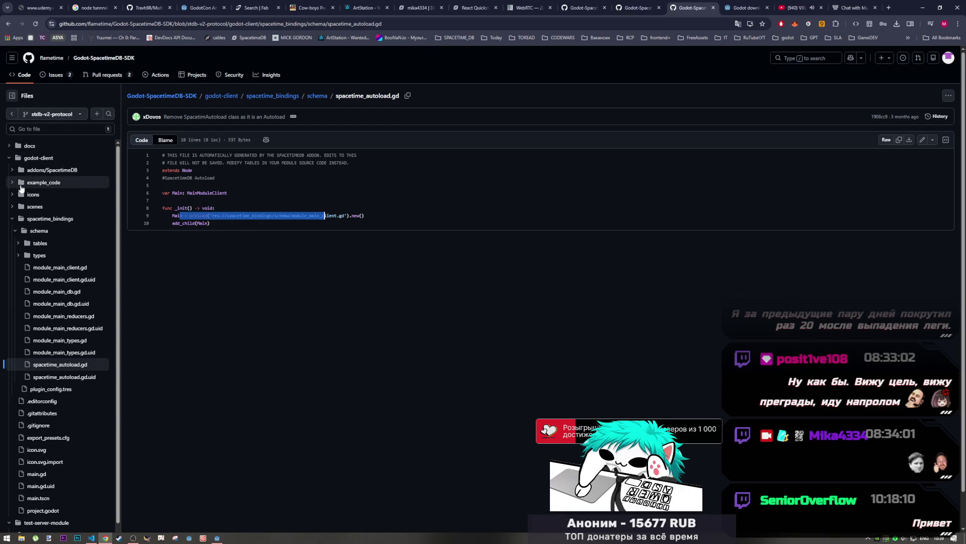
# - View export_presets.cfg, then browse into test-server-module/src/main_types
pyautogui.click(14, 220)
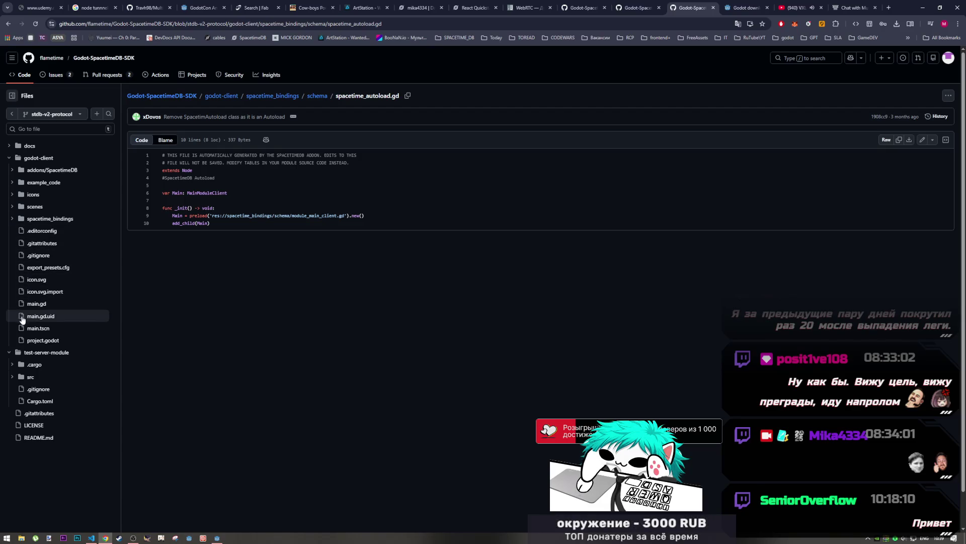
pyautogui.click(53, 267)
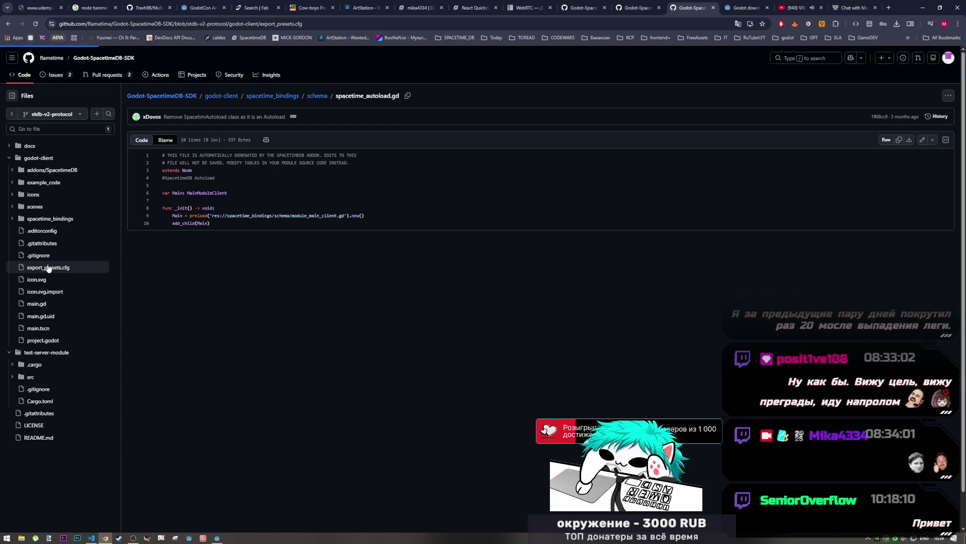
pyautogui.scroll(-4, 219, 302)
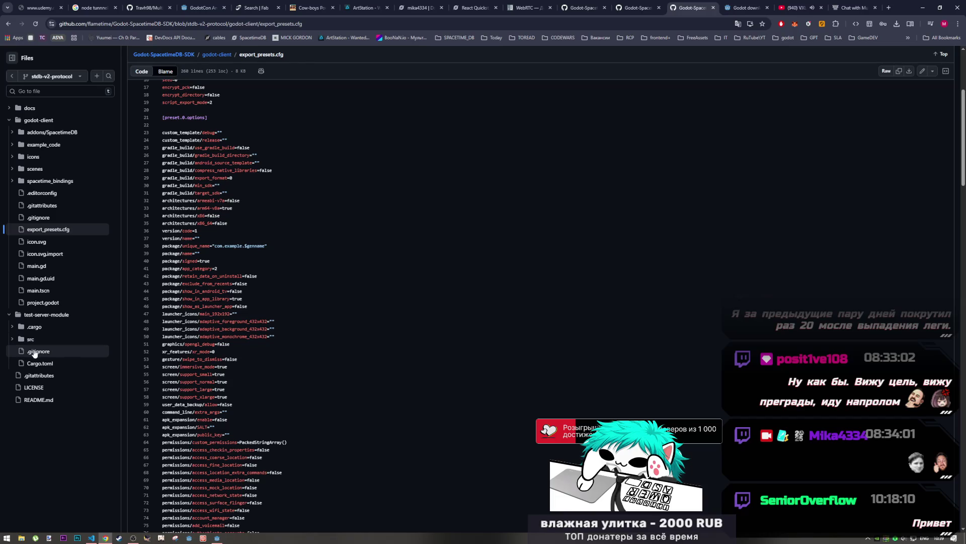
pyautogui.click(32, 339)
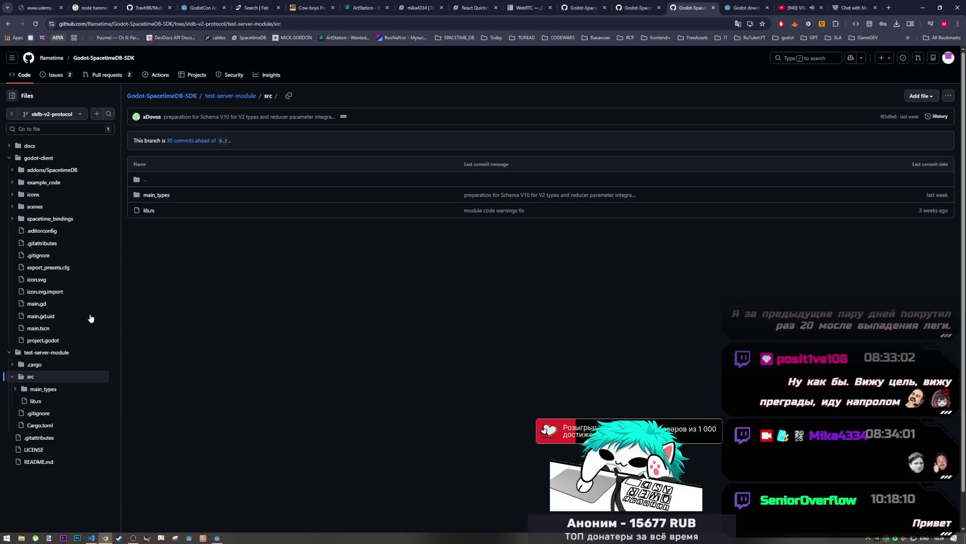
pyautogui.click(155, 196)
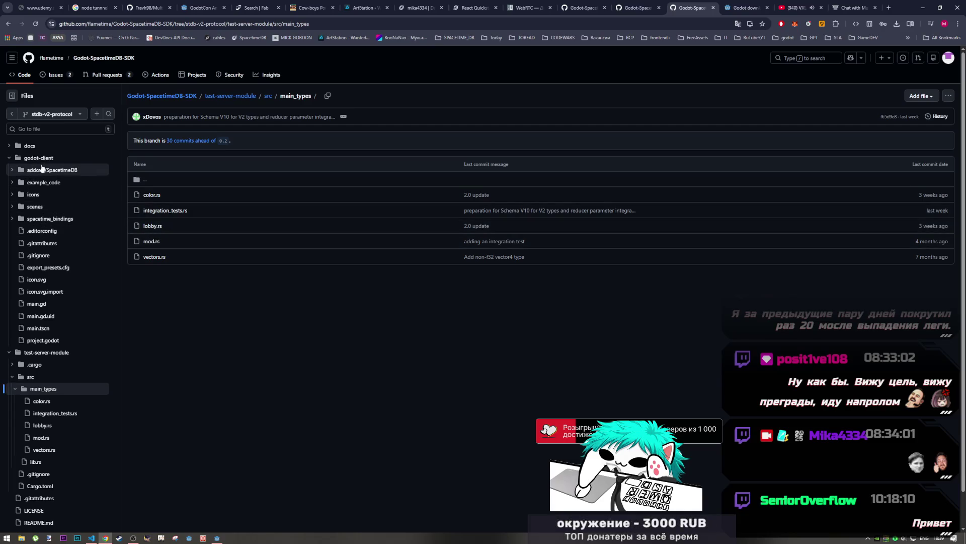
# - Read player.gd and player.gd.uid in the godot-client example_code folder
pyautogui.click(38, 184)
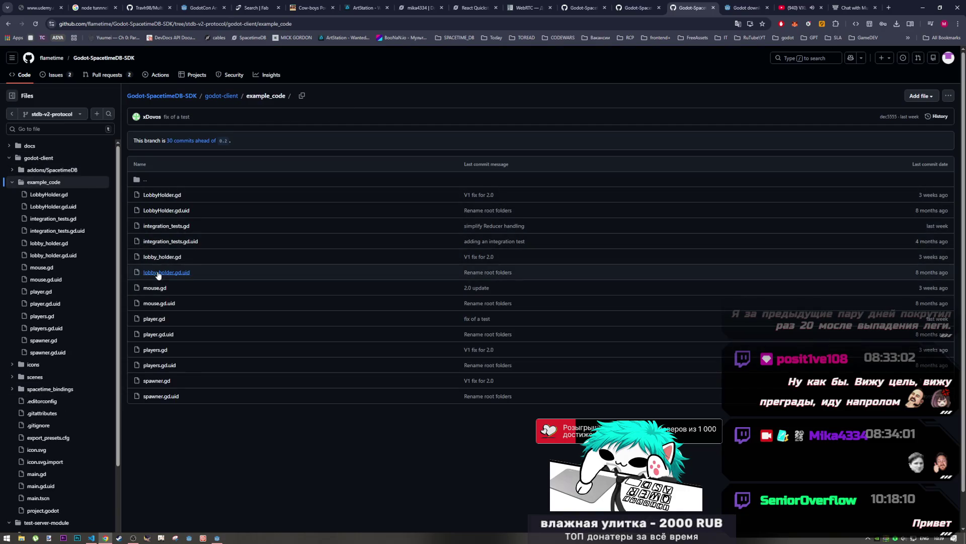
pyautogui.click(157, 320)
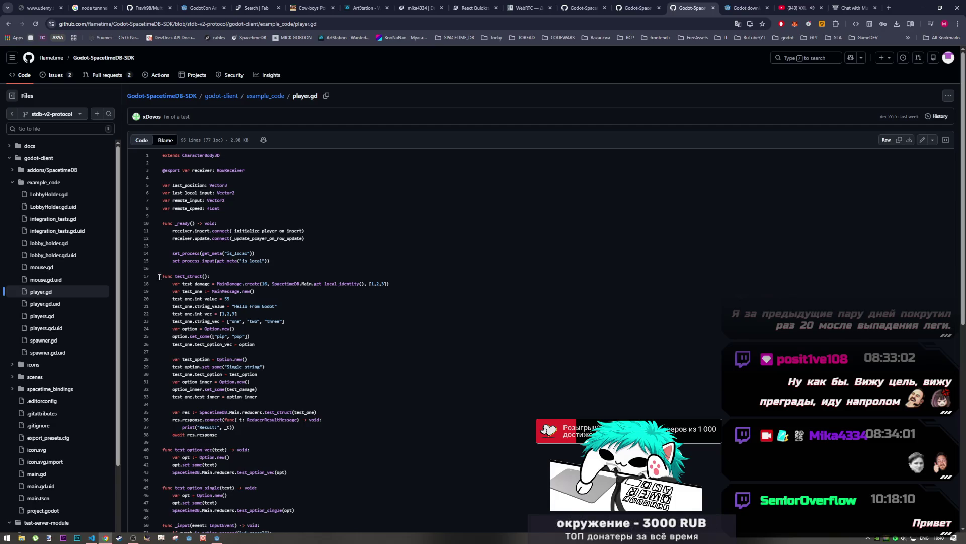
pyautogui.scroll(-7, 166, 261)
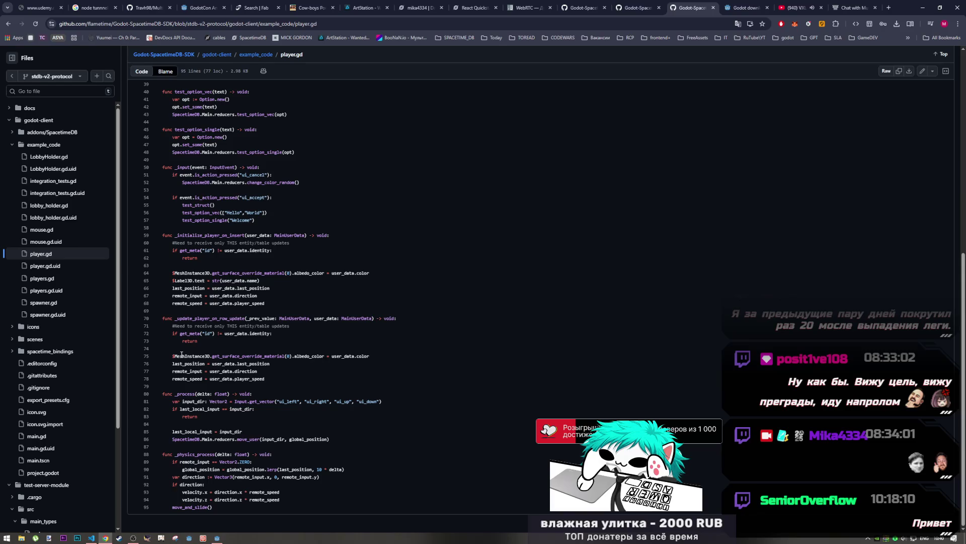
pyautogui.click(57, 266)
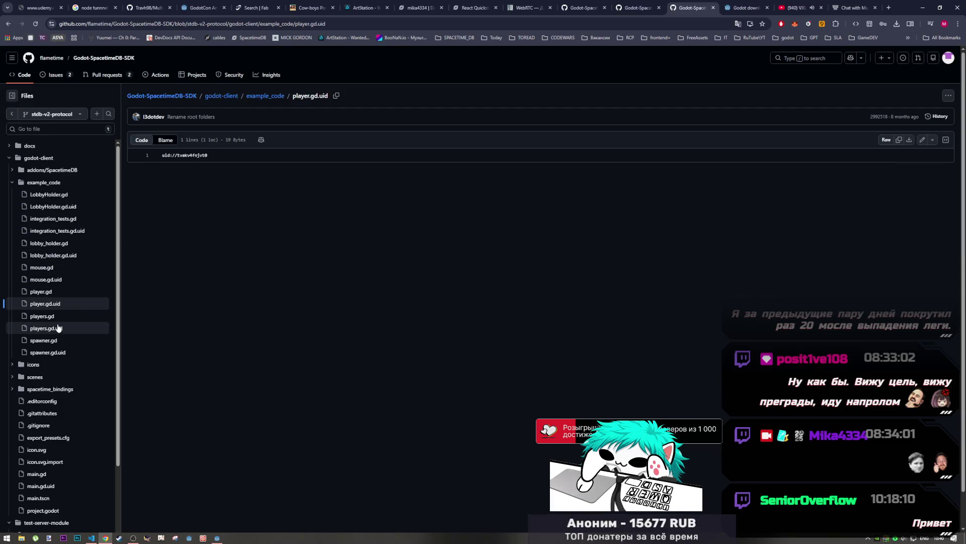
# - Open players.gd, list its connect references, and expand addons/SpacetimeDB/core
pyautogui.click(58, 321)
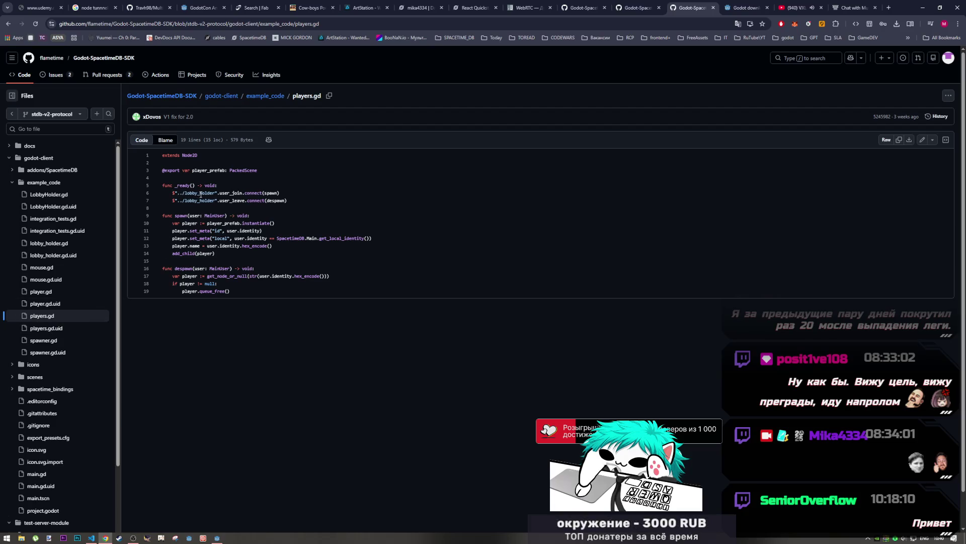
pyautogui.moveTo(263, 194); pyautogui.dragTo(251, 193)
pyautogui.click(262, 194)
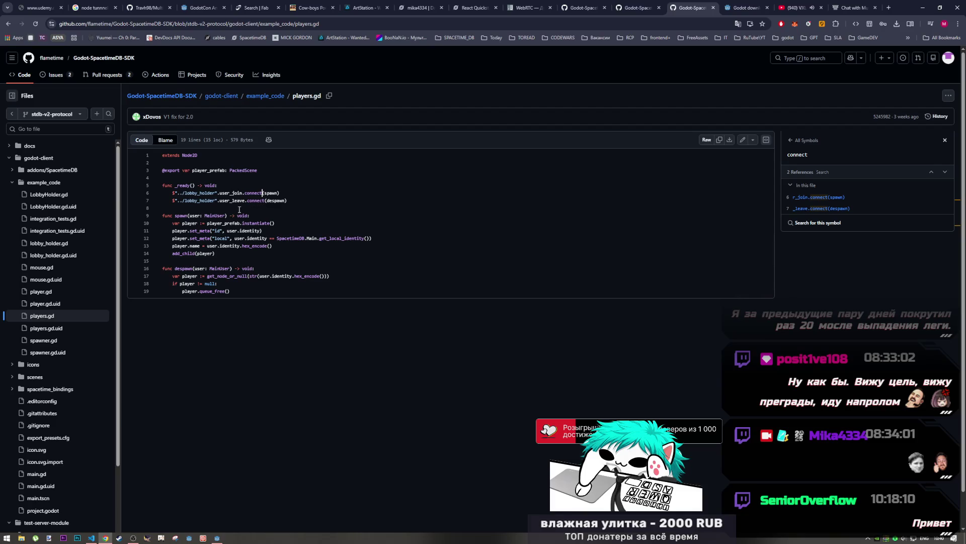
pyautogui.click(15, 171)
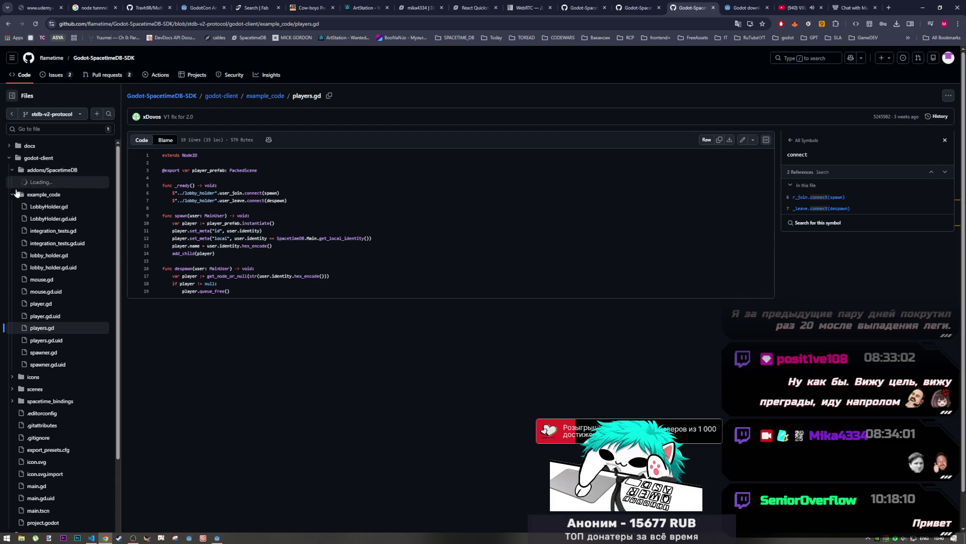
pyautogui.click(18, 196)
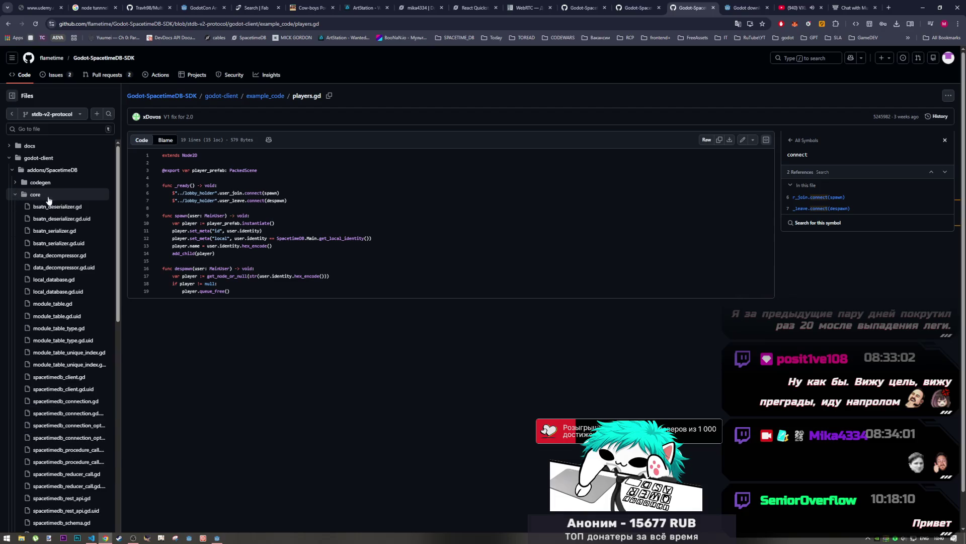
pyautogui.scroll(-3, 58, 258)
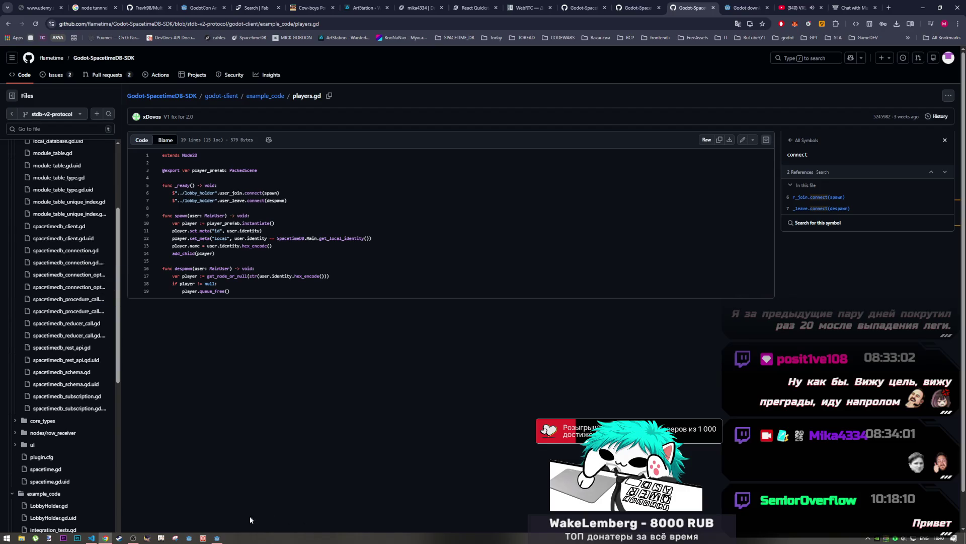
pyautogui.click(219, 537)
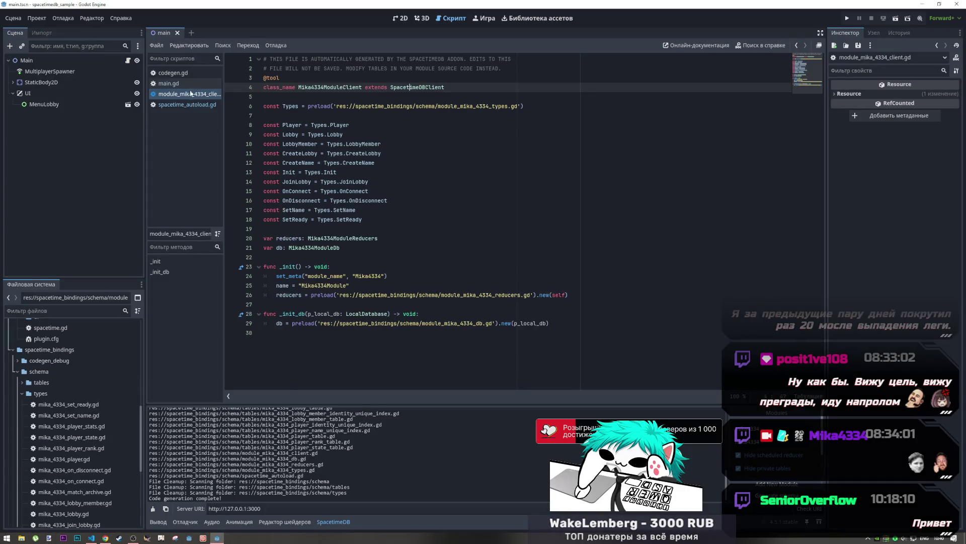
# - Show codegen.gd in the script editor and scroll through its SpacetimeCodegen struct-building code
pyautogui.click(191, 73)
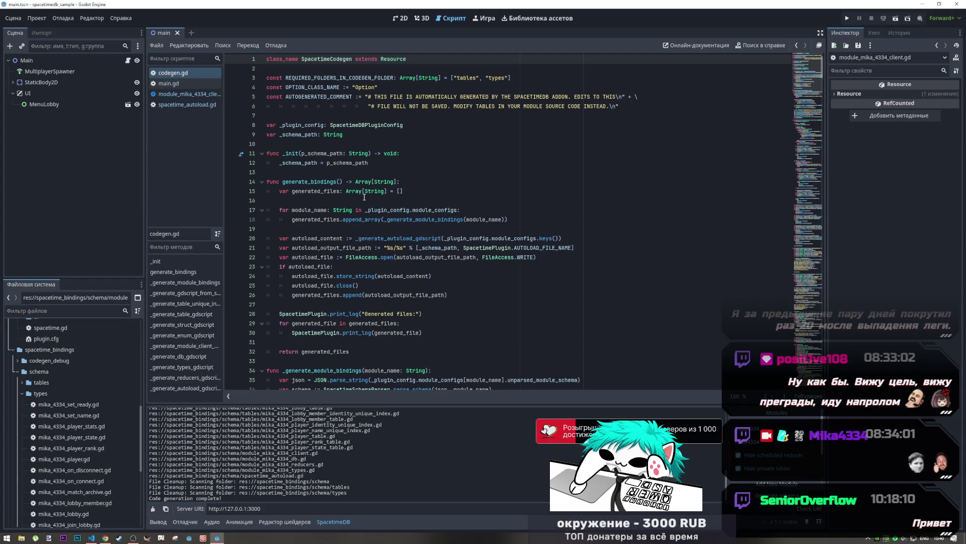
pyautogui.scroll(-15, 365, 197)
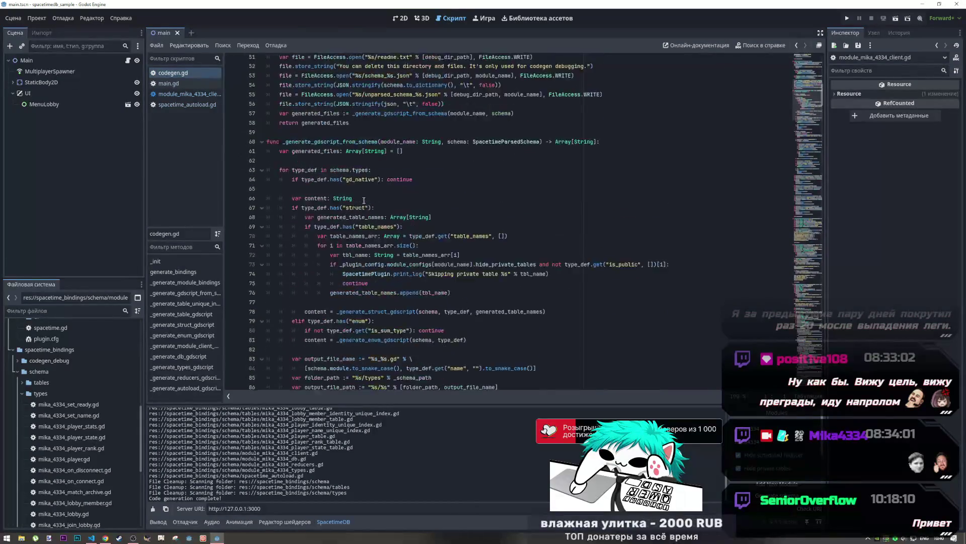
pyautogui.scroll(15, 364, 200)
pyautogui.scroll(-20, 364, 201)
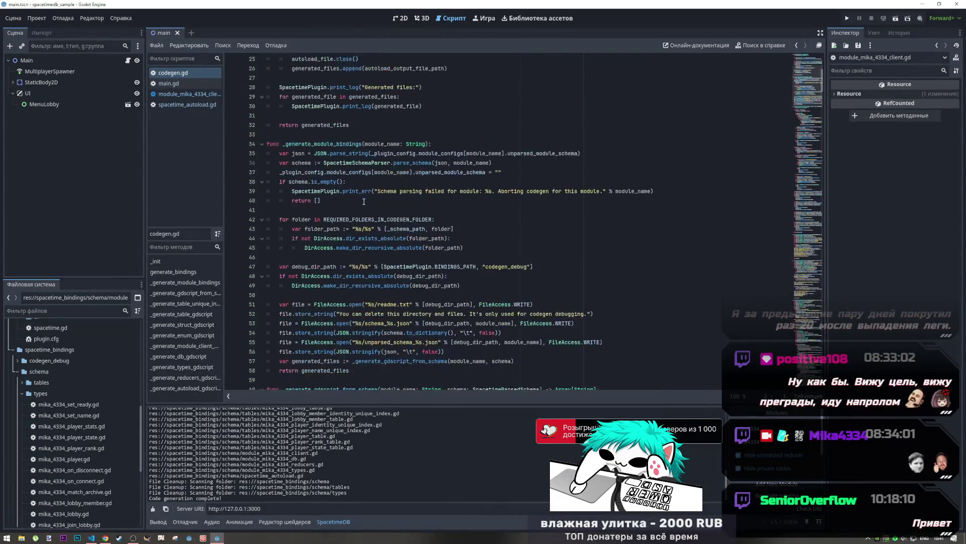
pyautogui.scroll(-20, 362, 202)
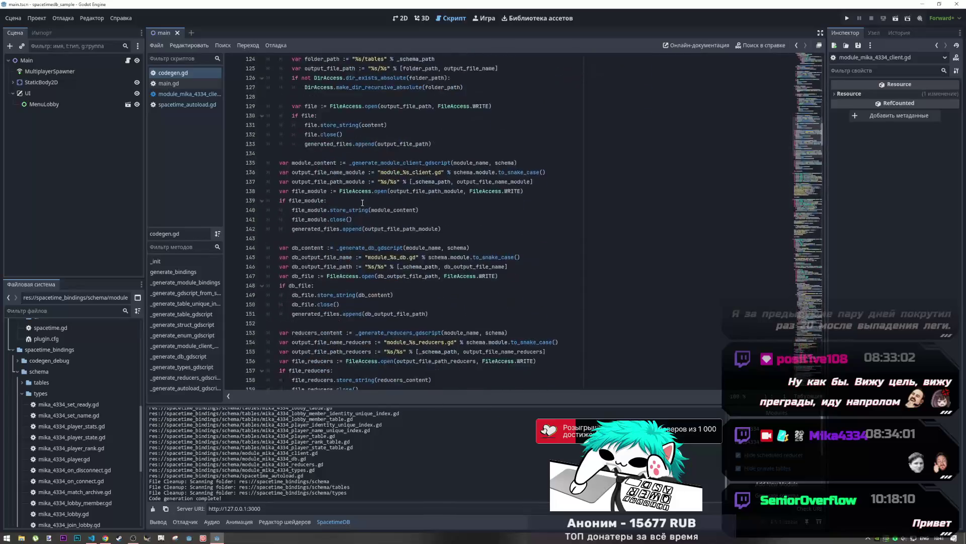
pyautogui.scroll(-19, 361, 205)
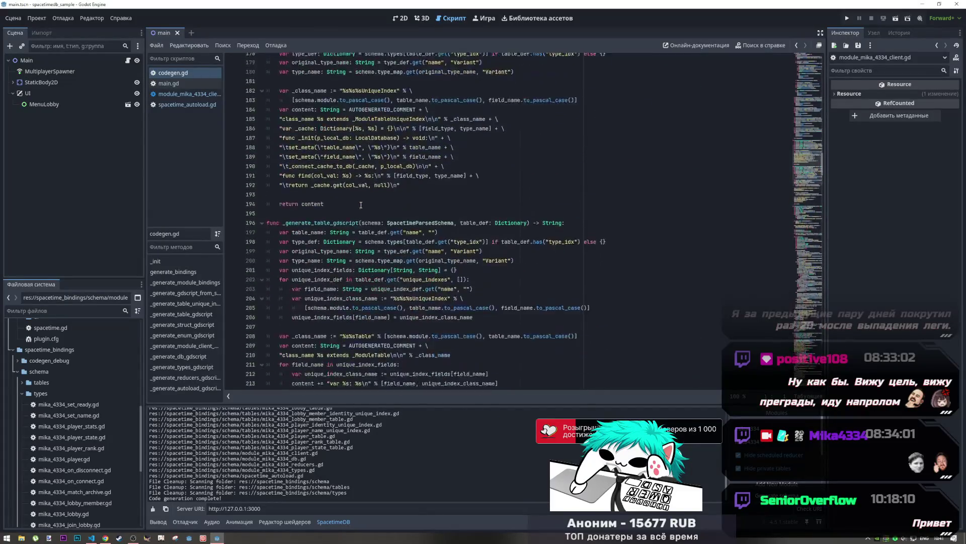
pyautogui.scroll(-15, 359, 207)
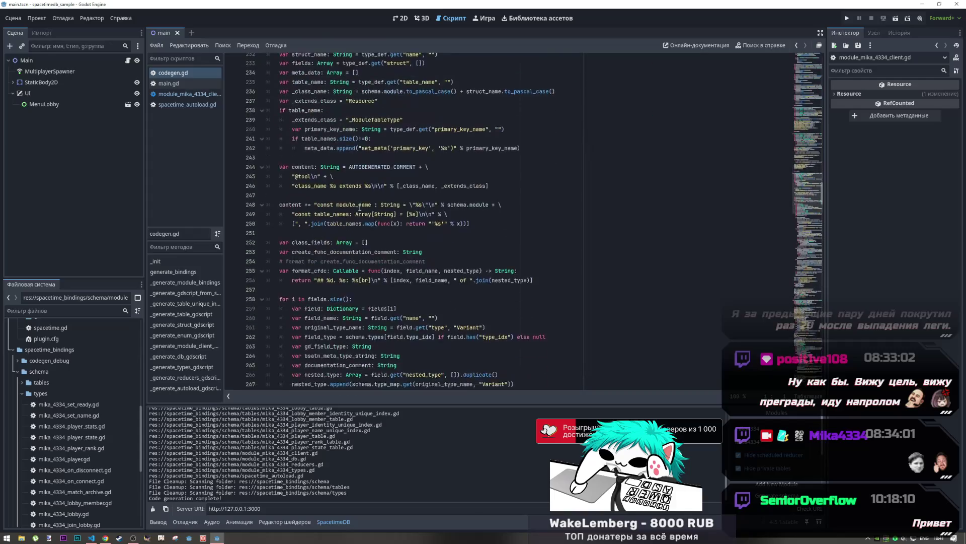
# - Search codegen.gd for 'iter' and select the iter() generator on line 223
pyautogui.hotkey('ctrl', 'f')
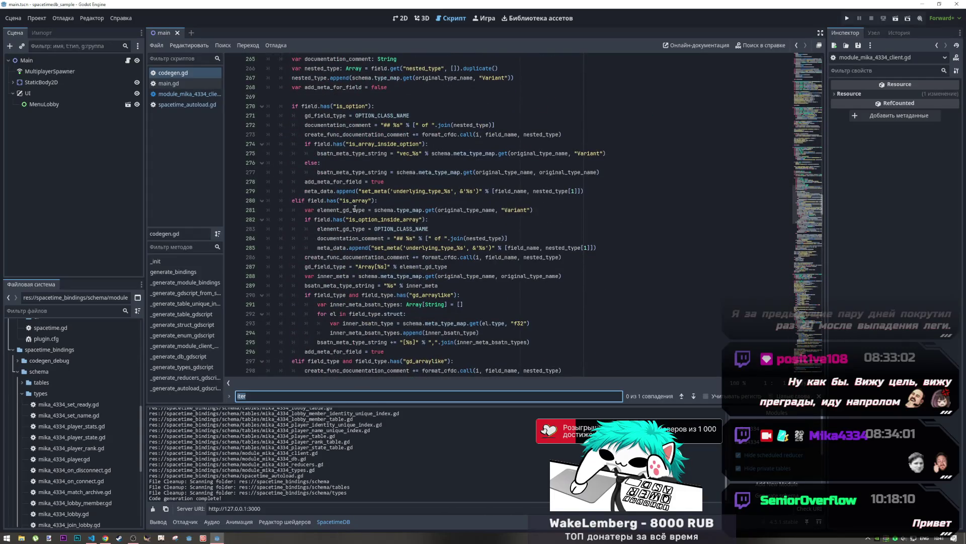
pyautogui.write('iter')
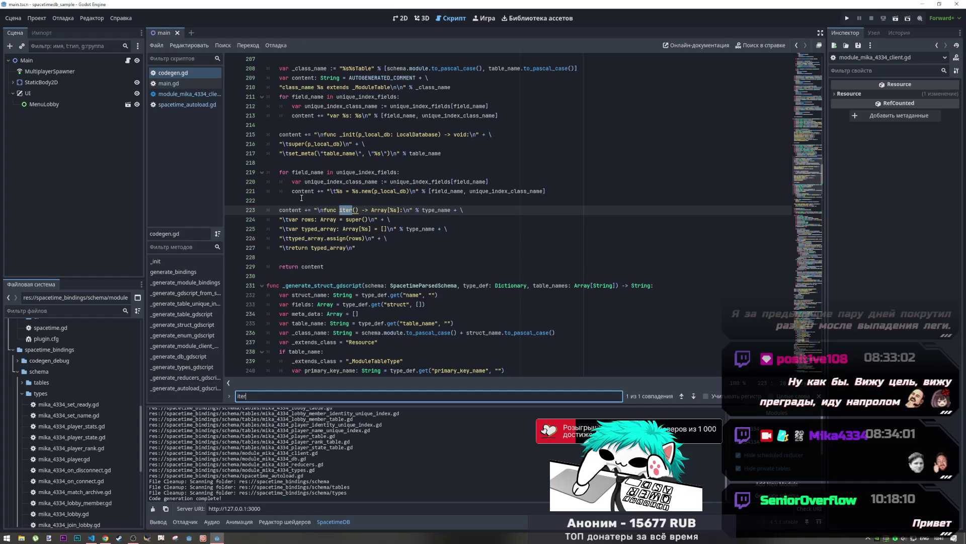
pyautogui.moveTo(378, 210); pyautogui.dragTo(451, 210)
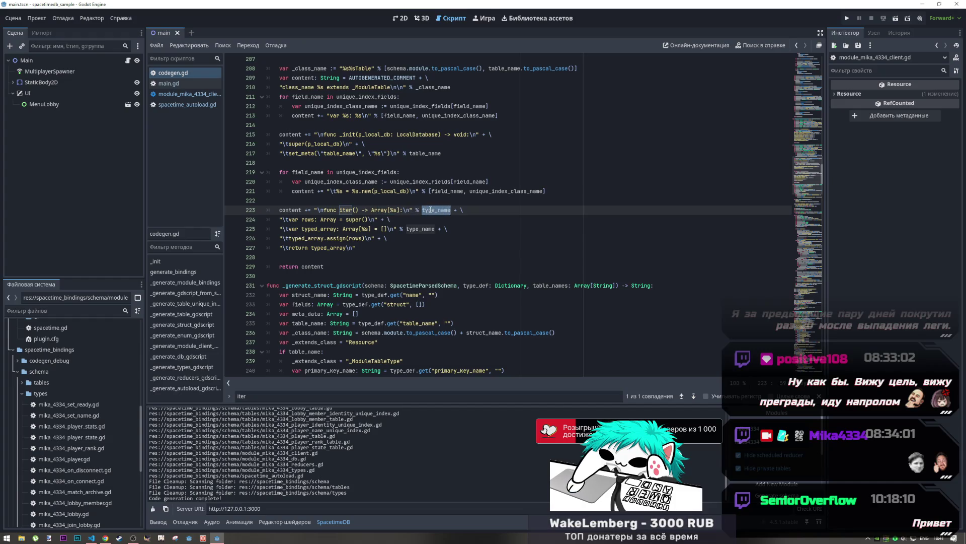
pyautogui.moveTo(430, 210)
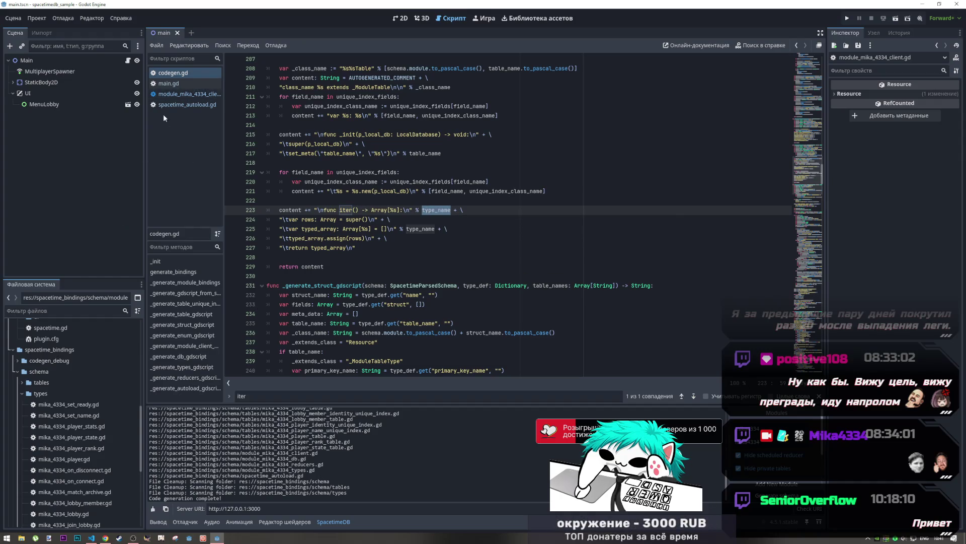
# - Reveal codegen.gd in the FileSystem dock, select its codegen folder, then return to GitHub
pyautogui.rightClick(173, 72)
pyautogui.click(222, 177)
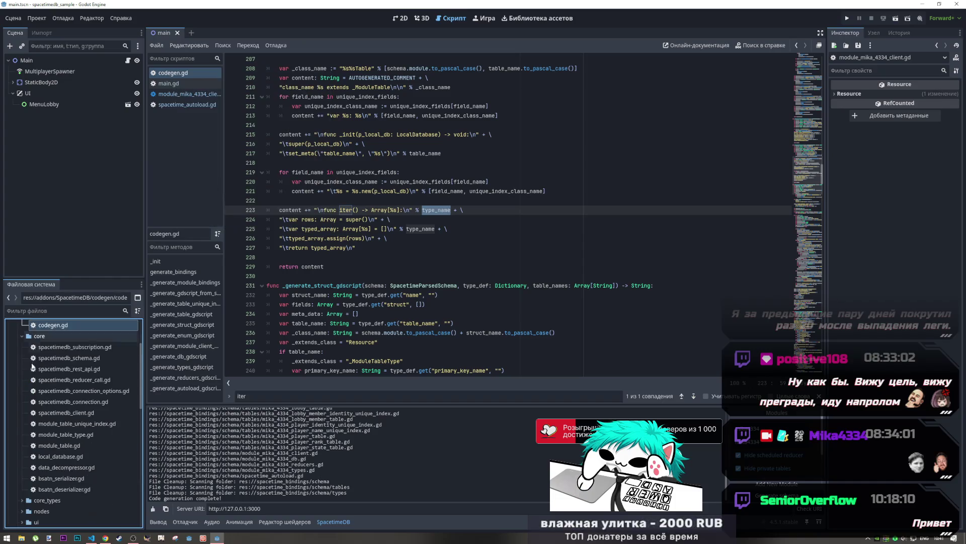
pyautogui.scroll(5, 32, 366)
pyautogui.click(35, 368)
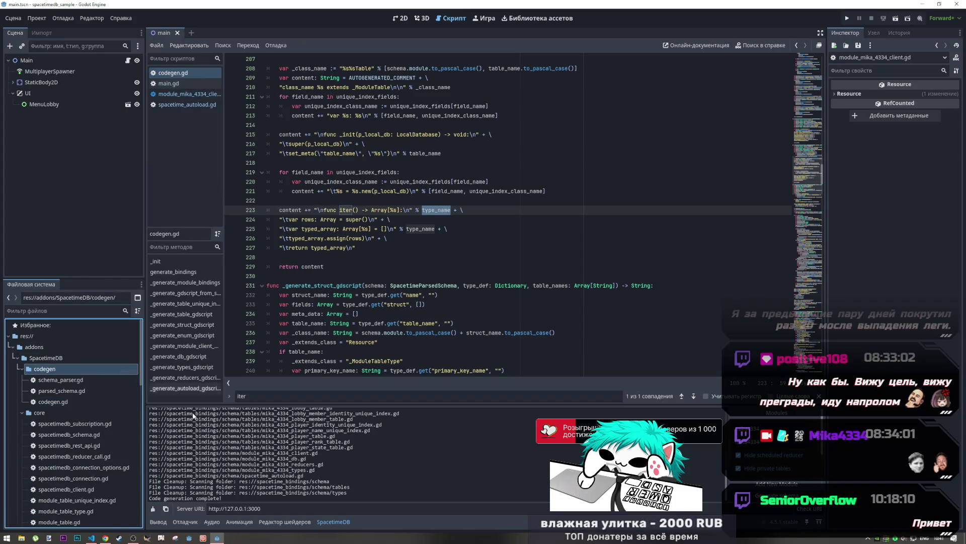
pyautogui.moveTo(106, 537)
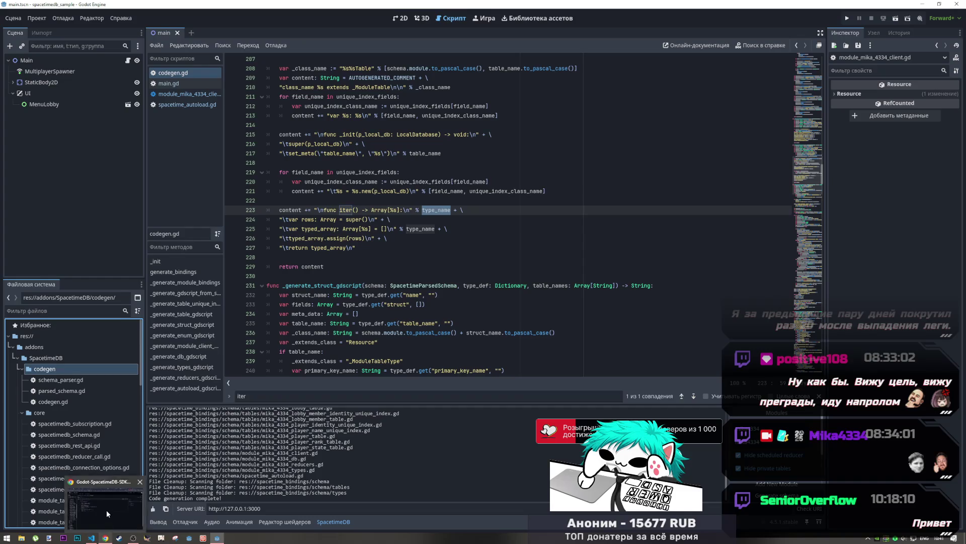
pyautogui.click(106, 509)
pyautogui.scroll(2, 67, 218)
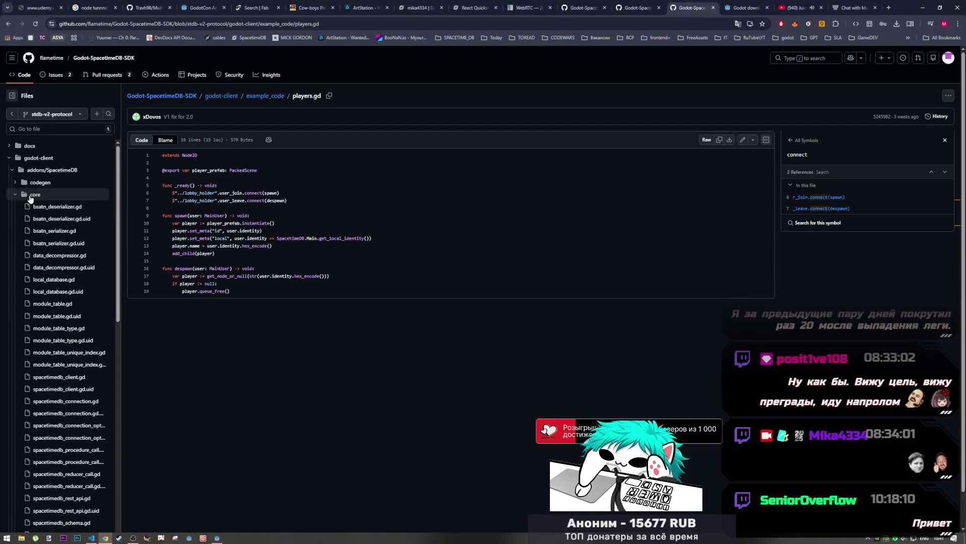
# - View the v2 branch's codegen.gd, parsed_schema.gd and schema_parser.gd on GitHub, then return to Godot
pyautogui.click(29, 183)
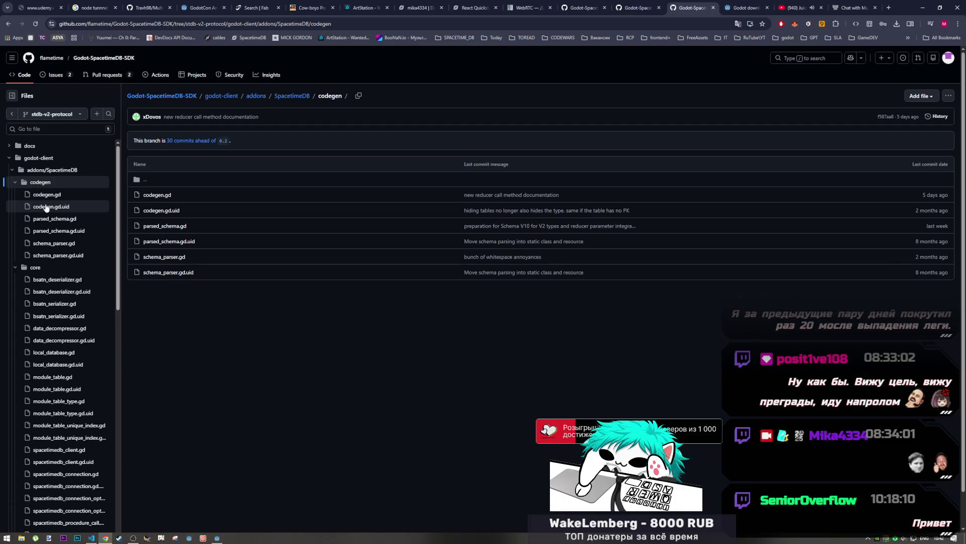
pyautogui.click(56, 195)
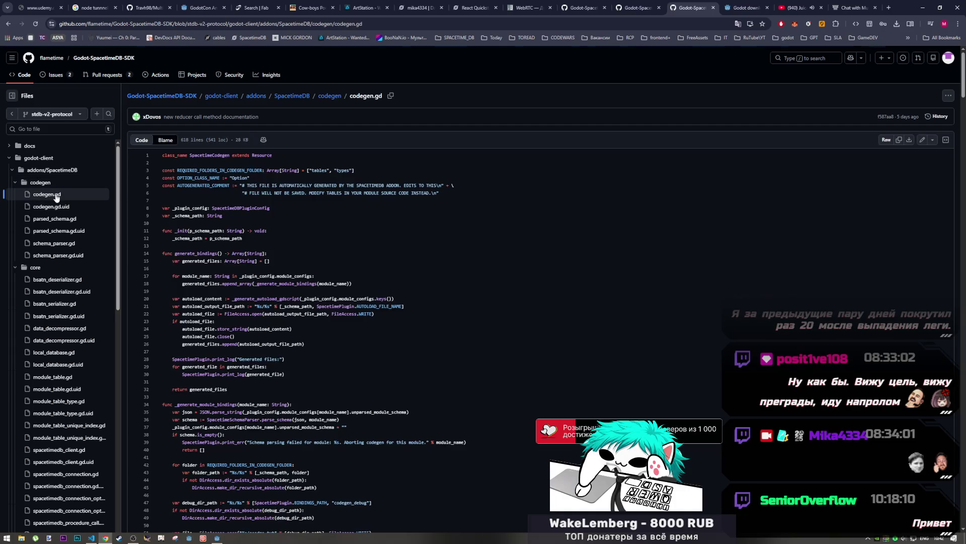
pyautogui.click(58, 219)
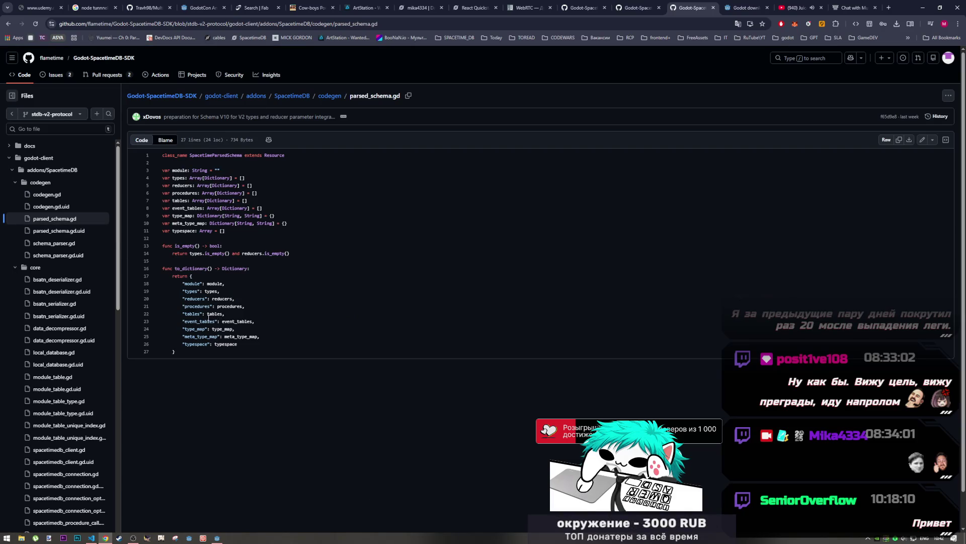
pyautogui.click(58, 246)
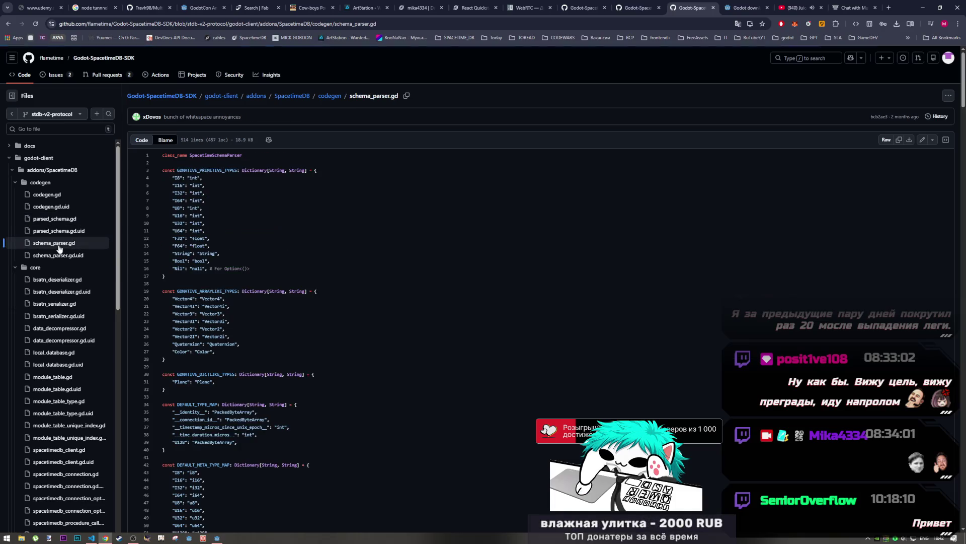
pyautogui.click(220, 538)
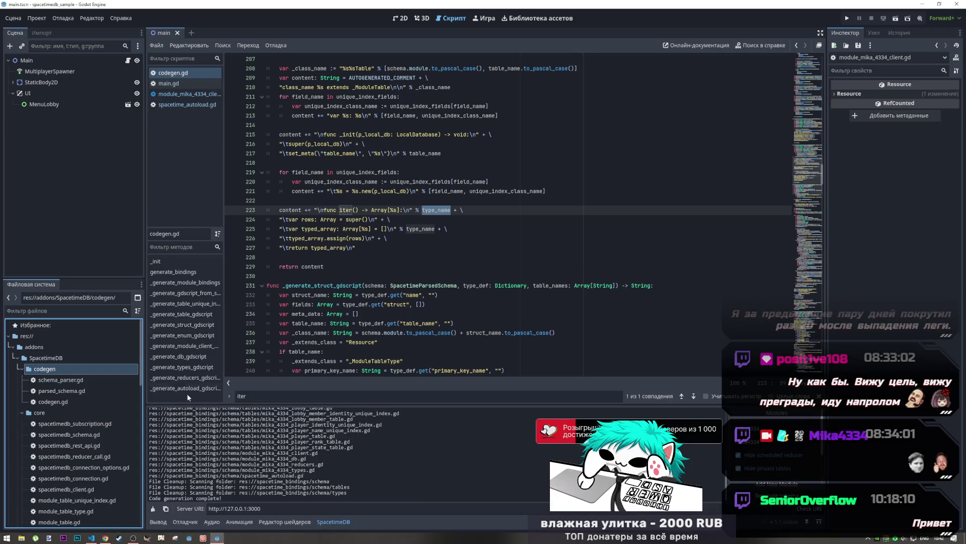
# - Open parsed_schema.gd and schema_parser.gd from the FileSystem dock in the script editor
pyautogui.click(62, 391)
pyautogui.click(70, 380)
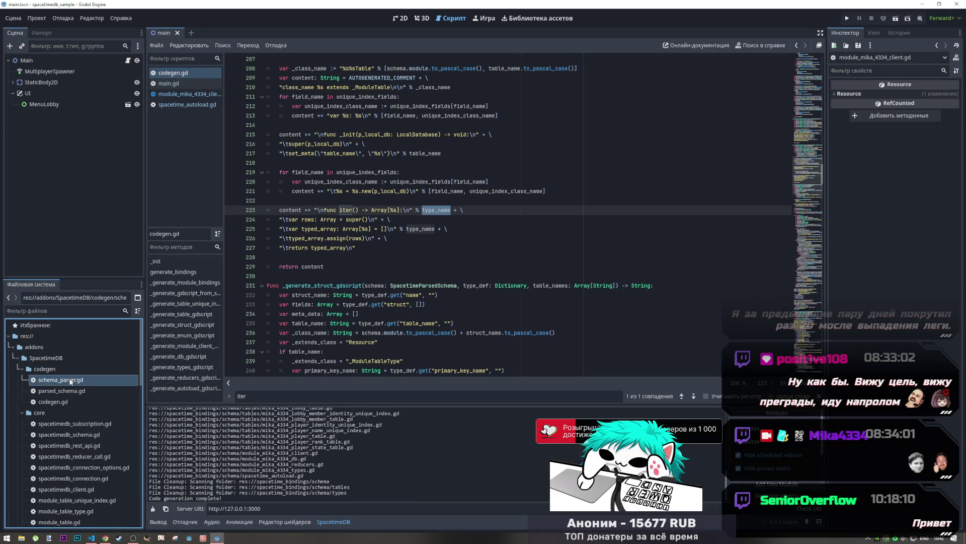
pyautogui.click(69, 392)
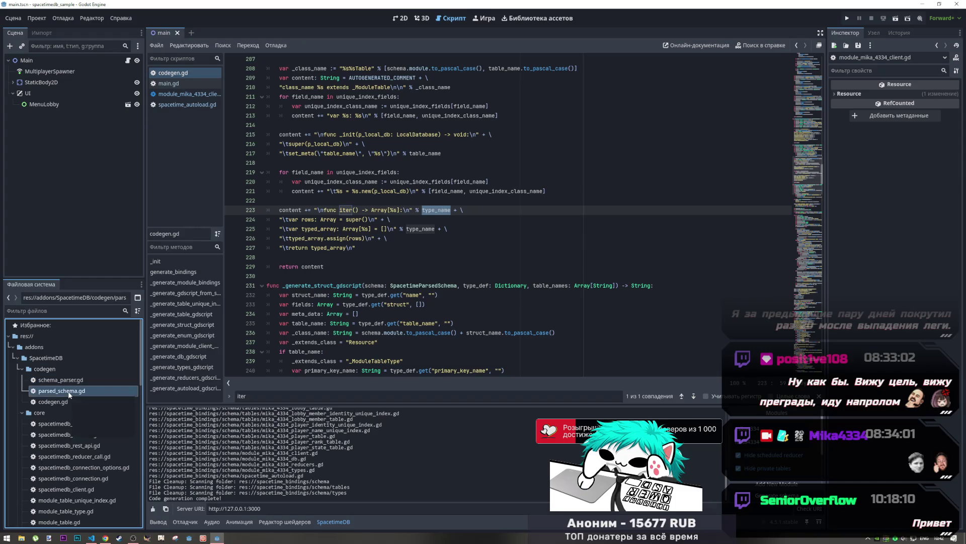
pyautogui.doubleClick(69, 392)
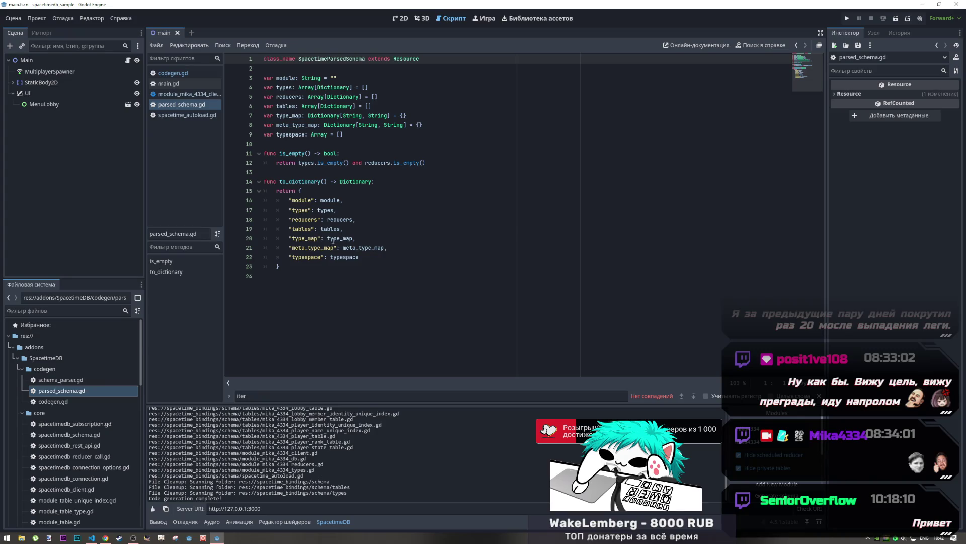
pyautogui.doubleClick(56, 381)
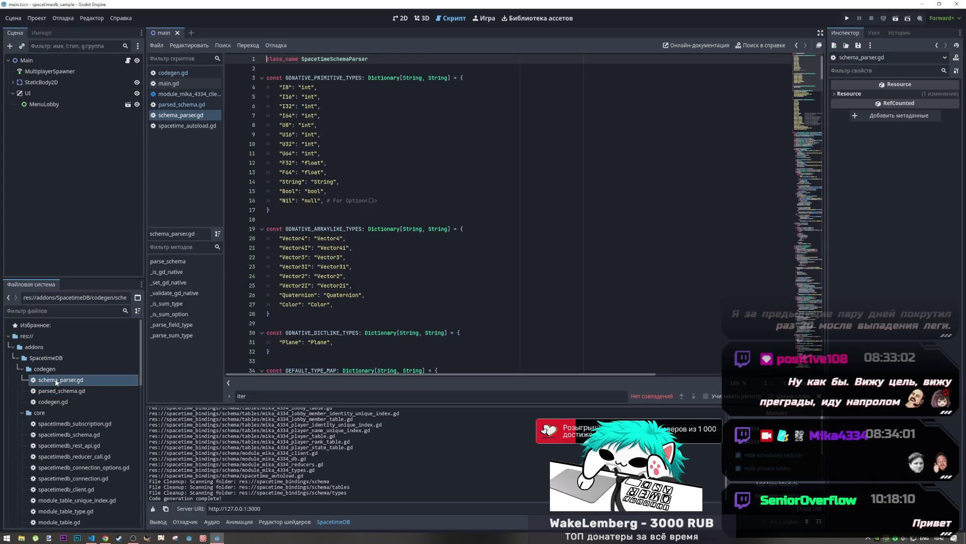
pyautogui.scroll(-15, 298, 284)
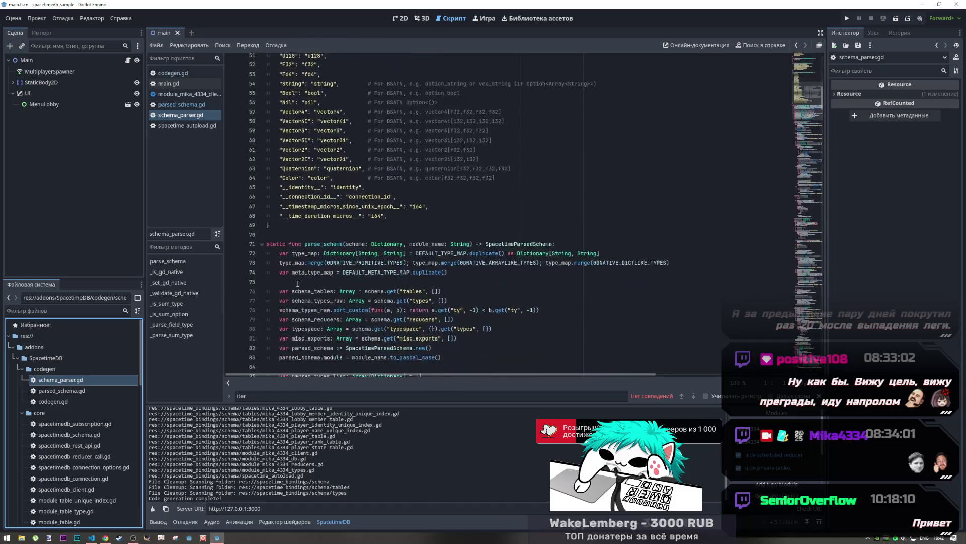
# - Close schema_parser.gd, parsed_schema.gd and spacetime_autoload.gd, return to codegen.gd's iter line, then switch to Chrome
pyautogui.middleClick(176, 115)
pyautogui.middleClick(176, 106)
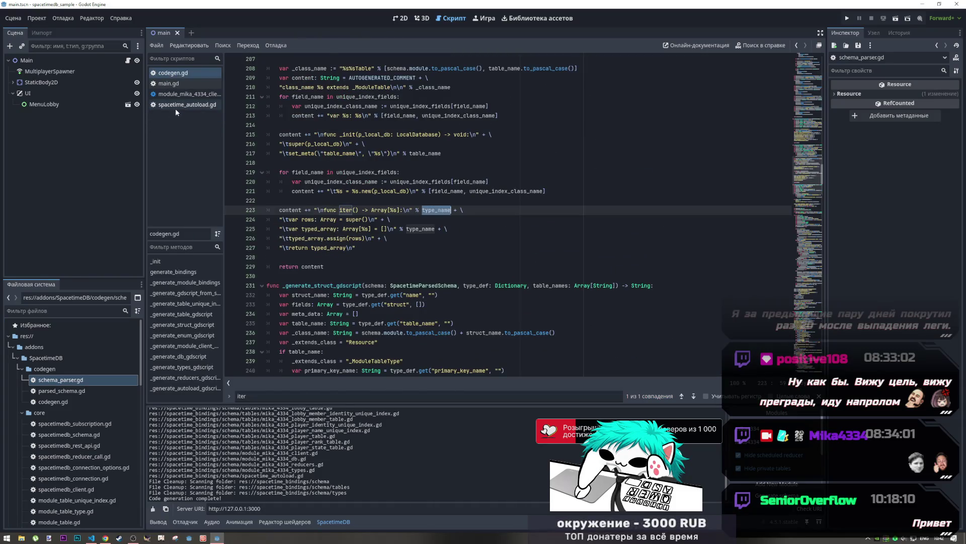
pyautogui.click(177, 106)
pyautogui.middleClick(179, 106)
pyautogui.click(174, 87)
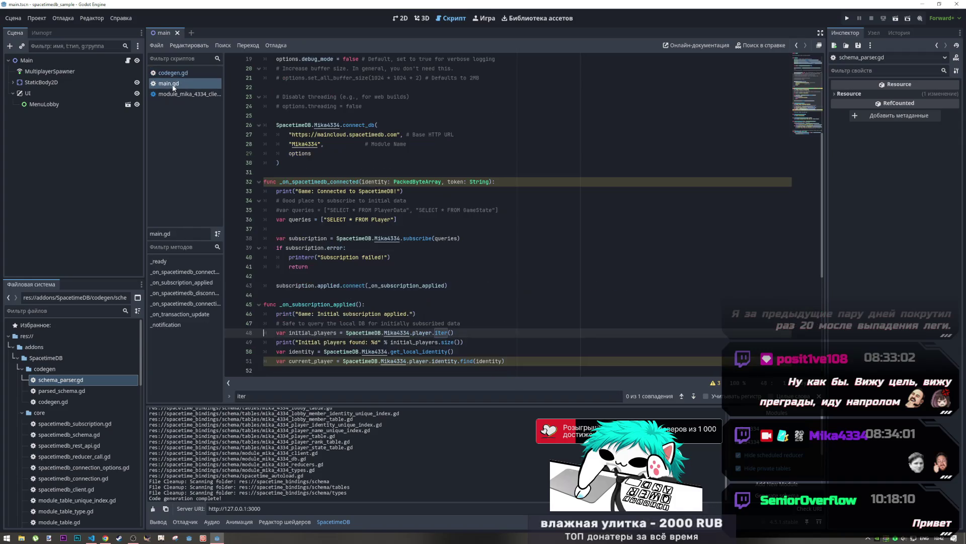
pyautogui.click(177, 94)
pyautogui.click(171, 73)
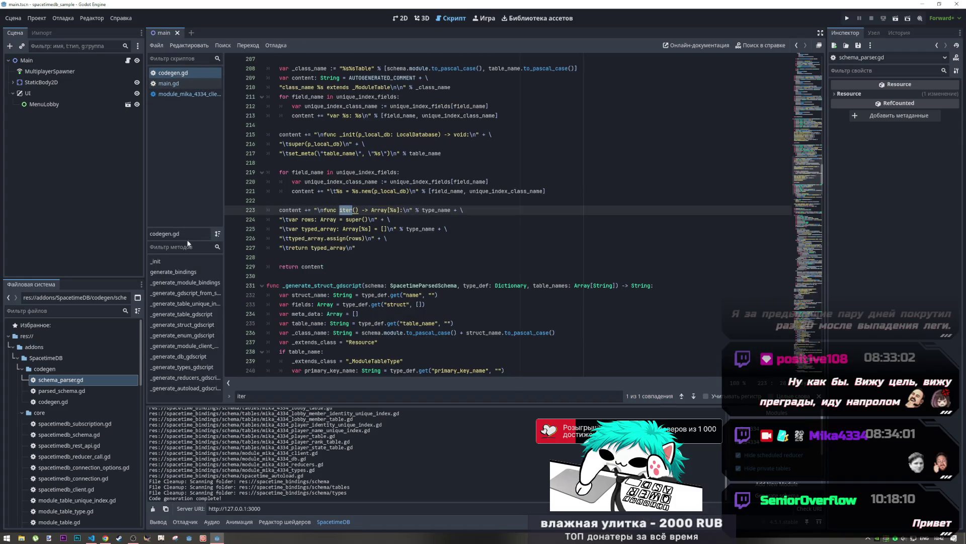
pyautogui.click(54, 402)
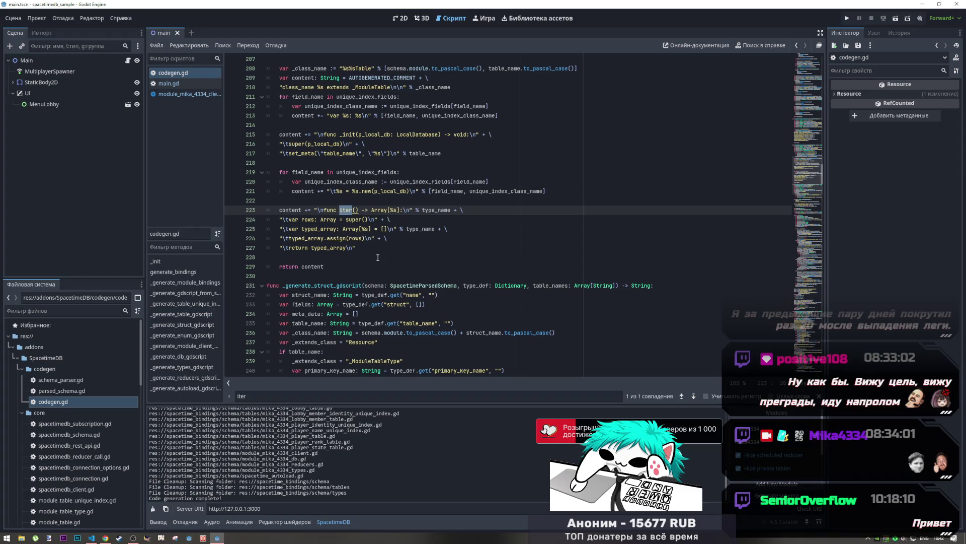
pyautogui.hotkey('alt', 'Tab')
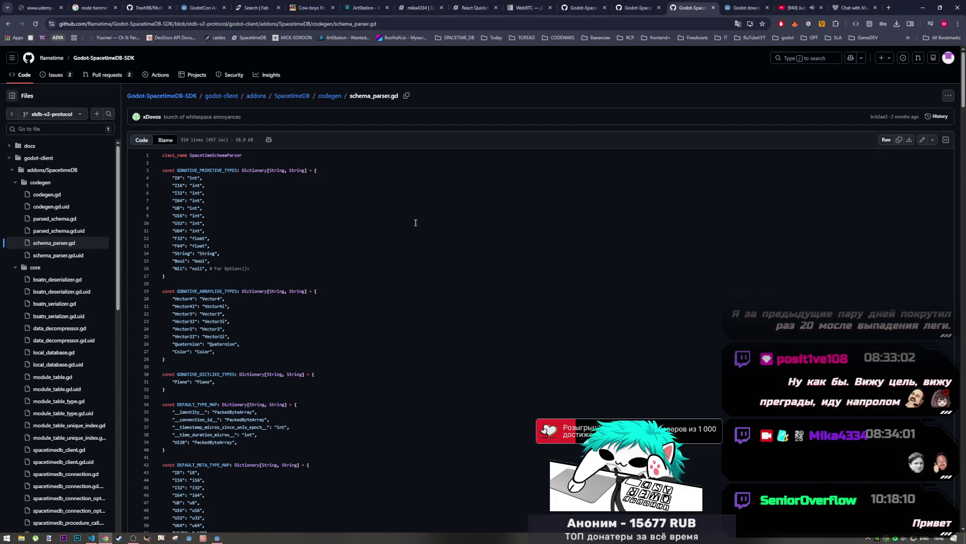
# - Open codegen.gd on GitHub and search the page for 'iter'
pyautogui.click(47, 195)
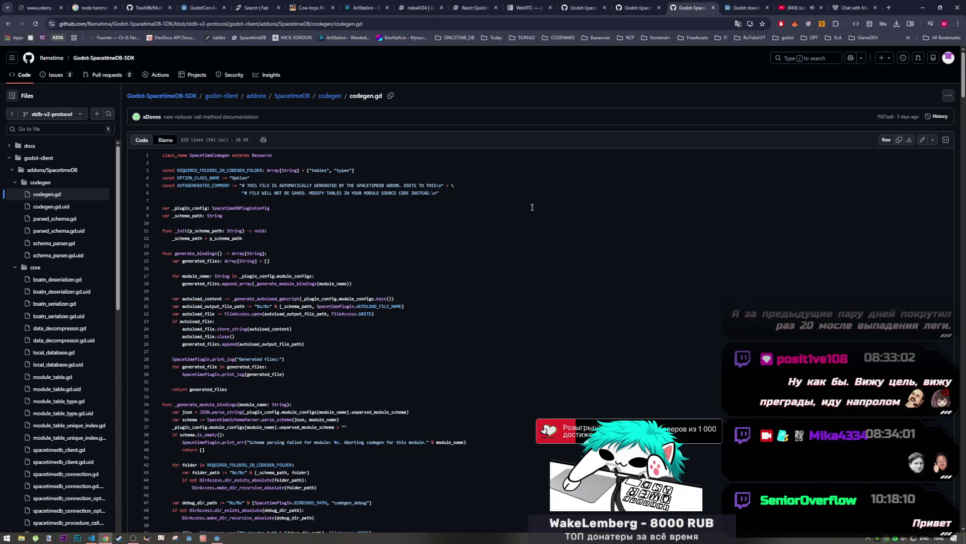
pyautogui.hotkey('ctrl', 'f')
pyautogui.hotkey('ctrl', 'a')
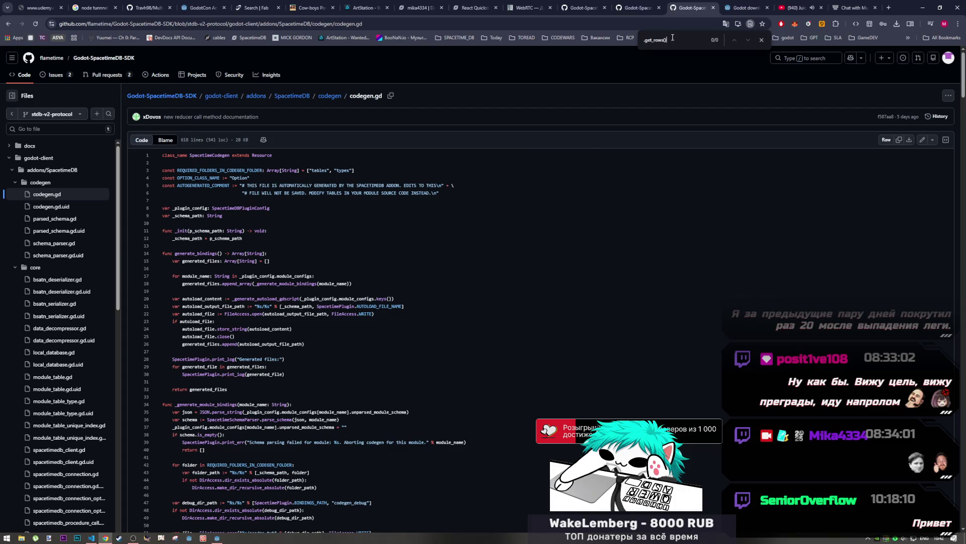
pyautogui.write('iter')
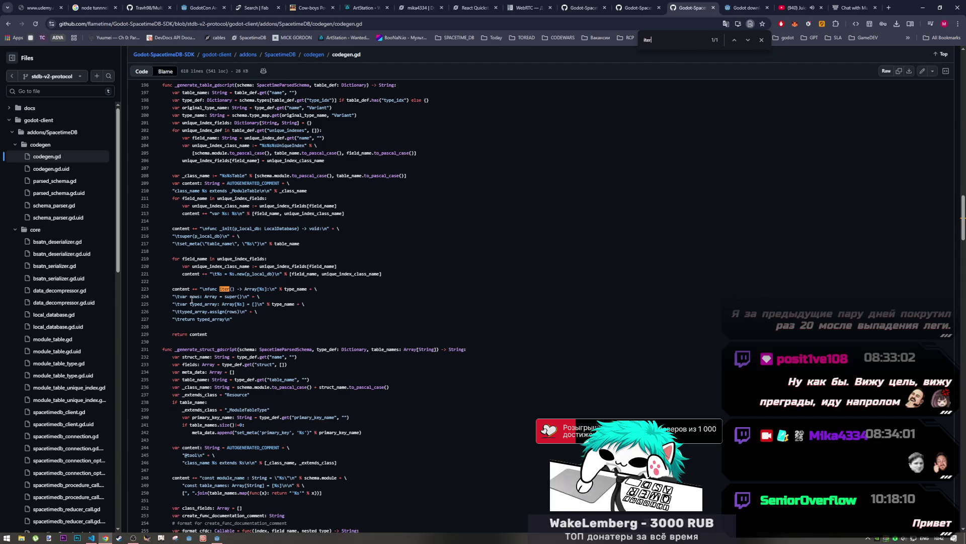
# - Switch to the 0.2 branch and scroll to codegen.gd's line 223 iter line
pyautogui.click(51, 76)
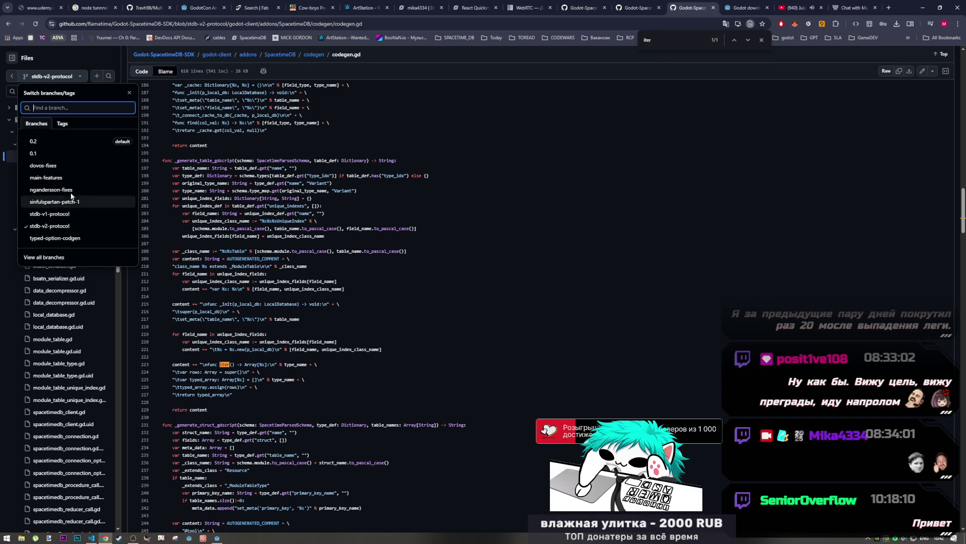
pyautogui.click(57, 144)
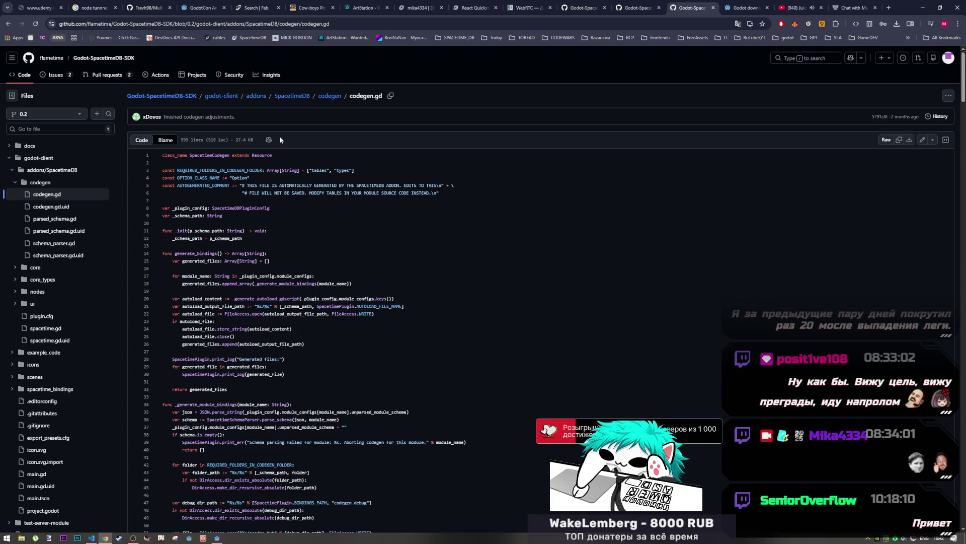
pyautogui.scroll(-4, 277, 139)
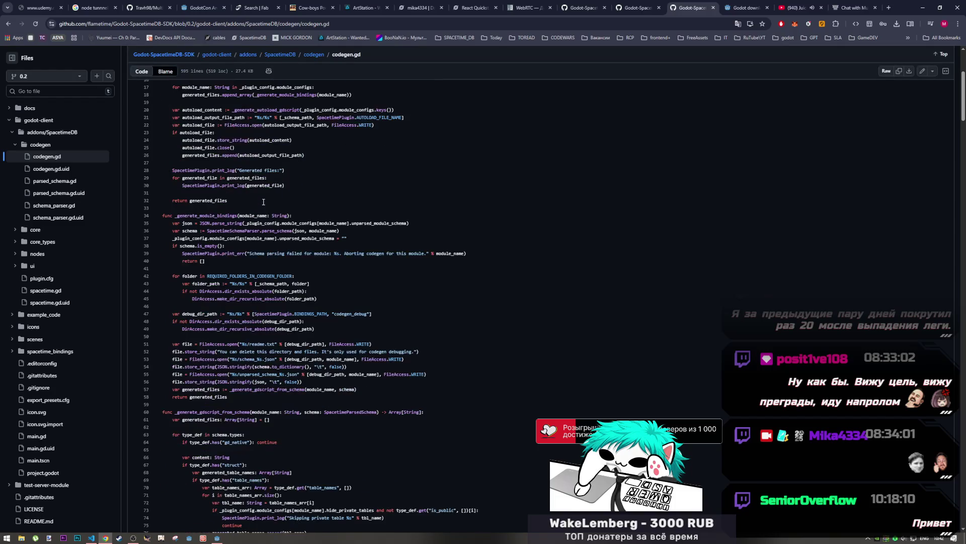
pyautogui.scroll(-13, 263, 201)
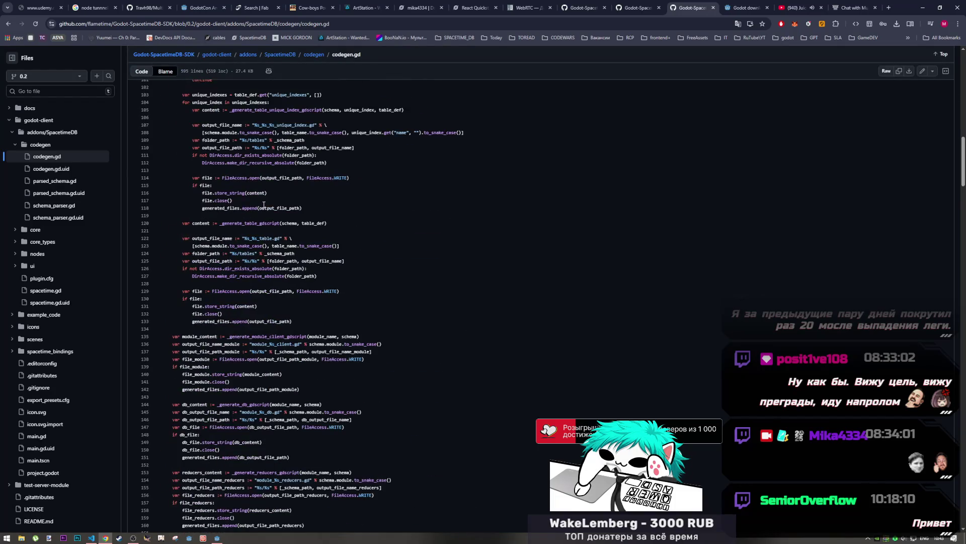
pyautogui.scroll(-13, 264, 204)
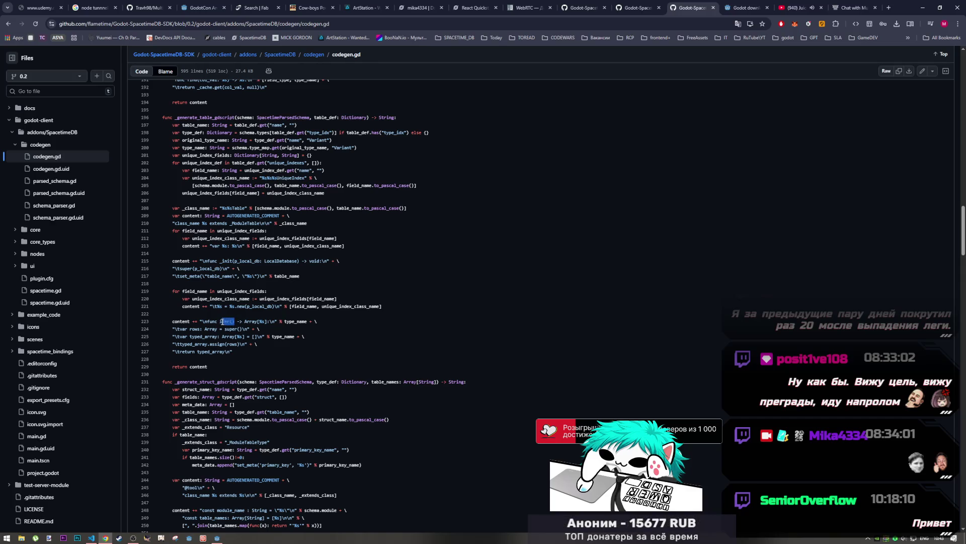
pyautogui.click(452, 230)
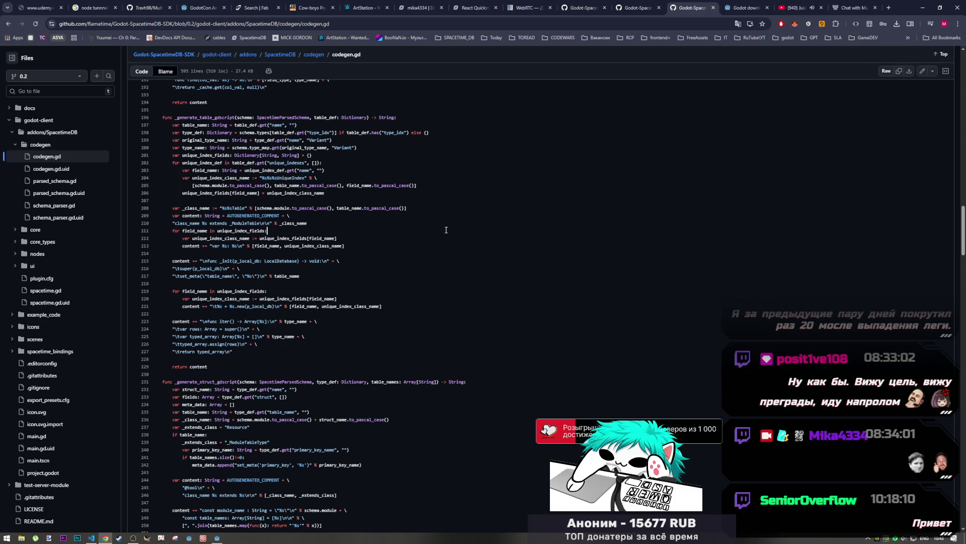
# - Go to the repository root on branch 0.2
pyautogui.click(12, 59)
pyautogui.click(13, 53)
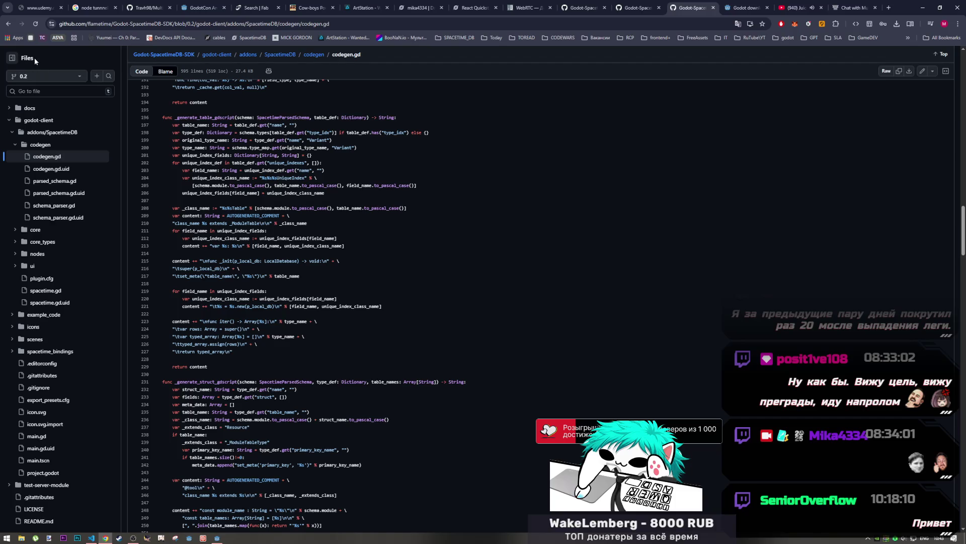
pyautogui.click(28, 76)
pyautogui.click(161, 55)
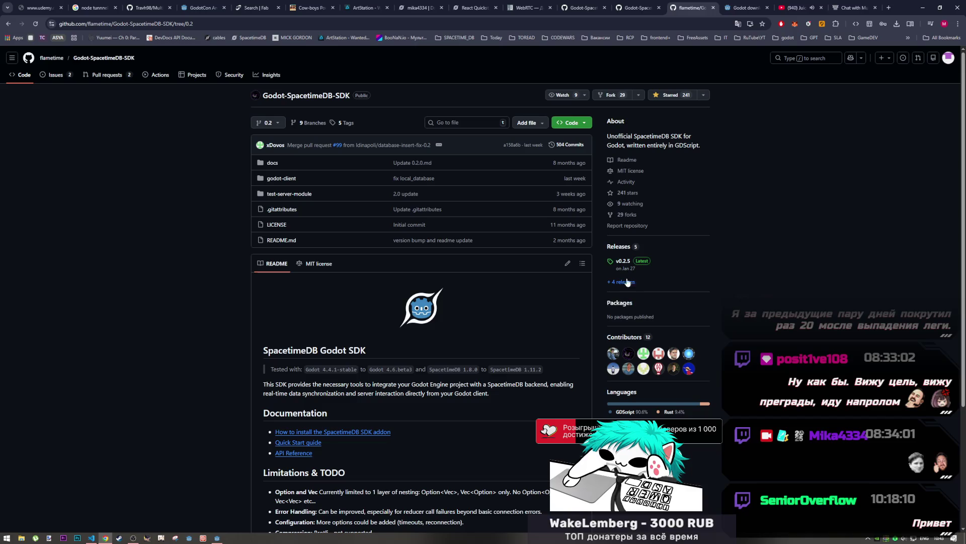
# - Download SpacetimeDB.zip from the v0.2.5 release assets and open it
pyautogui.click(645, 278)
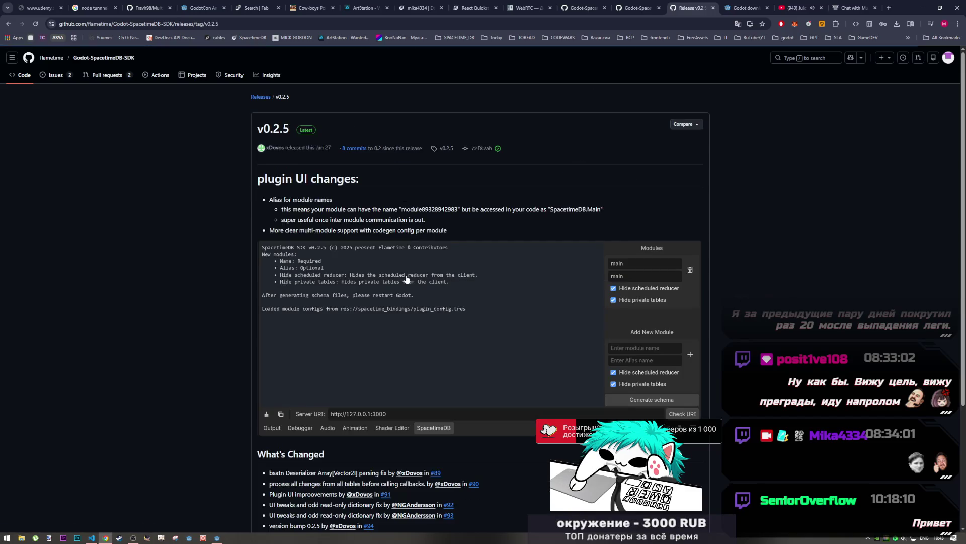
pyautogui.scroll(-4, 417, 270)
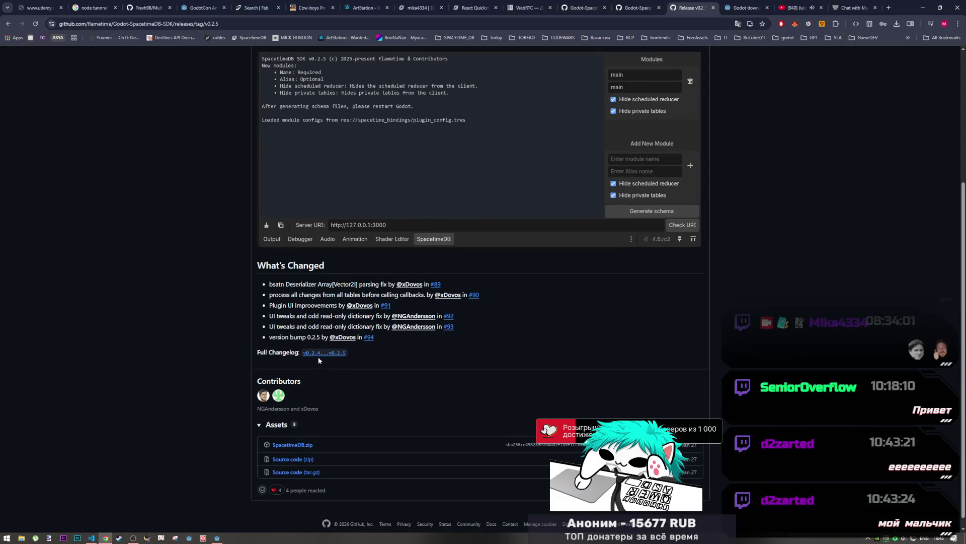
pyautogui.click(300, 444)
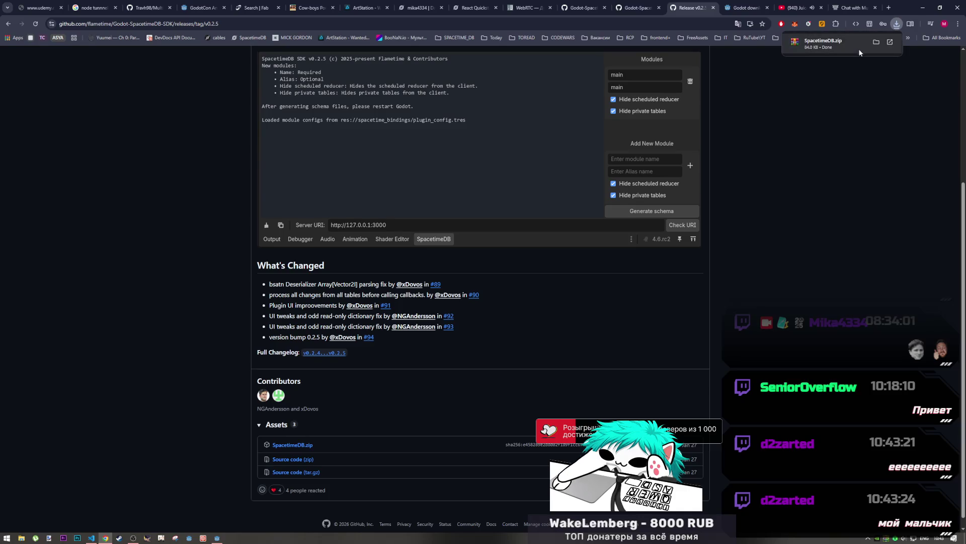
pyautogui.click(855, 44)
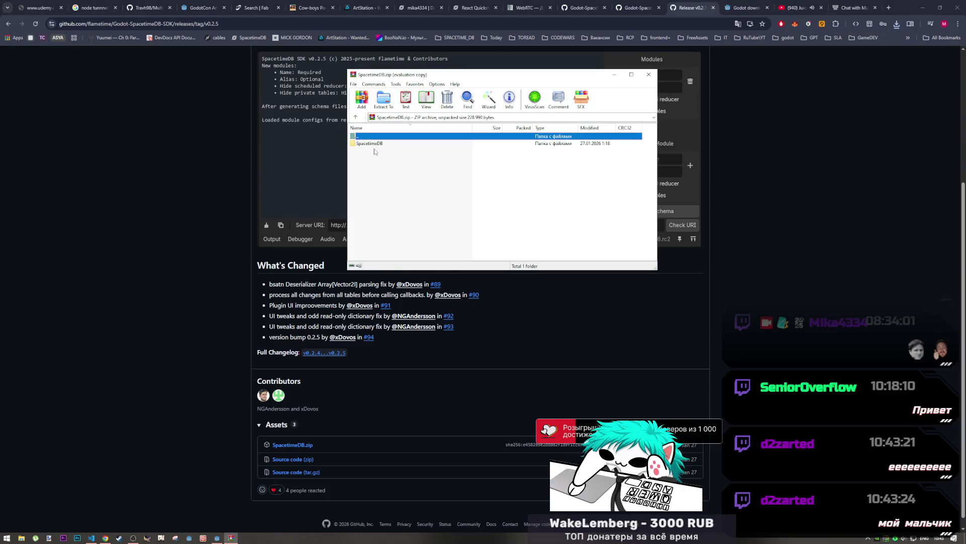
# - Dismiss WinRAR's reminder, inspect the zip's SpacetimeDB folder (codegen, core, ui), and return to Godot
pyautogui.click(395, 143)
pyautogui.press('Escape')
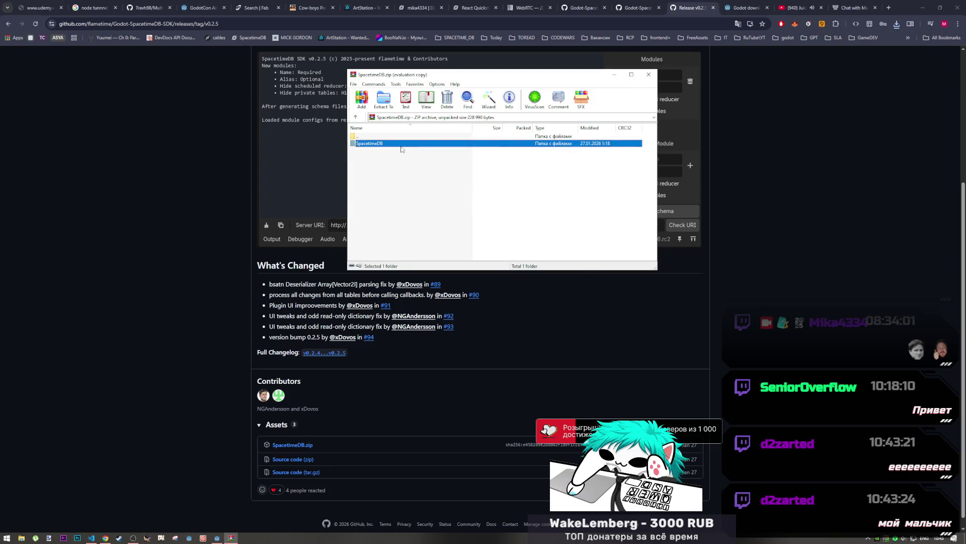
pyautogui.doubleClick(410, 144)
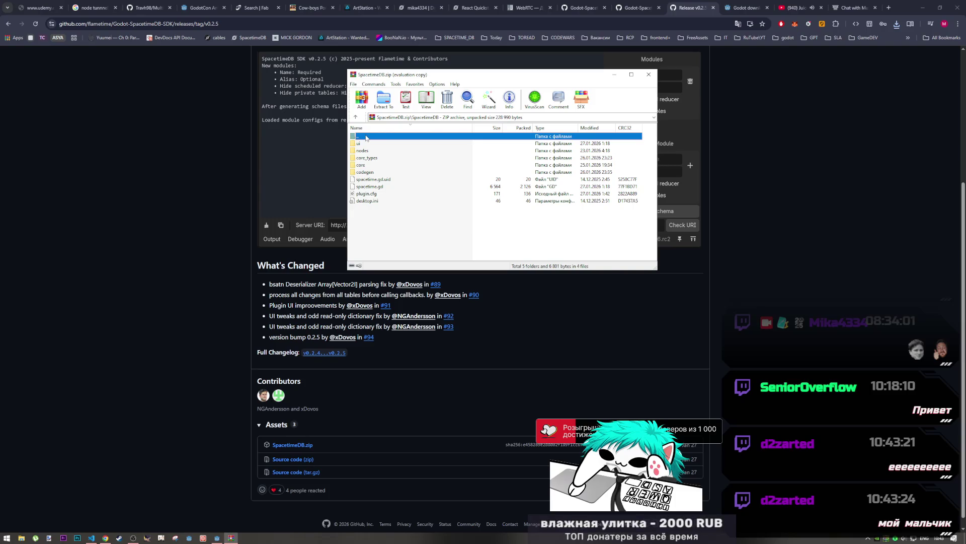
pyautogui.doubleClick(366, 136)
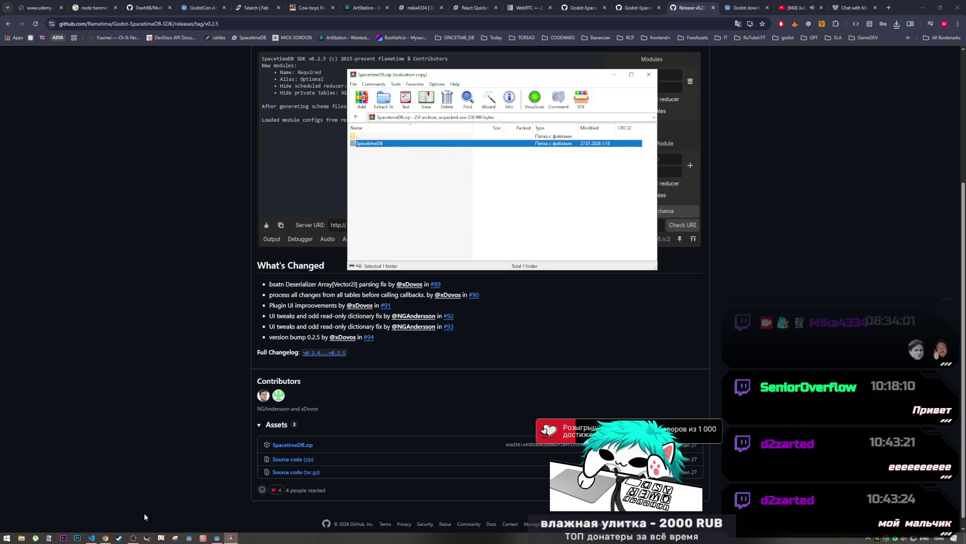
pyautogui.moveTo(91, 539)
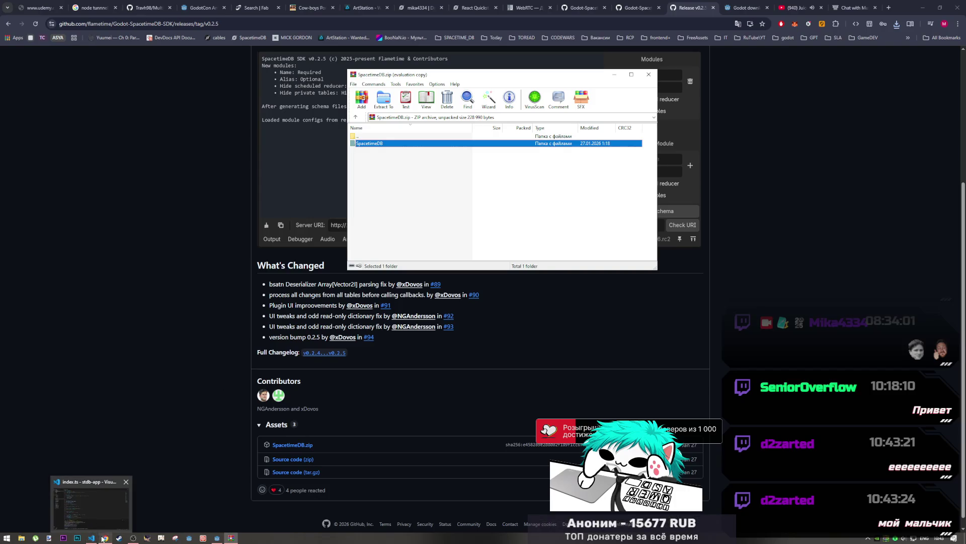
pyautogui.click(217, 537)
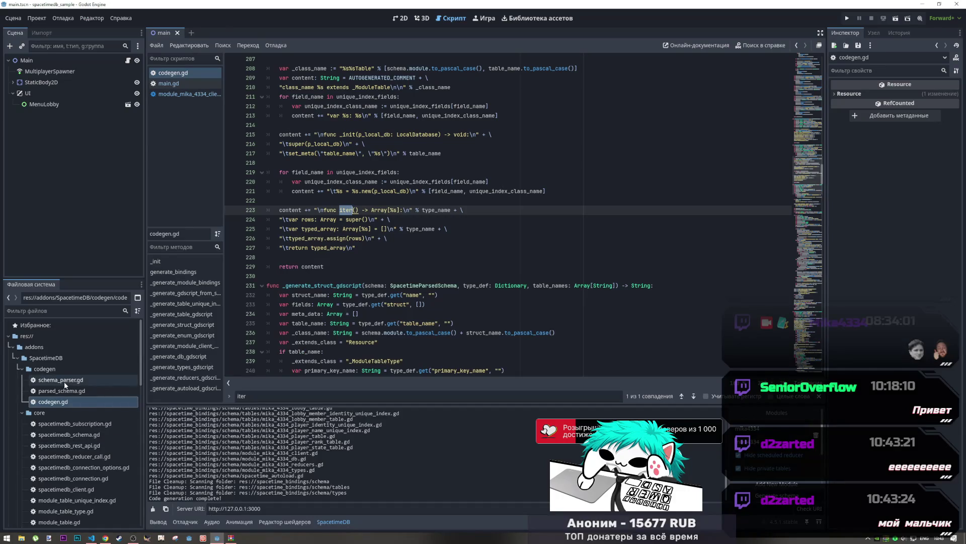
# - Select both the addons/SpacetimeDB and spacetime_bindings folders in the FileSystem dock for removal
pyautogui.click(18, 357)
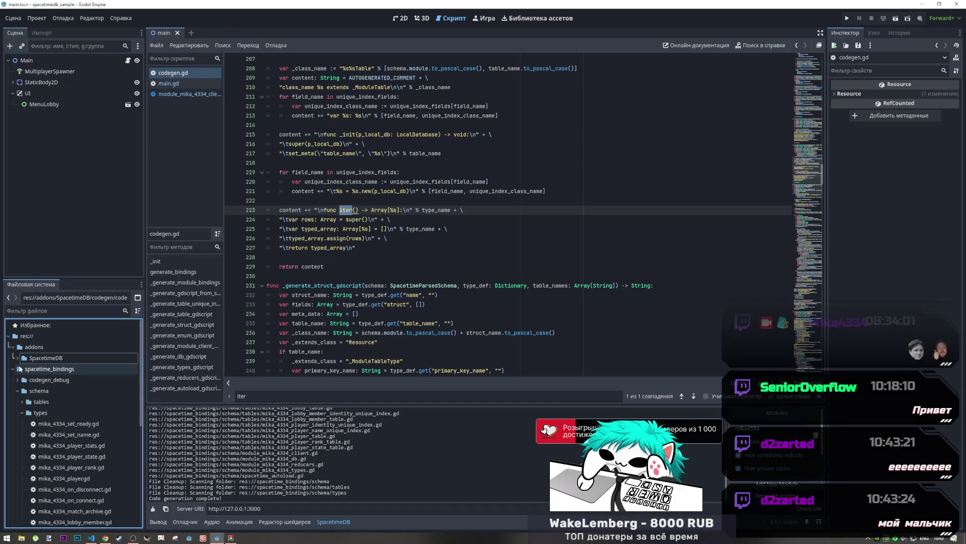
pyautogui.click(40, 359)
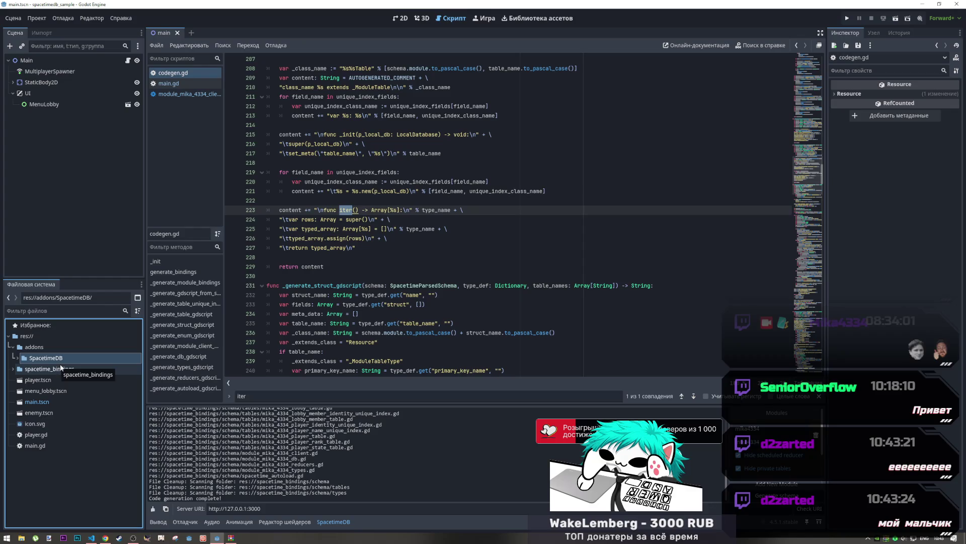
pyautogui.click(60, 368)
pyautogui.click(13, 370)
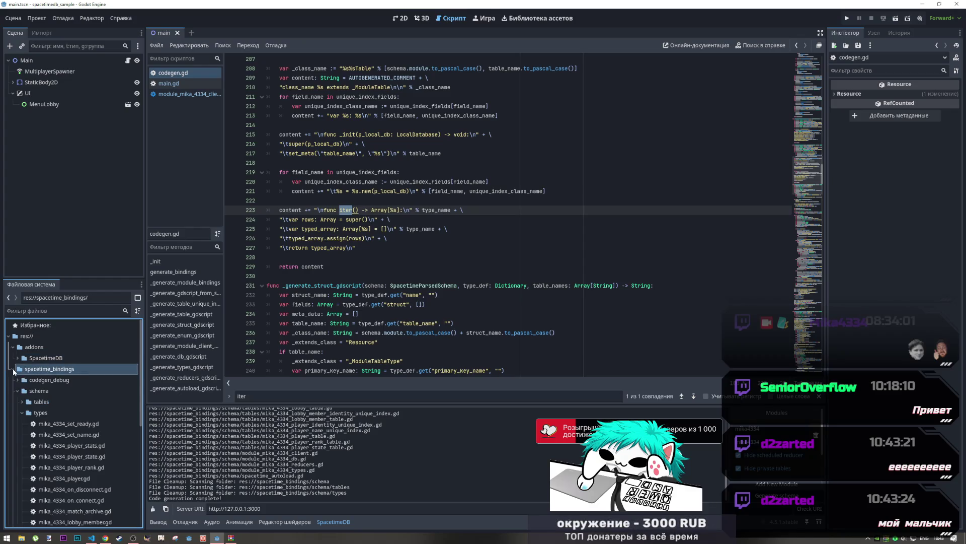
pyautogui.click(13, 369)
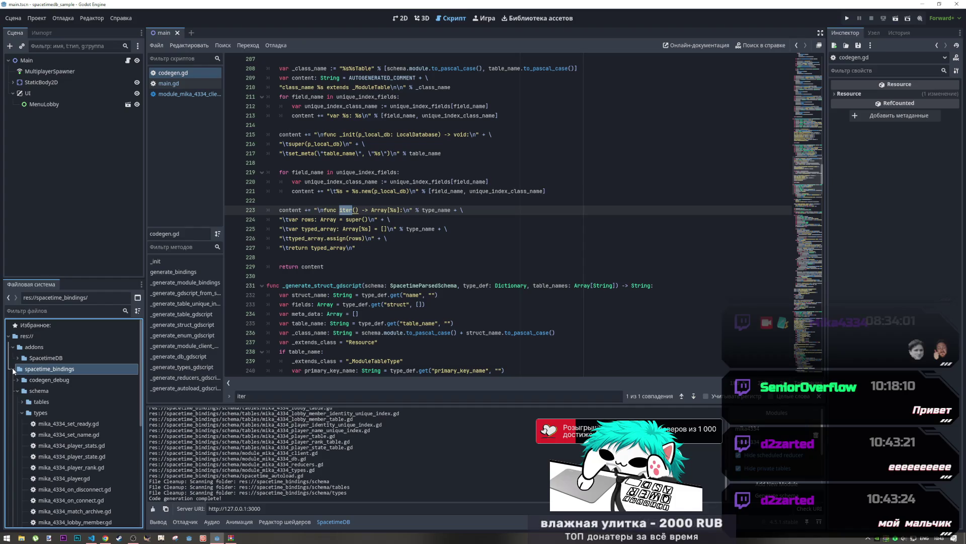
pyautogui.click(13, 370)
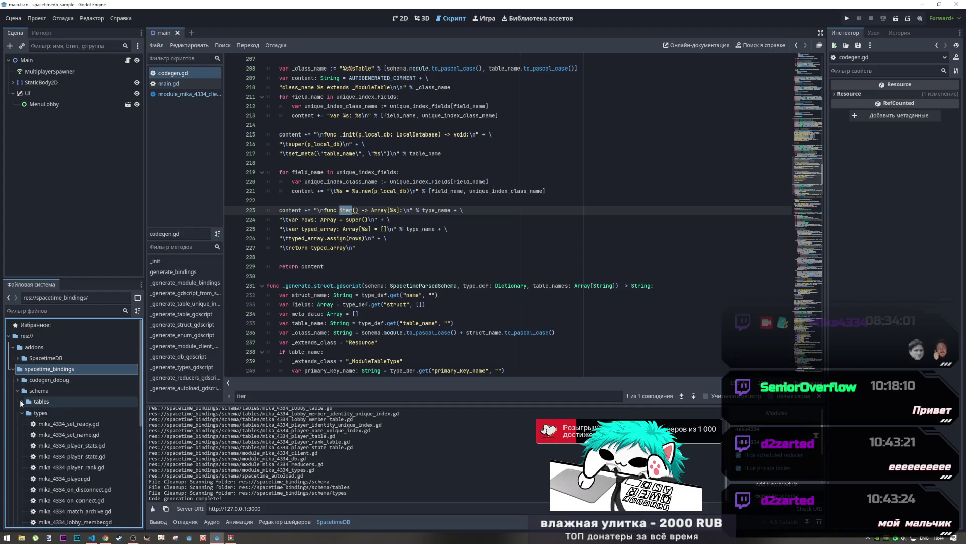
pyautogui.click(12, 369)
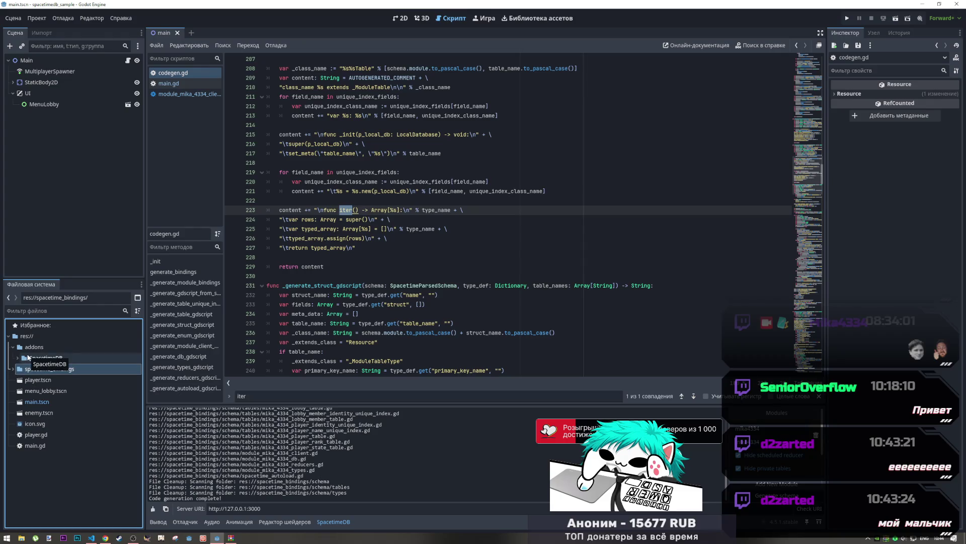
pyautogui.click(28, 357)
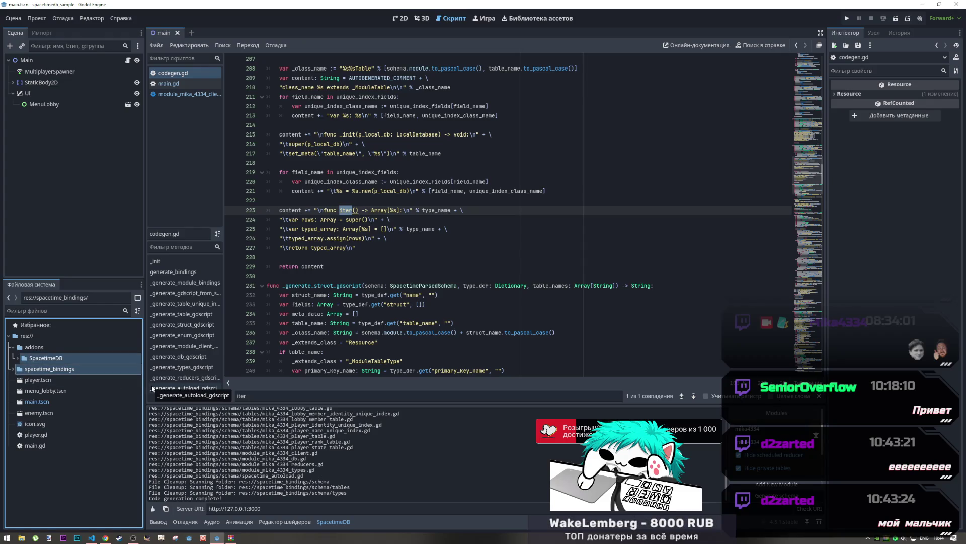
pyautogui.keyDown('ctrl'); pyautogui.click(44, 368); pyautogui.keyUp('ctrl')
# - Delete the SpacetimeDB and spacetime_bindings folders from the project
pyautogui.press('Delete')
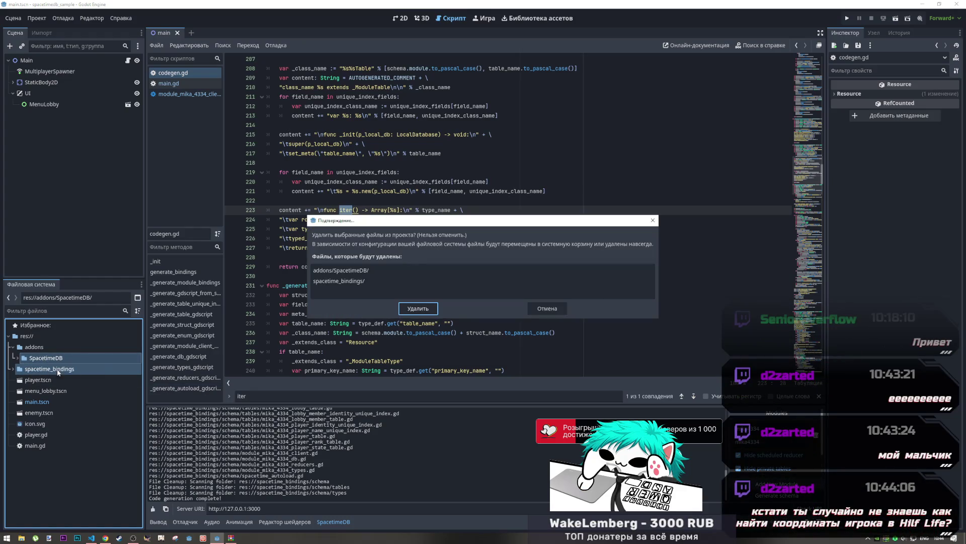
pyautogui.click(405, 309)
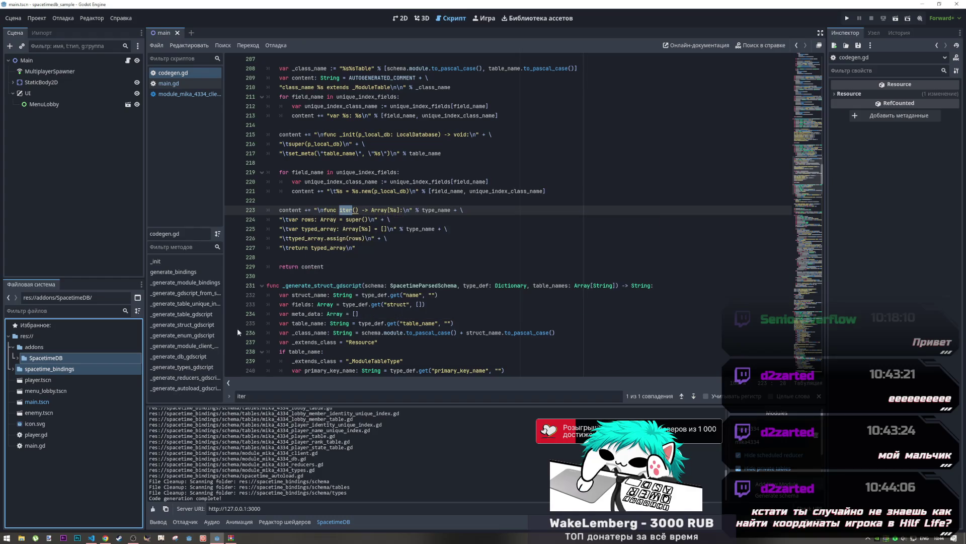
pyautogui.rightClick(41, 347)
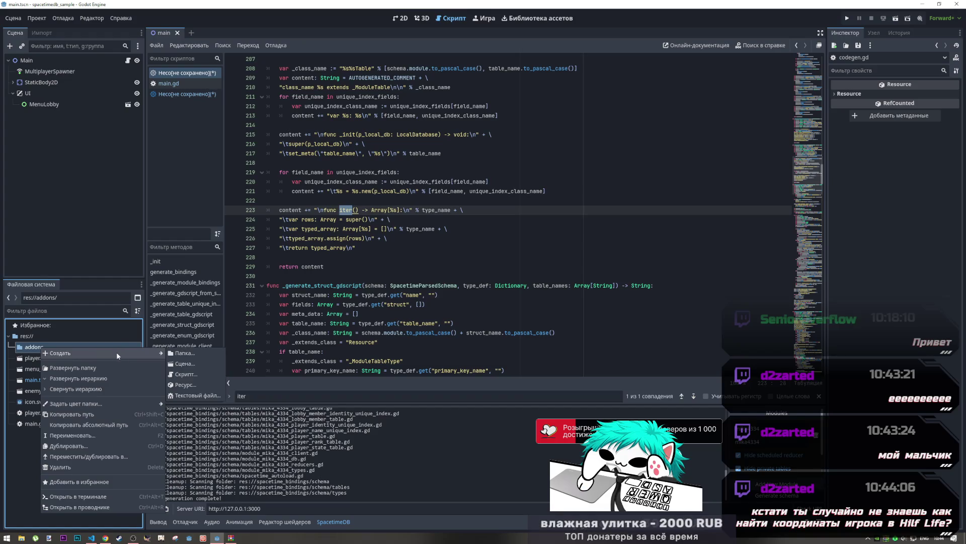
pyautogui.click(89, 347)
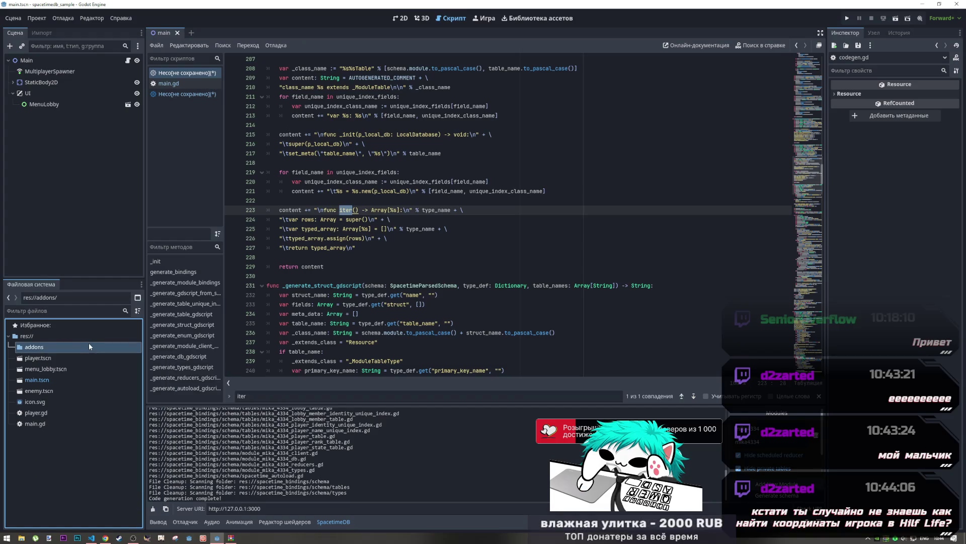
# - Attempt a Reload Current Project, then cancel the save-before-reload prompt
pyautogui.click(37, 18)
pyautogui.click(65, 130)
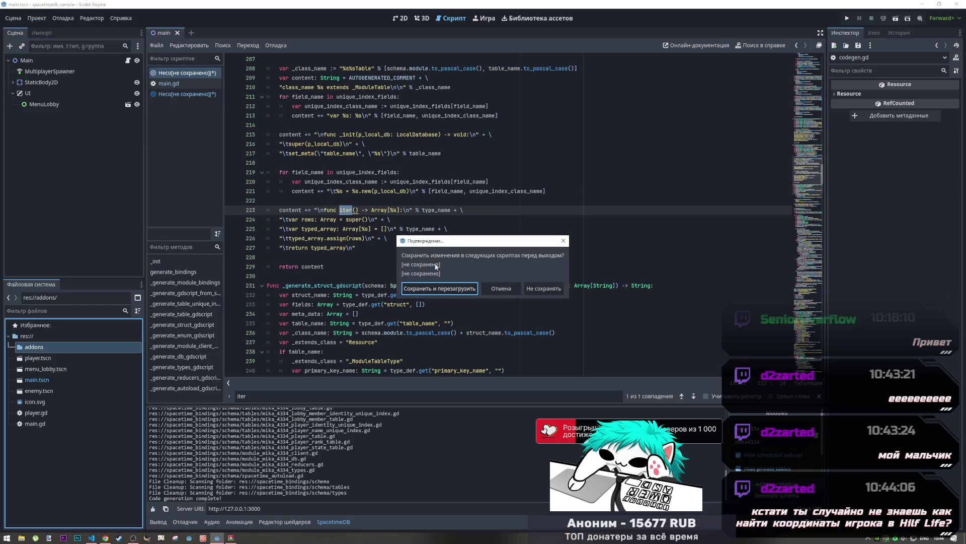
pyautogui.click(513, 288)
# - Close every open script, discarding unsaved changes, and finally close main.gd
pyautogui.click(177, 96)
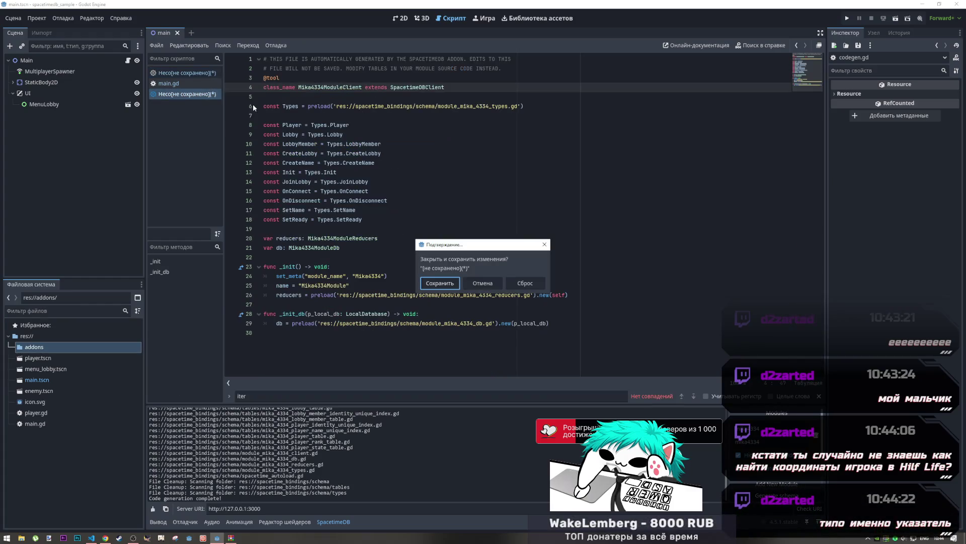
pyautogui.click(453, 283)
pyautogui.middleClick(199, 99)
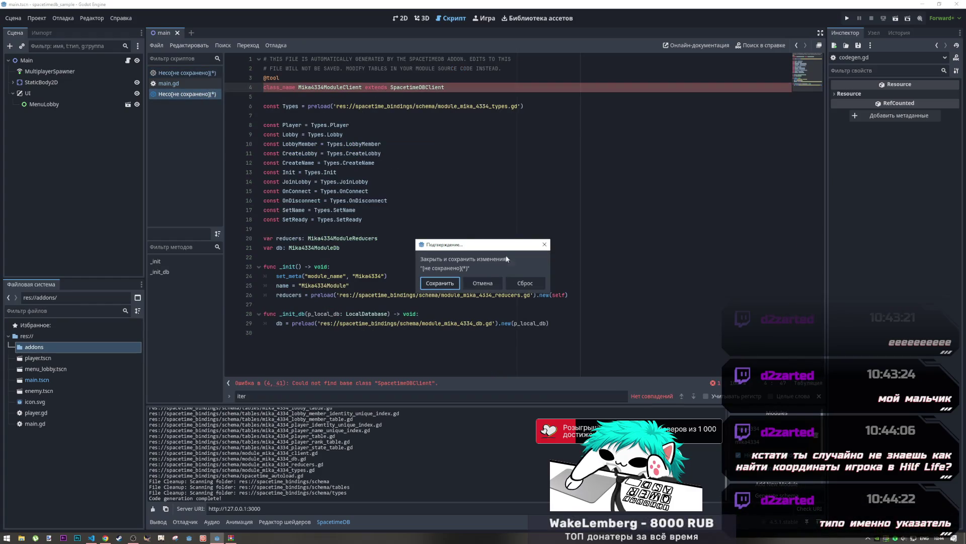
pyautogui.click(524, 283)
pyautogui.middleClick(187, 76)
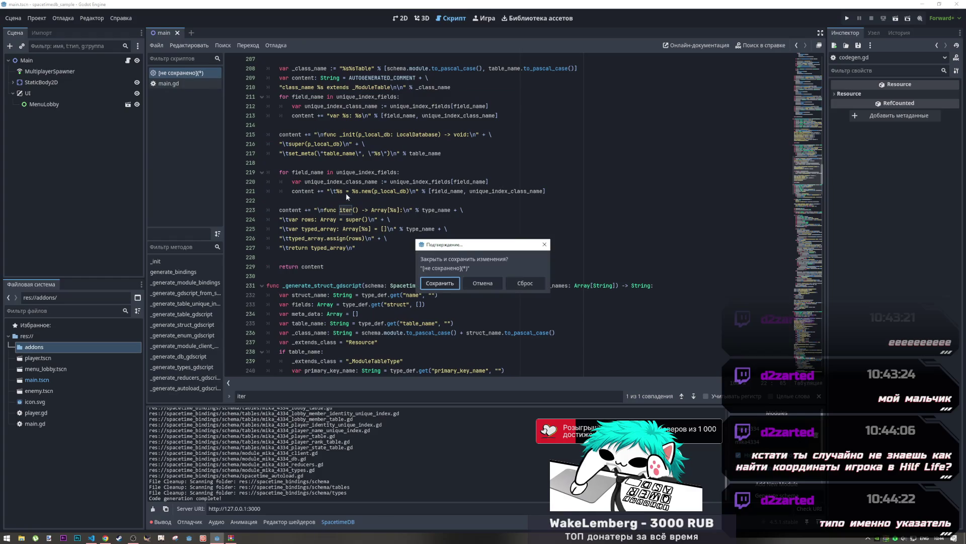
pyautogui.click(518, 284)
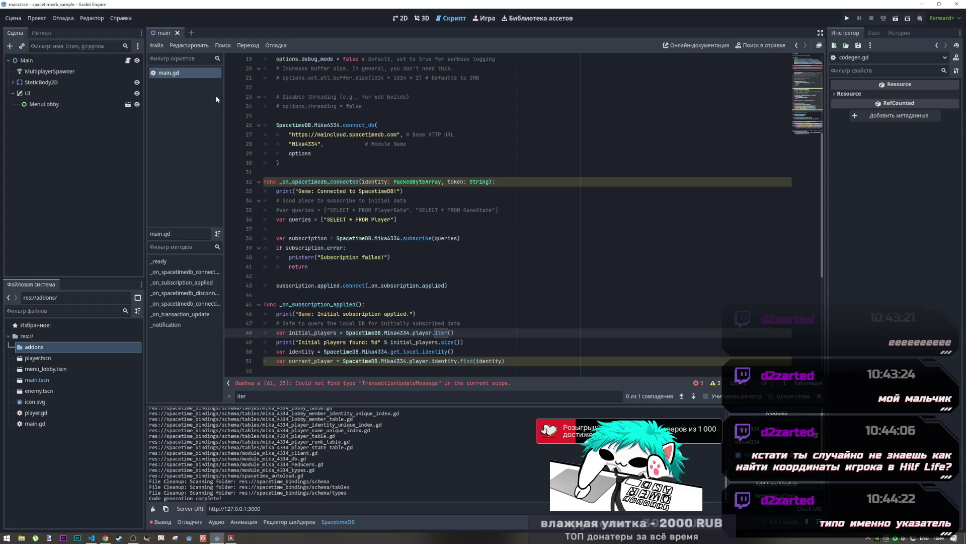
pyautogui.scroll(6, 239, 171)
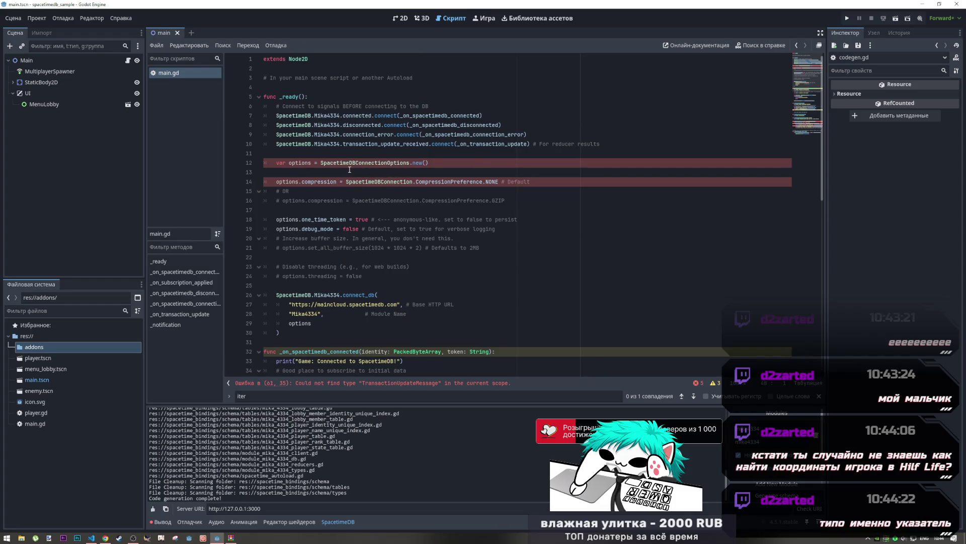
pyautogui.middleClick(166, 74)
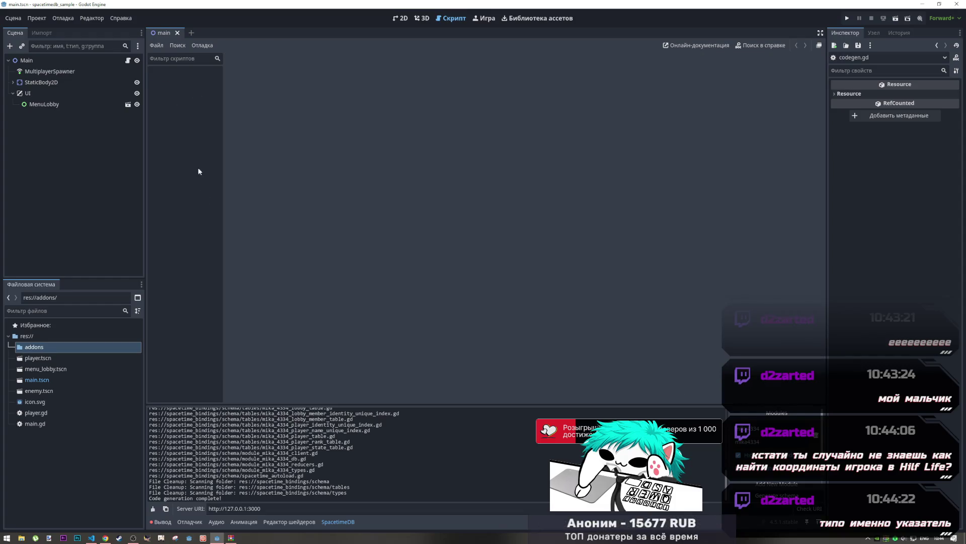
# - Reload the current project from the Project menu and wait for the editor to load
pyautogui.click(36, 18)
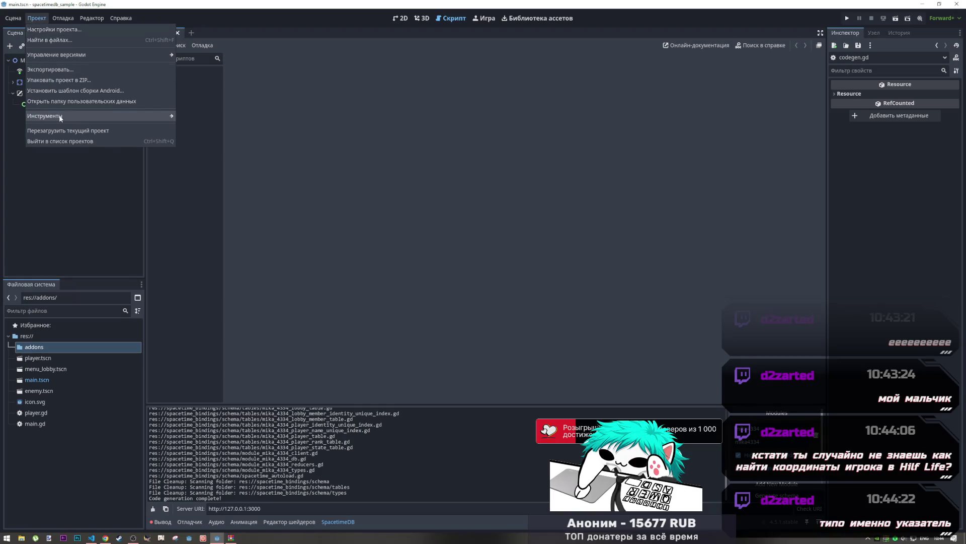
pyautogui.click(53, 330)
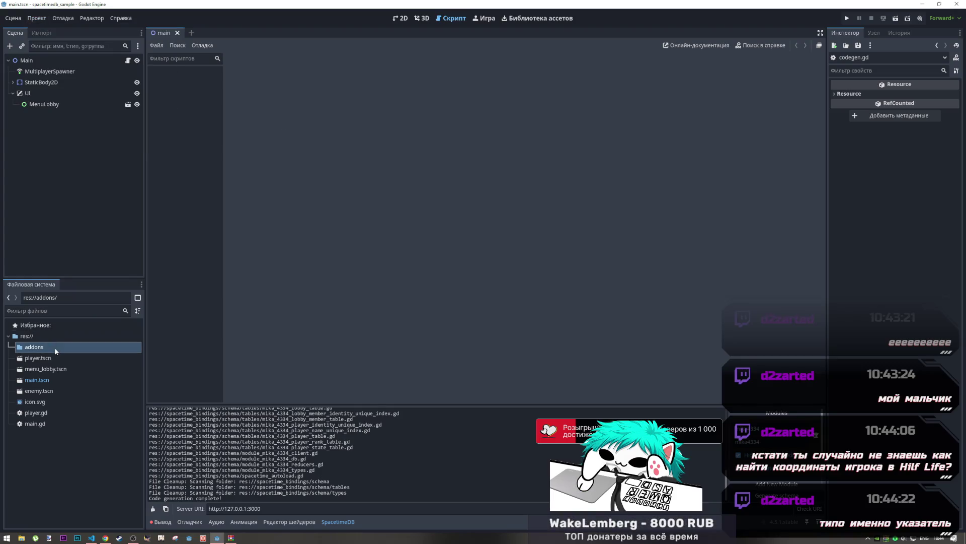
pyautogui.click(36, 18)
pyautogui.click(53, 131)
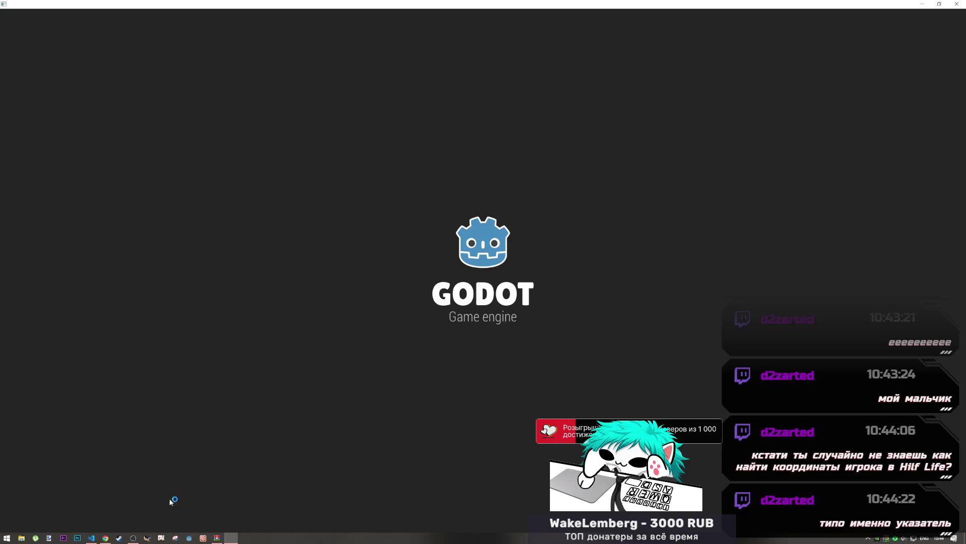
pyautogui.moveTo(154, 536)
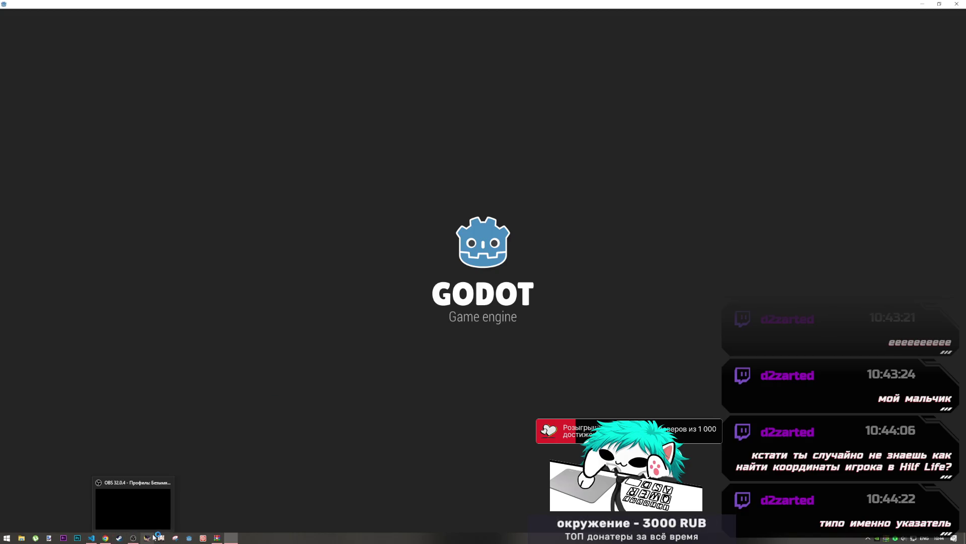
pyautogui.moveTo(106, 537)
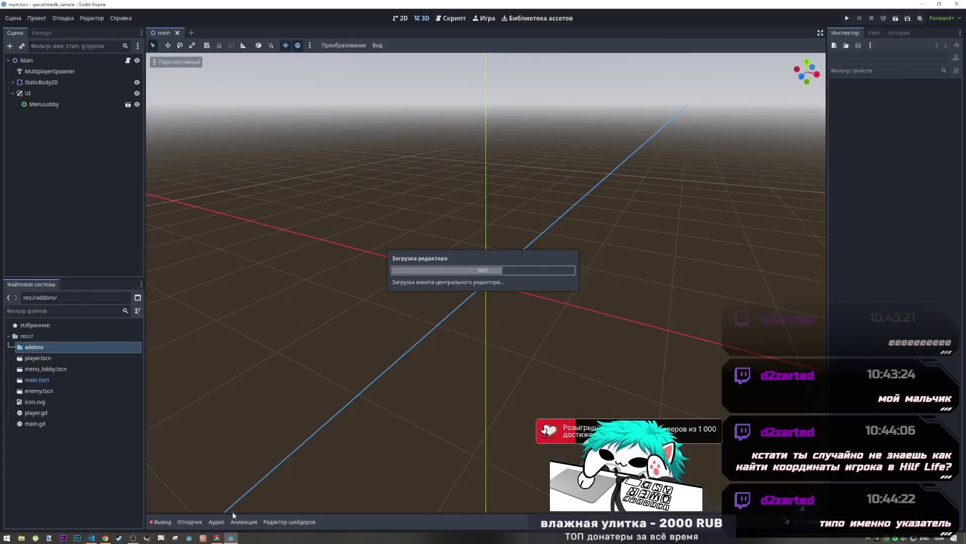
# - Copy the SpacetimeDB folder from SpacetimeDB.zip into the project's addons folder via File Explorer
pyautogui.rightClick(44, 347)
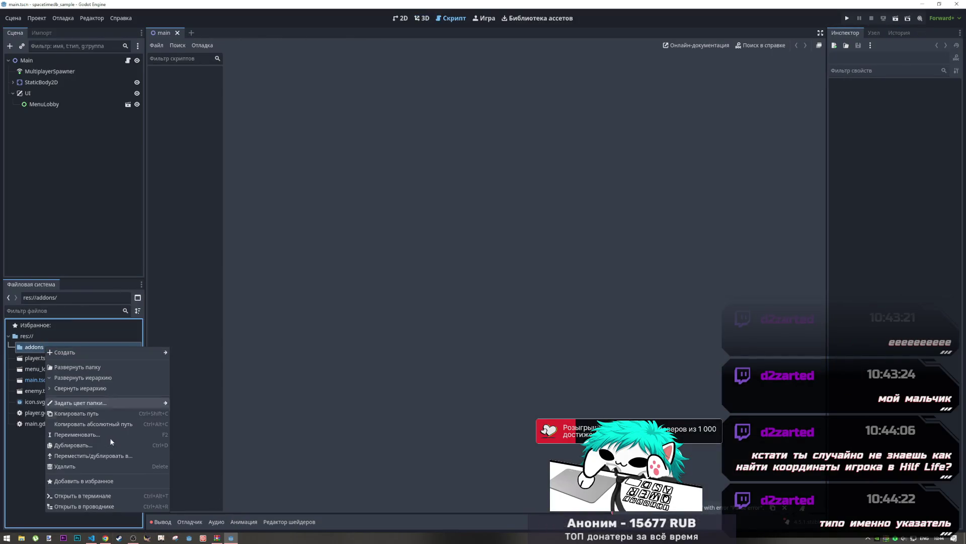
pyautogui.click(93, 503)
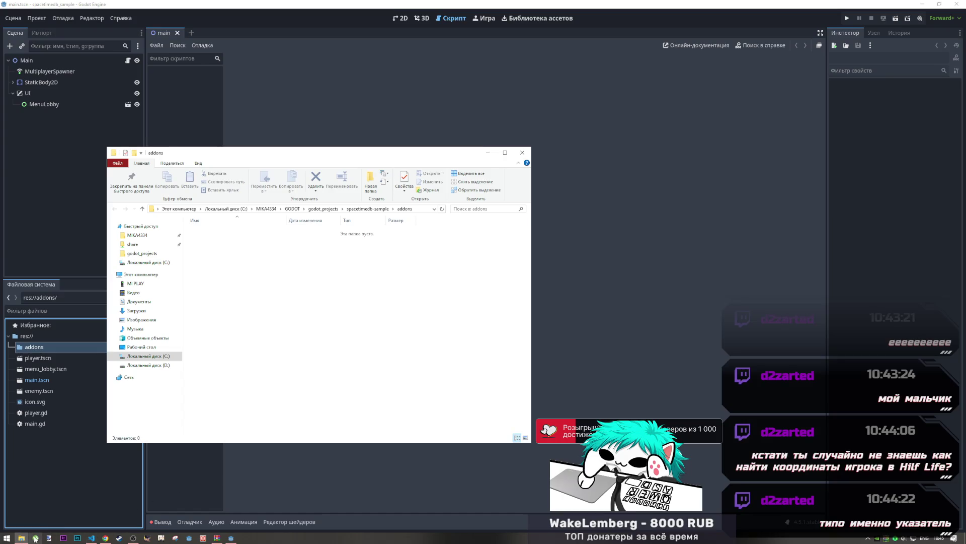
pyautogui.moveTo(21, 538)
pyautogui.click(216, 537)
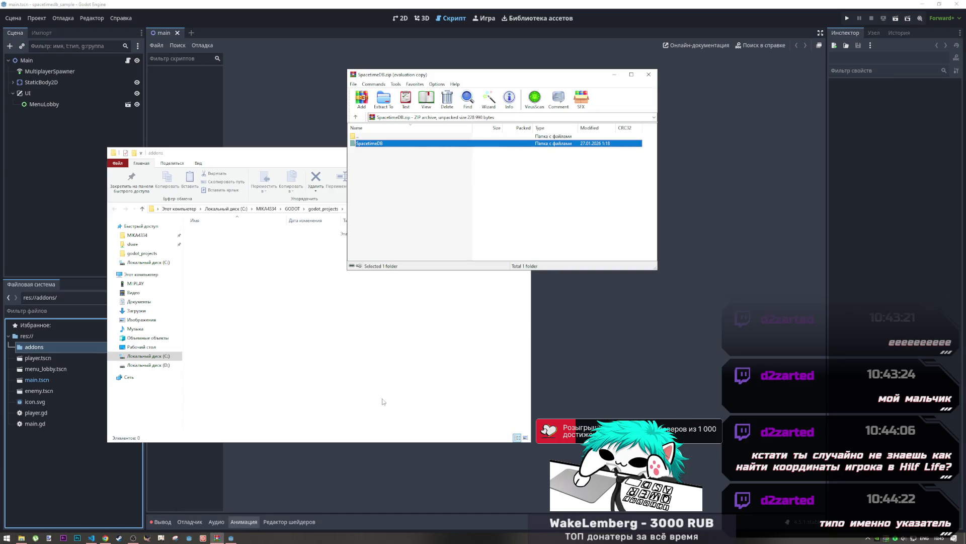
pyautogui.moveTo(366, 144); pyautogui.dragTo(281, 278)
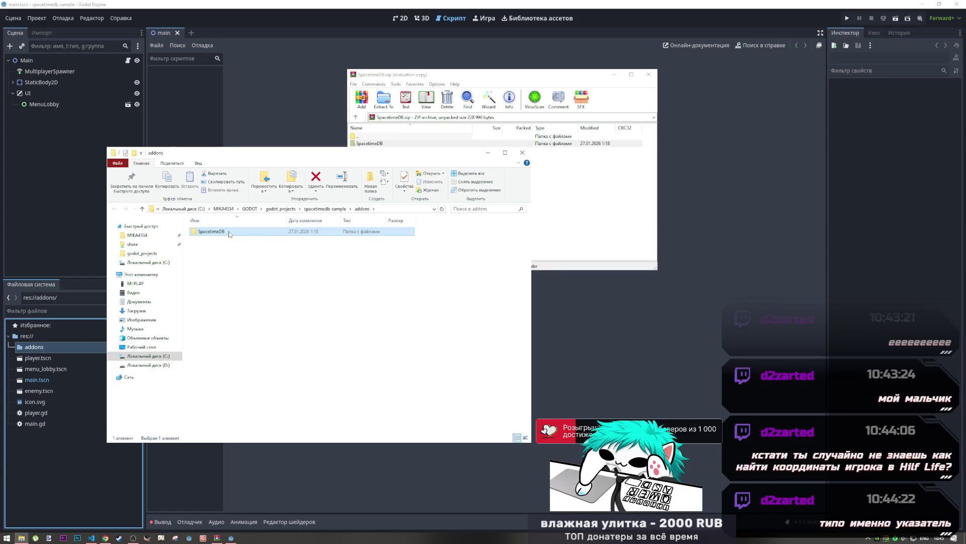
pyautogui.press('Return')
pyautogui.click(523, 157)
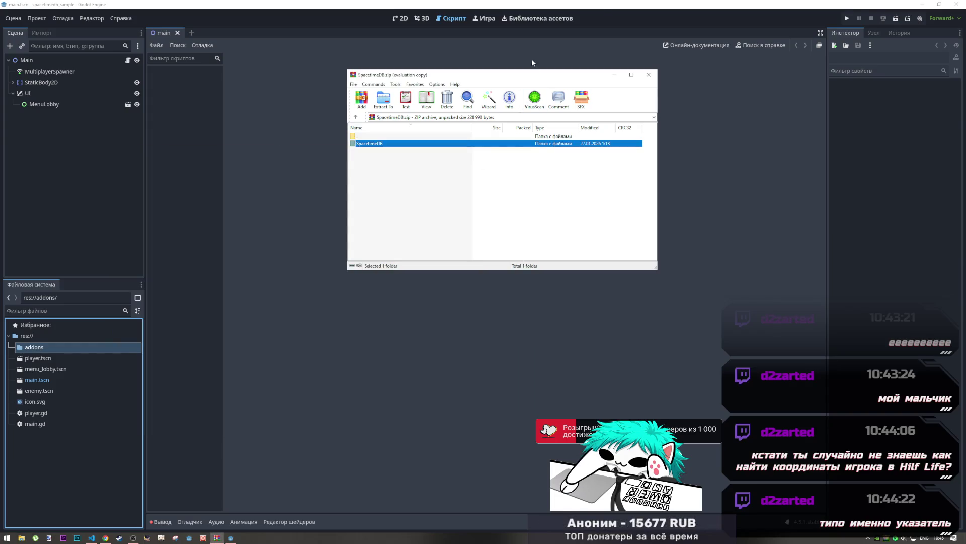
# - Switch from the Godot editor to the GitHub v0.2.5 release page in Chrome
pyautogui.click(602, 11)
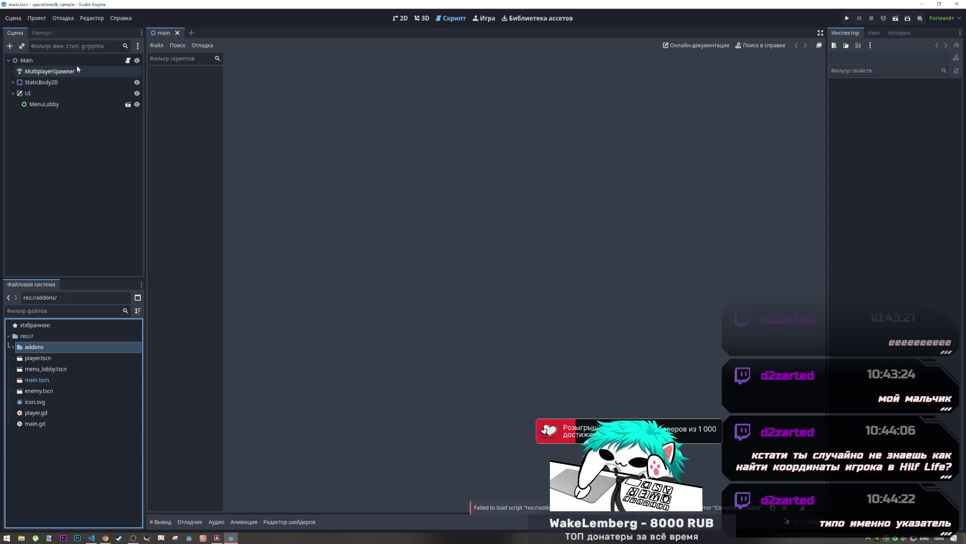
pyautogui.click(87, 20)
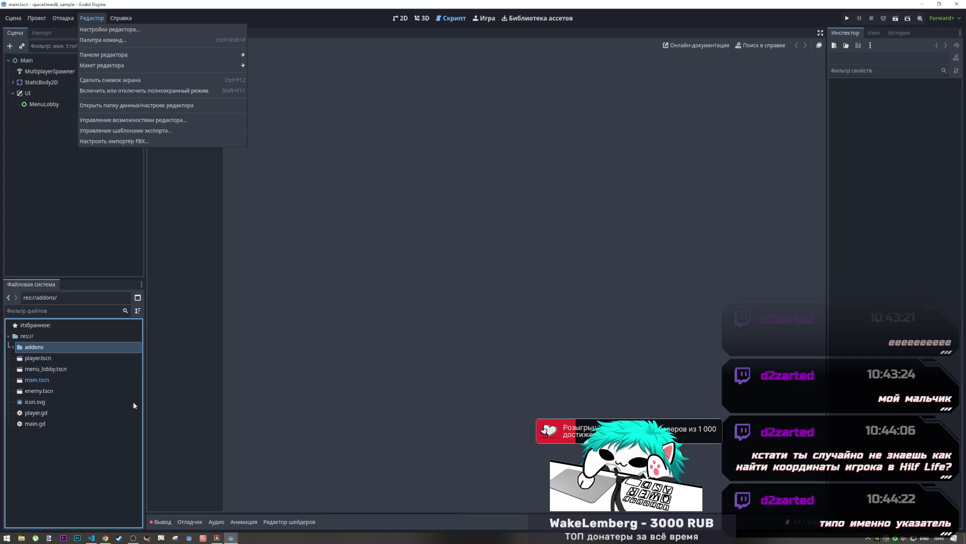
pyautogui.click(105, 537)
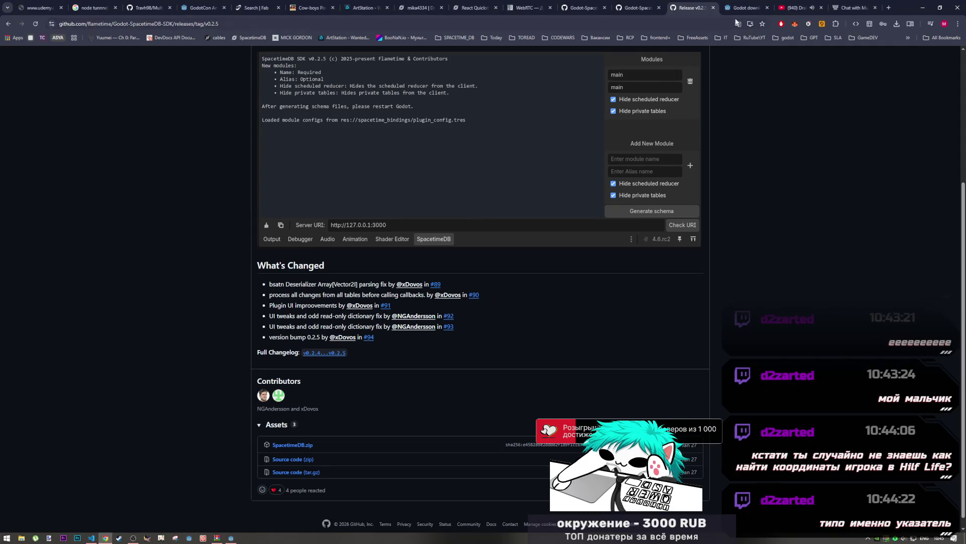
# - Look through the YouTube video, SpacetimeDB tables, installation docs and API docs tabs
pyautogui.click(796, 8)
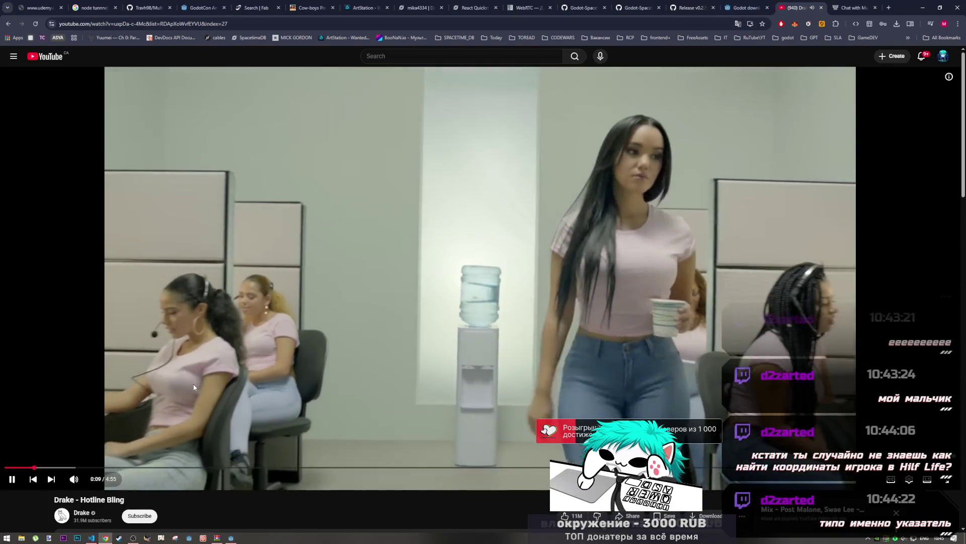
pyautogui.scroll(-7, 189, 393)
pyautogui.scroll(4, 322, 382)
pyautogui.scroll(3, 323, 386)
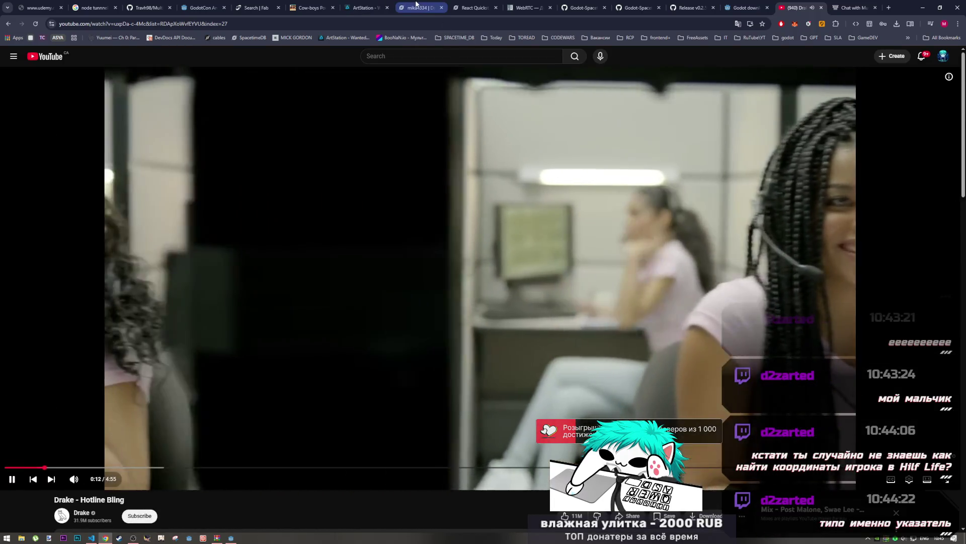
pyautogui.click(415, 5)
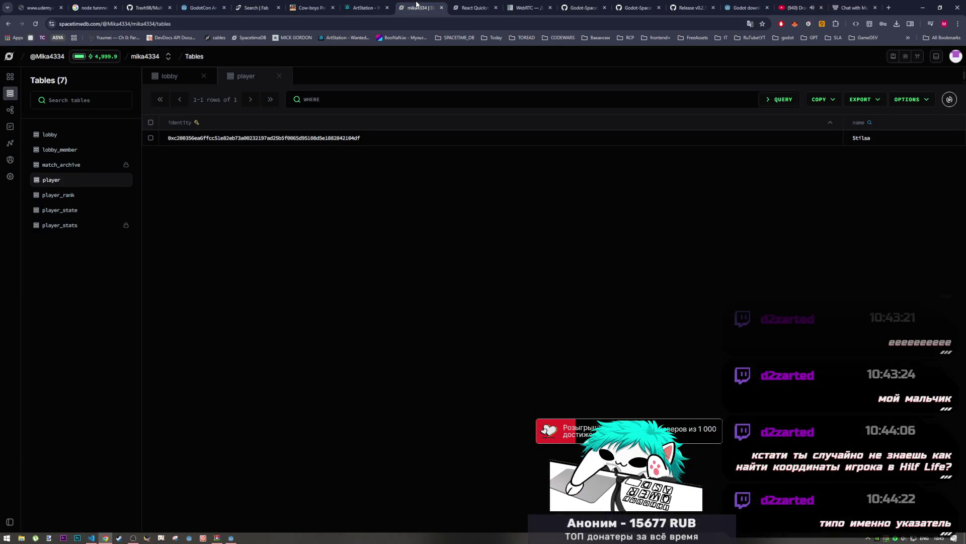
pyautogui.click(591, 7)
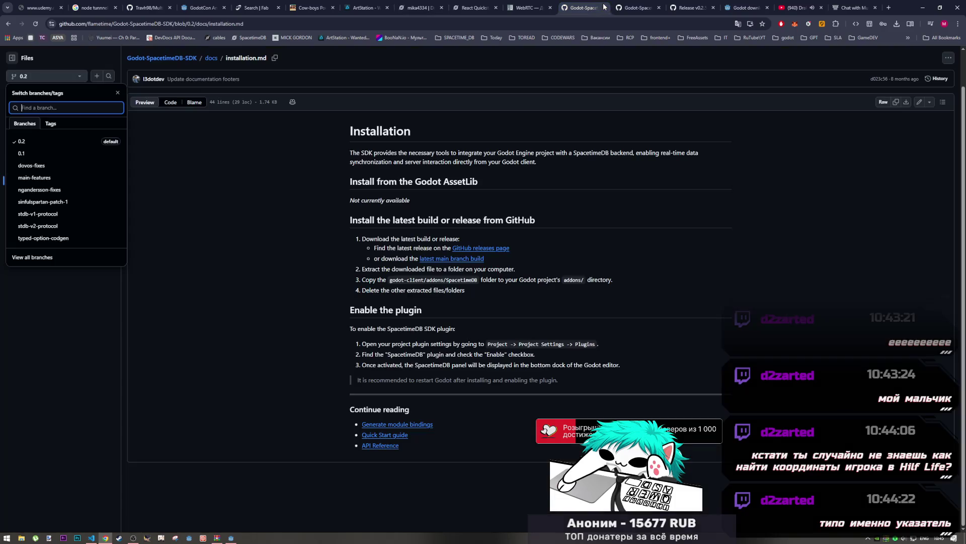
pyautogui.click(636, 7)
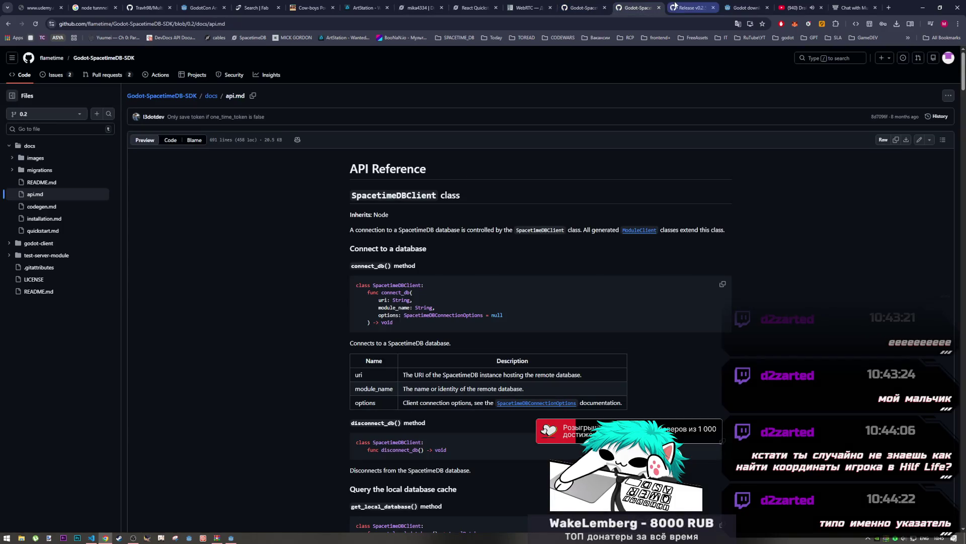
# - Review the v0.2.5 release notes on plugin UI changes, then return to Godot
pyautogui.click(670, 6)
pyautogui.scroll(4, 463, 309)
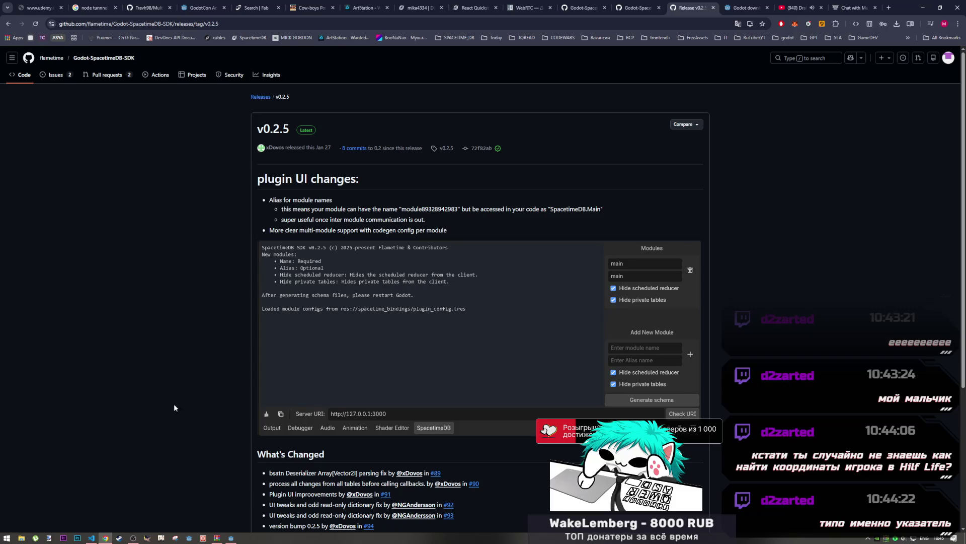
pyautogui.click(231, 538)
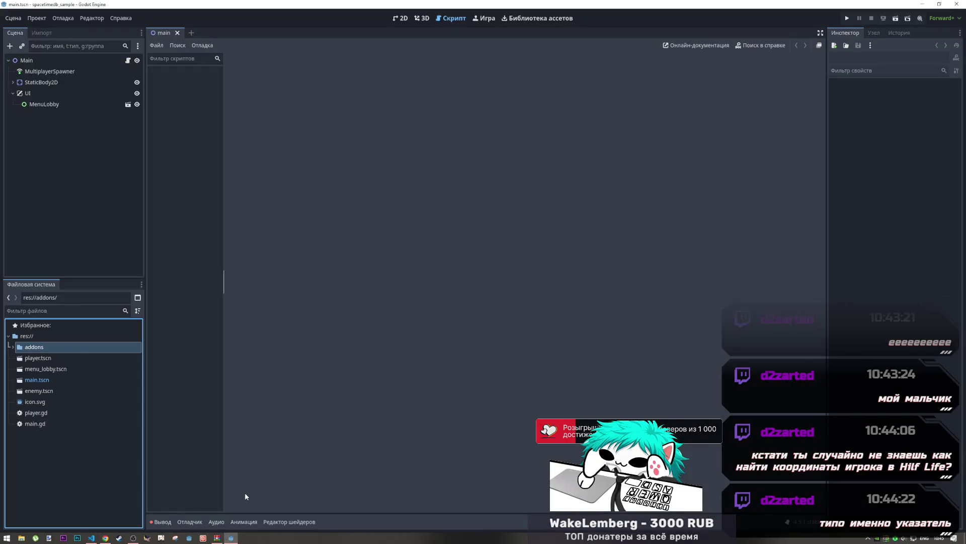
# - Disable and remove the SpacetimeDB autoload in Project Settings' Globals
pyautogui.click(36, 18)
pyautogui.click(50, 30)
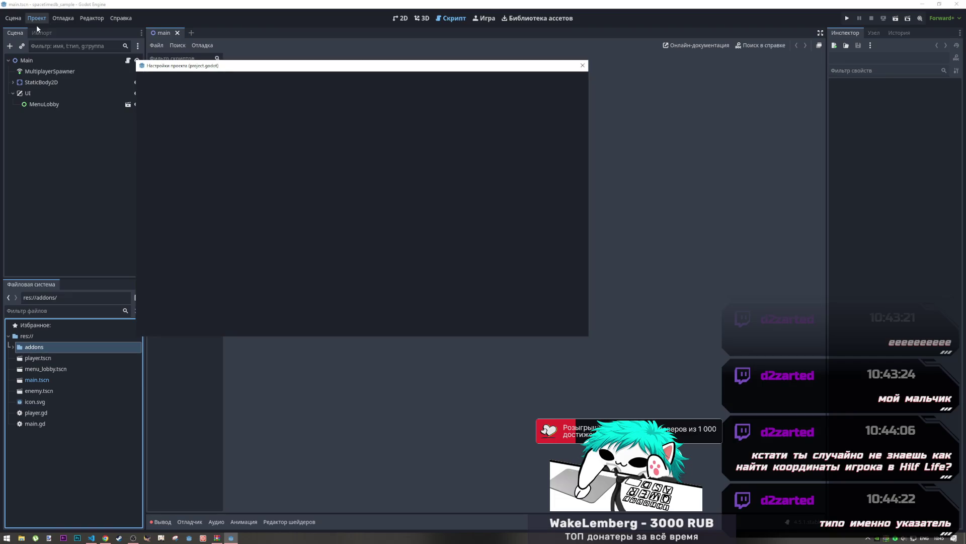
pyautogui.click(302, 81)
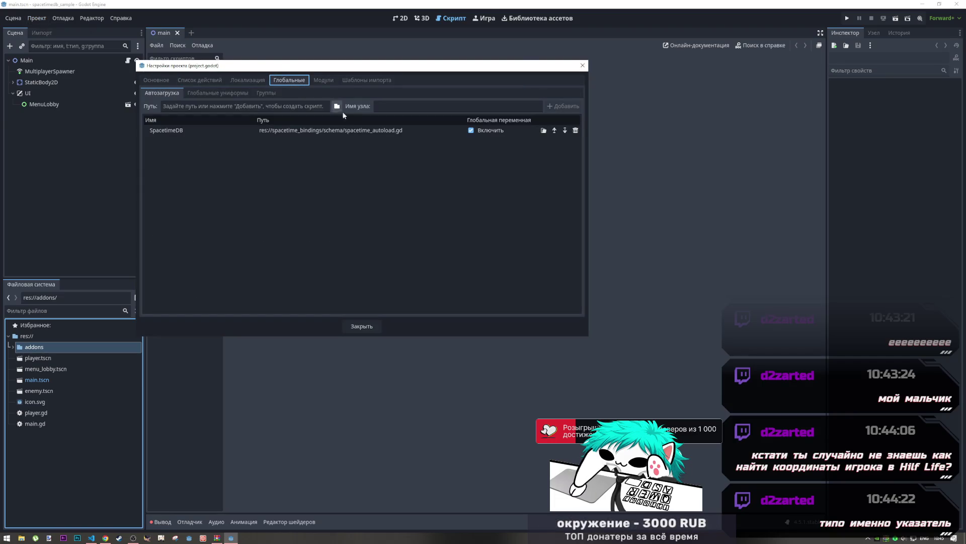
pyautogui.click(471, 130)
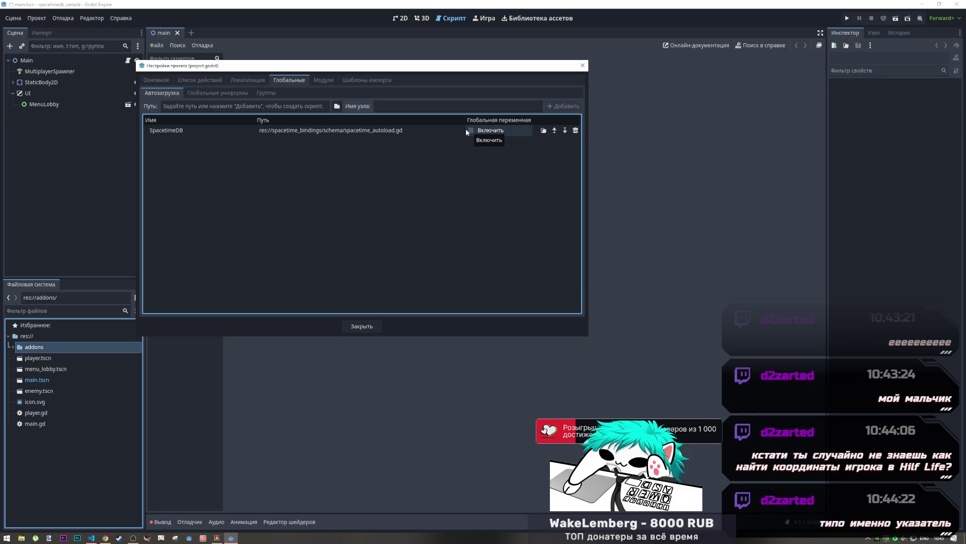
pyautogui.click(575, 131)
# - Enable the SpacetimeDB Client SDK plugin and request a Reload Current Project
pyautogui.click(324, 80)
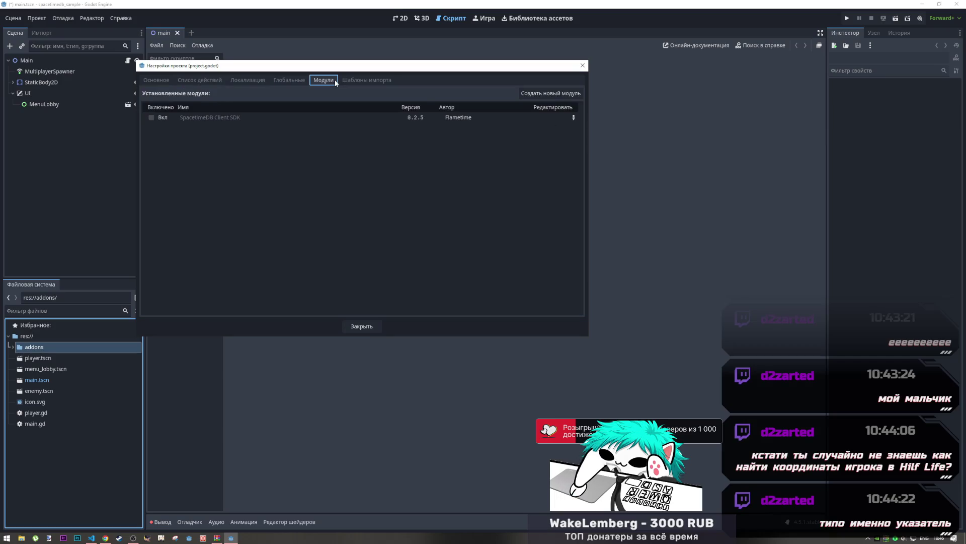
pyautogui.click(156, 118)
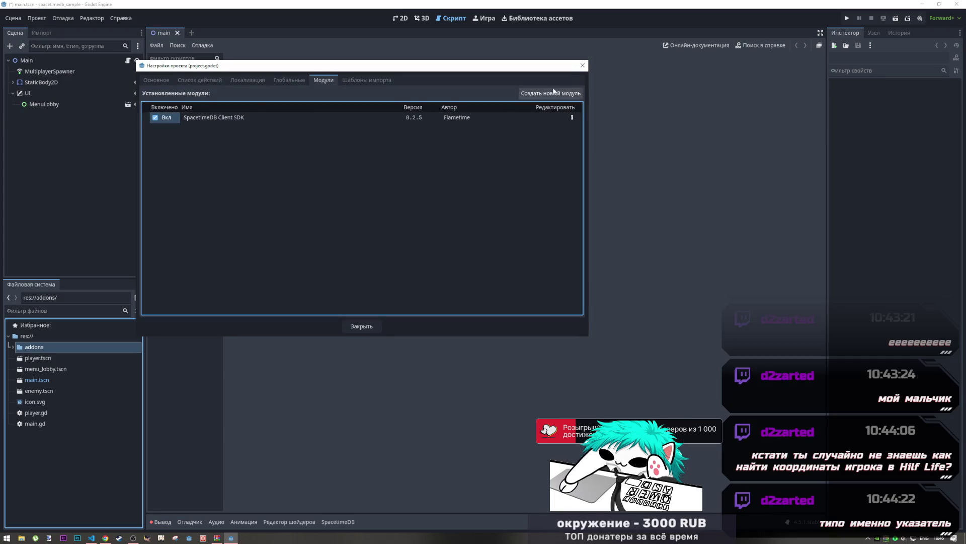
pyautogui.press('Escape')
pyautogui.click(41, 17)
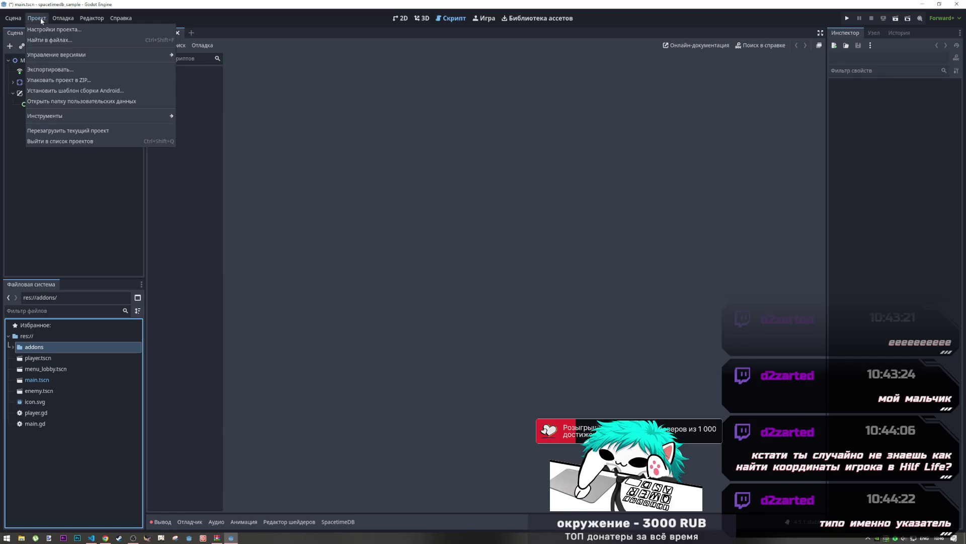
pyautogui.click(49, 131)
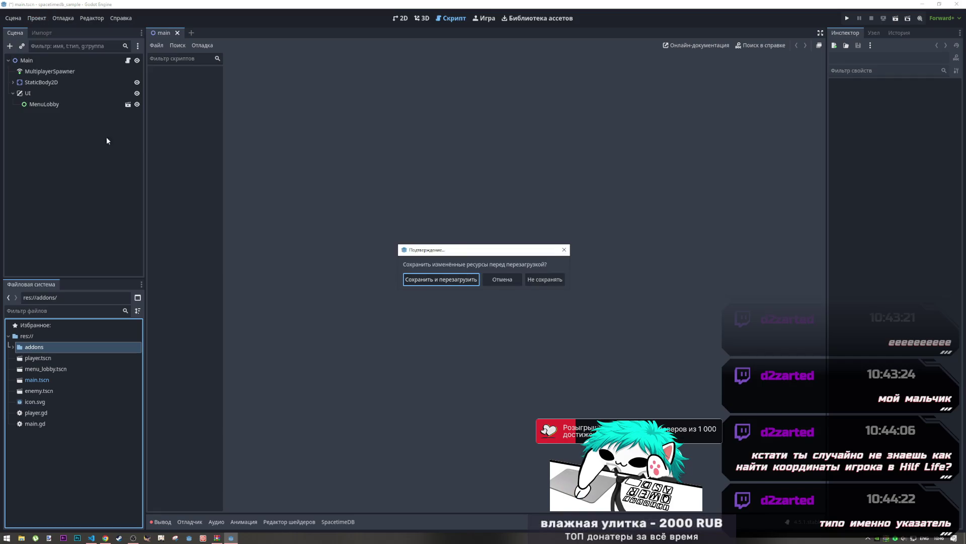
# - Save and reload, then read the 'SpacetimeDB' not-declared parse errors in the Output log
pyautogui.click(413, 277)
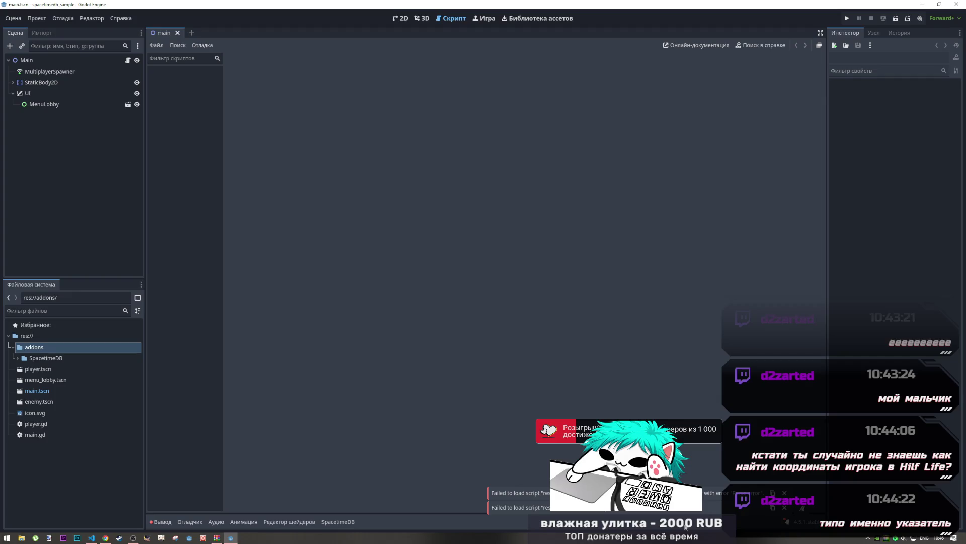
pyautogui.click(168, 520)
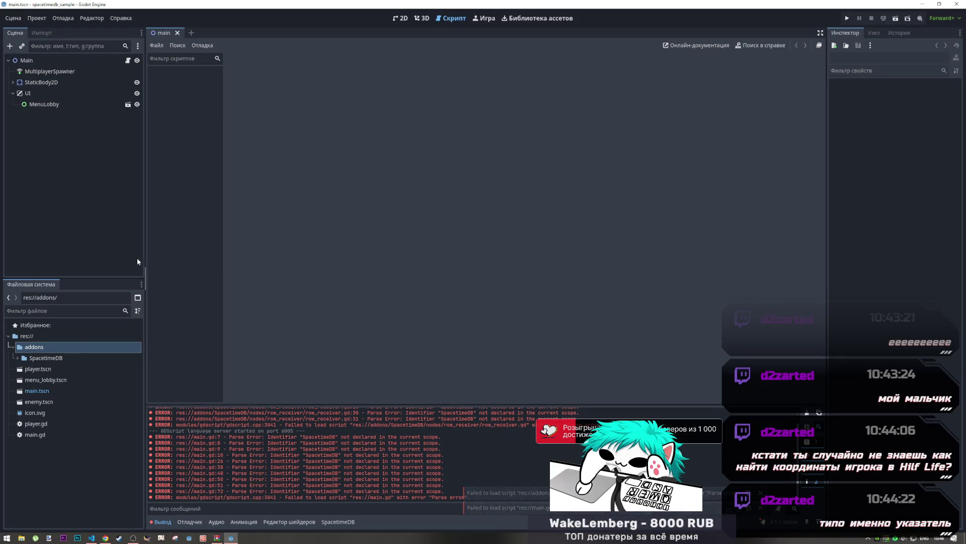
pyautogui.click(13, 18)
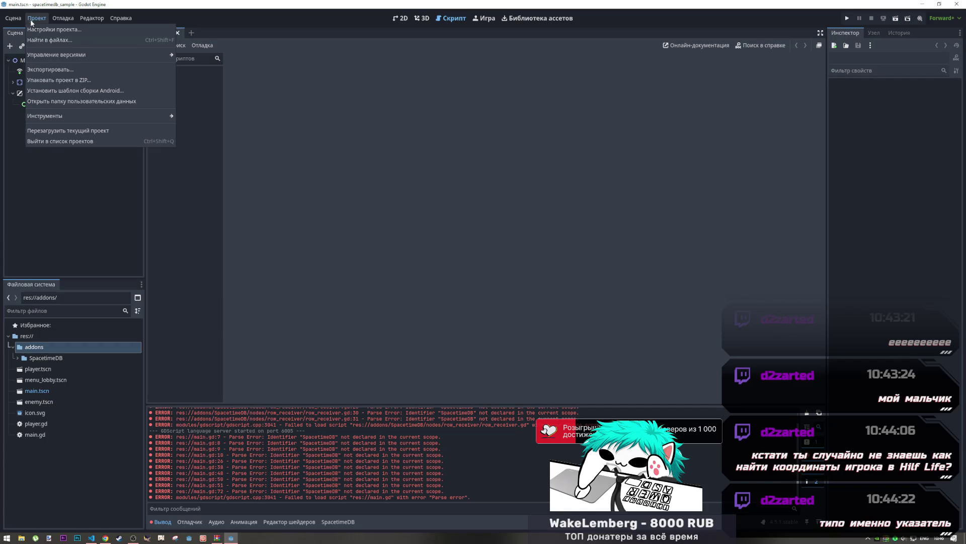
pyautogui.click(35, 28)
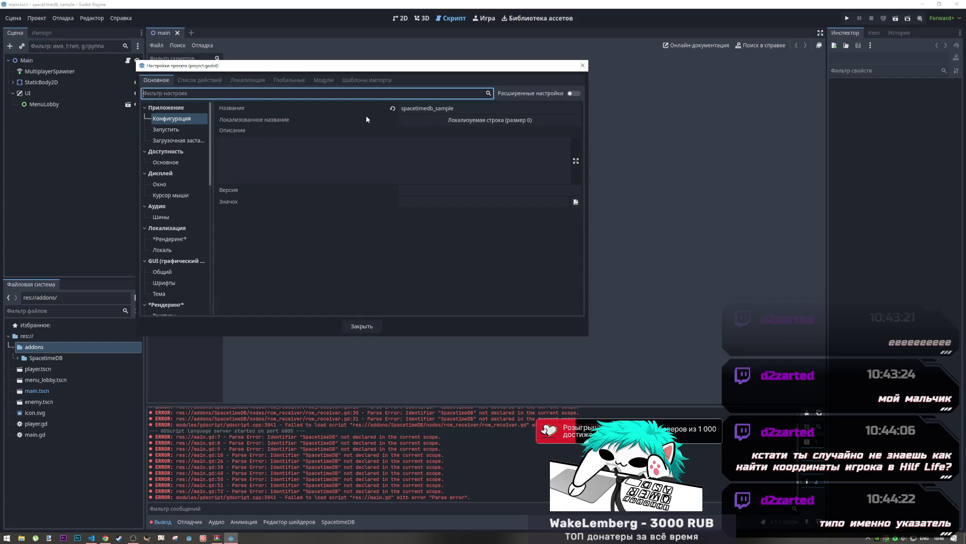
pyautogui.click(315, 80)
pyautogui.click(211, 119)
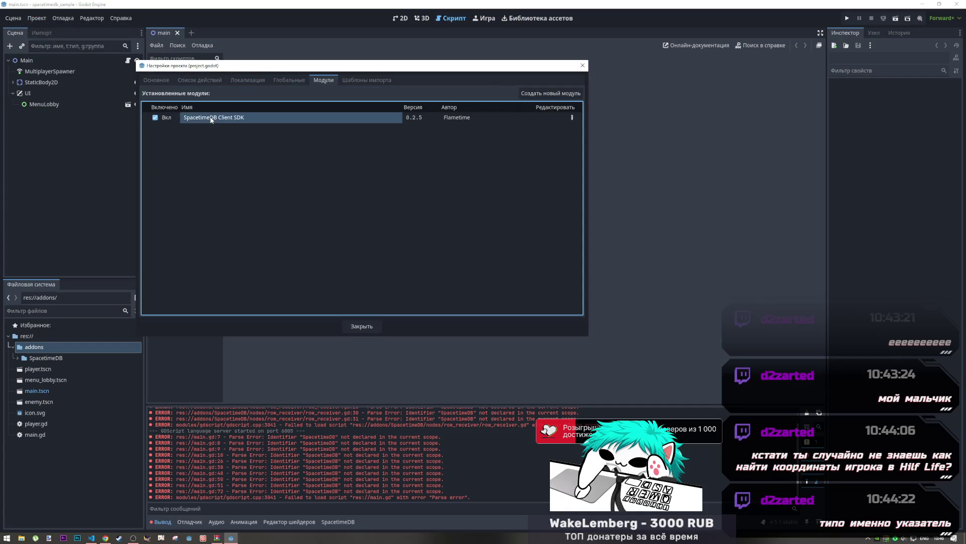
pyautogui.click(464, 120)
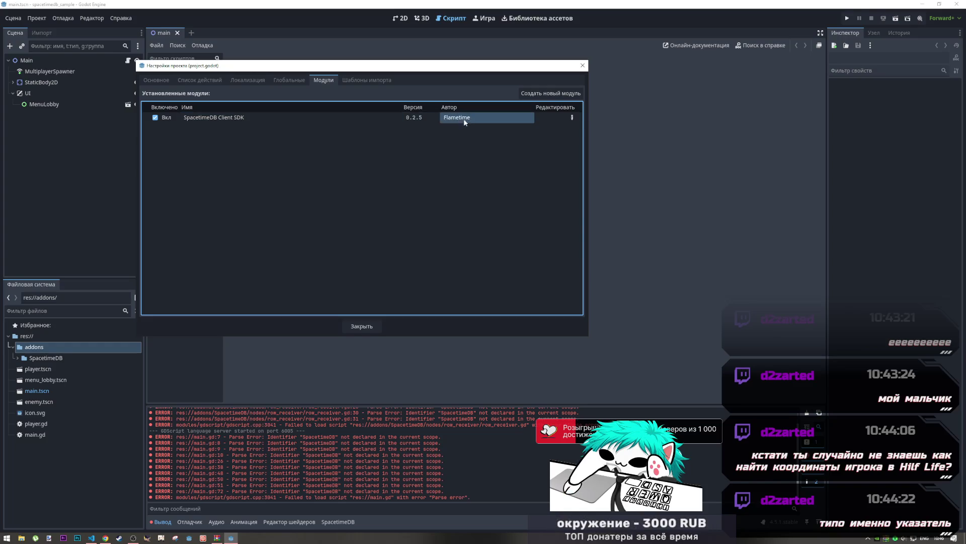
pyautogui.click(247, 119)
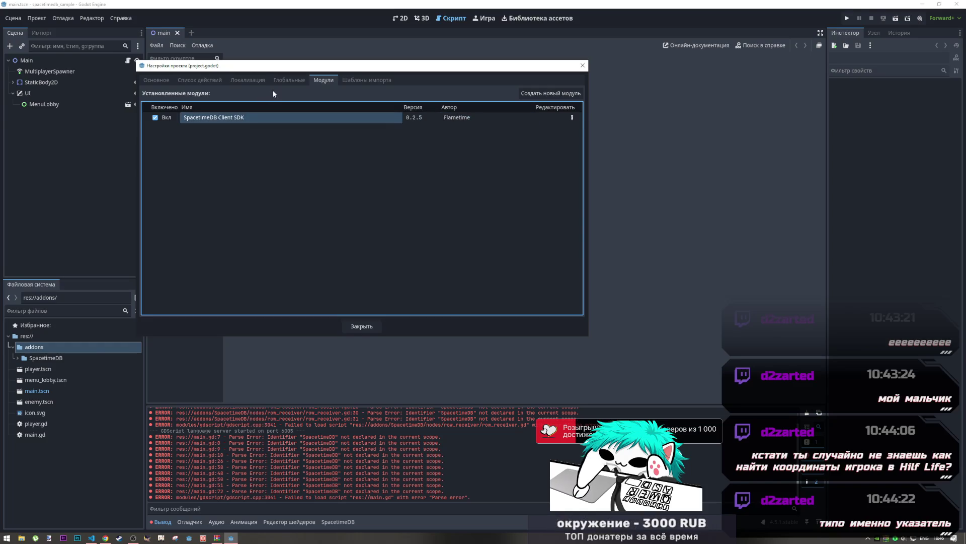
pyautogui.click(582, 67)
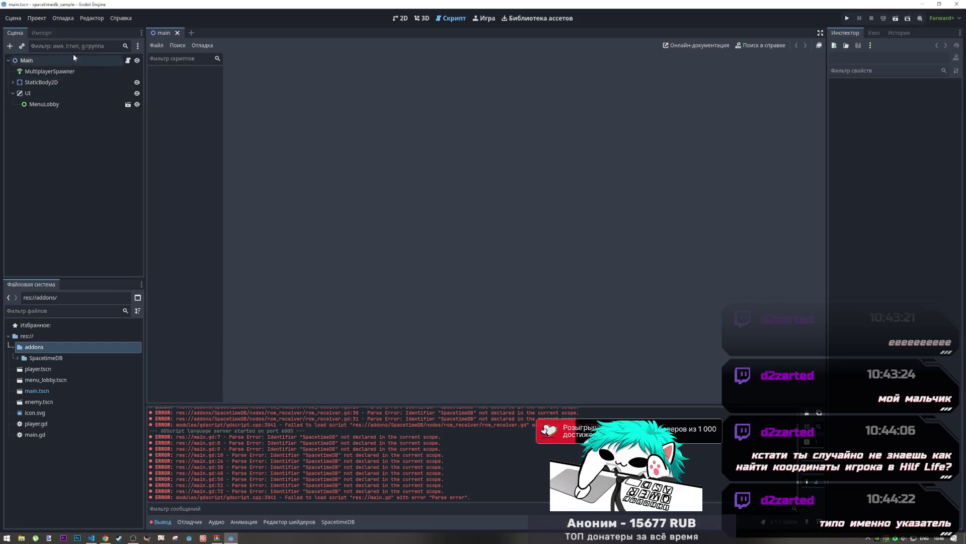
pyautogui.click(36, 18)
# - Reload the current project again and wait for the editor to restart
pyautogui.click(56, 130)
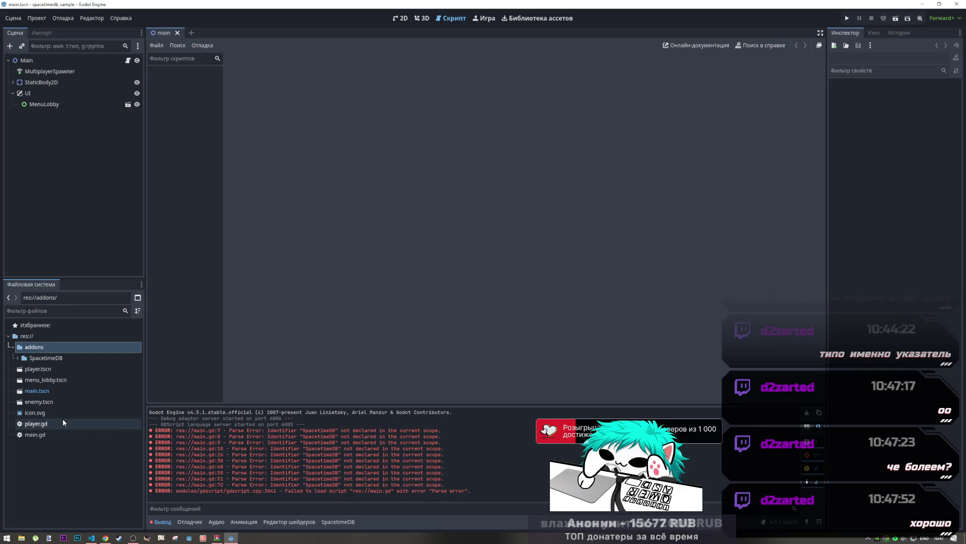
# - Open main.gd and inspect its flagged SpacetimeDB references on lines 7 and 10
pyautogui.doubleClick(35, 434)
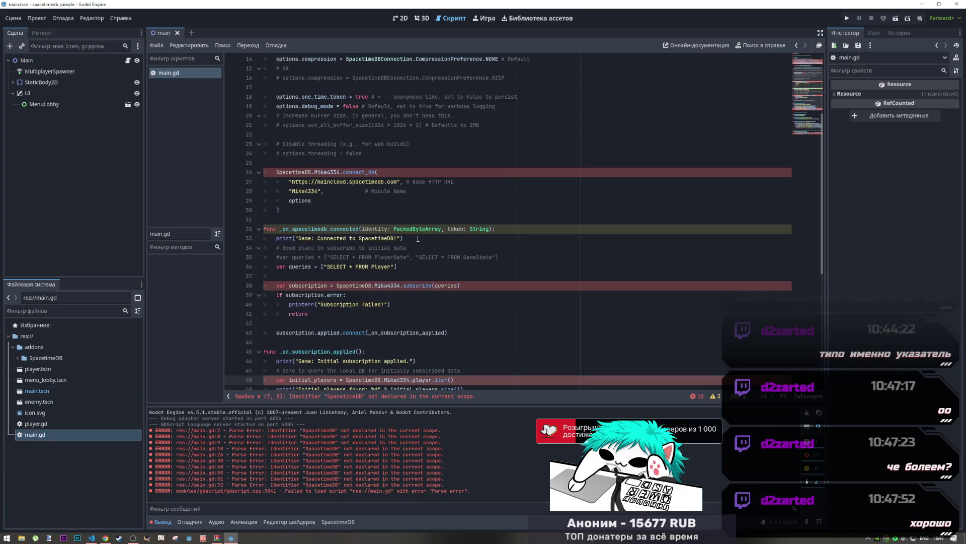
pyautogui.scroll(4, 366, 167)
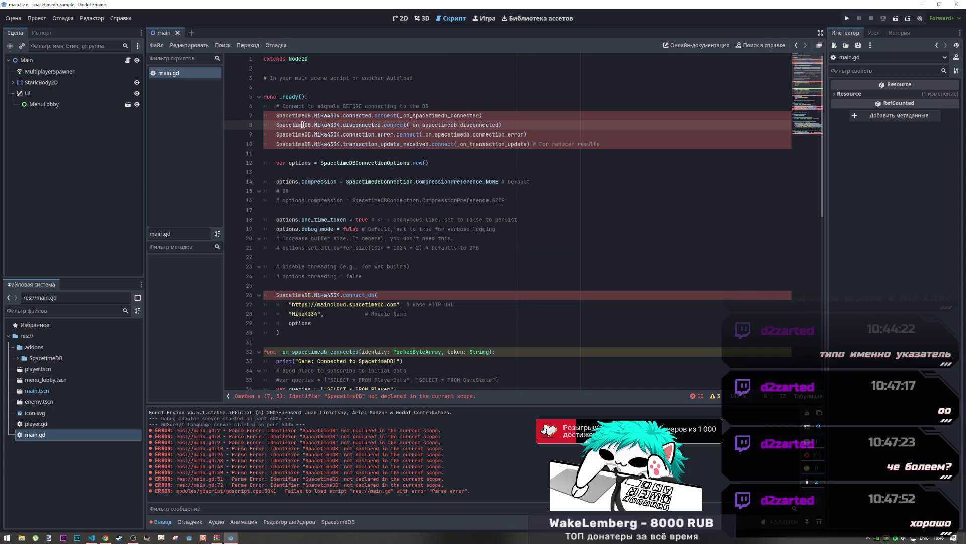
pyautogui.click(312, 115)
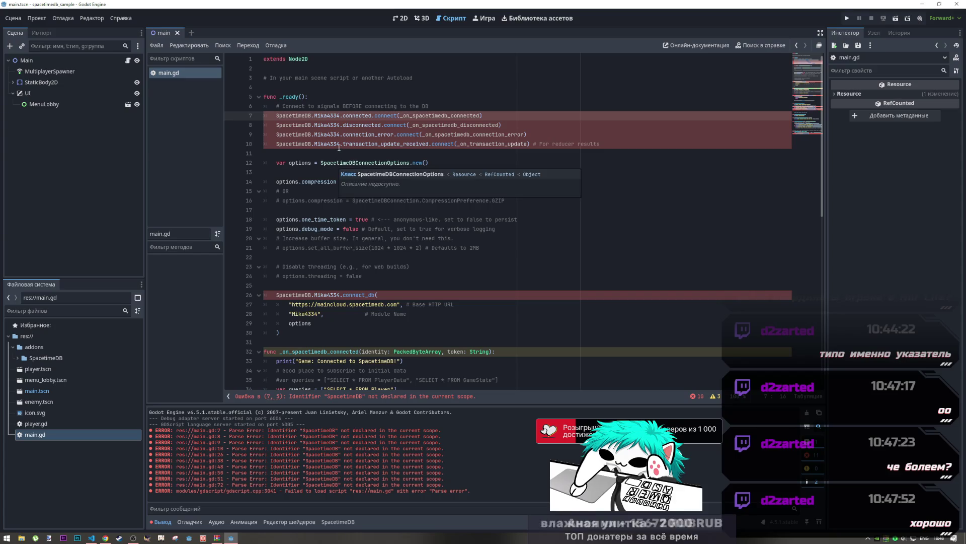
pyautogui.click(339, 144)
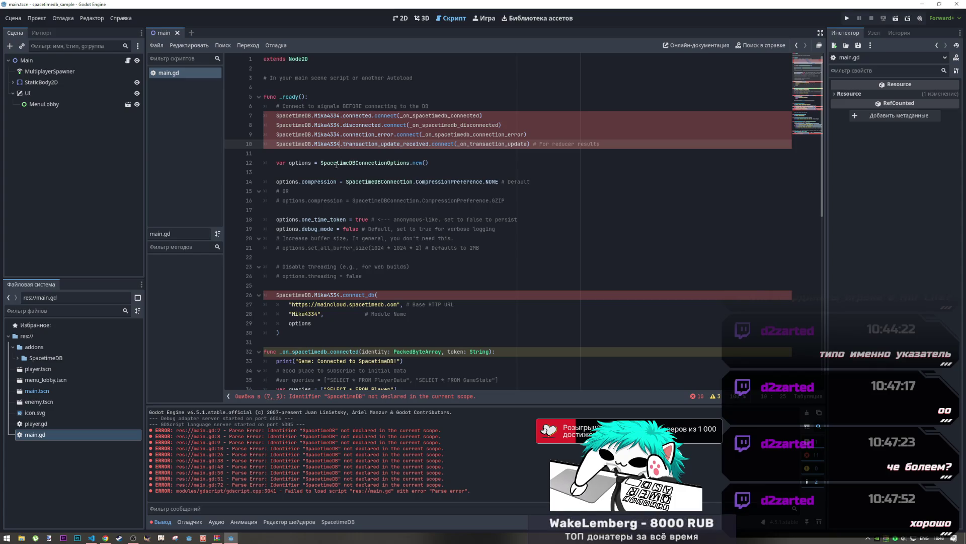
pyautogui.scroll(-3, 336, 167)
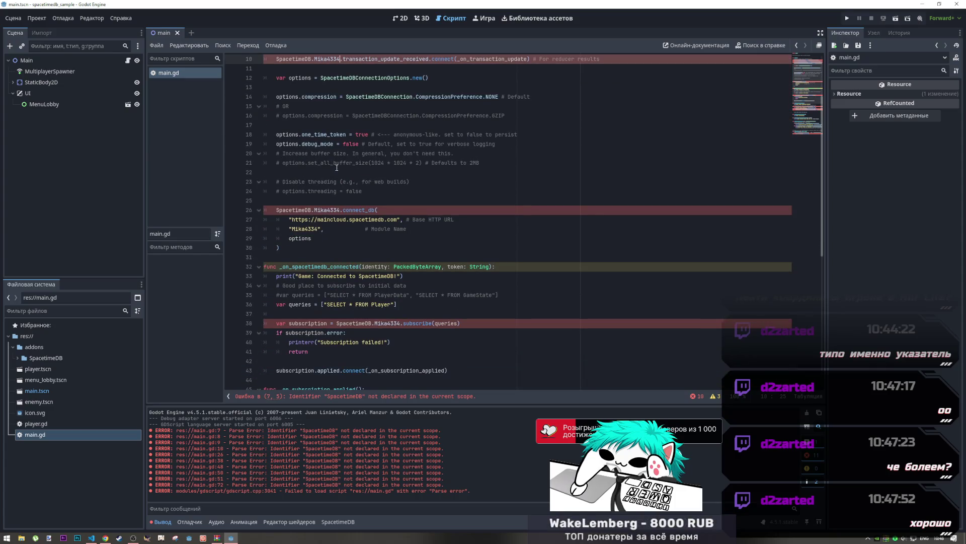
pyautogui.scroll(-3, 337, 165)
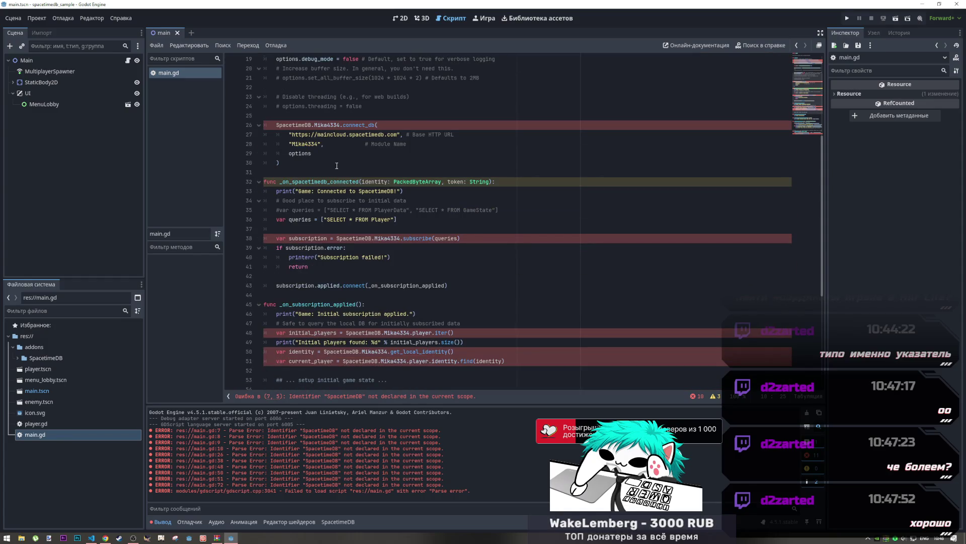
pyautogui.scroll(2, 388, 173)
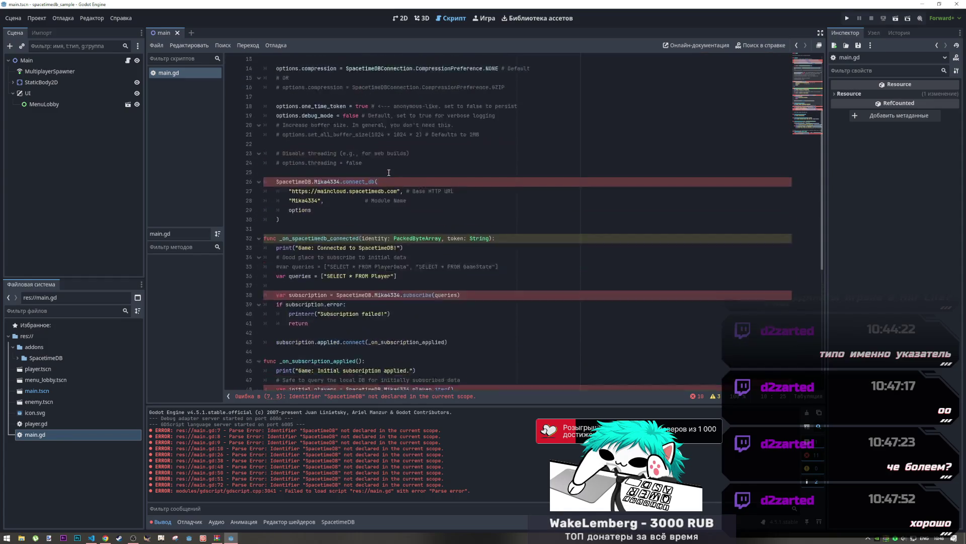
pyautogui.scroll(4, 389, 173)
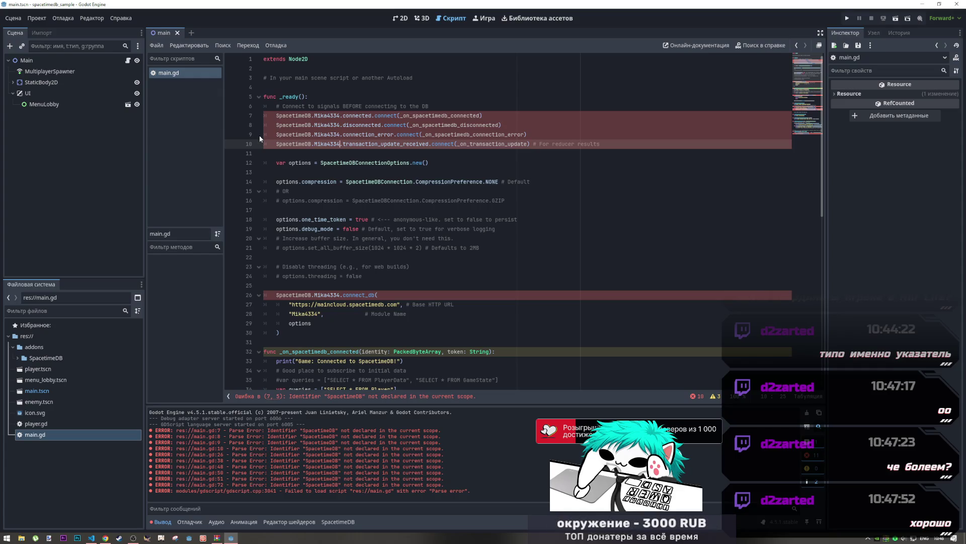
# - Select the MenuLobby node, then put the caret on the SpacetimeDB reference on line 8 of main.gd
pyautogui.click(68, 105)
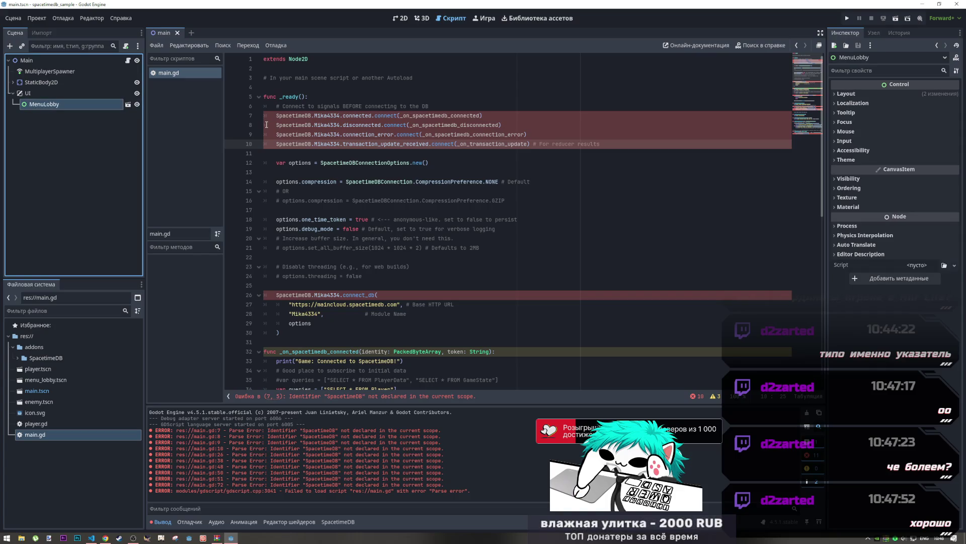
pyautogui.click(296, 126)
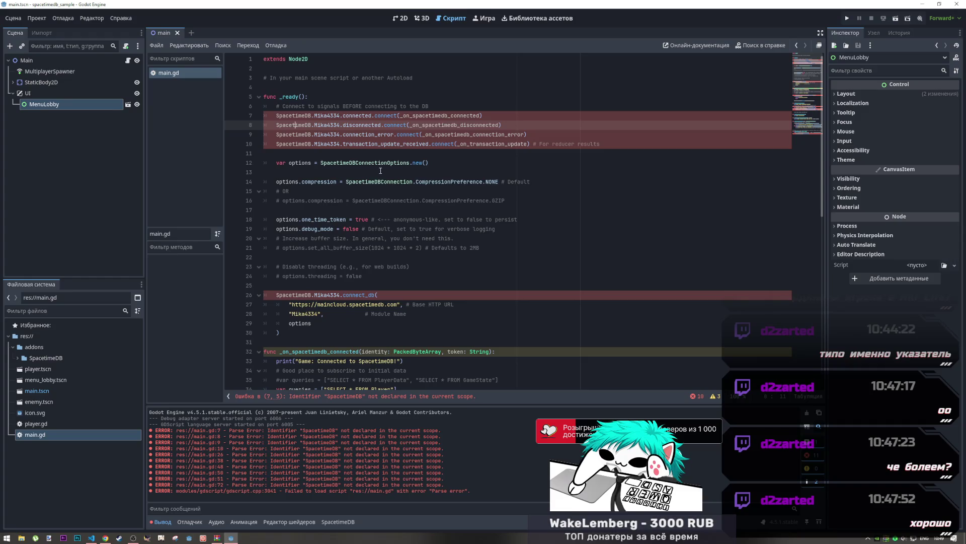
# - Select part of the parse error text in the output log
pyautogui.click(35, 21)
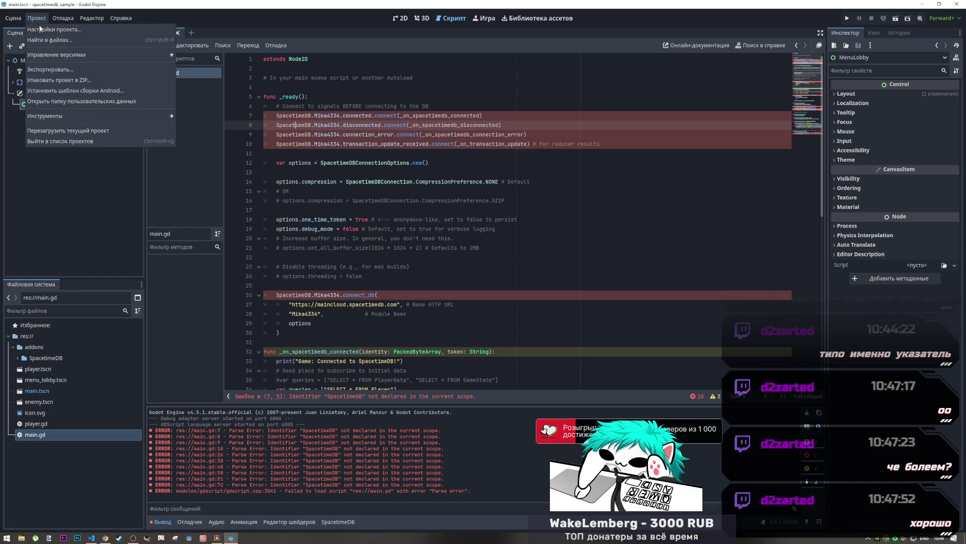
pyautogui.click(442, 460)
pyautogui.moveTo(425, 430)
pyautogui.mouseDown()
pyautogui.moveTo(244, 436)
pyautogui.moveTo(309, 431)
pyautogui.mouseUp()
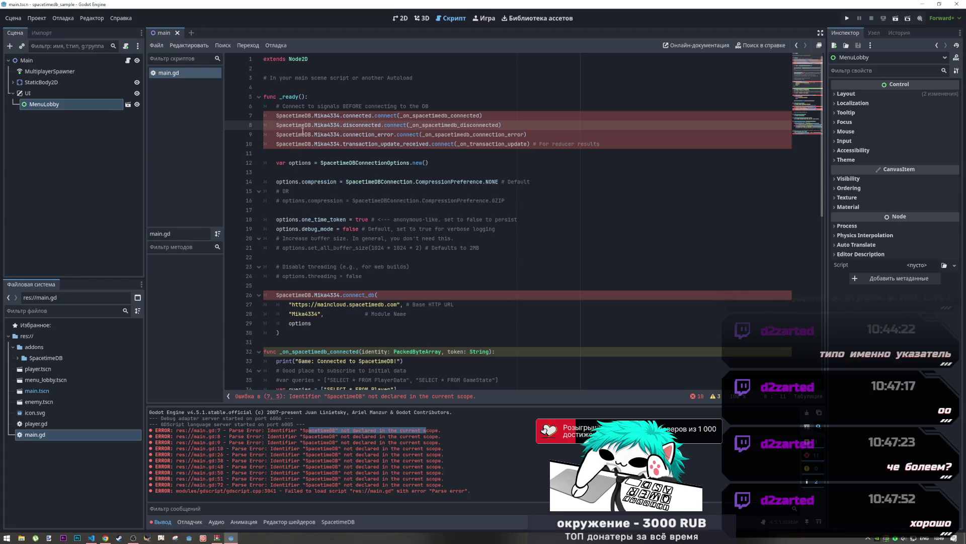
# - Delete 'DB' from SpacetimeDB on line 7, save, restore 'DB' and select the word
pyautogui.click(311, 115)
pyautogui.press('BackSpace')
pyautogui.press('BackSpace')
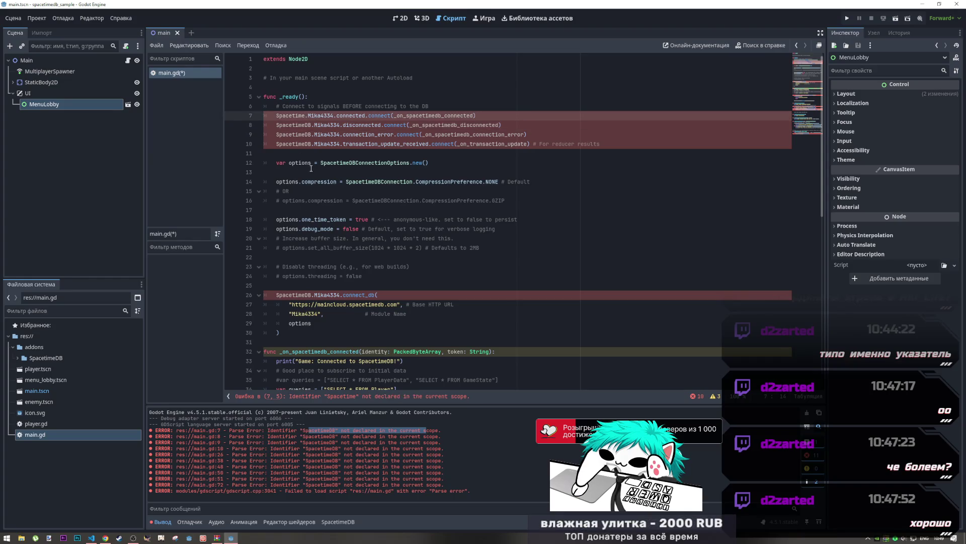
pyautogui.hotkey('ctrl', 's')
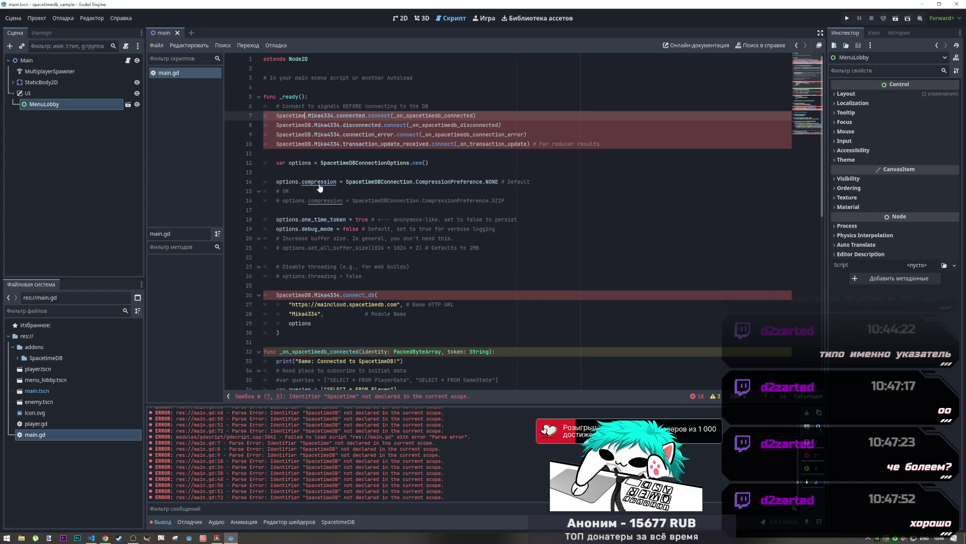
pyautogui.write('DB')
pyautogui.doubleClick(290, 115)
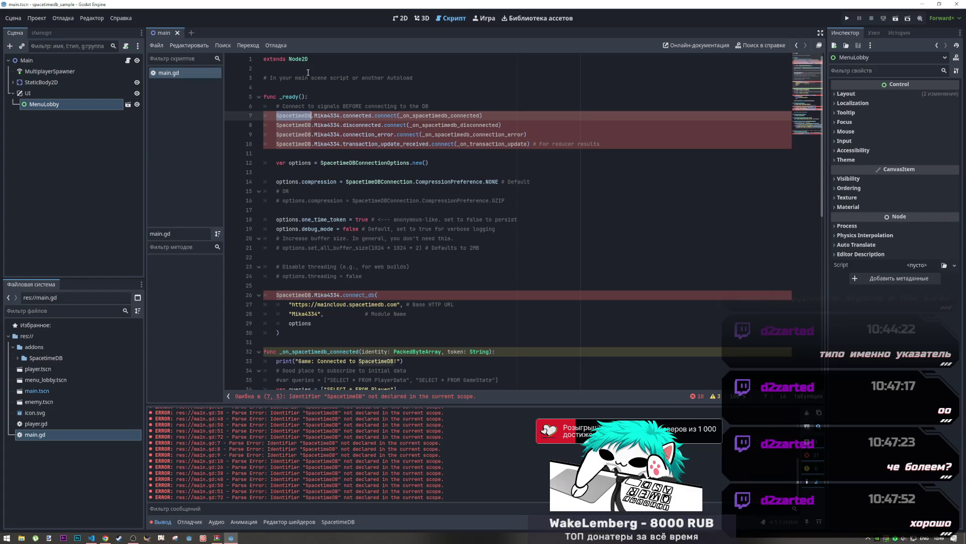
pyautogui.hotkey('alt', 'Tab')
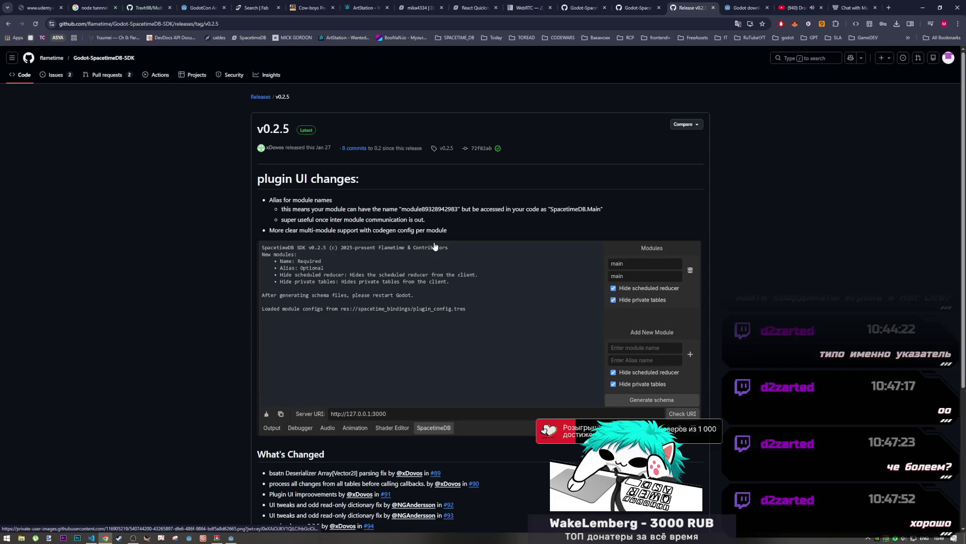
# - In Chrome, view the api.md tab, then the installation.md tab listing the repository branches
pyautogui.hotkey('alt', 'Tab')
pyautogui.hotkey('alt', 'Tab')
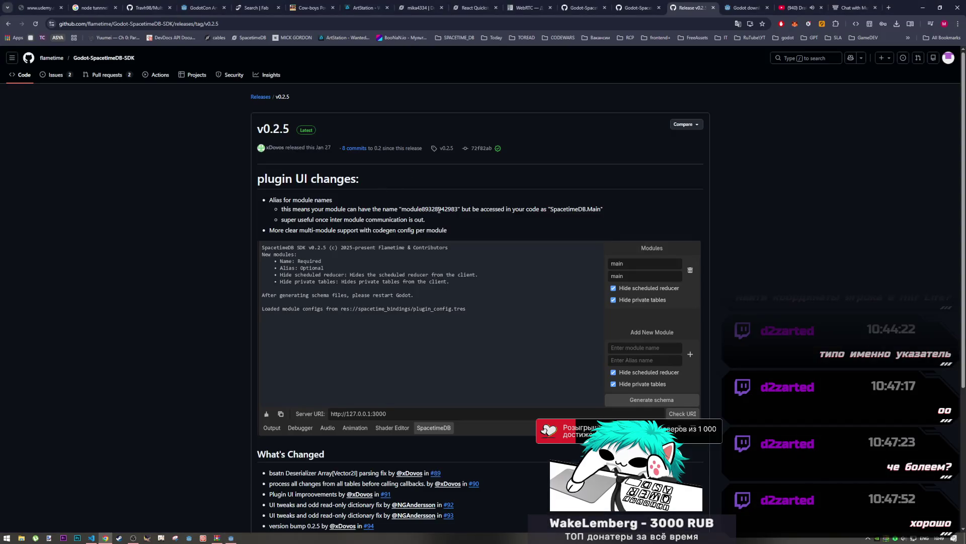
pyautogui.click(648, 4)
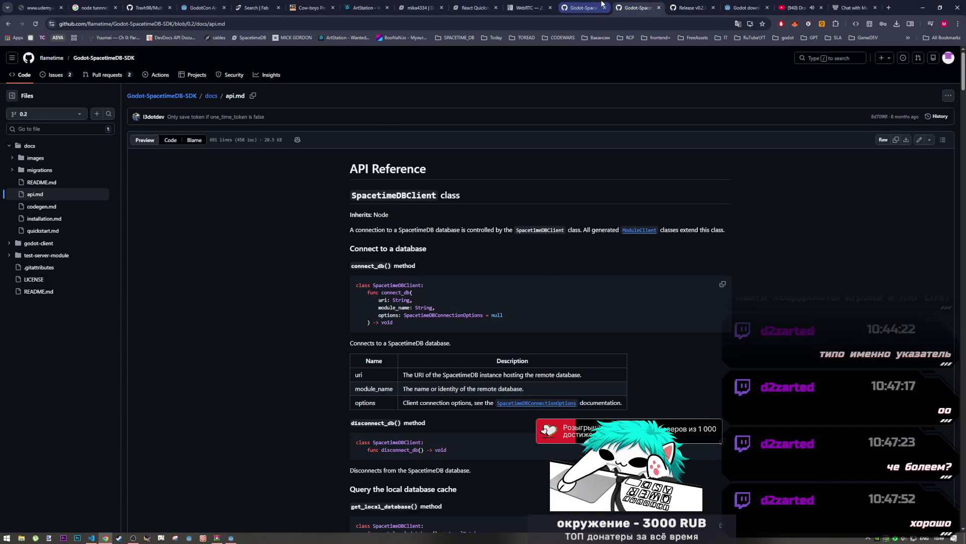
pyautogui.click(584, 8)
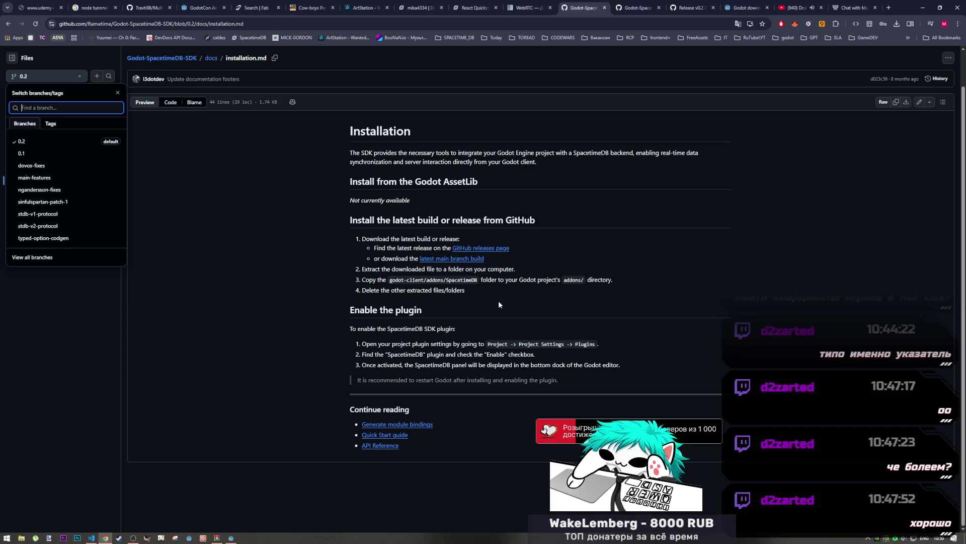
# - Glance at VS Code, return to the browser, and close the SpacetimeDB.zip archive window
pyautogui.click(92, 537)
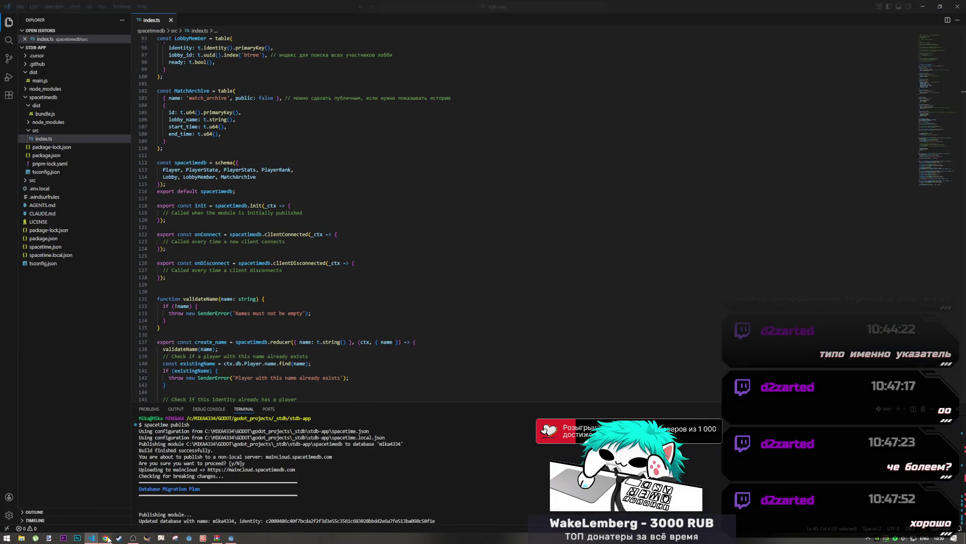
pyautogui.click(105, 538)
pyautogui.click(217, 537)
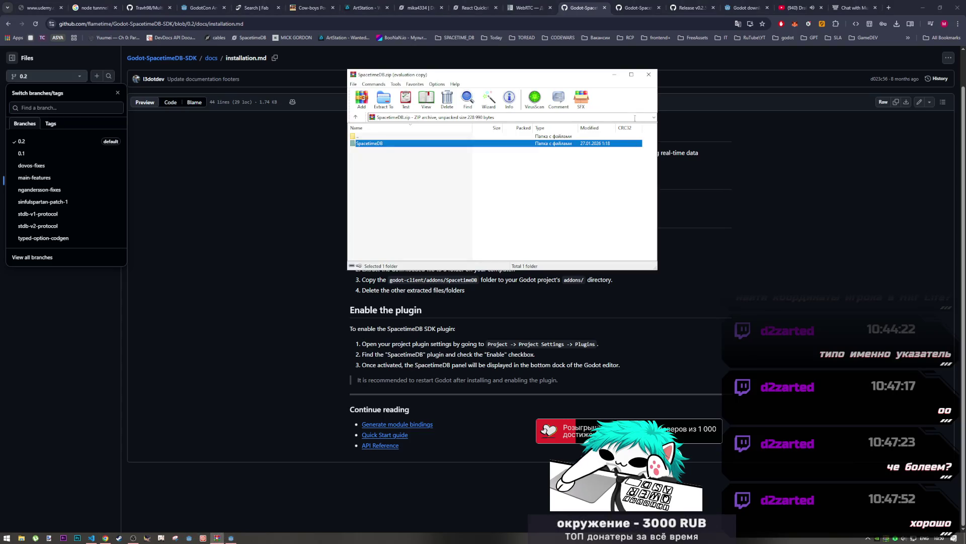
pyautogui.click(649, 75)
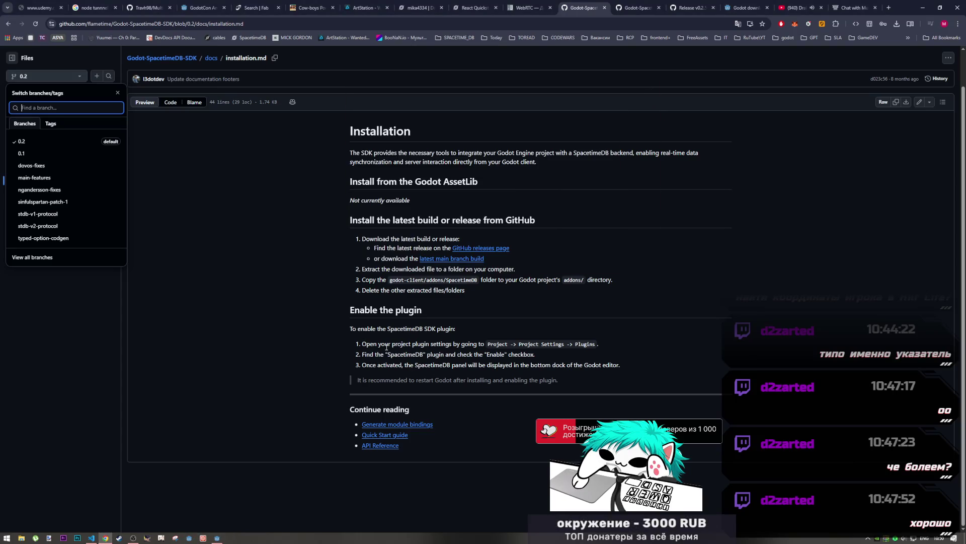
# - Confirm in Project Settings > Plugins that SpacetimeDB Client SDK is 0.2.5, then return to main.gd
pyautogui.click(217, 537)
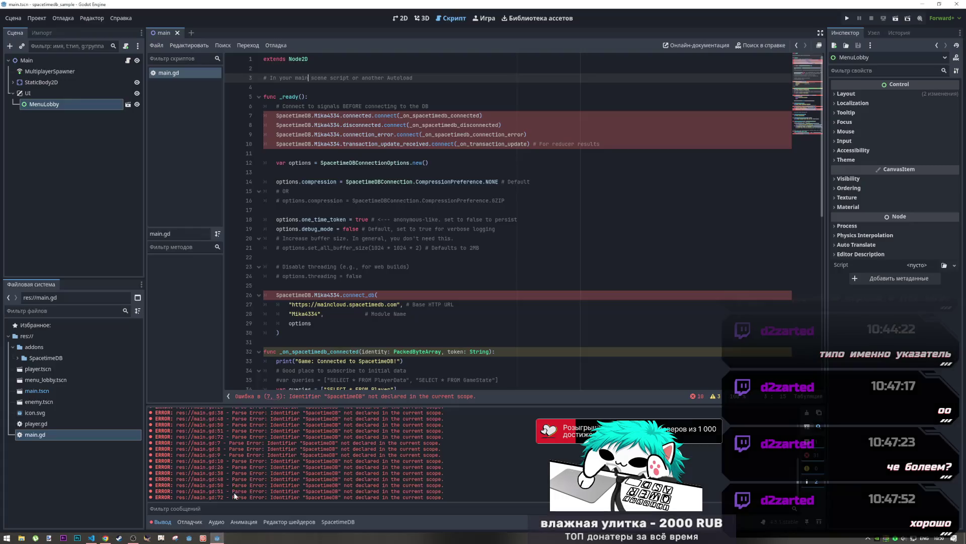
pyautogui.click(63, 18)
pyautogui.click(56, 30)
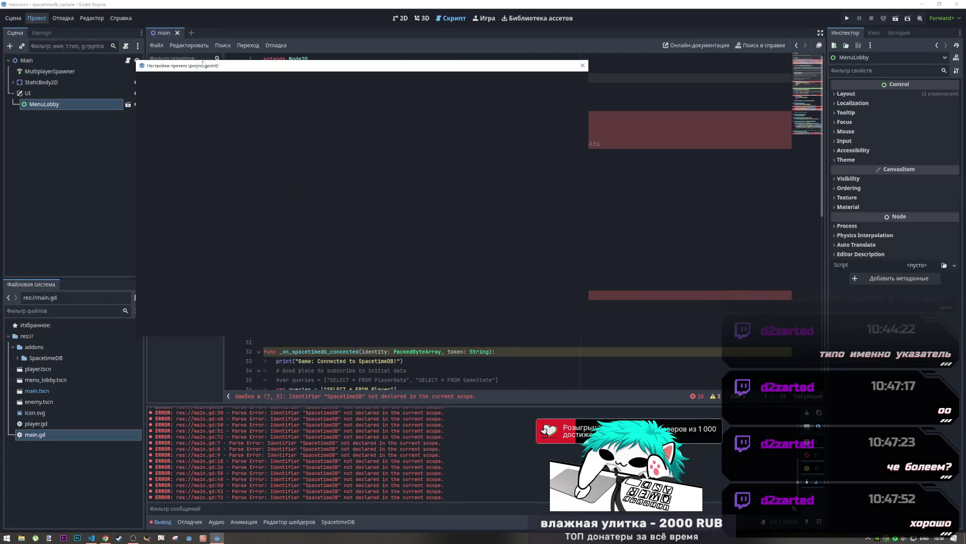
pyautogui.click(323, 80)
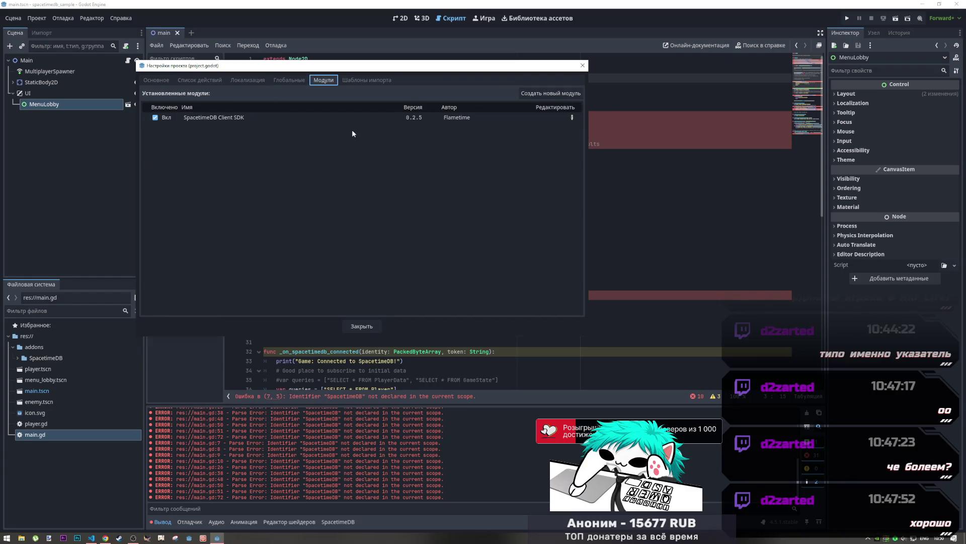
pyautogui.click(572, 118)
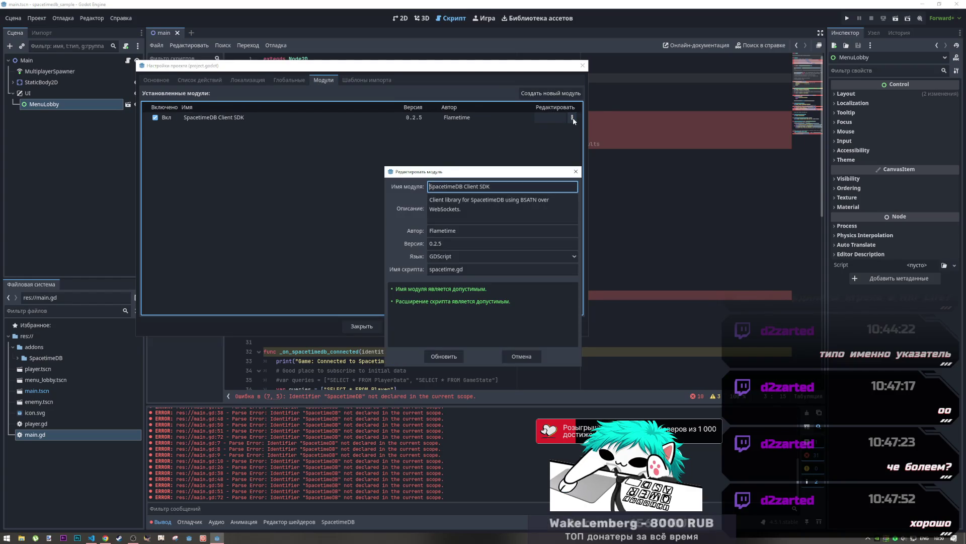
pyautogui.click(575, 172)
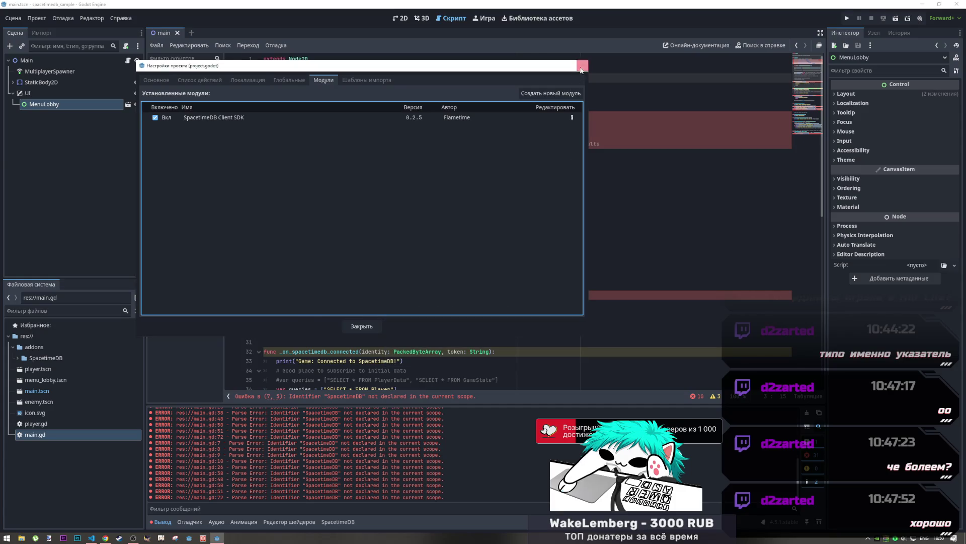
pyautogui.click(582, 65)
pyautogui.click(312, 121)
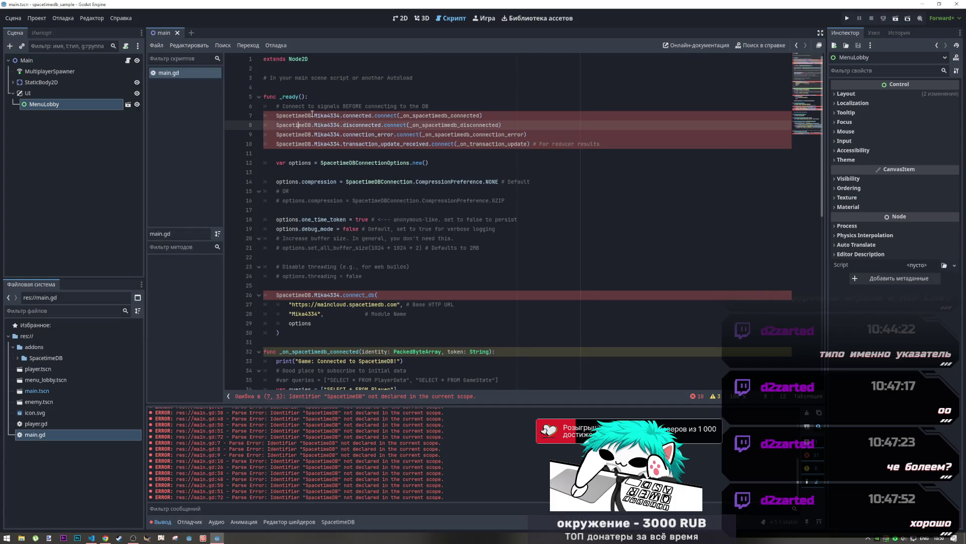
pyautogui.click(312, 115)
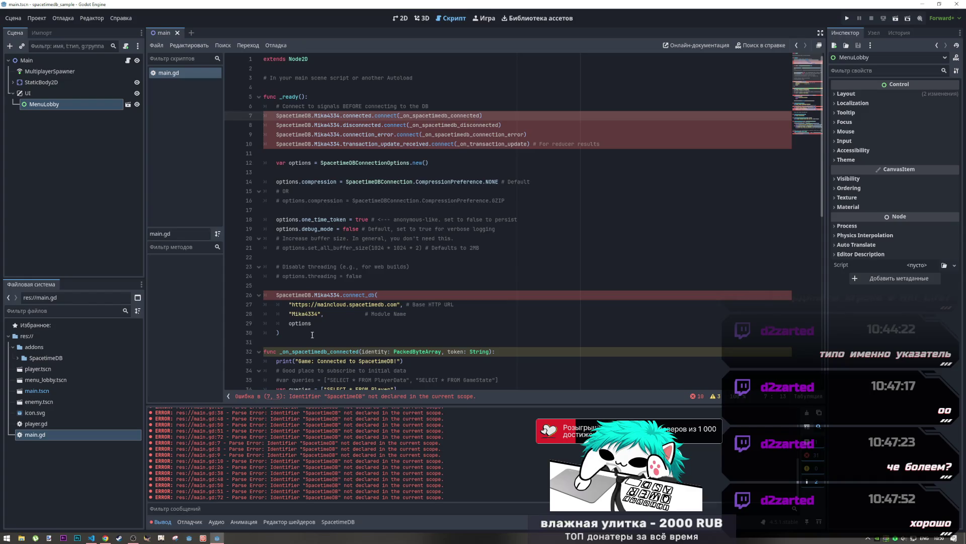
# - Put the caret on line 32 of main.gd, then show the Windows desktop
pyautogui.click(309, 351)
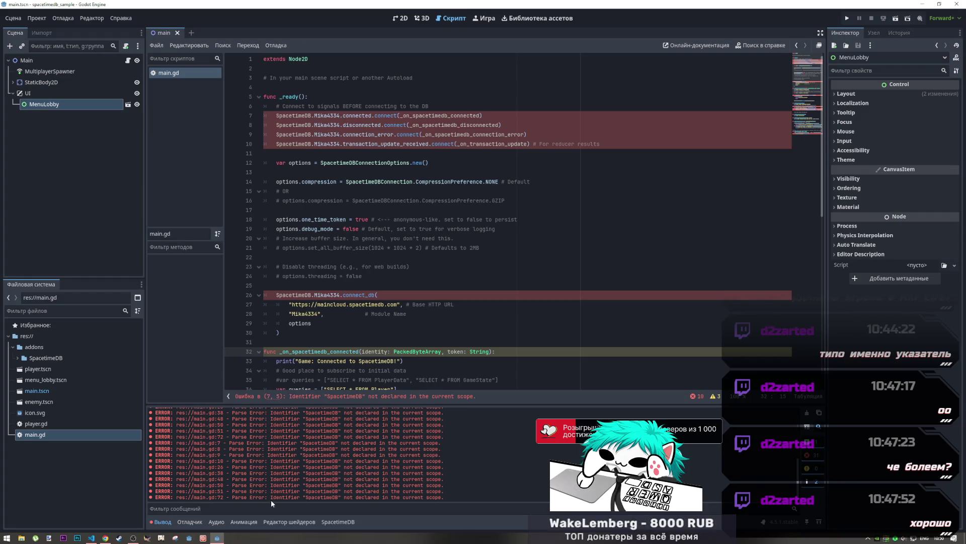
pyautogui.press('super+d')
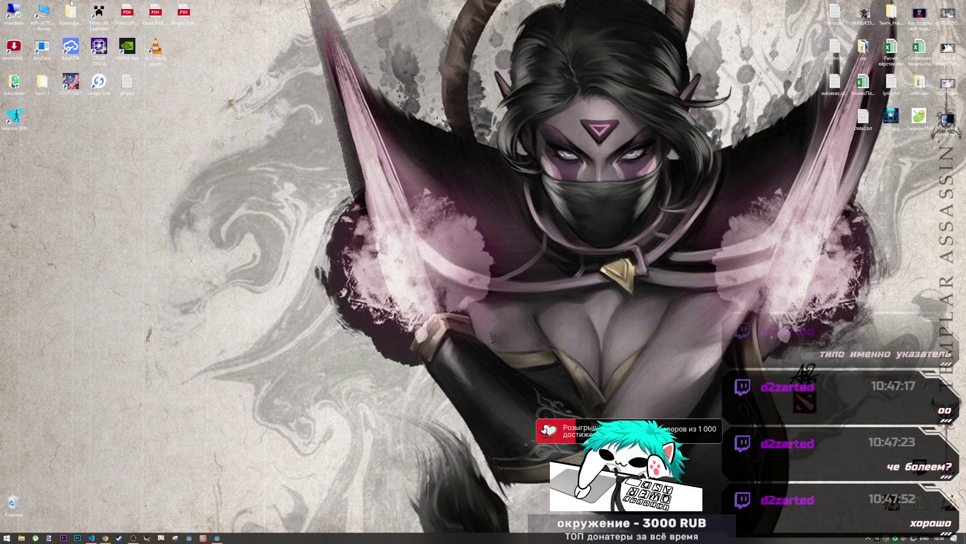
# - Restore the SpacetimeDB folder from the Recycle Bin to the desktop and open its core folder
pyautogui.doubleClick(13, 511)
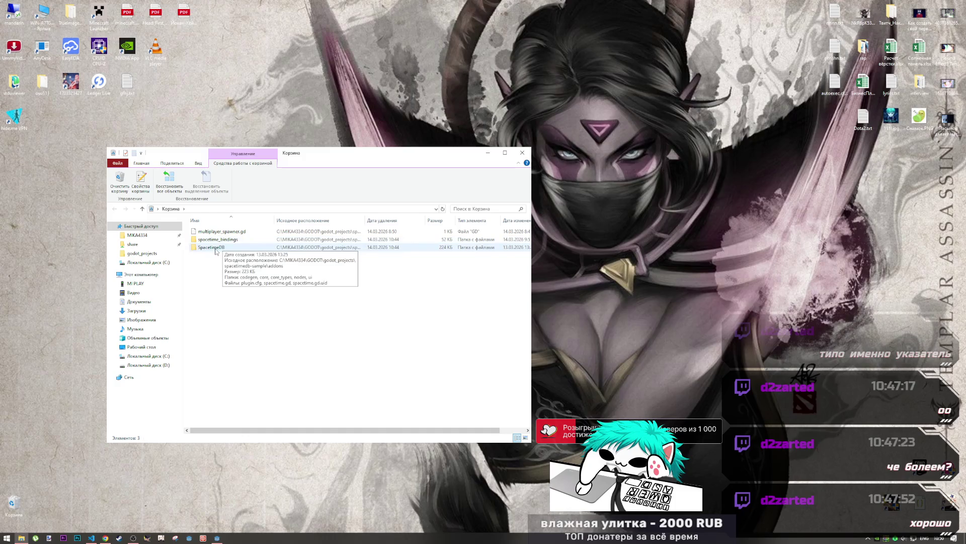
pyautogui.moveTo(216, 250)
pyautogui.mouseDown()
pyautogui.moveTo(440, 286)
pyautogui.moveTo(569, 323)
pyautogui.moveTo(603, 310)
pyautogui.mouseUp()
pyautogui.doubleClick(607, 297)
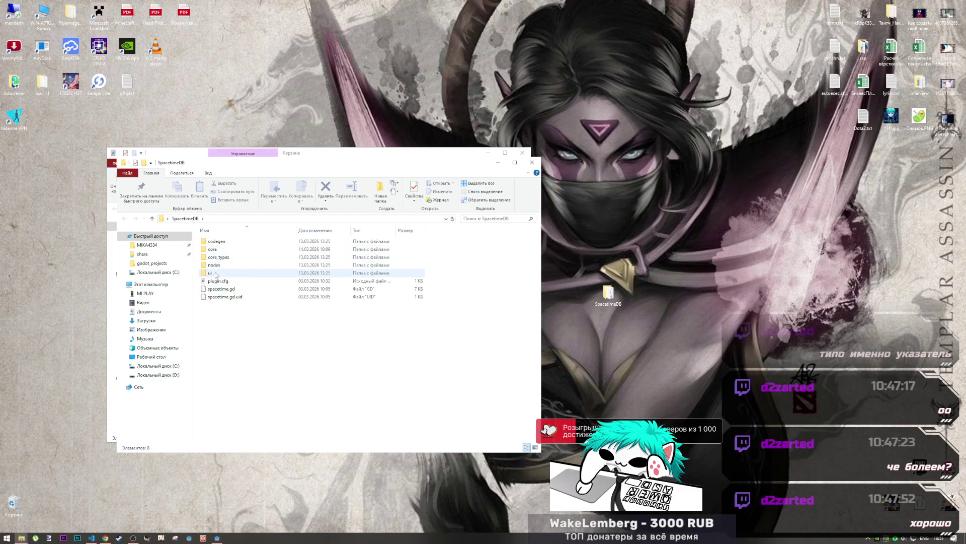
pyautogui.doubleClick(222, 249)
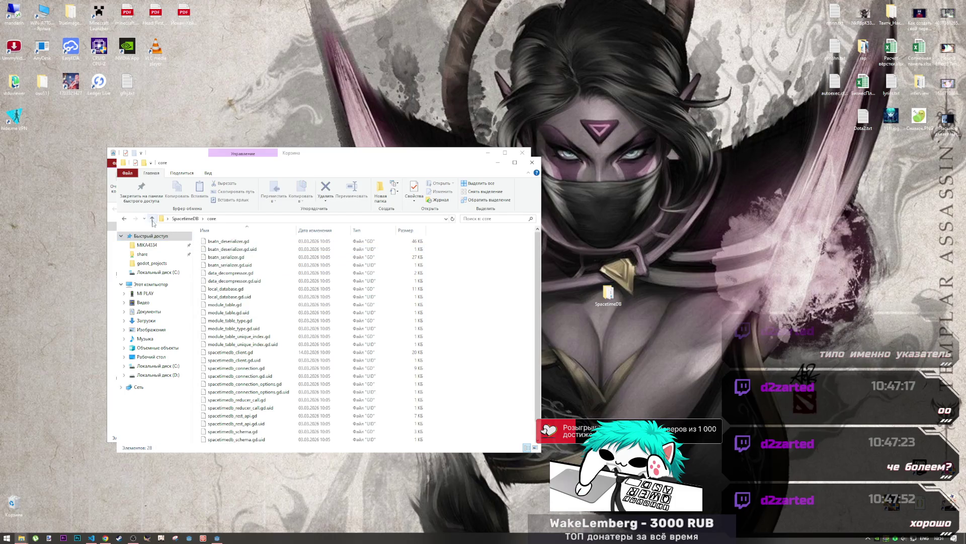
# - Check the recovered folder's codegen scripts, briefly switching to Godot, then return to the SpacetimeDB folder
pyautogui.hotkey('alt', 'Left')
pyautogui.doubleClick(222, 241)
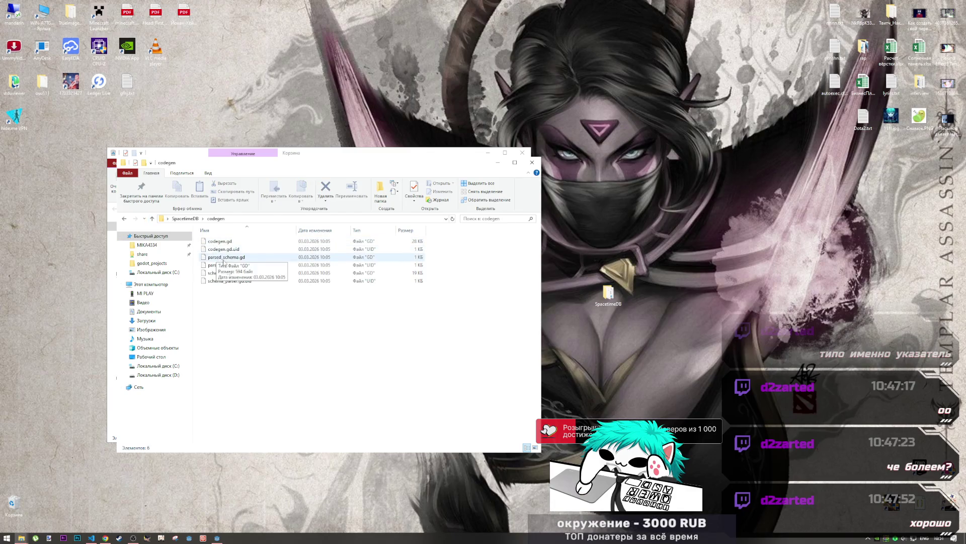
pyautogui.click(217, 537)
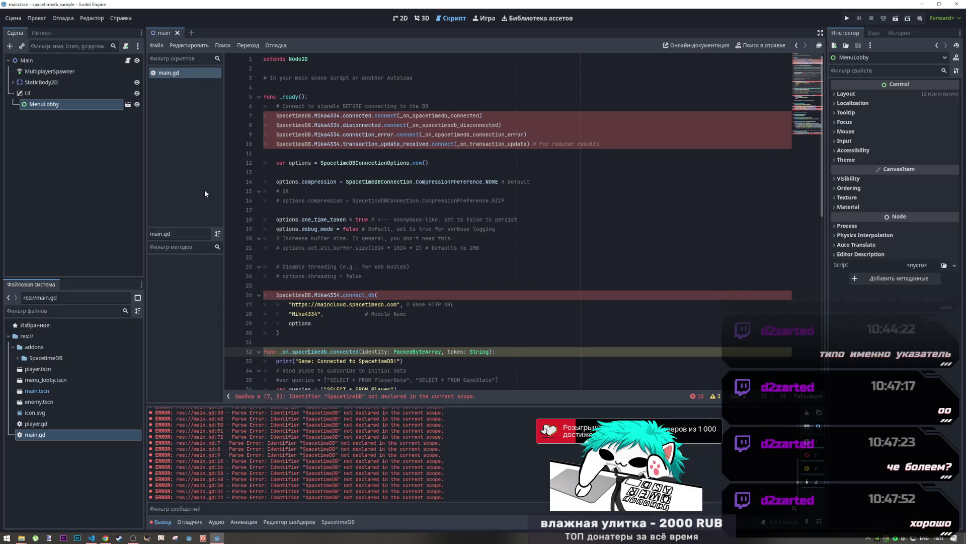
pyautogui.hotkey('alt', 'Tab')
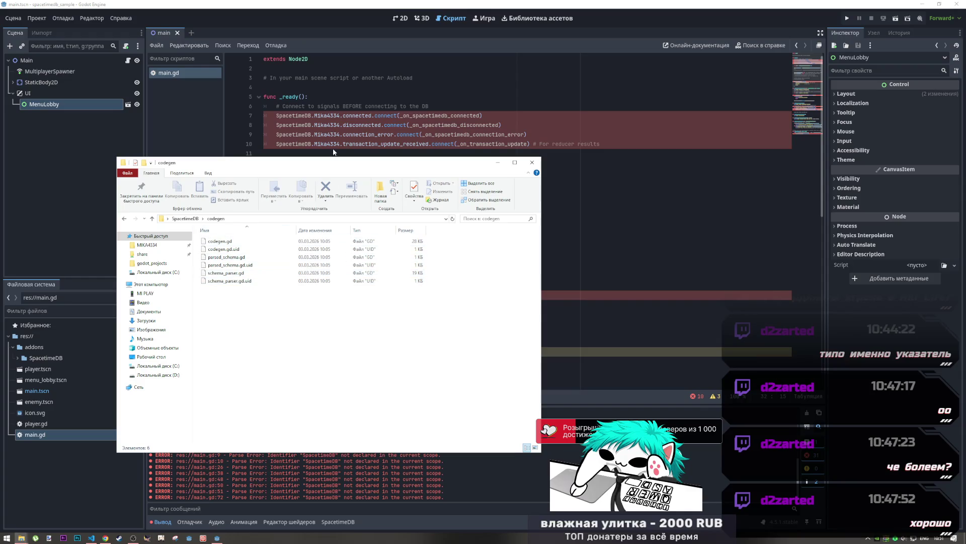
pyautogui.click(185, 220)
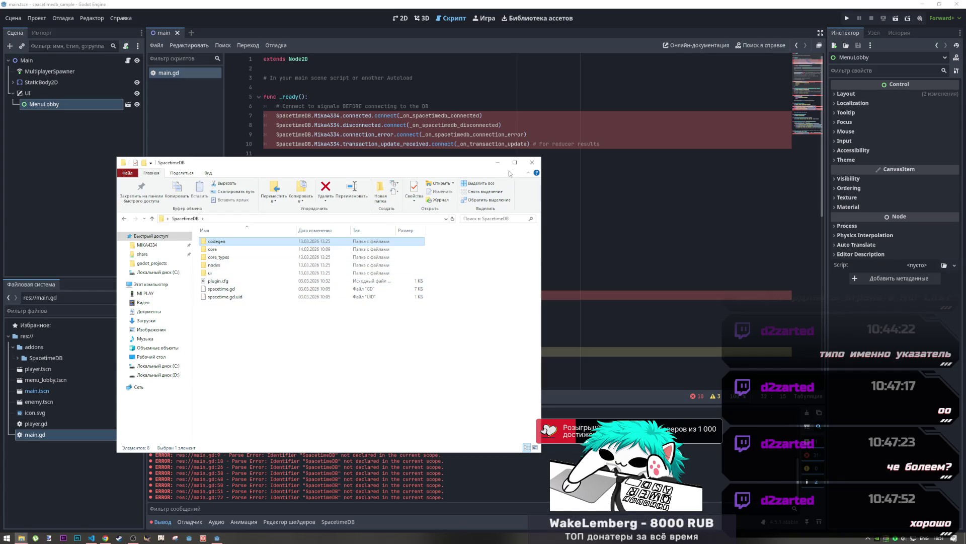
# - Close File Explorer and drag the SpacetimeDB folder back into the Recycle Bin
pyautogui.click(528, 166)
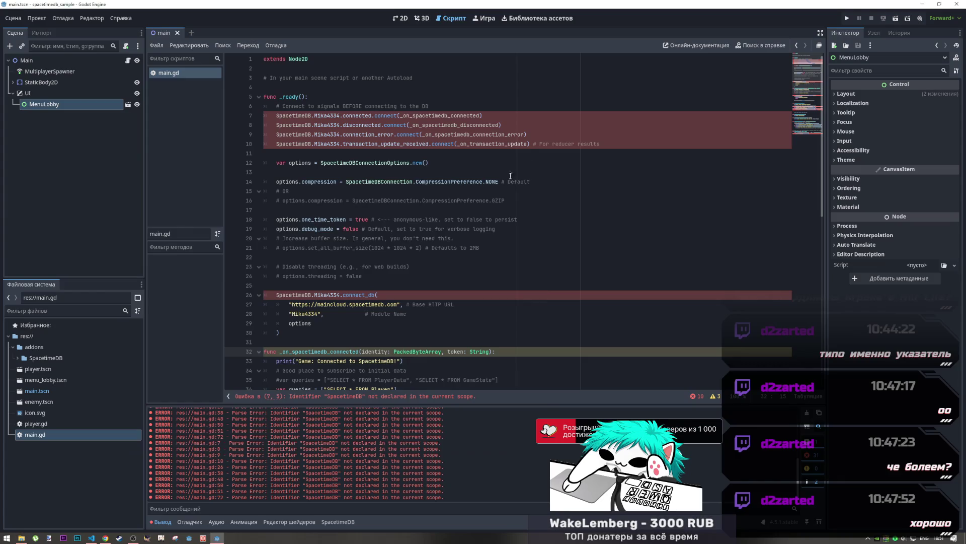
pyautogui.press('super+d')
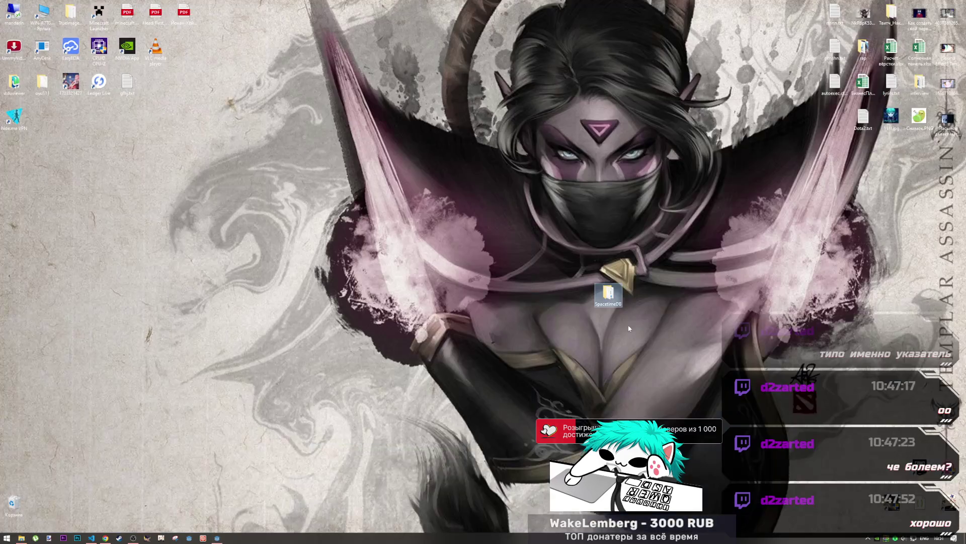
pyautogui.moveTo(608, 294); pyautogui.dragTo(14, 503)
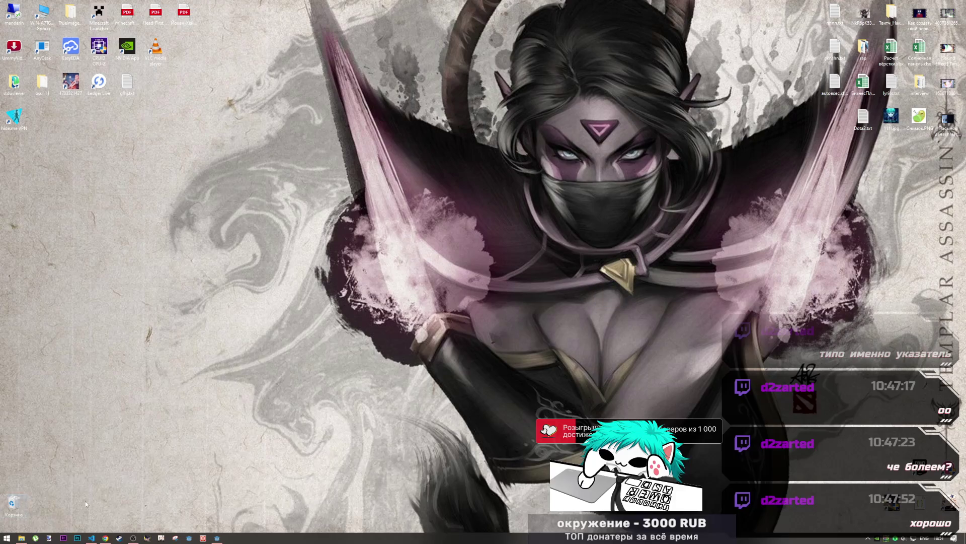
# - Open the SpacetimeDB panel in Godot and enter mika4334 as the module name
pyautogui.click(223, 537)
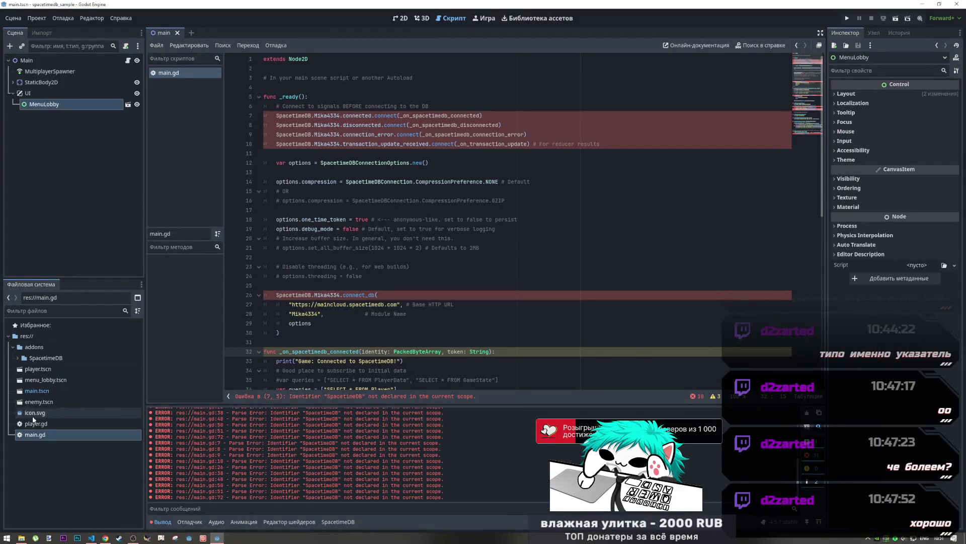
pyautogui.click(338, 522)
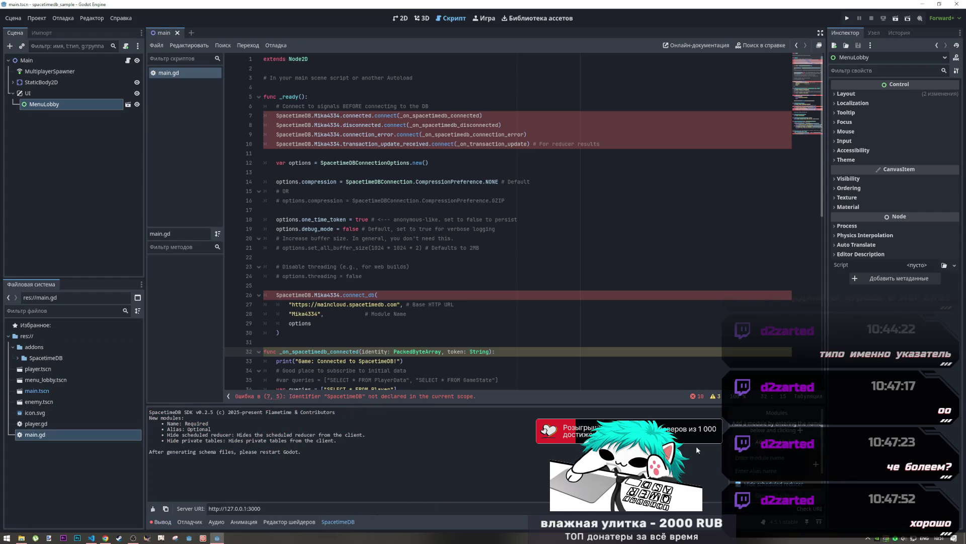
pyautogui.click(766, 459)
pyautogui.write('mika4334')
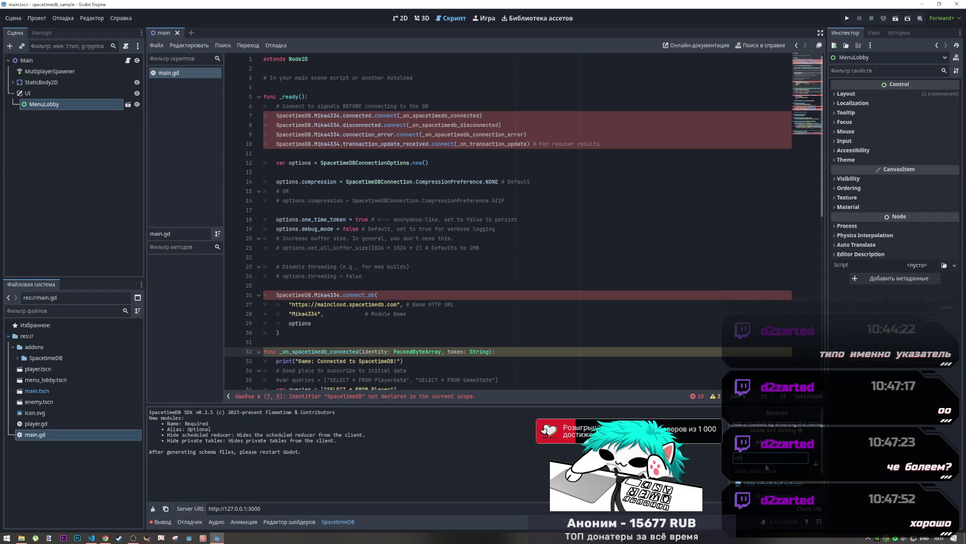
# - Clear and re-enter the alias field, then add the mika4334 module
pyautogui.click(766, 468)
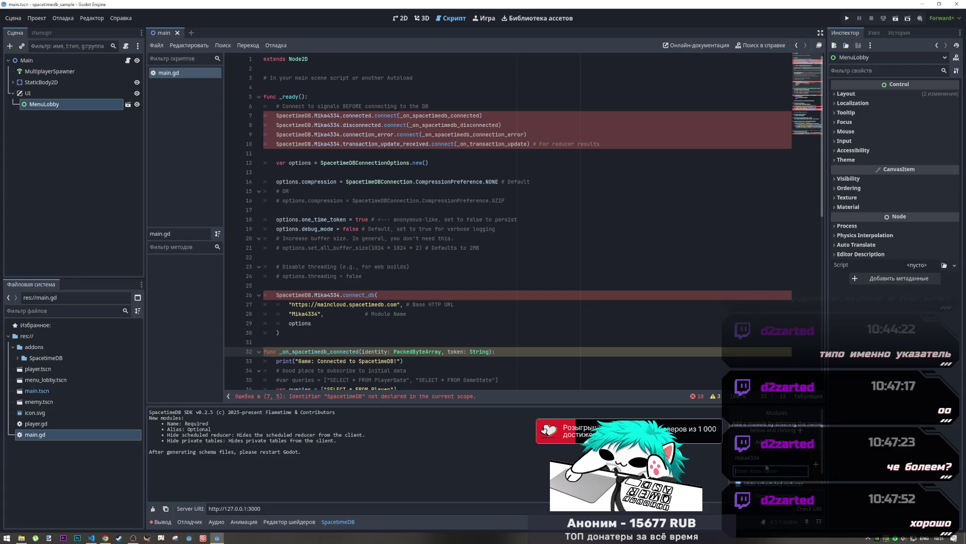
pyautogui.write('mika4334')
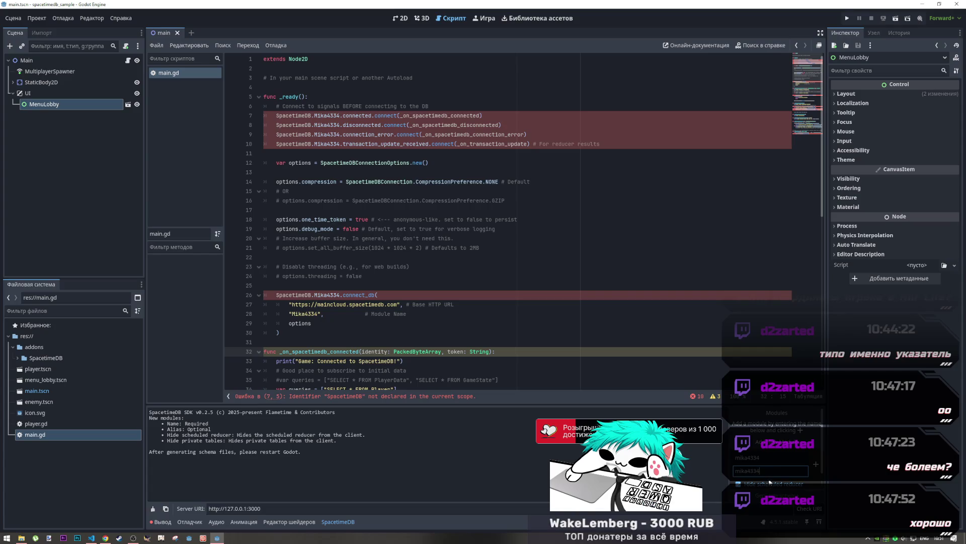
pyautogui.doubleClick(766, 470)
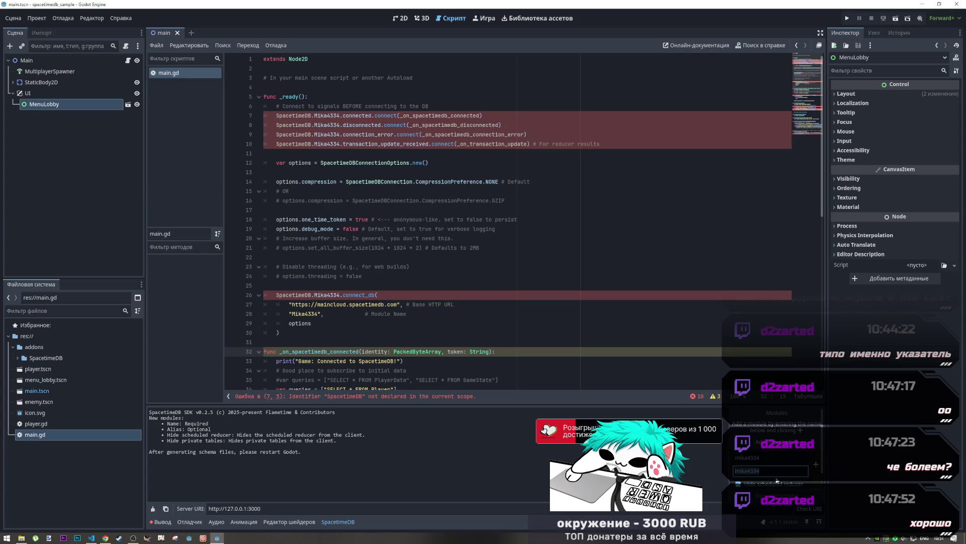
pyautogui.press('BackSpace')
pyautogui.write('mi')
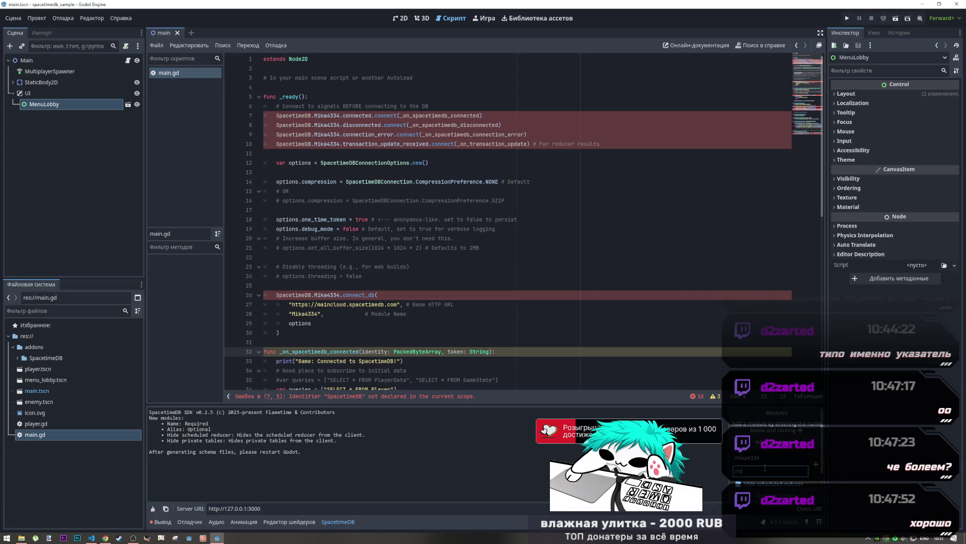
pyautogui.write('ka4334')
pyautogui.press('Tab')
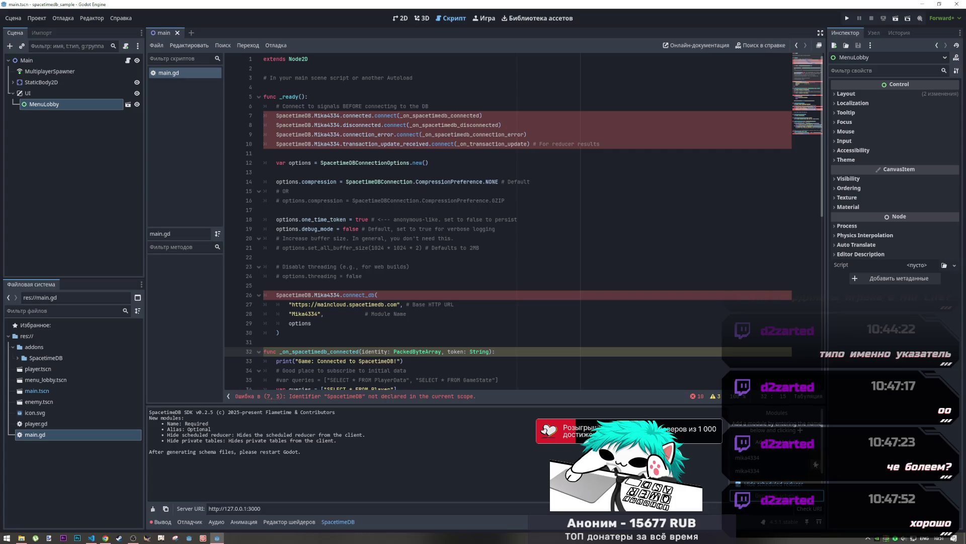
pyautogui.click(815, 464)
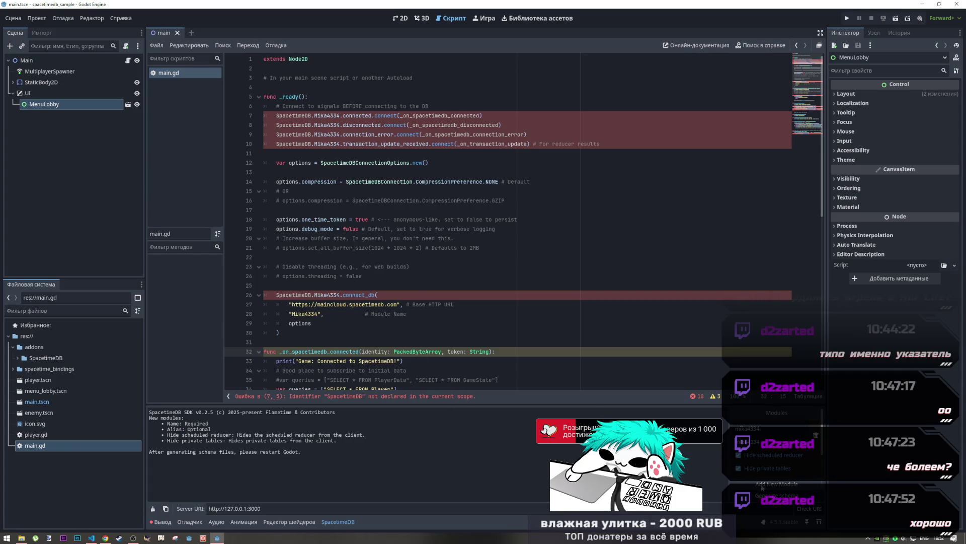
# - Change the module name Mika4334 to lowercase mika4334 on line 28 of main.gd
pyautogui.scroll(-3, 353, 226)
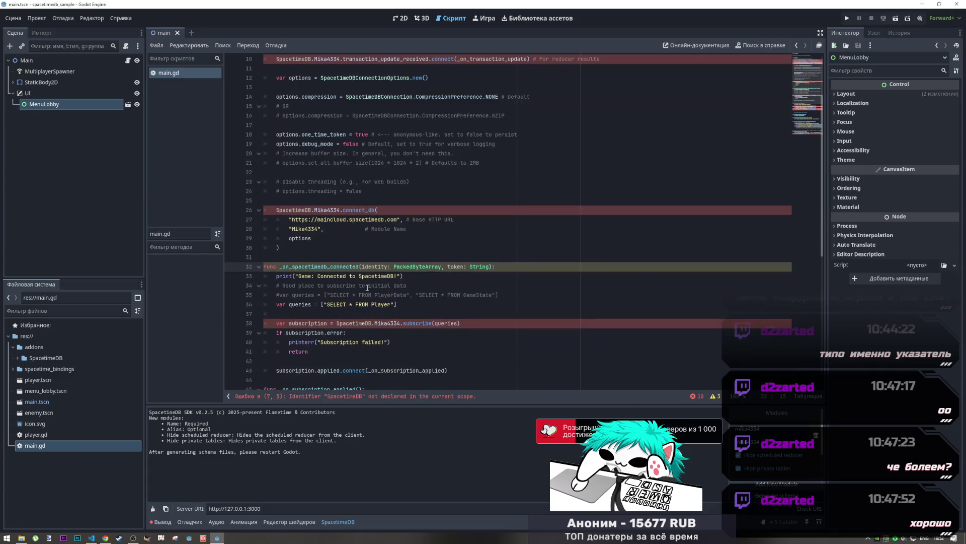
pyautogui.click(296, 228)
pyautogui.click(363, 219)
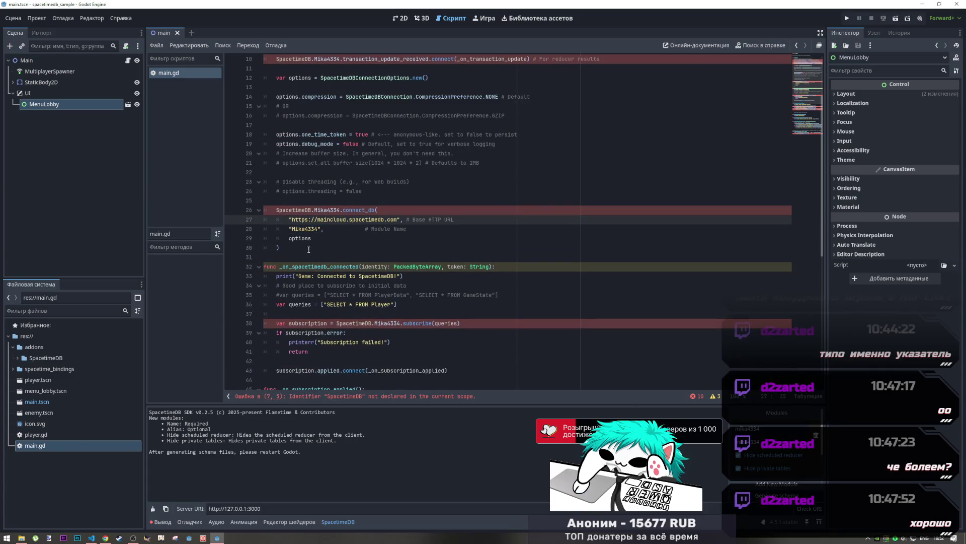
pyautogui.click(295, 228)
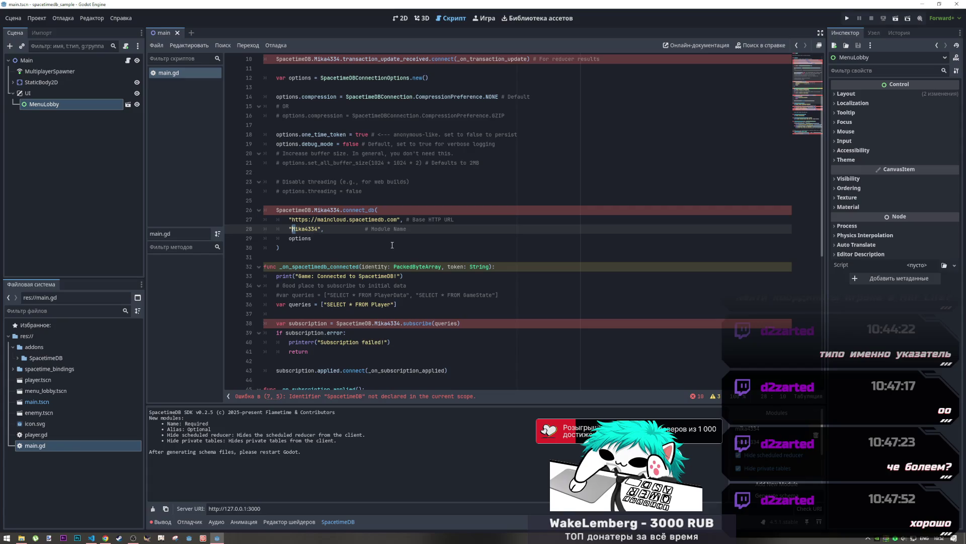
pyautogui.press('Delete')
pyautogui.write('m')
pyautogui.click(353, 228)
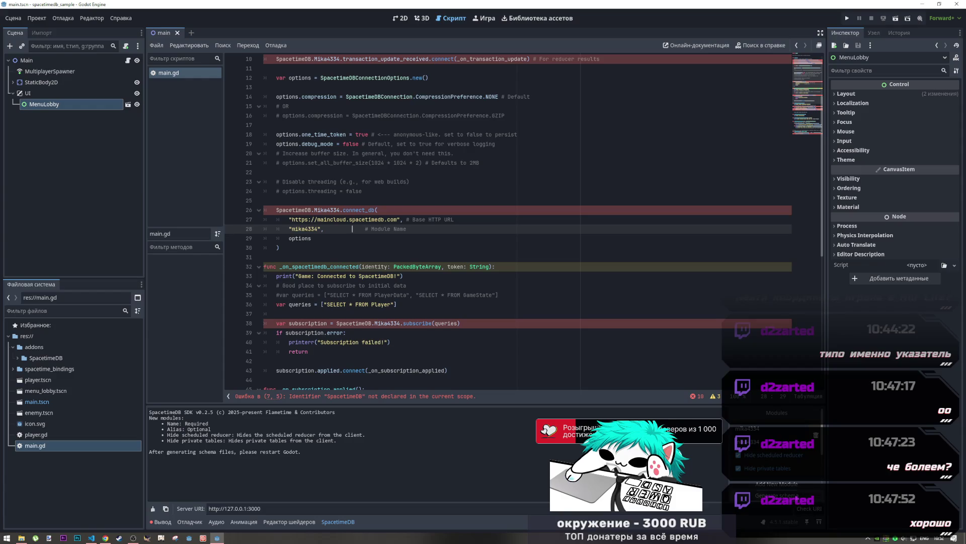
# - Generate the schema and select schema?version=9 in the timeout error URL
pyautogui.click(777, 495)
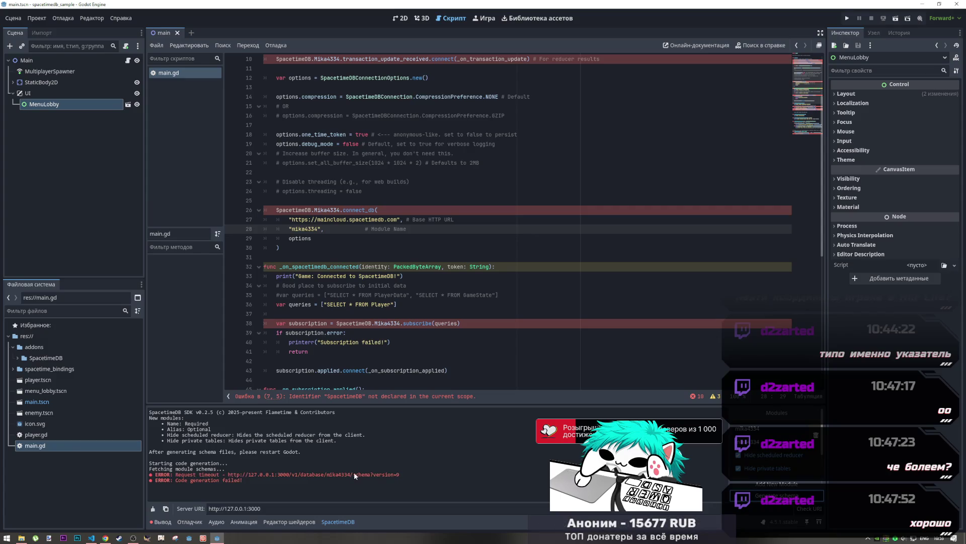
pyautogui.doubleClick(360, 475)
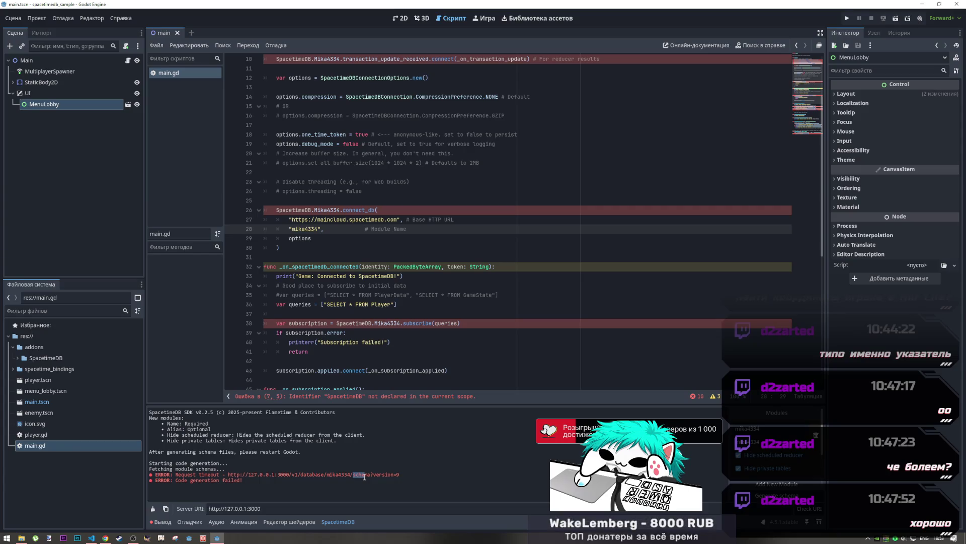
pyautogui.moveTo(364, 476); pyautogui.dragTo(401, 476)
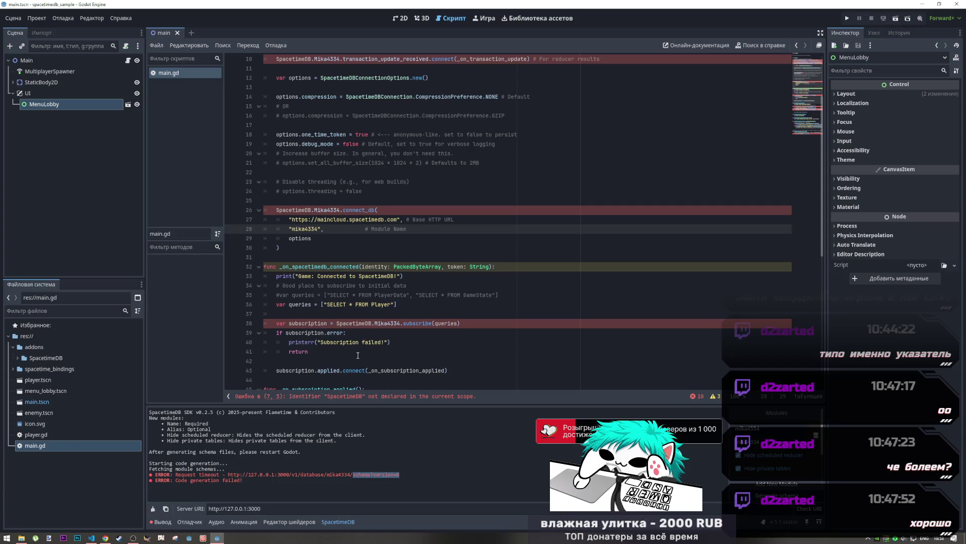
# - Copy the maincloud URL from line 27 of main.gd
pyautogui.rightClick(357, 355)
pyautogui.press('Escape')
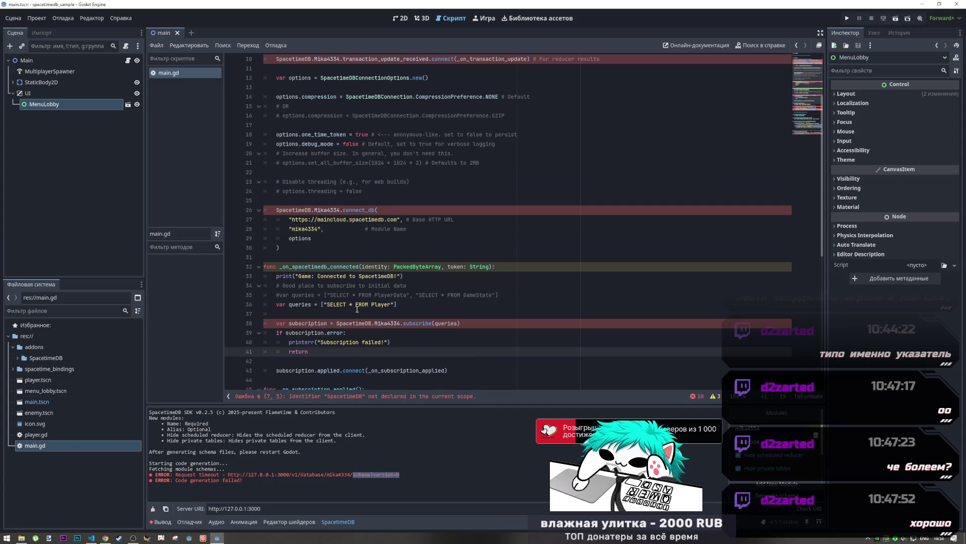
pyautogui.scroll(1, 366, 306)
pyautogui.scroll(-2, 362, 282)
pyautogui.scroll(2, 357, 261)
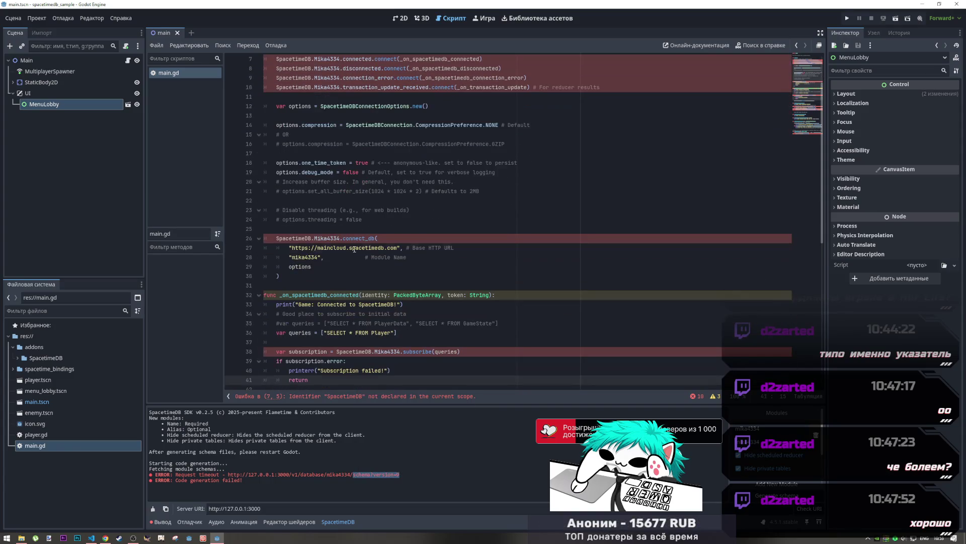
pyautogui.doubleClick(353, 248)
pyautogui.moveTo(354, 247); pyautogui.dragTo(267, 247)
pyautogui.moveTo(397, 248); pyautogui.dragTo(292, 248)
pyautogui.hotkey('ctrl', 'c')
pyautogui.click(382, 508)
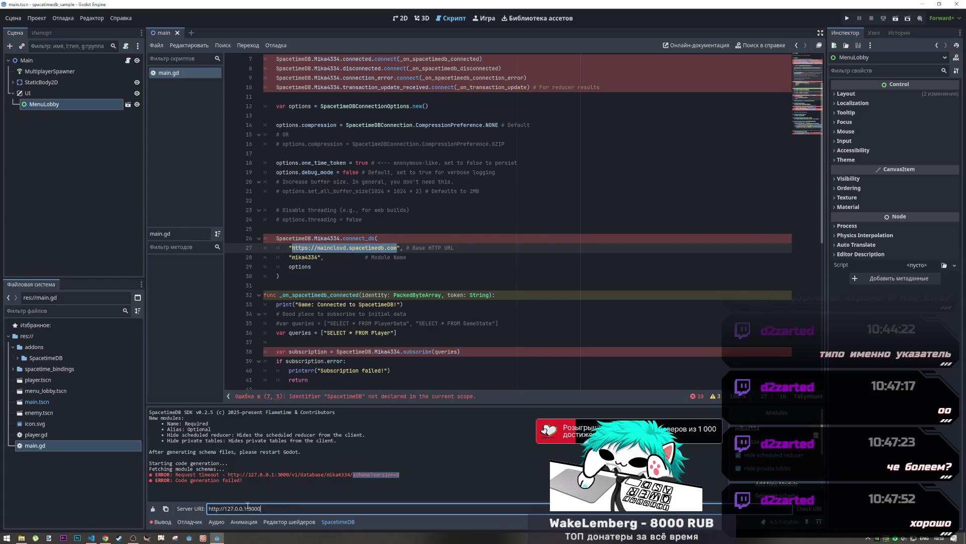
pyautogui.hotkey('ctrl', 'a')
pyautogui.hotkey('ctrl', 'v')
pyautogui.click(777, 496)
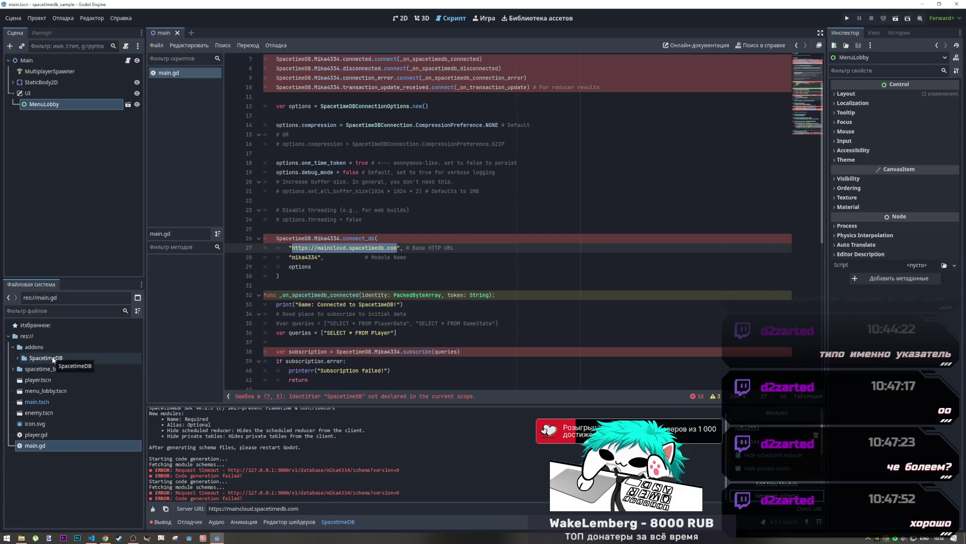
# - Inspect the SpacetimeDB Client SDK plugin in Project Settings > Plugins without changing it
pyautogui.click(36, 18)
pyautogui.click(50, 30)
pyautogui.click(353, 117)
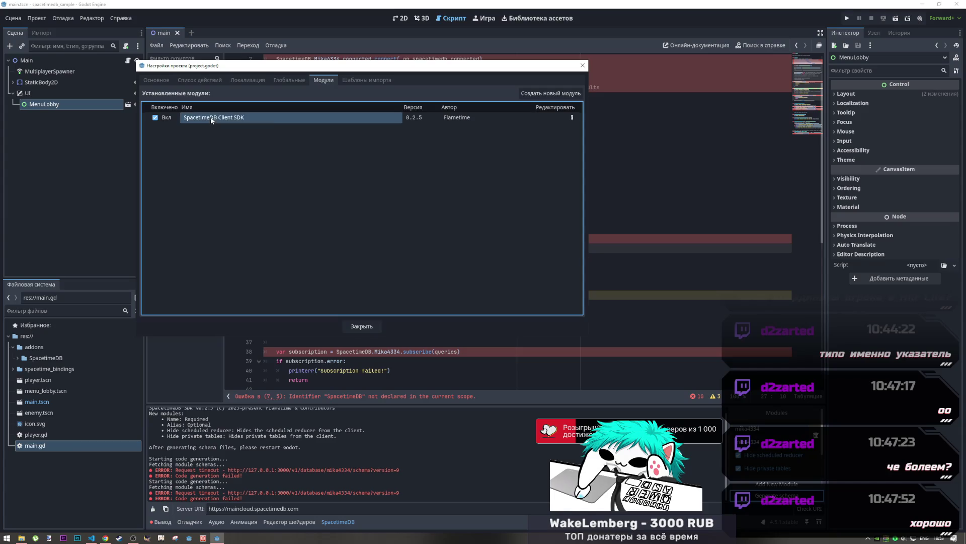
pyautogui.click(572, 117)
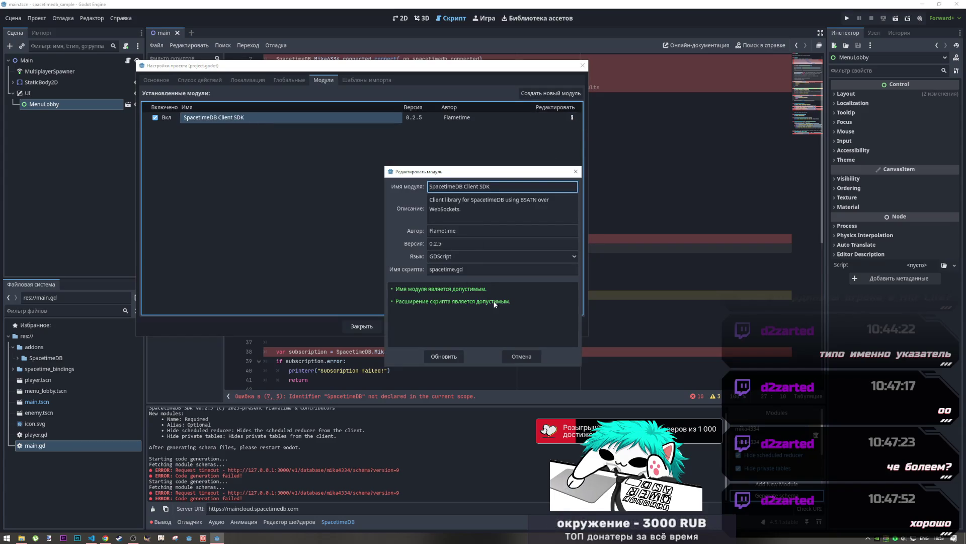
pyautogui.click(444, 356)
pyautogui.click(582, 66)
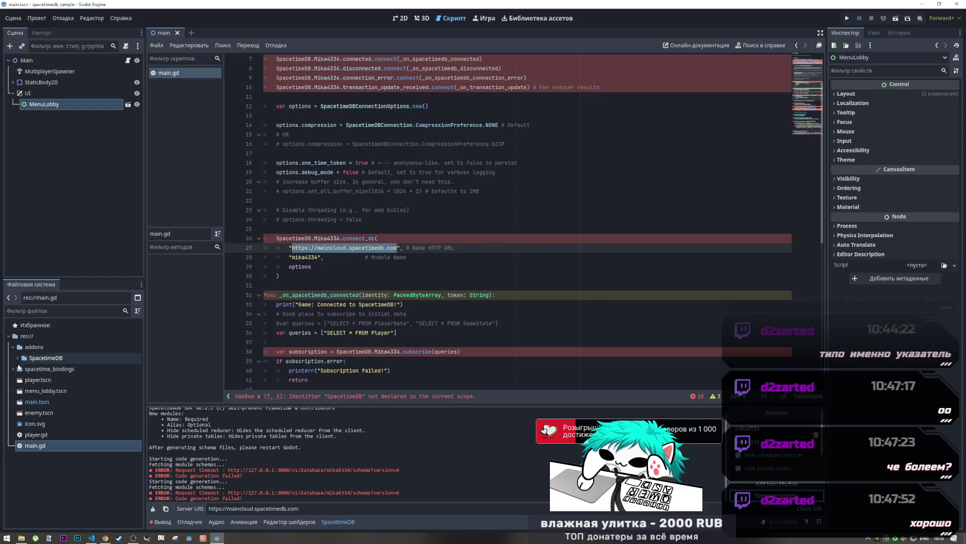
# - Open spacetime_bindings/plugin_config.tres from the FileSystem dock
pyautogui.click(13, 369)
pyautogui.click(51, 384)
pyautogui.doubleClick(50, 384)
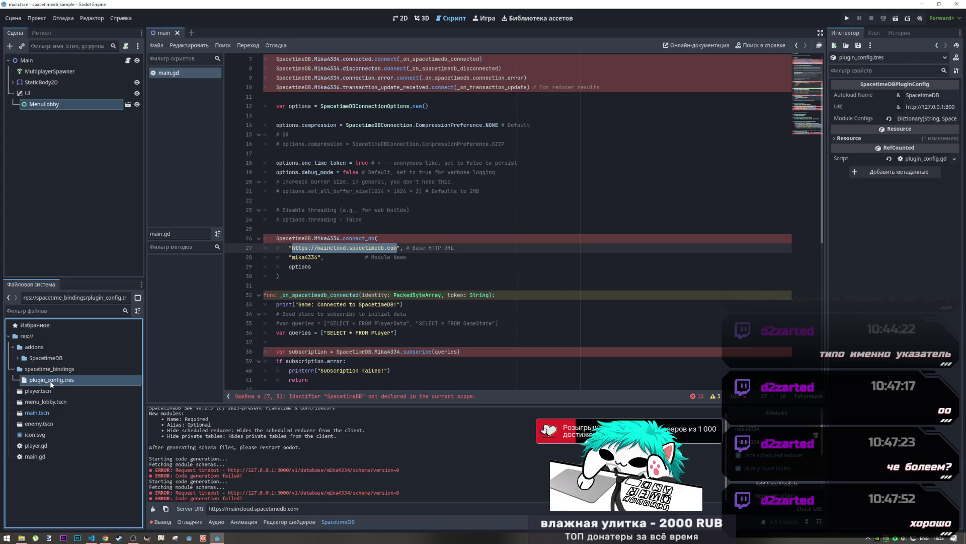
# - Paste the maincloud spacetimedb.com URL over the 127.0.0.1 URI in plugin_config.tres
pyautogui.click(909, 106)
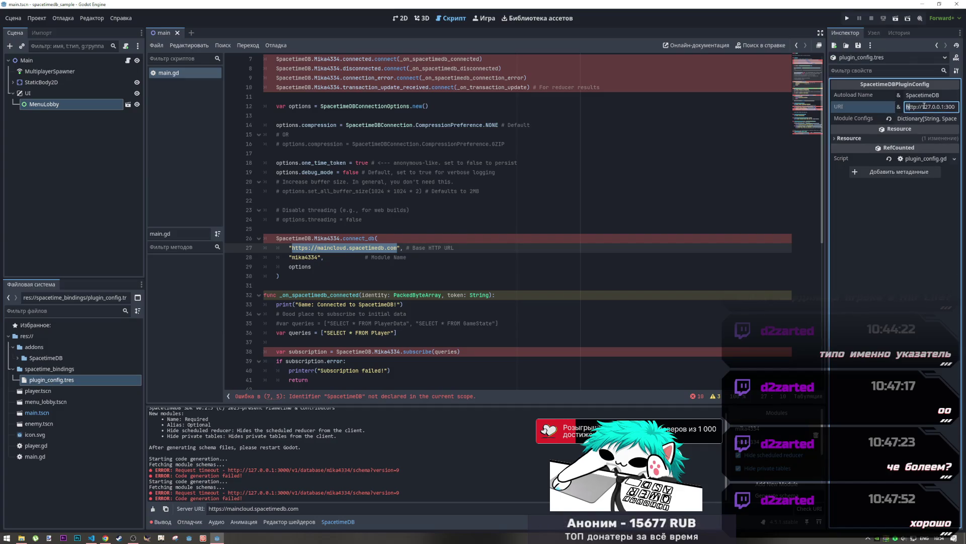
pyautogui.hotkey('ctrl', 'v')
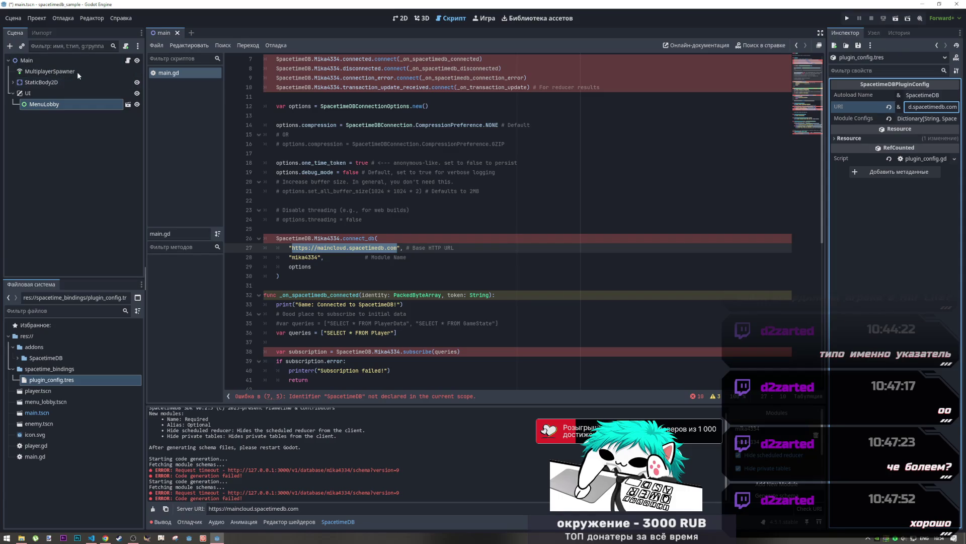
# - Show the MenuLobby scene in 2D, note the failed log entry, and expand addons/SpacetimeDB
pyautogui.click(402, 19)
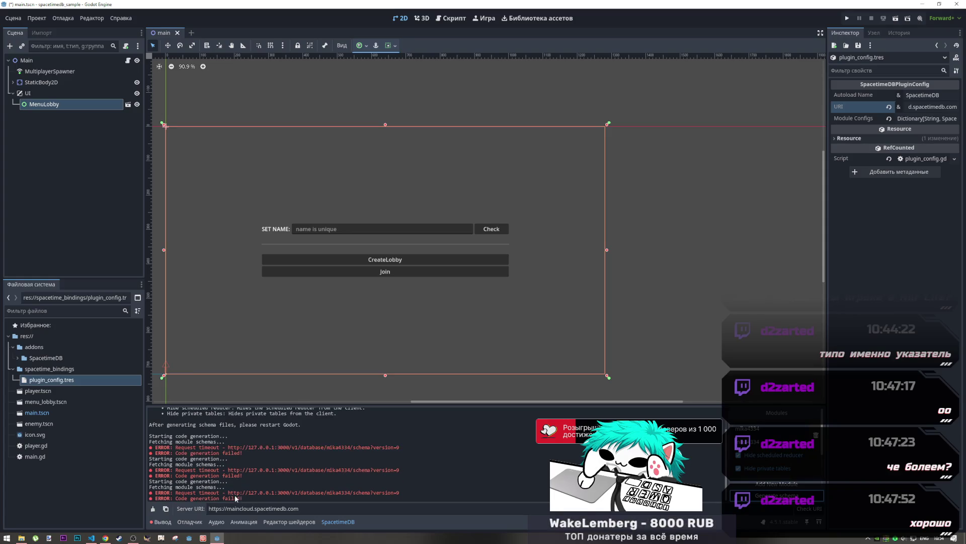
pyautogui.moveTo(222, 498); pyautogui.dragTo(234, 499)
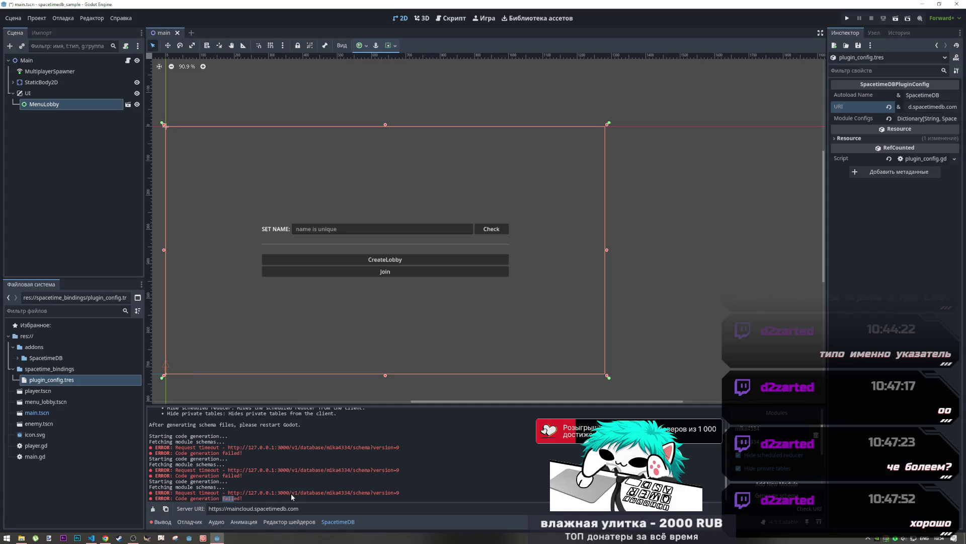
pyautogui.click(17, 358)
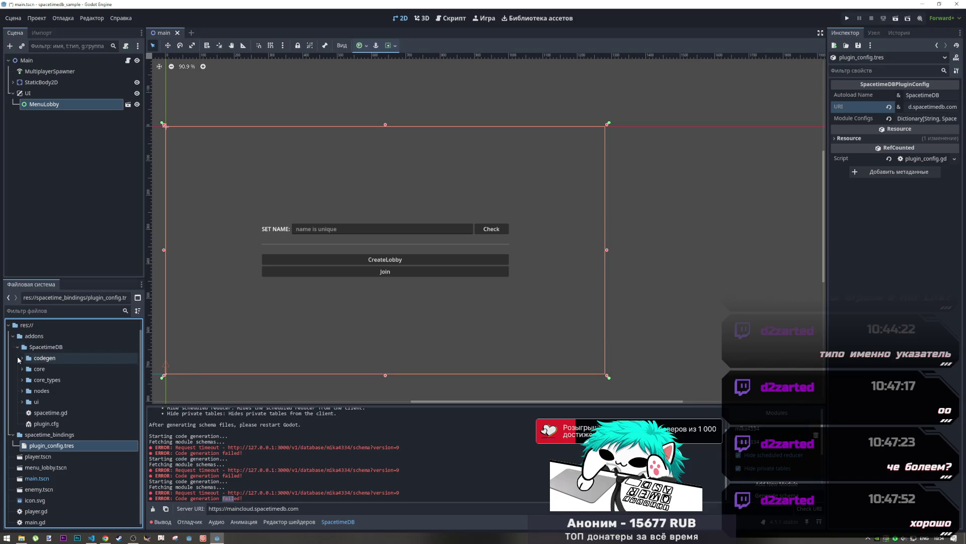
# - Open spacetime.gd and scroll through it to the _on_check_uri function
pyautogui.doubleClick(59, 413)
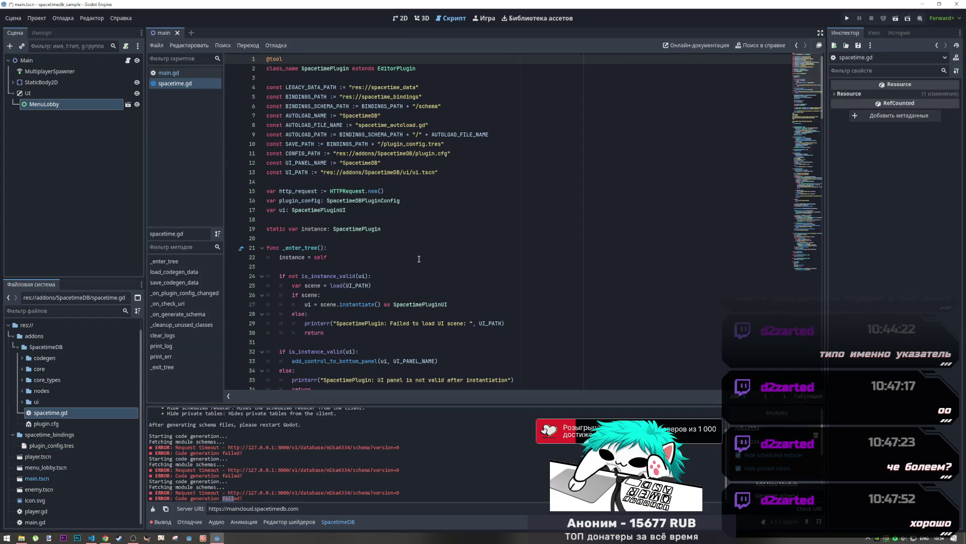
pyautogui.scroll(-3, 417, 262)
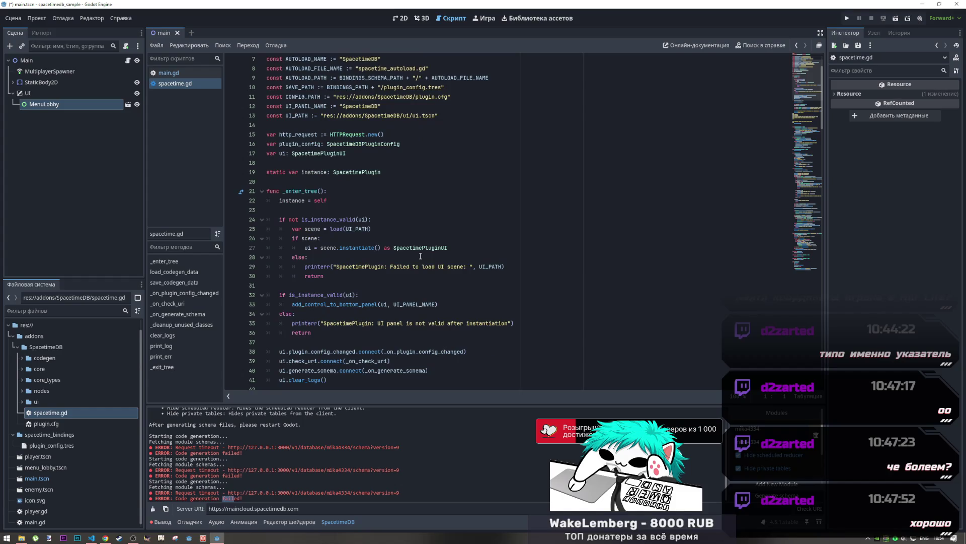
pyautogui.scroll(-10, 420, 268)
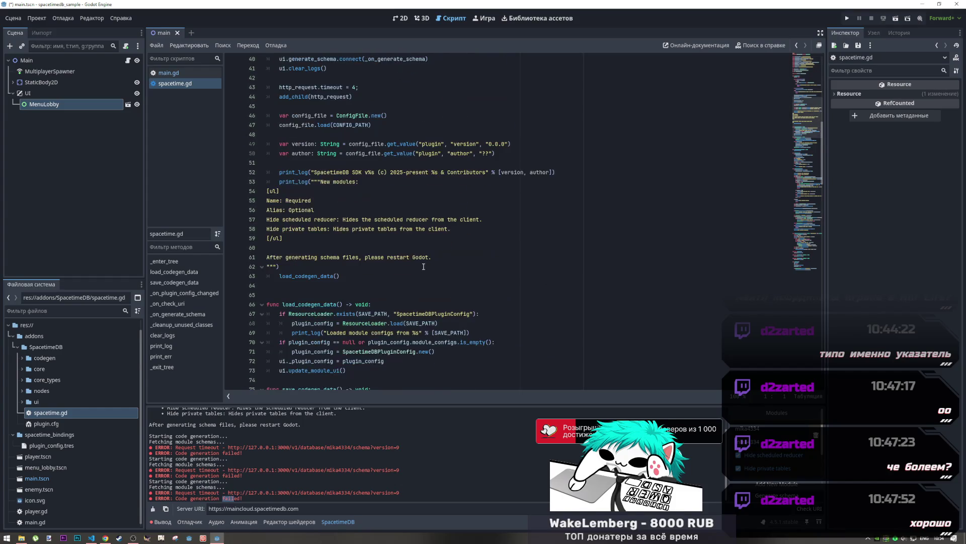
pyautogui.scroll(9, 424, 267)
pyautogui.scroll(5, 424, 266)
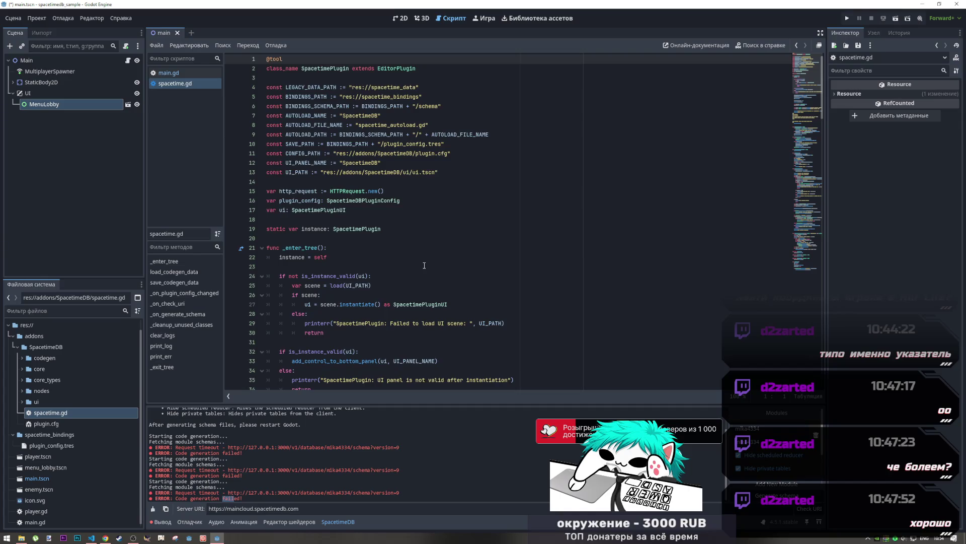
pyautogui.scroll(-2, 425, 266)
pyautogui.scroll(-4, 424, 267)
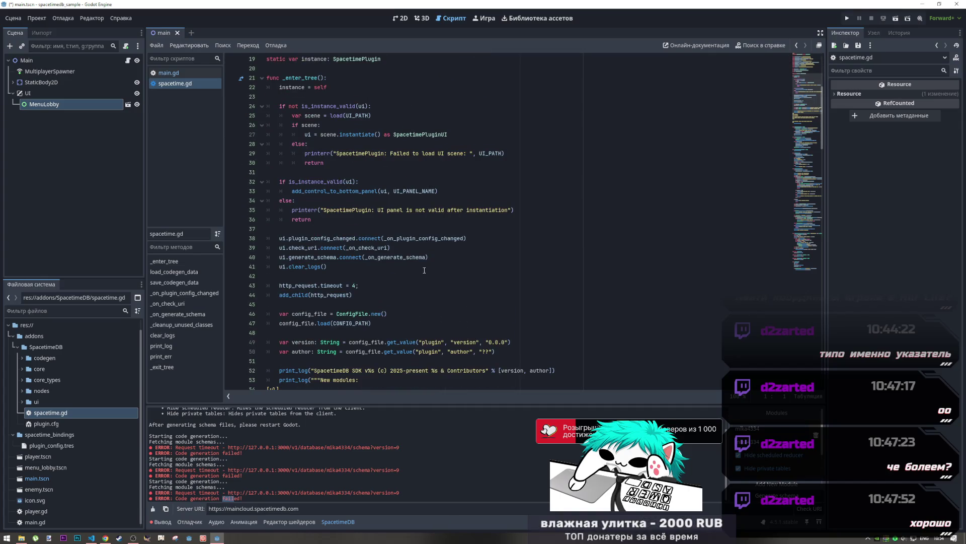
pyautogui.scroll(-4, 424, 270)
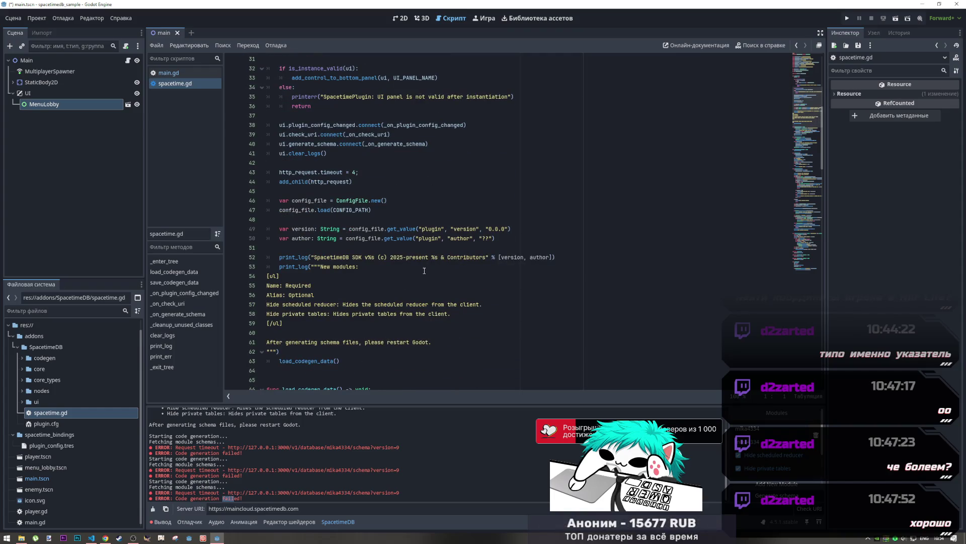
pyautogui.scroll(-7, 425, 270)
pyautogui.scroll(-2, 424, 272)
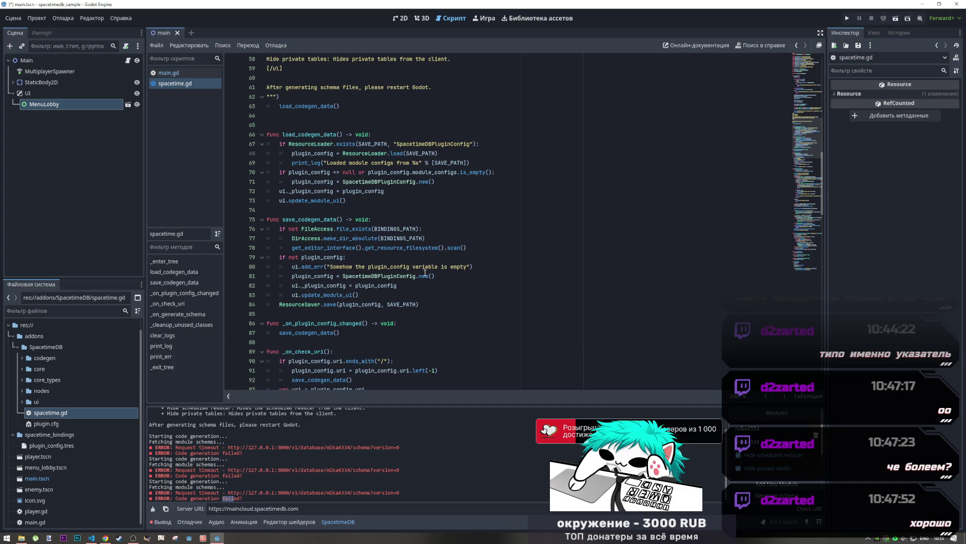
pyautogui.scroll(-4, 425, 272)
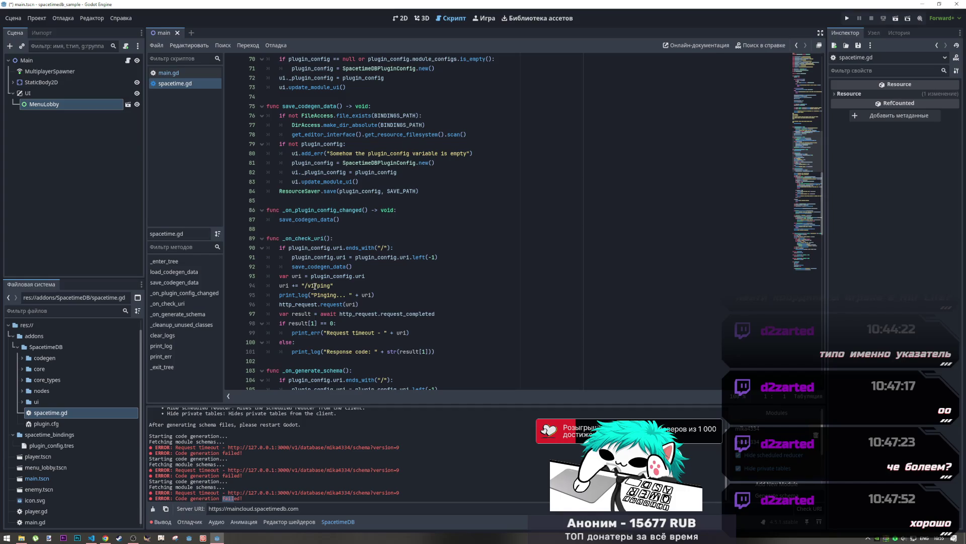
pyautogui.click(814, 509)
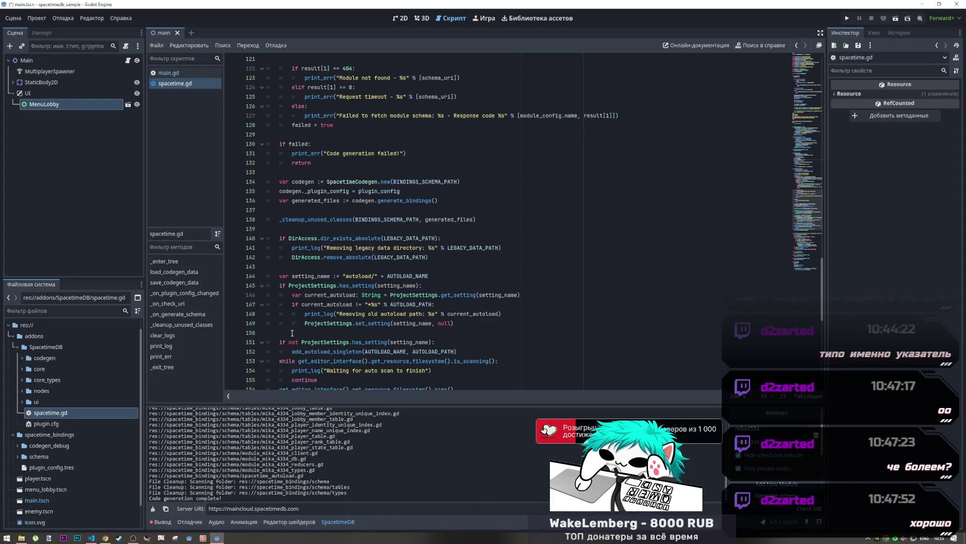
pyautogui.scroll(-2, 39, 415)
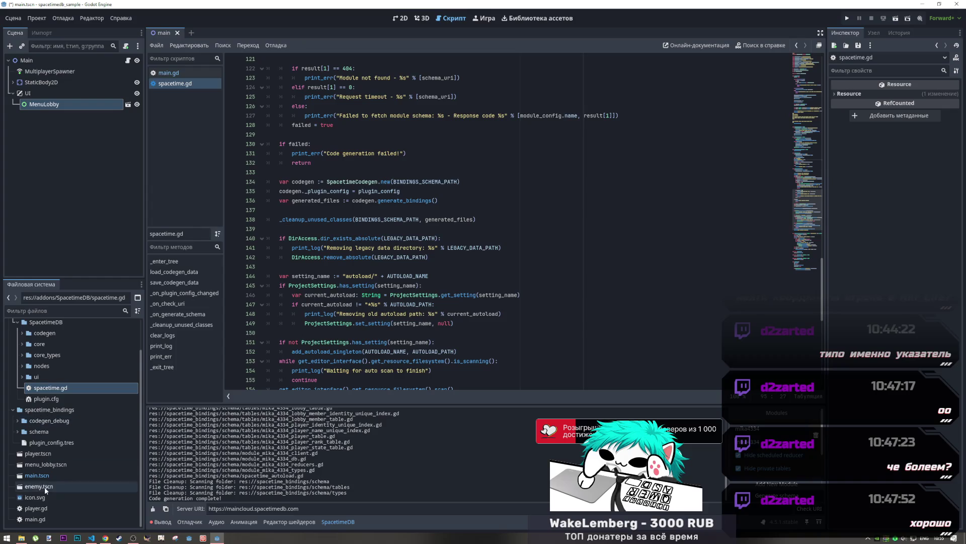
pyautogui.scroll(5, 352, 227)
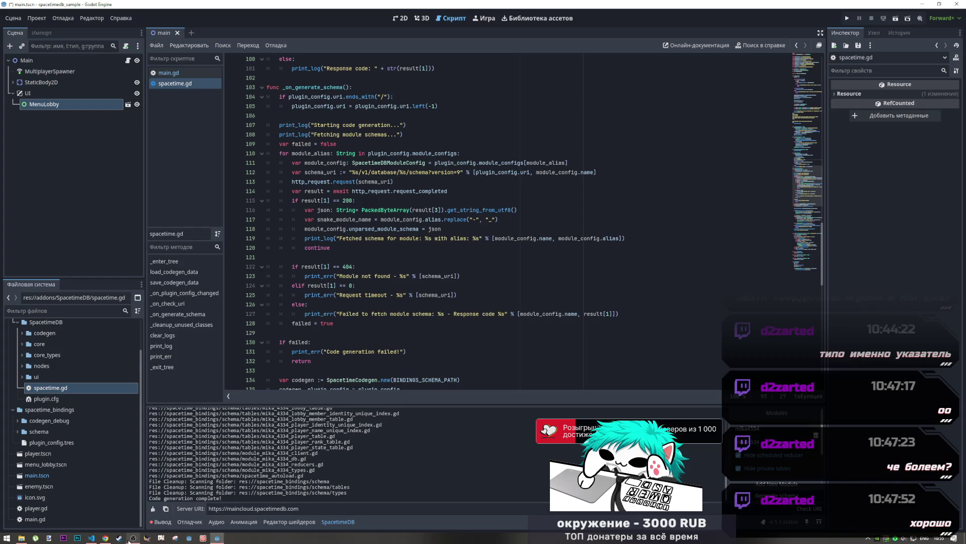
# - In Chrome, go from the v0.2.5 release page to the Godot-SpacetimeDB-SDK repository home
pyautogui.click(105, 538)
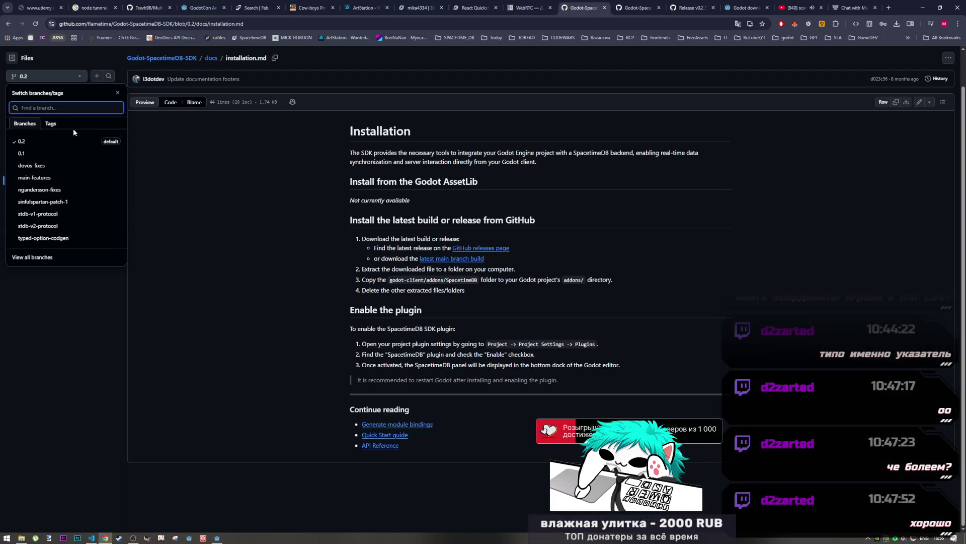
pyautogui.moveTo(126, 58); pyautogui.dragTo(156, 58)
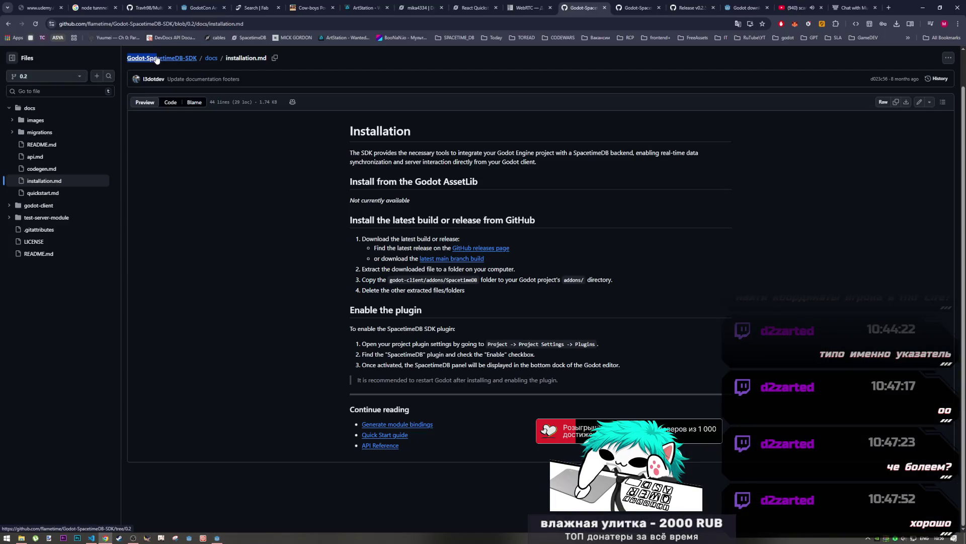
pyautogui.click(694, 8)
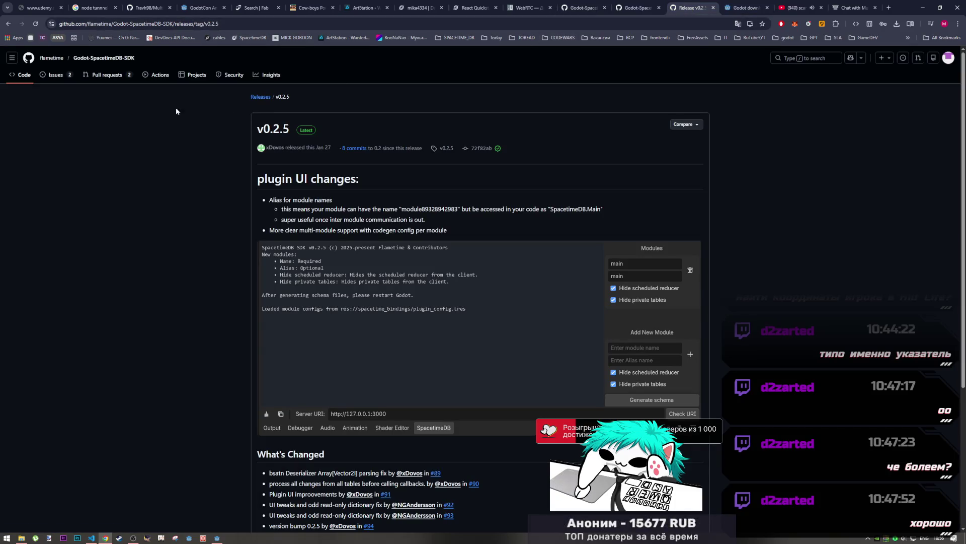
pyautogui.click(104, 59)
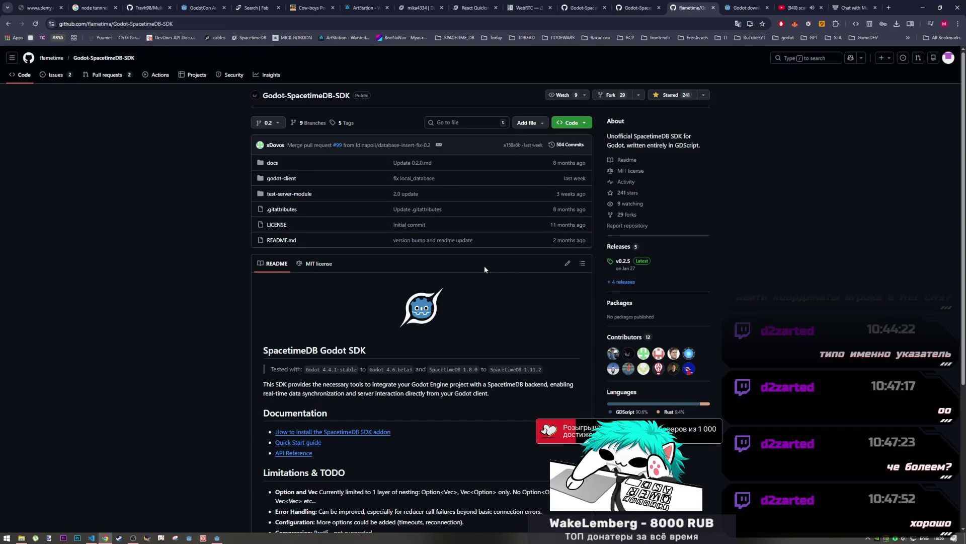
pyautogui.scroll(-1, 450, 320)
pyautogui.scroll(1, 333, 305)
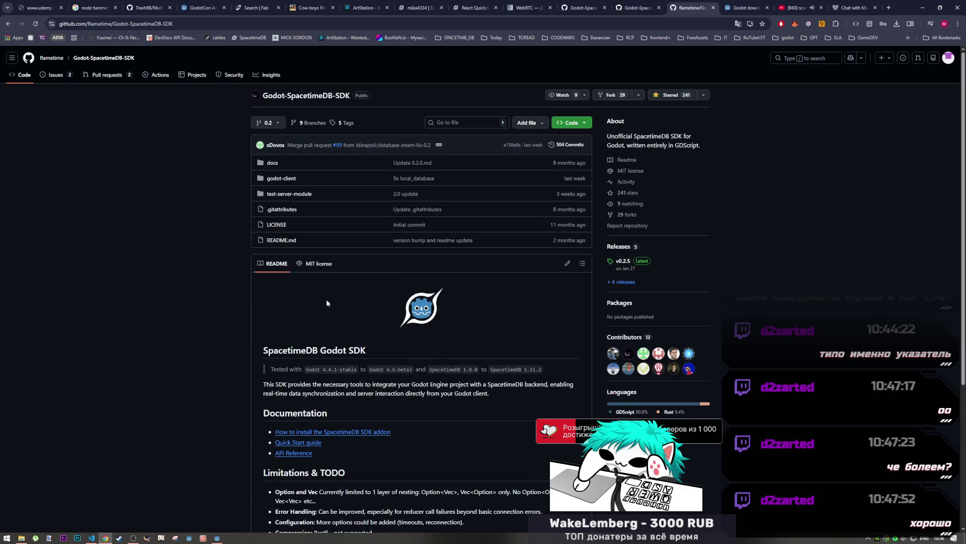
pyautogui.scroll(-4, 314, 421)
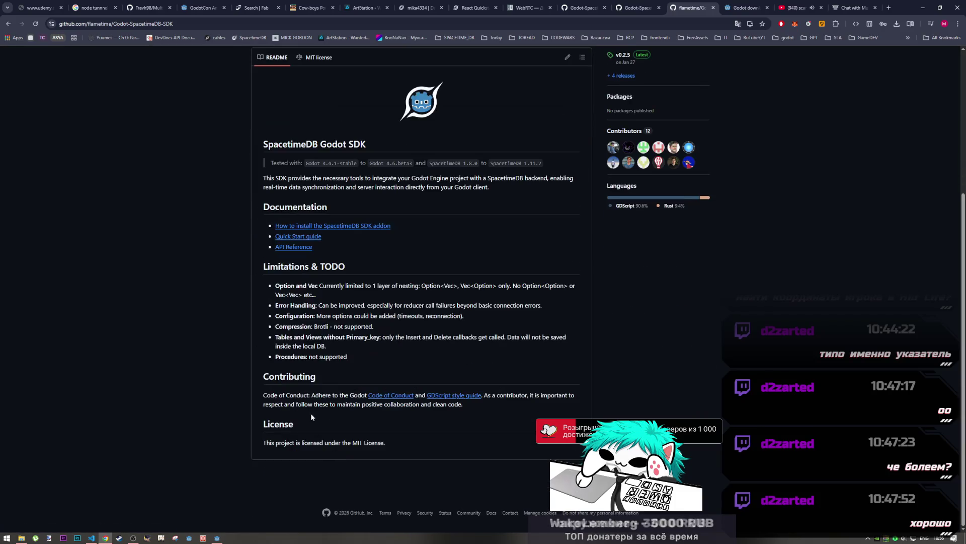
pyautogui.scroll(4, 346, 234)
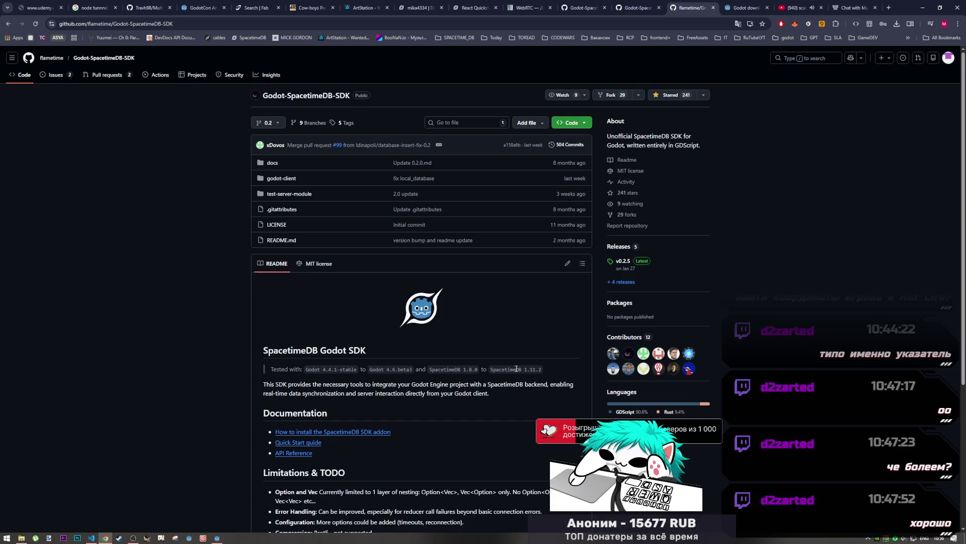
# - Browse the godot-client and test-server-module folders, then list the repository branches
pyautogui.click(272, 181)
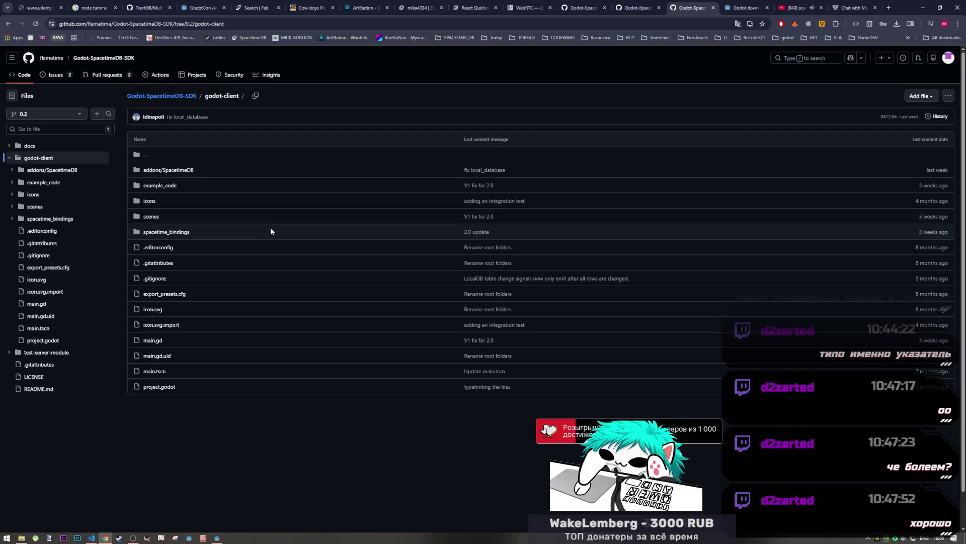
pyautogui.click(8, 23)
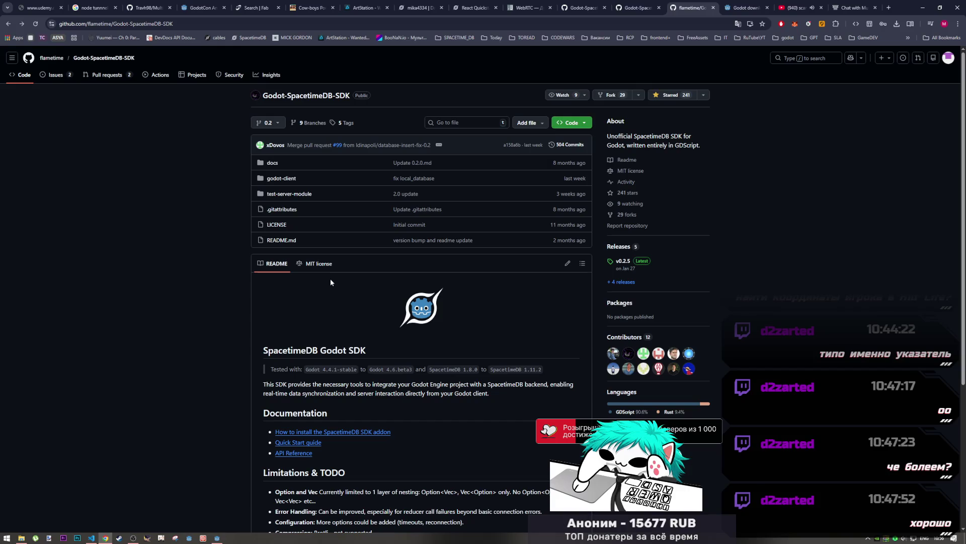
pyautogui.click(292, 195)
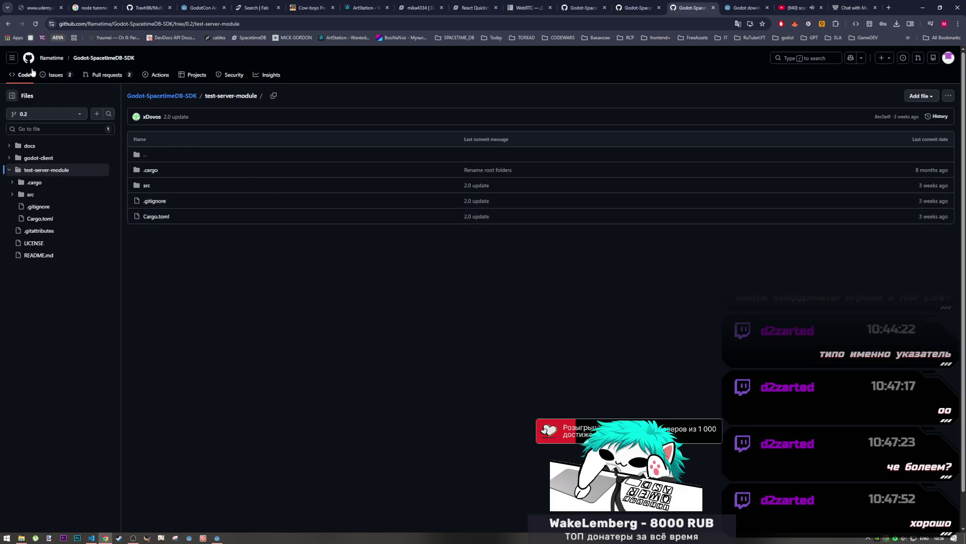
pyautogui.click(3, 26)
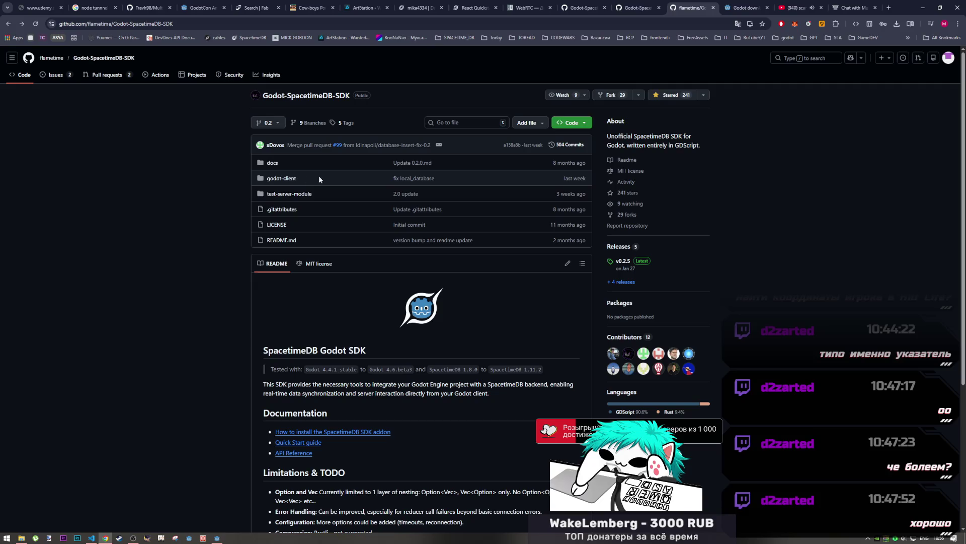
pyautogui.click(258, 124)
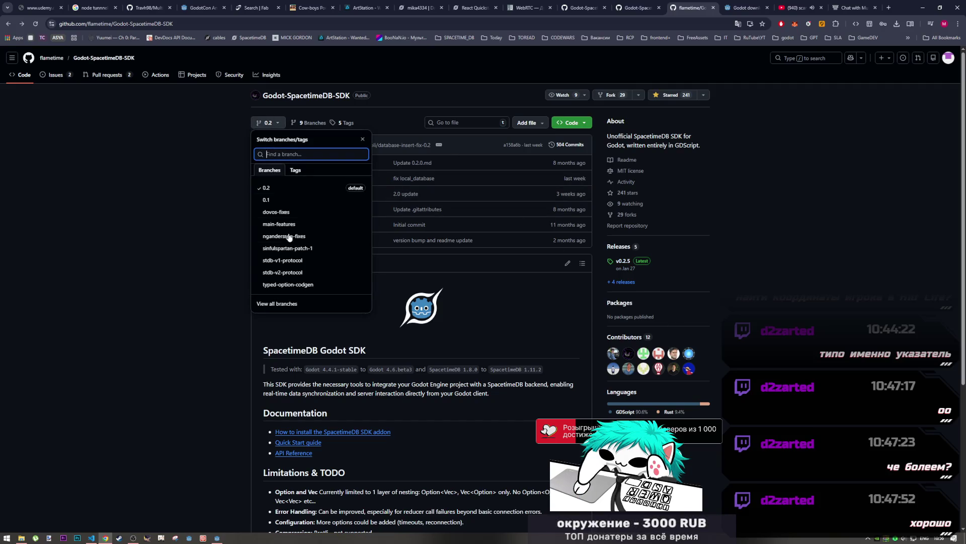
# - Switch to the stdb-v2-protocol branch and open godot-client/main.gd
pyautogui.click(290, 275)
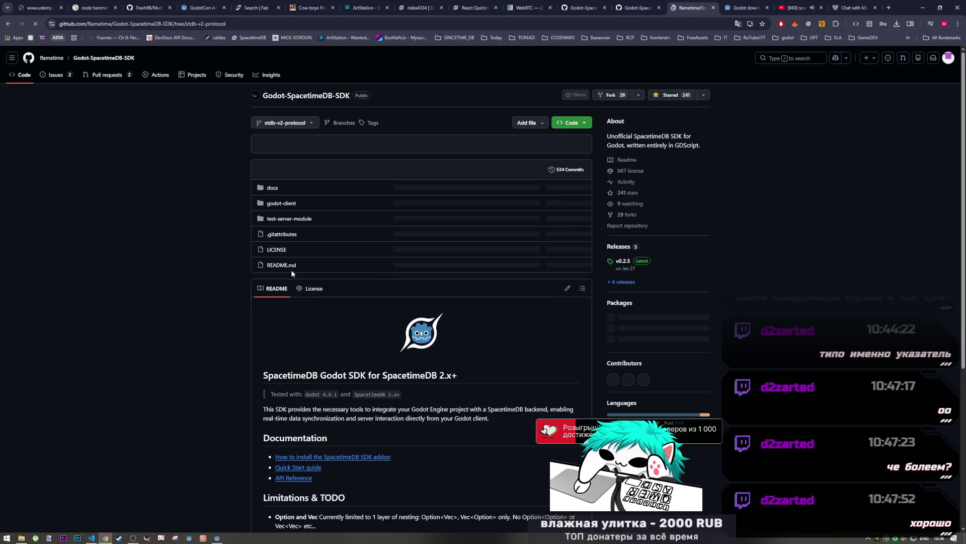
pyautogui.scroll(-2, 292, 231)
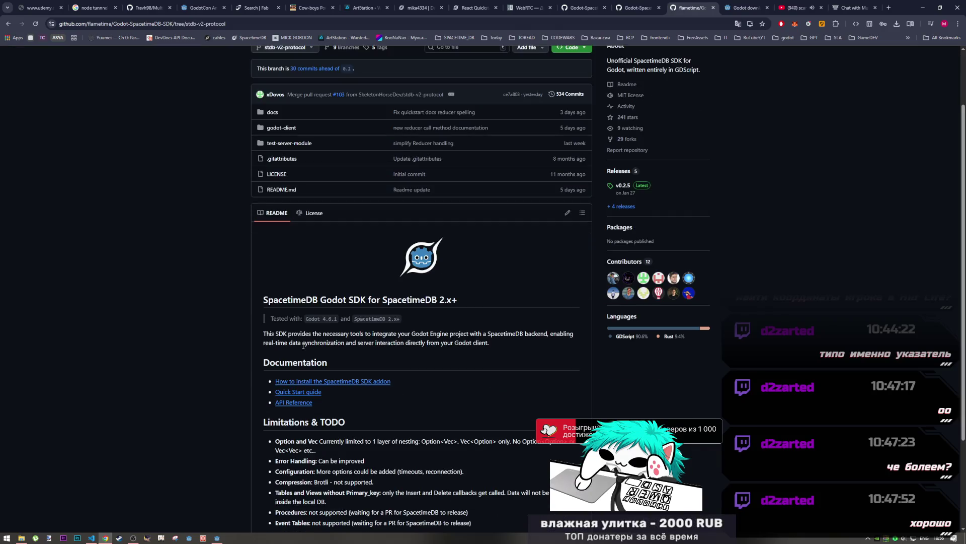
pyautogui.scroll(2, 296, 220)
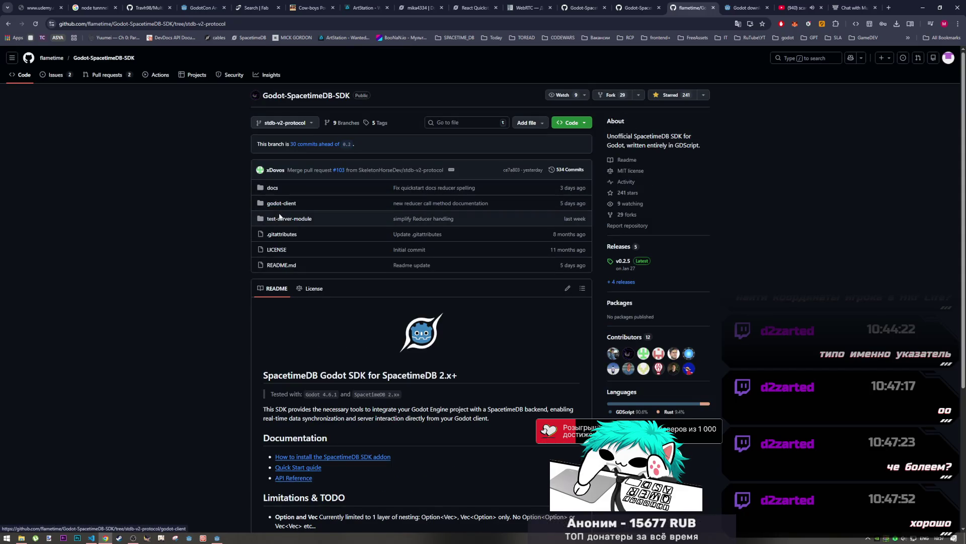
pyautogui.click(280, 205)
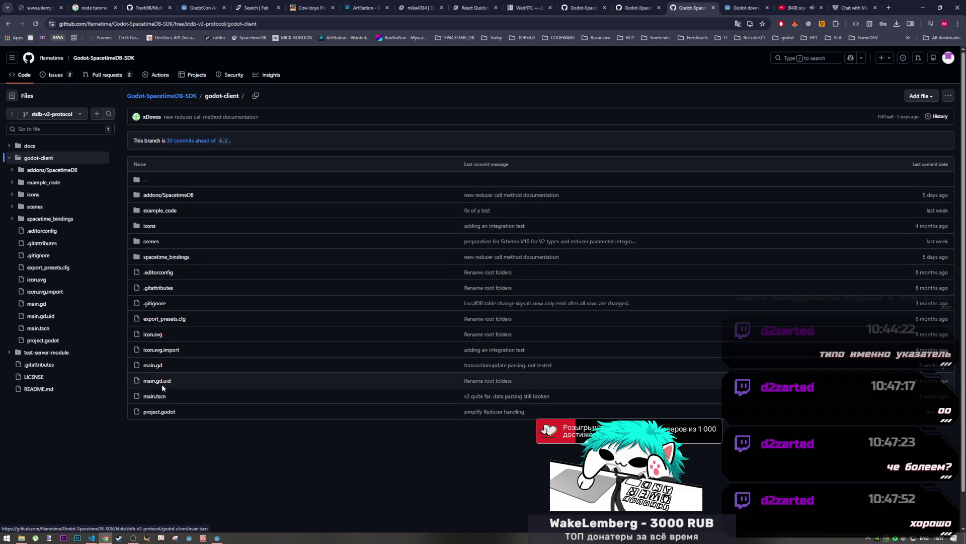
pyautogui.click(161, 367)
# - Read main.gd, highlighting the subscription query, get_local_identity call and database name comment
pyautogui.scroll(-1, 190, 351)
pyautogui.scroll(-2, 190, 351)
pyautogui.scroll(5, 190, 351)
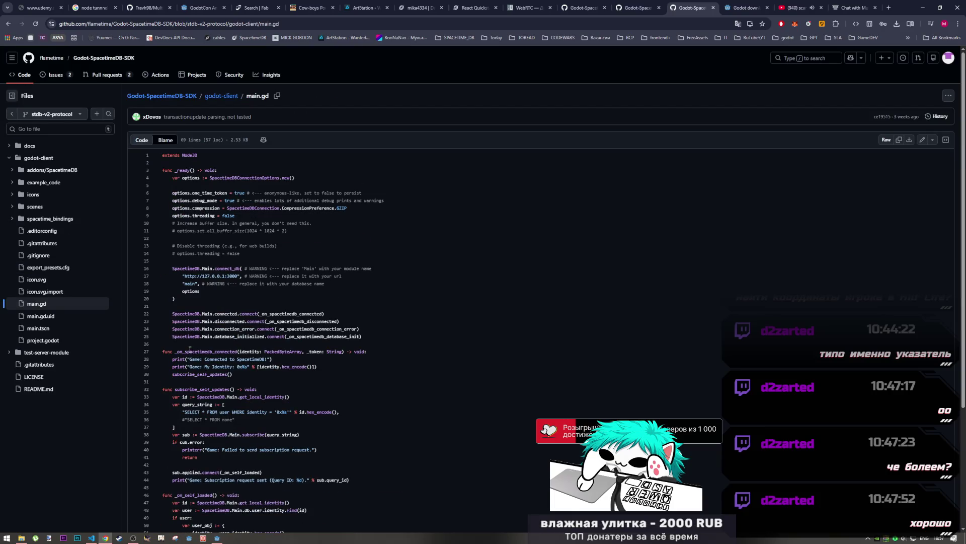
pyautogui.scroll(-4, 189, 348)
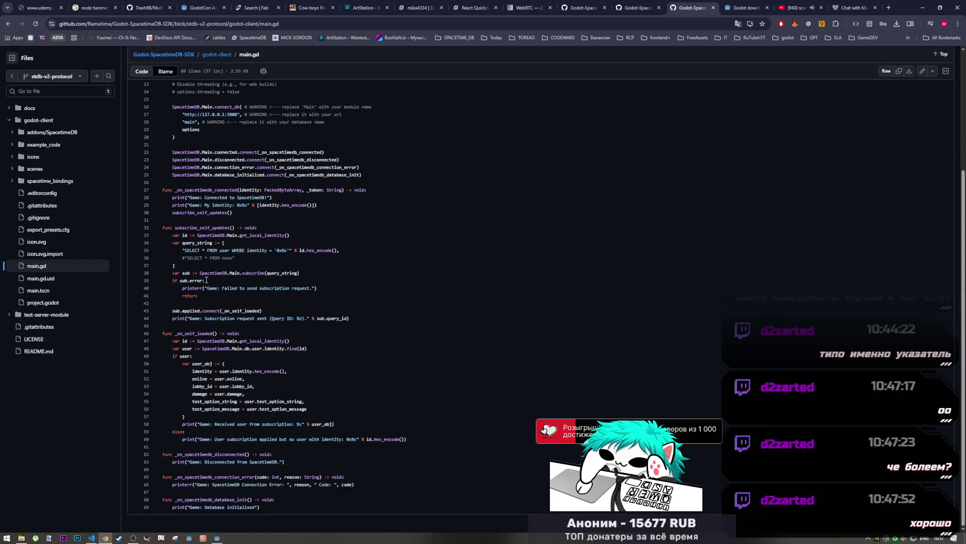
pyautogui.moveTo(287, 251); pyautogui.dragTo(300, 252)
pyautogui.moveTo(197, 242); pyautogui.dragTo(205, 250)
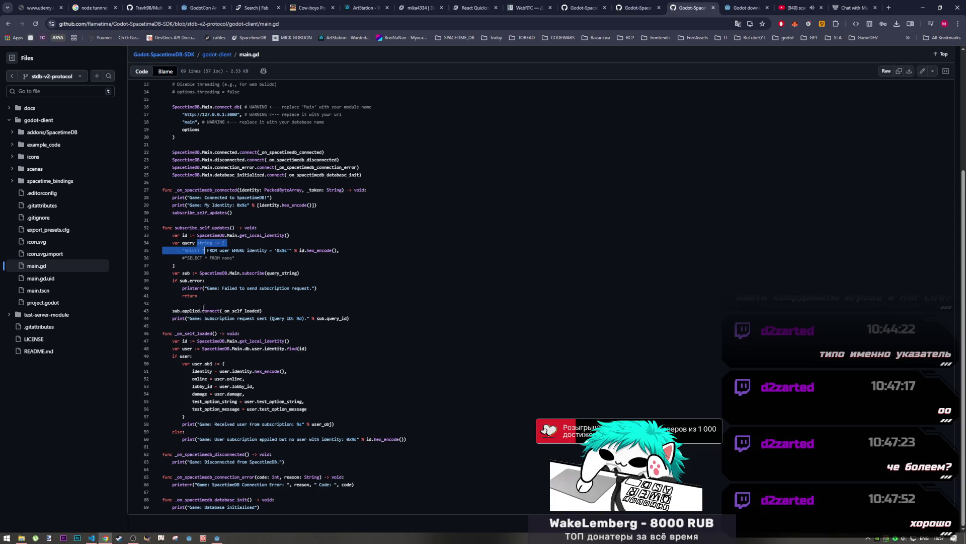
pyautogui.moveTo(241, 340); pyautogui.dragTo(286, 341)
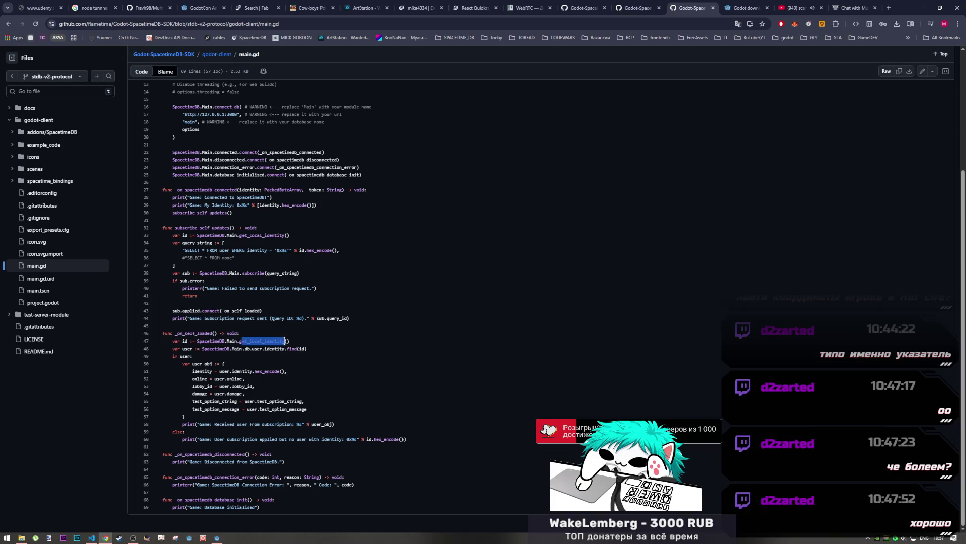
pyautogui.moveTo(277, 318); pyautogui.dragTo(298, 318)
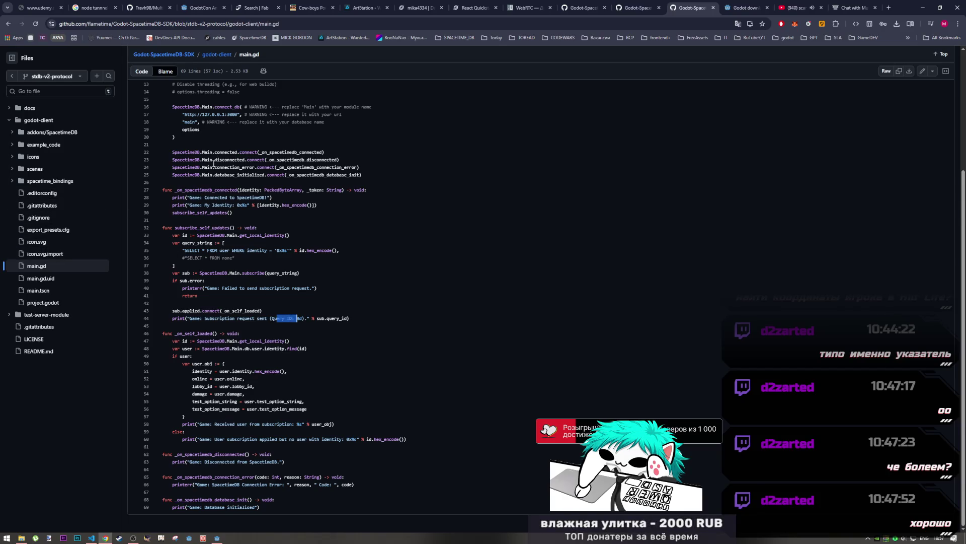
pyautogui.scroll(2, 227, 201)
pyautogui.moveTo(208, 190); pyautogui.dragTo(342, 191)
pyautogui.moveTo(278, 198); pyautogui.dragTo(317, 197)
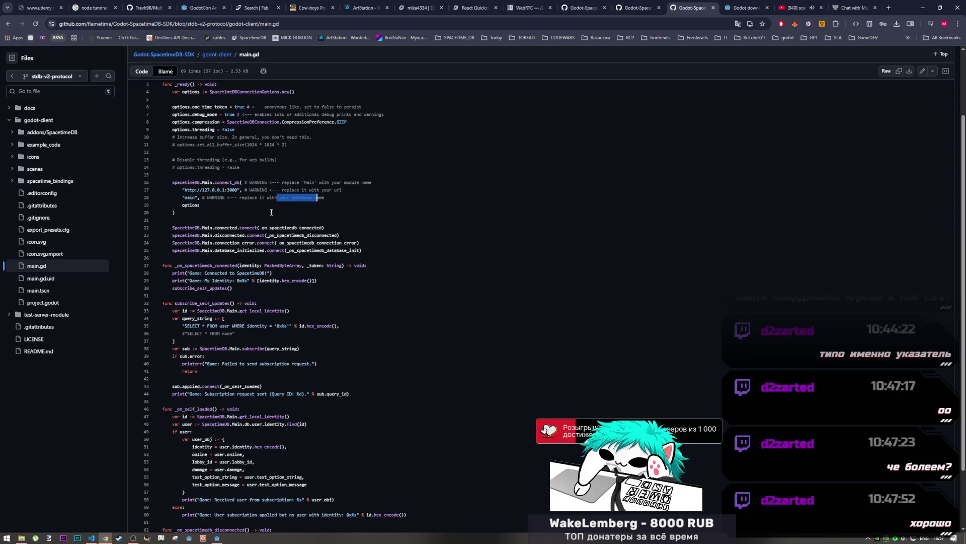
pyautogui.click(252, 274)
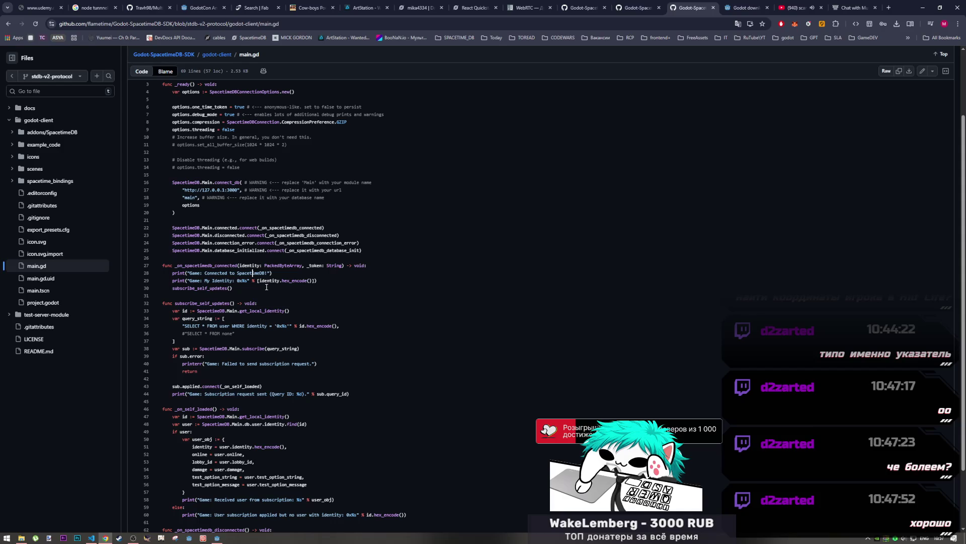
# - Open the addons/SpacetimeDB folder on the v2 branch
pyautogui.scroll(-1, 249, 288)
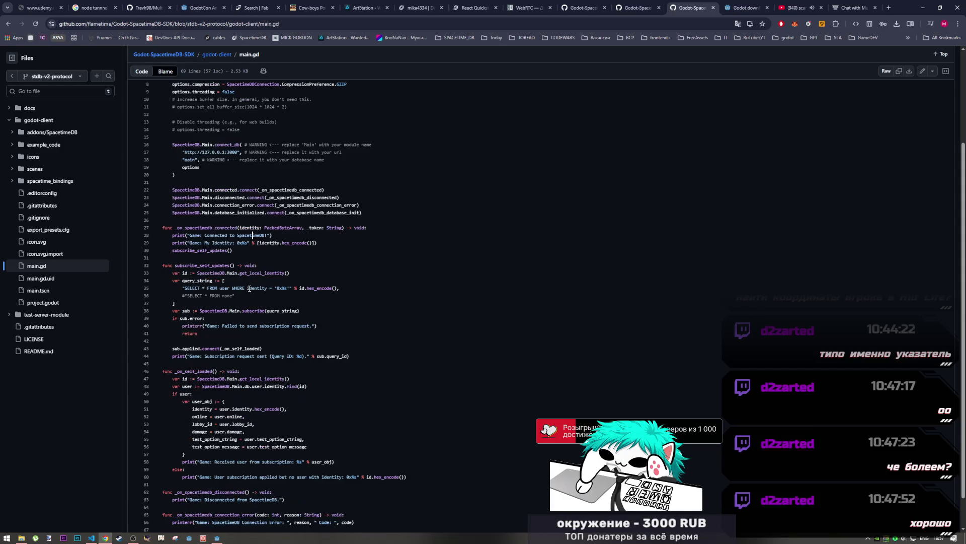
pyautogui.scroll(-1, 191, 296)
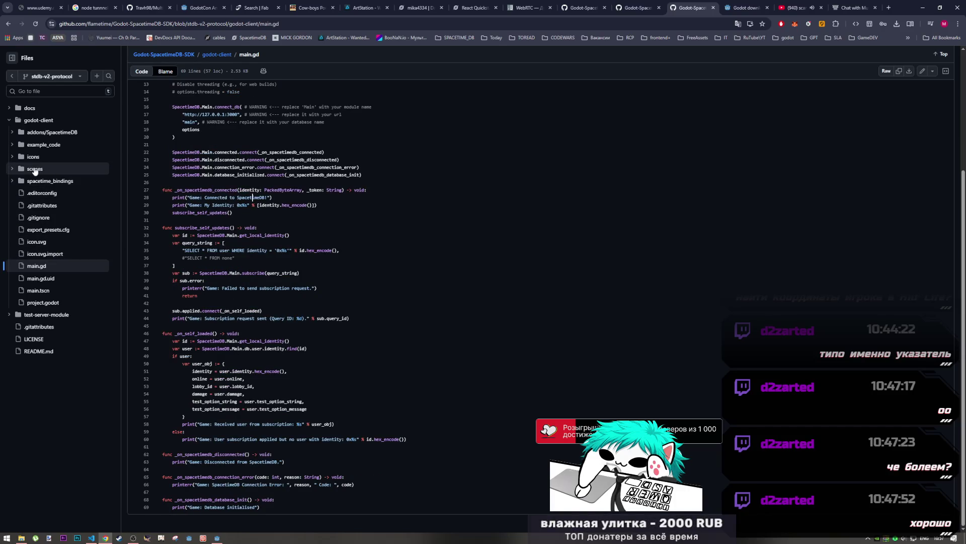
pyautogui.click(58, 134)
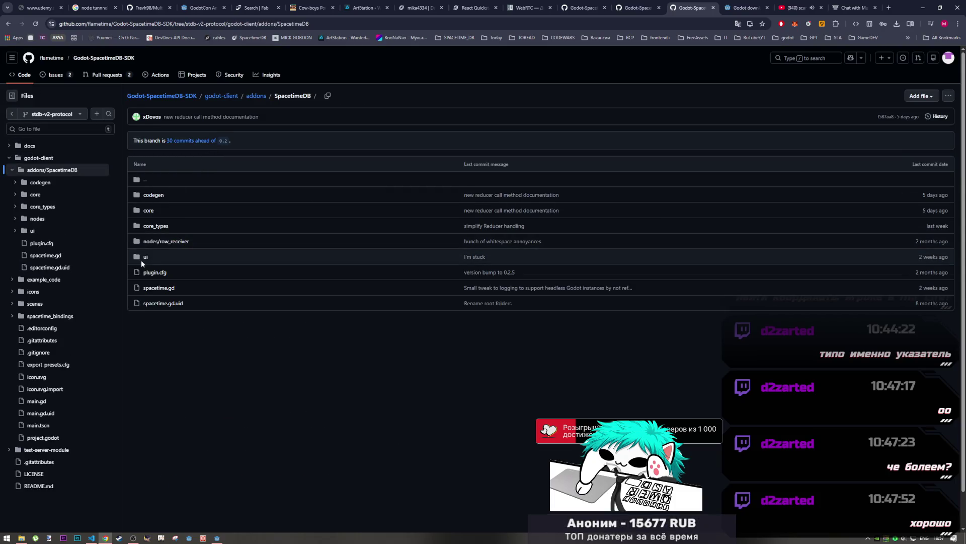
# - Open the v2 branch's addons/SpacetimeDB/spacetime.gd and skim it
pyautogui.click(159, 289)
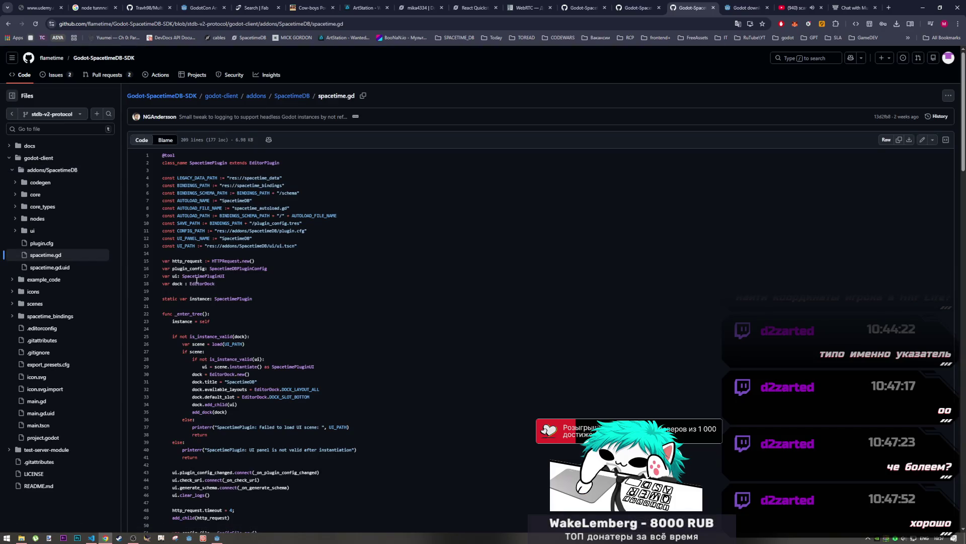
pyautogui.scroll(-2, 211, 275)
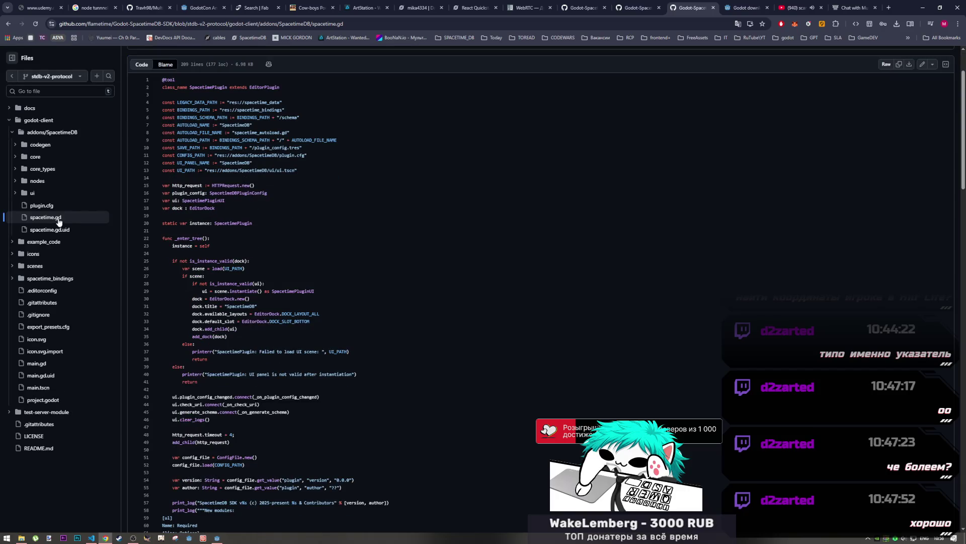
pyautogui.scroll(2, 264, 180)
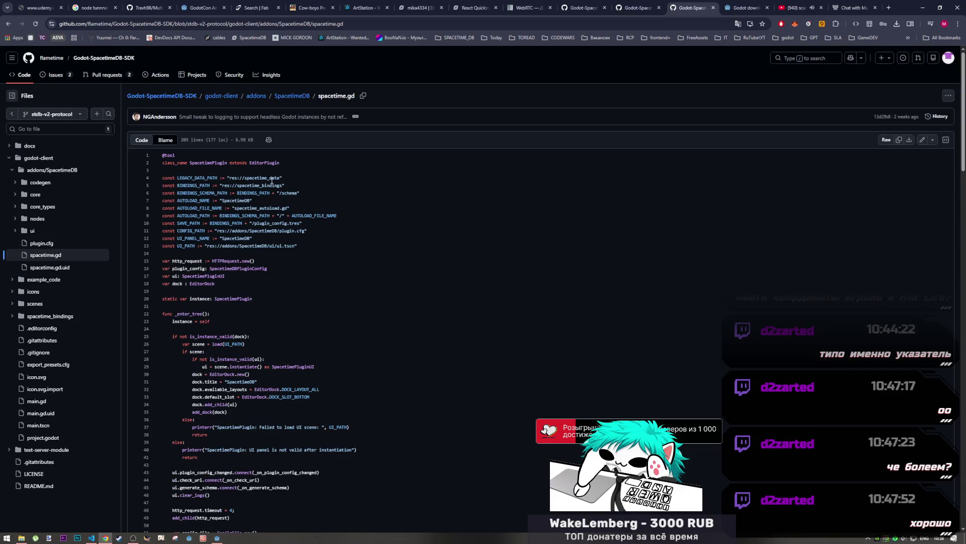
pyautogui.scroll(-3, 239, 480)
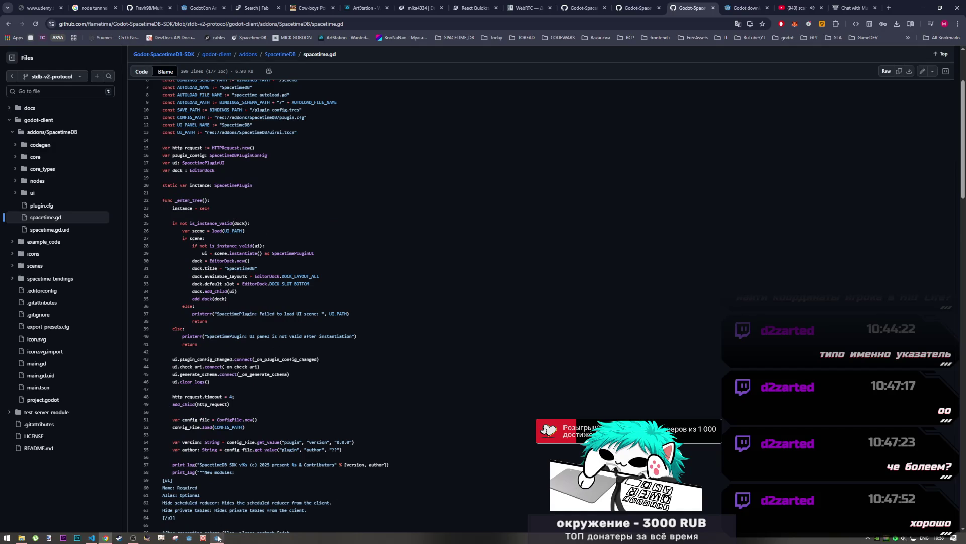
pyautogui.click(218, 538)
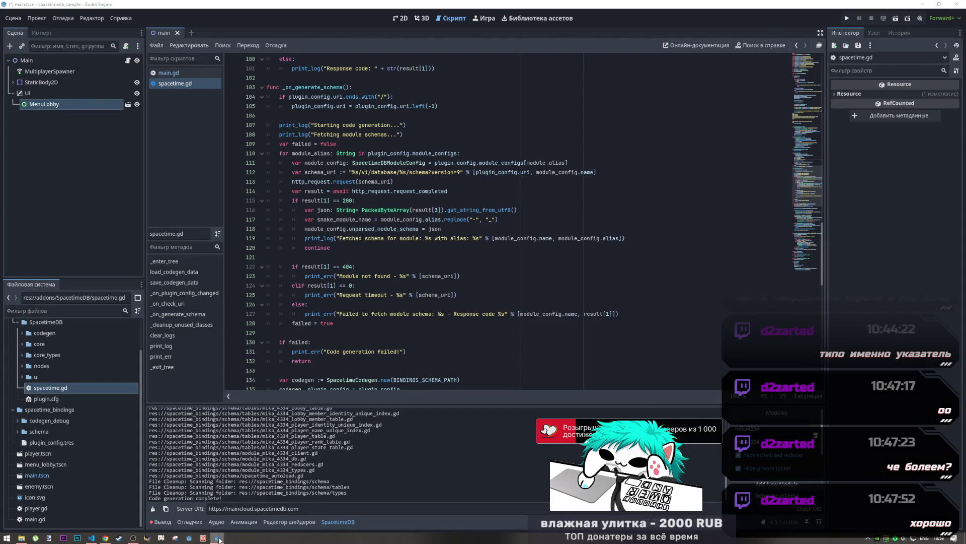
pyautogui.click(218, 538)
# - Find 'v2' in the GitHub spacetime.gd, read through the file, then return to Godot
pyautogui.hotkey('ctrl', 'f')
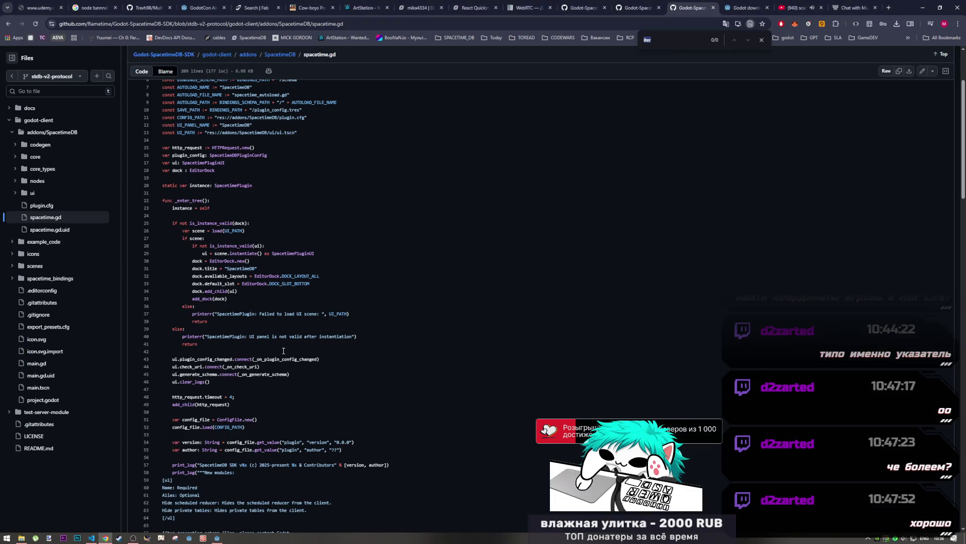
pyautogui.write('2')
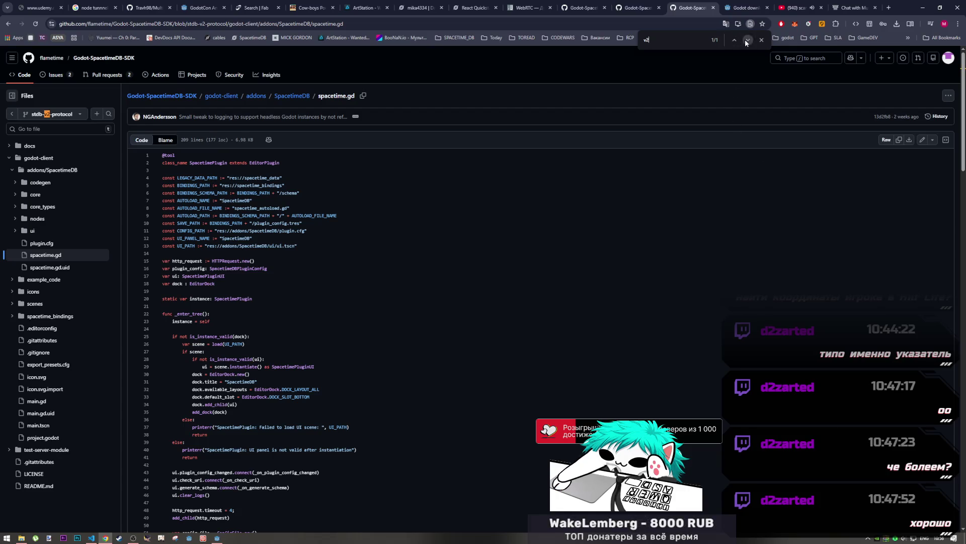
pyautogui.scroll(-9, 845, 151)
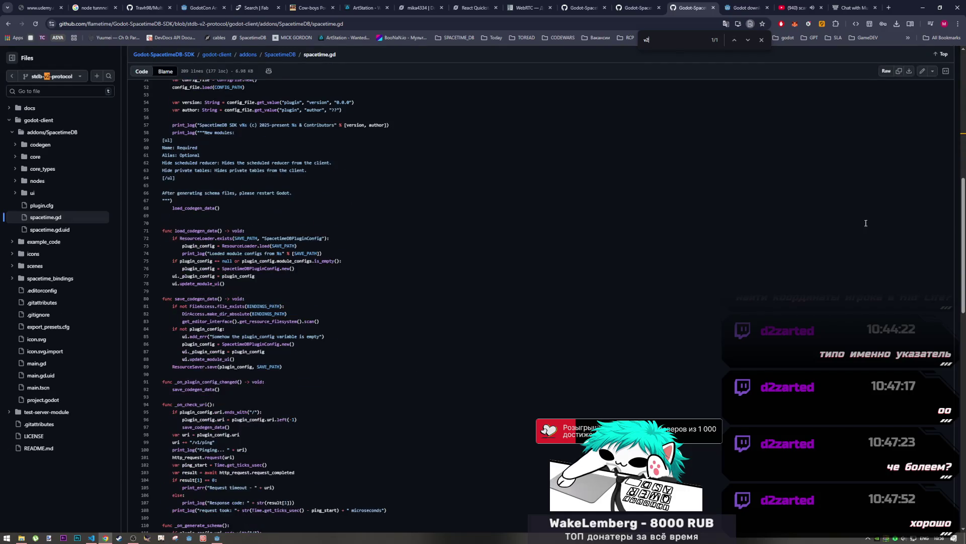
pyautogui.scroll(9, 963, 230)
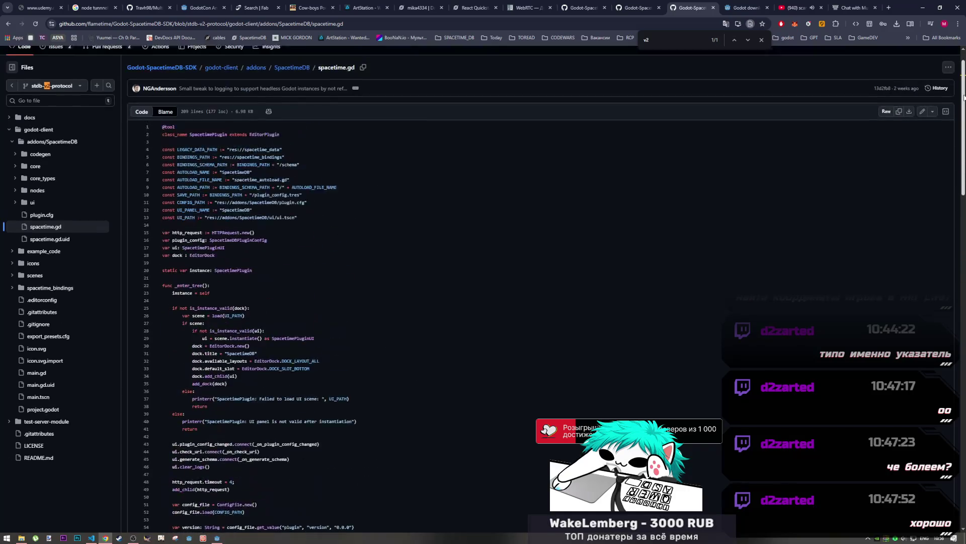
pyautogui.scroll(-3, 962, 129)
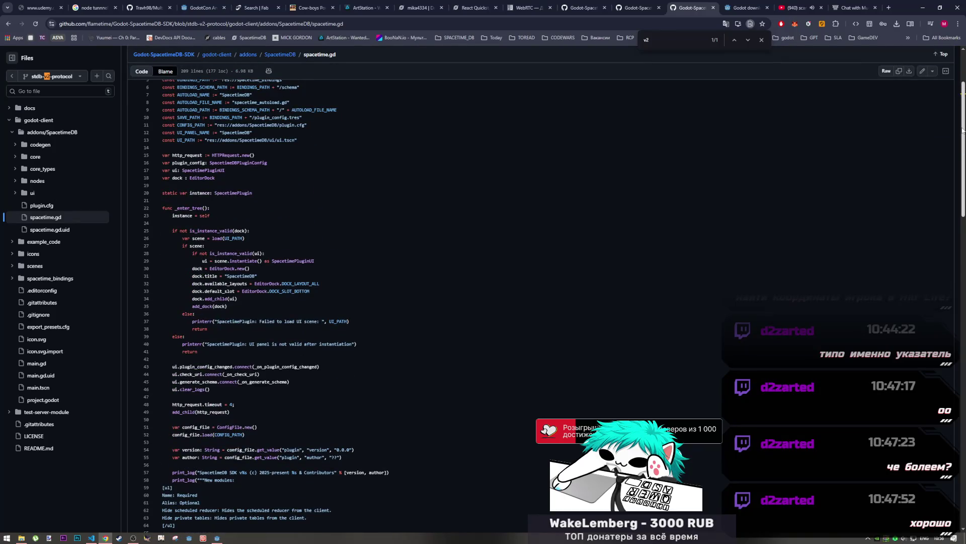
pyautogui.scroll(3, 962, 129)
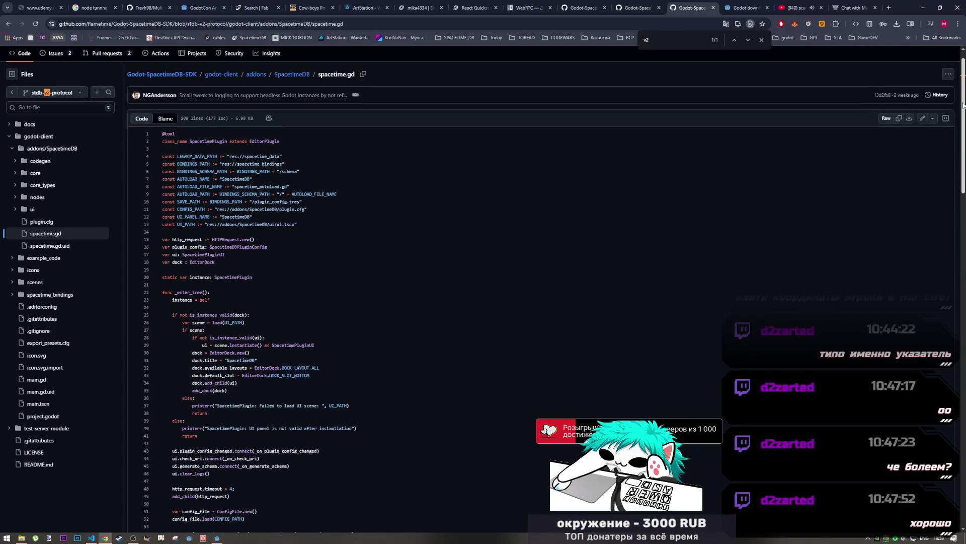
pyautogui.moveTo(960, 75); pyautogui.dragTo(950, 369)
pyautogui.scroll(-5, 949, 368)
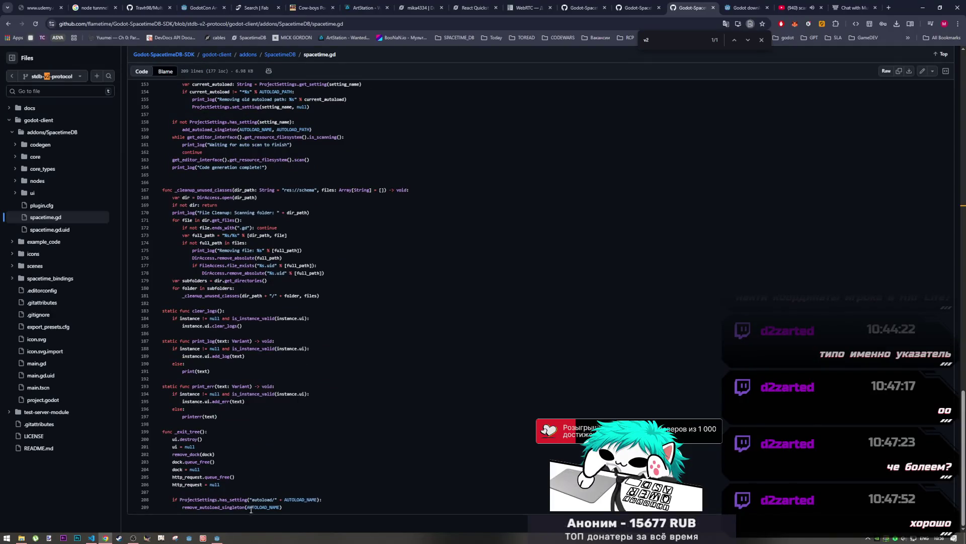
pyautogui.click(217, 538)
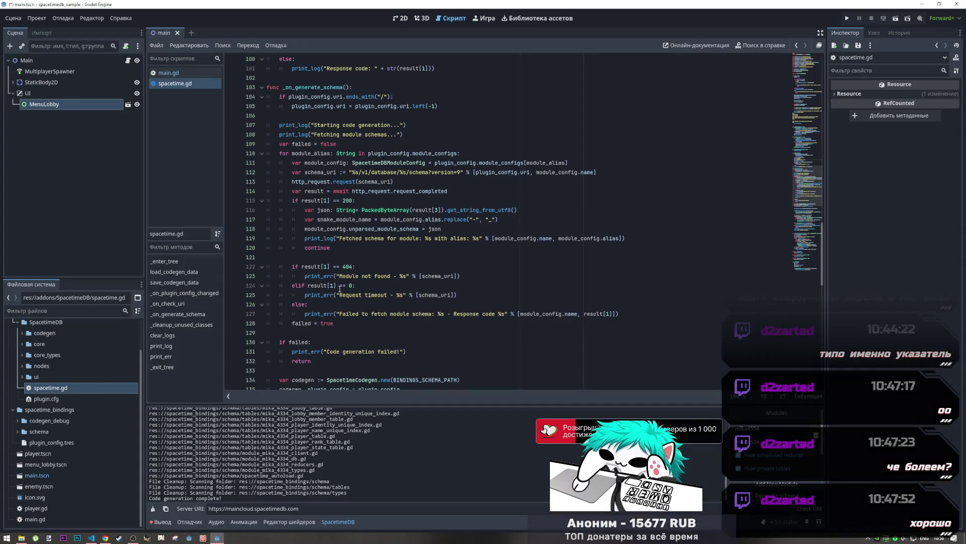
# - Check the local _on_check_uri '/v2/ping' line 94, then return to the GitHub page
pyautogui.scroll(10, 394, 294)
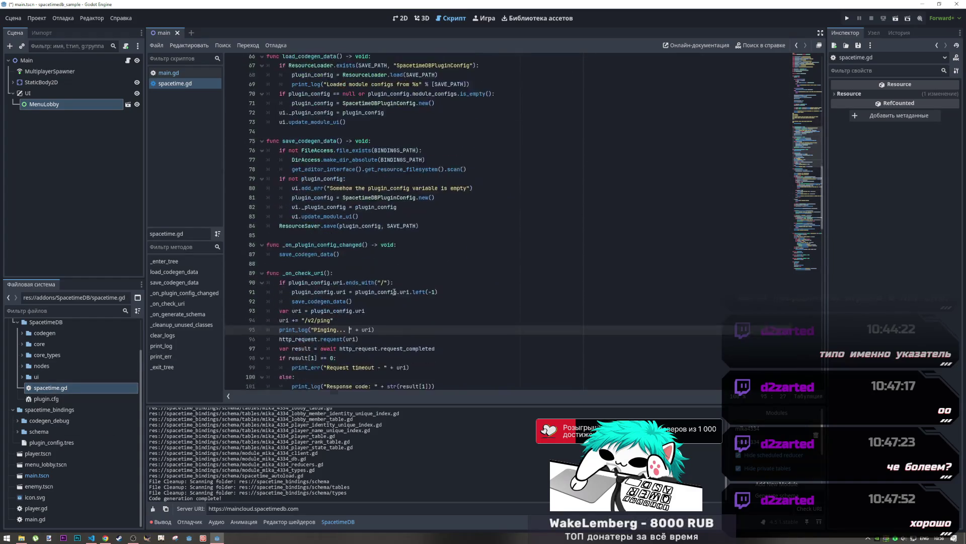
pyautogui.scroll(-4, 394, 292)
pyautogui.click(288, 200)
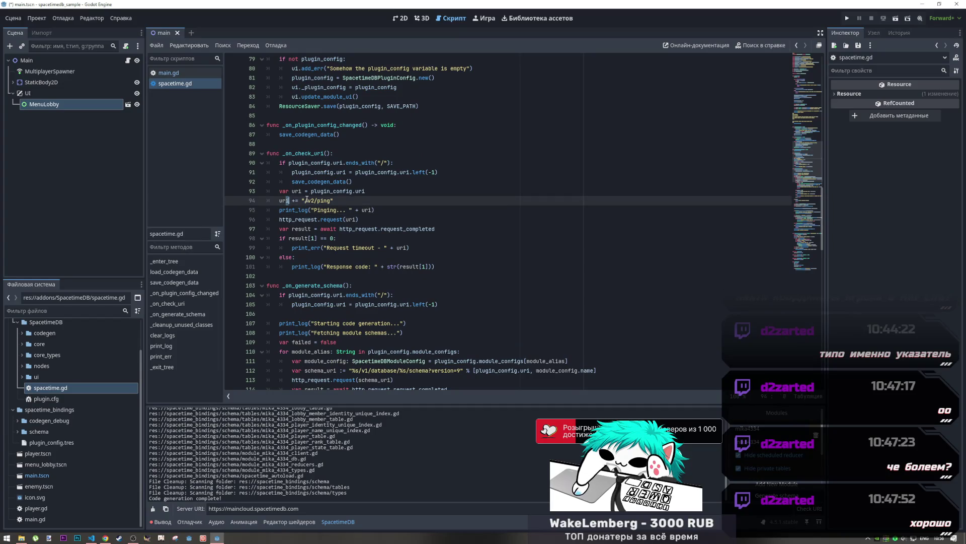
pyautogui.hotkey('alt', 'Tab')
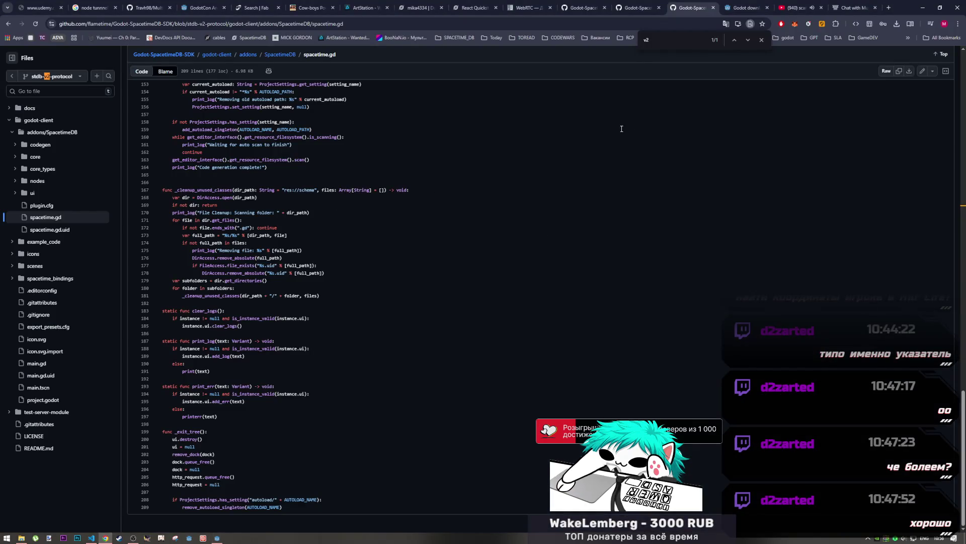
# - Search the GitHub spacetime.gd for 'uri' and locate _on_check_uri's ping timing code
pyautogui.hotkey('ctrl', 'f')
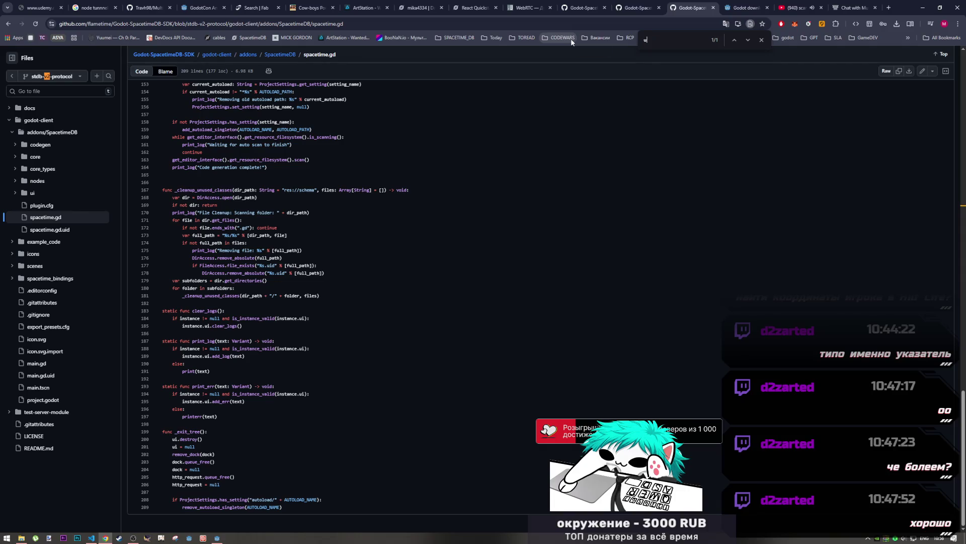
pyautogui.write('ri')
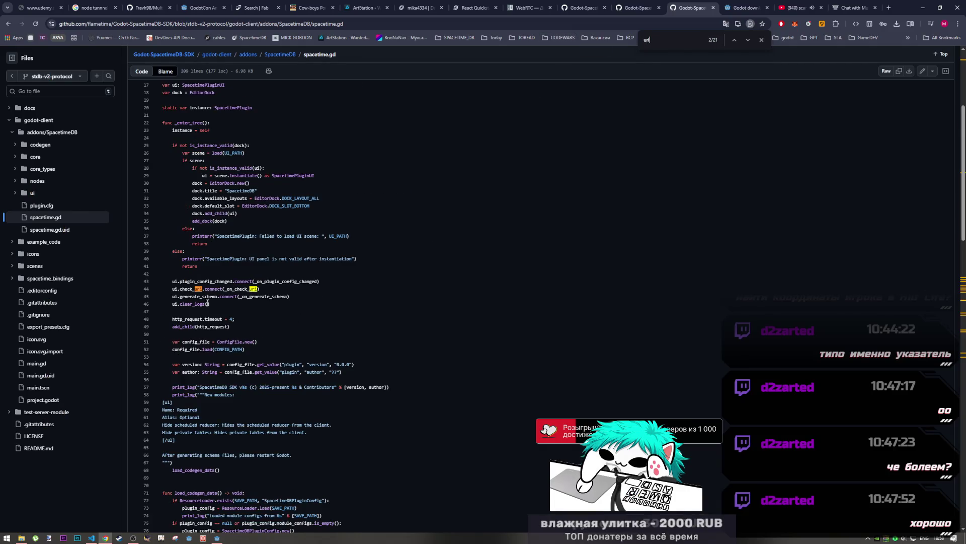
pyautogui.click(211, 289)
pyautogui.moveTo(227, 289); pyautogui.dragTo(265, 289)
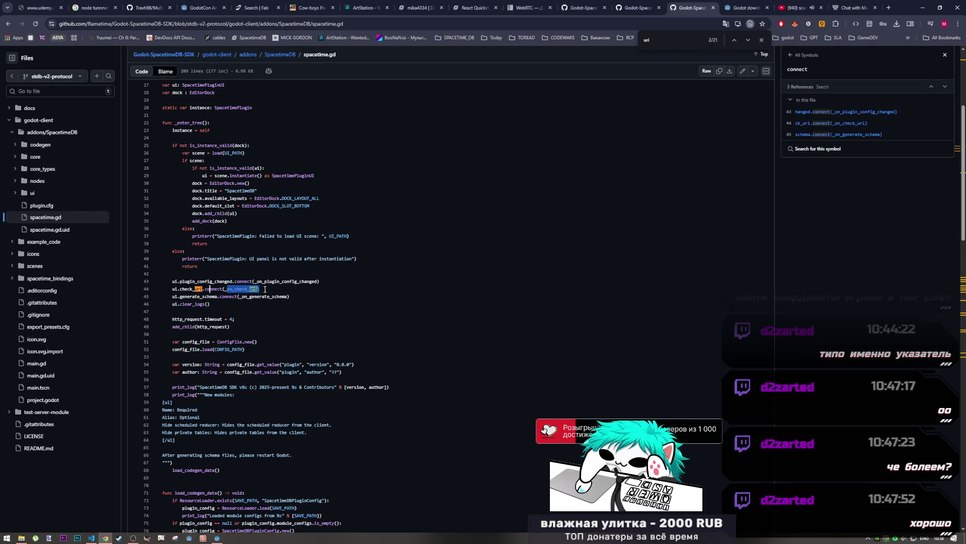
pyautogui.scroll(-8, 276, 301)
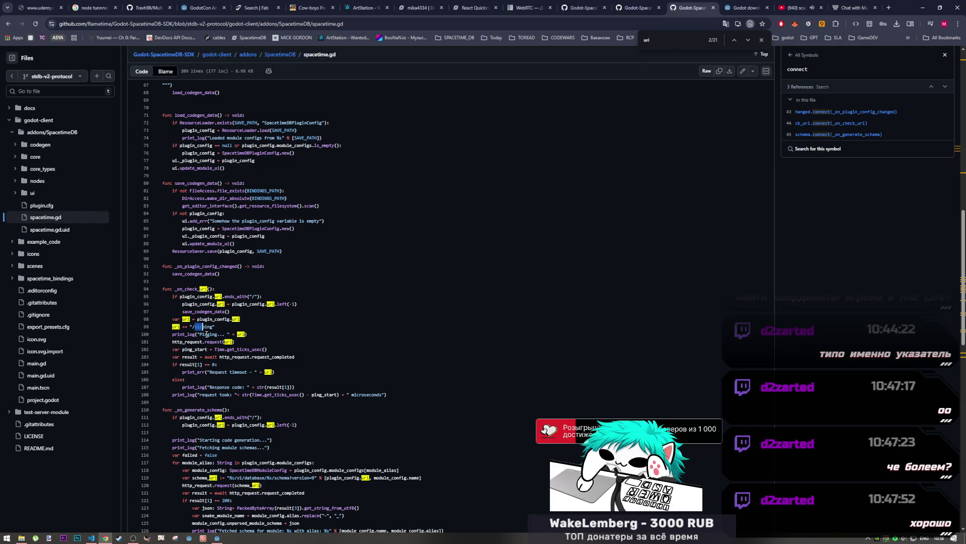
pyautogui.scroll(-3, 206, 334)
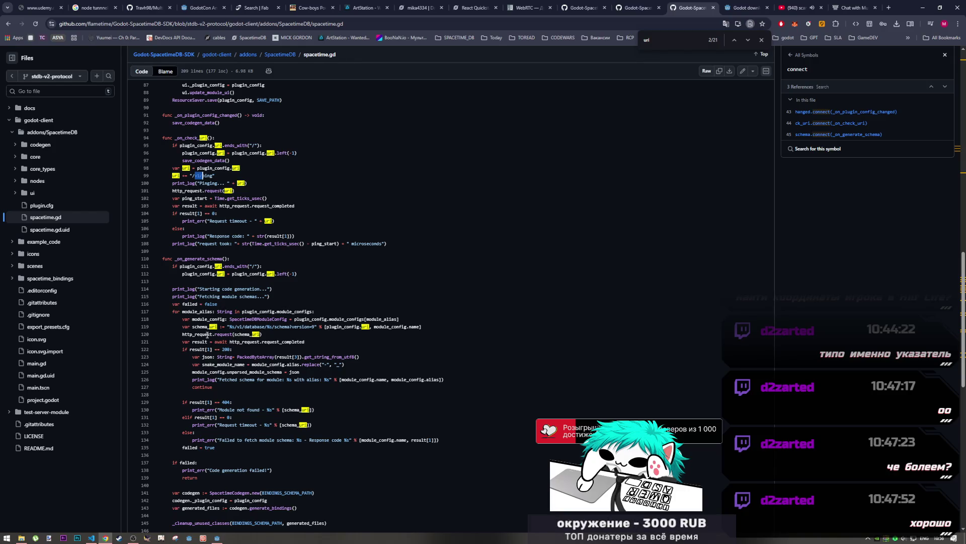
pyautogui.hotkey('alt', 'Tab')
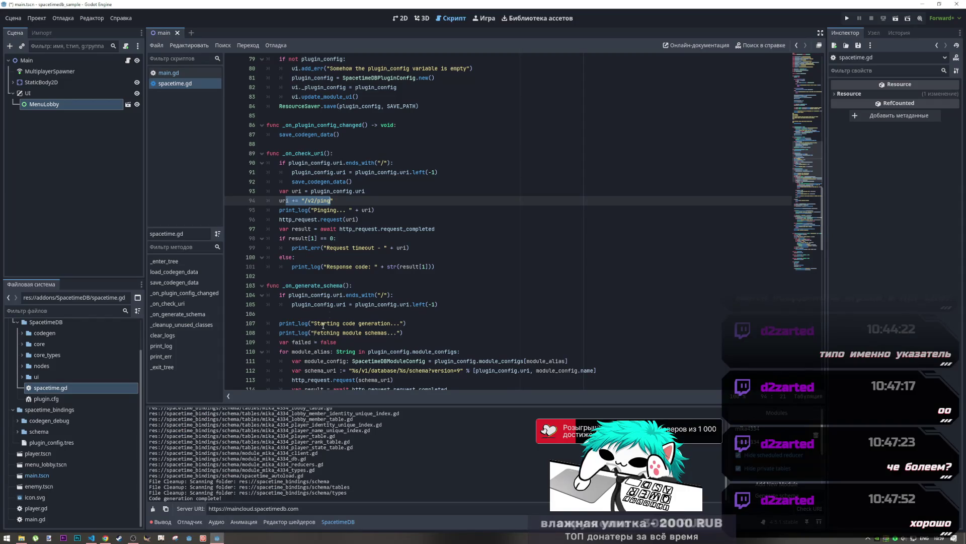
# - Change line 94 to '/v1/ping', save, ping the server and regenerate the schema
pyautogui.click(312, 200)
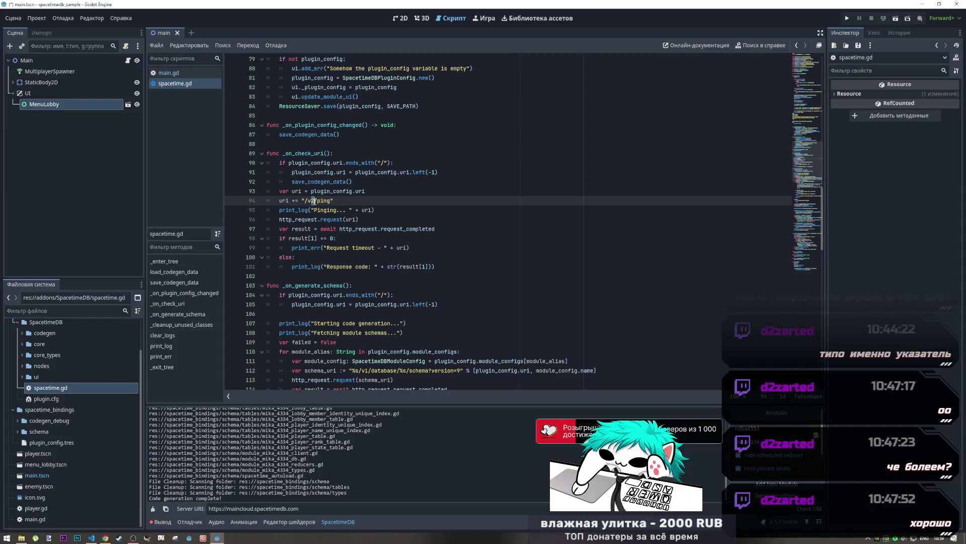
pyautogui.press('BackSpace')
pyautogui.write('1')
pyautogui.click(346, 210)
pyautogui.hotkey('ctrl', 's')
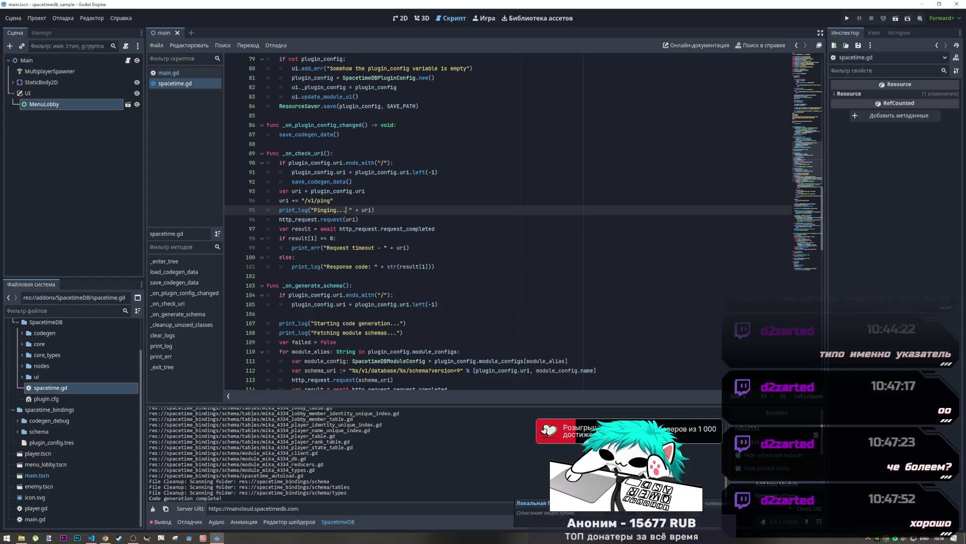
pyautogui.click(804, 510)
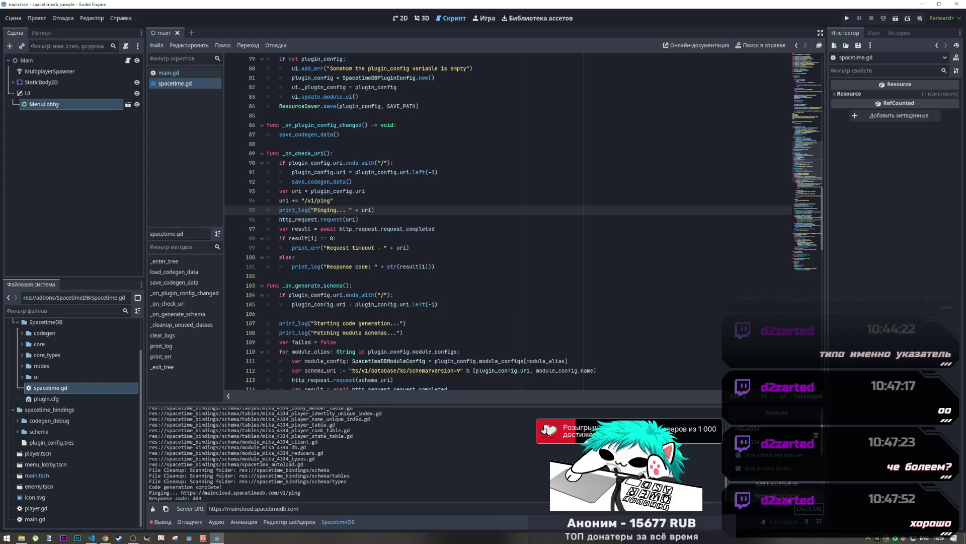
pyautogui.click(786, 496)
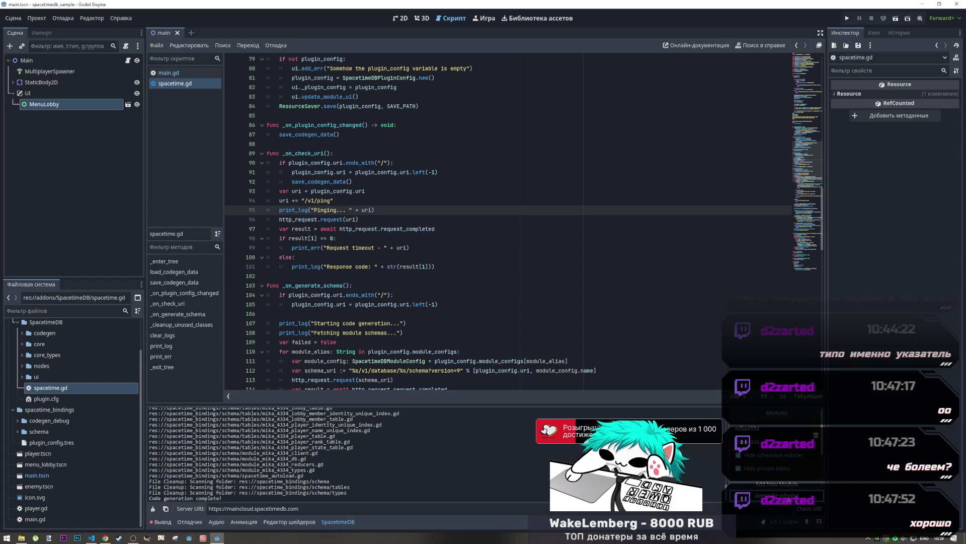
# - Restore line 94 to '/v2/ping' and select the pinged URL in the Output log
pyautogui.scroll(10, 449, 475)
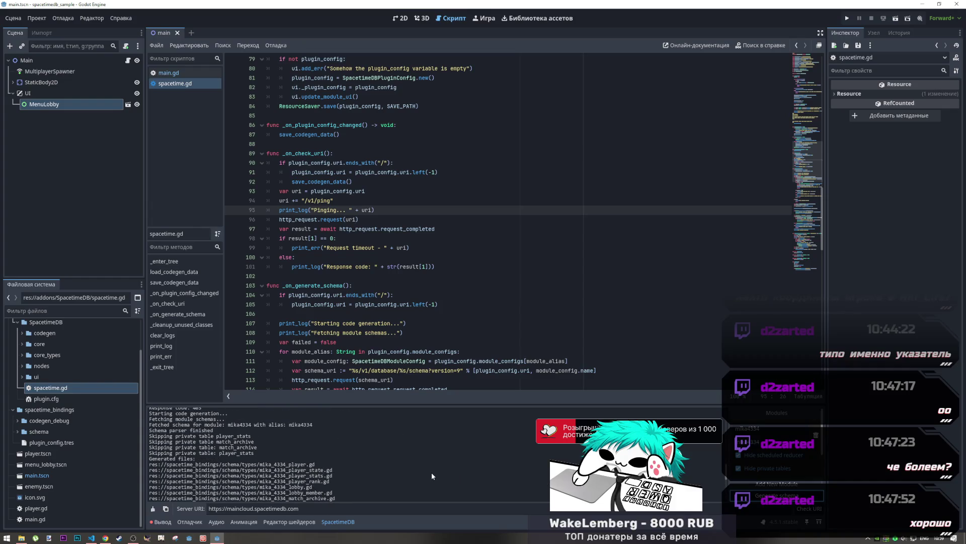
pyautogui.scroll(-10, 431, 472)
pyautogui.scroll(-1, 431, 470)
pyautogui.scroll(1, 426, 465)
pyautogui.scroll(-1, 425, 463)
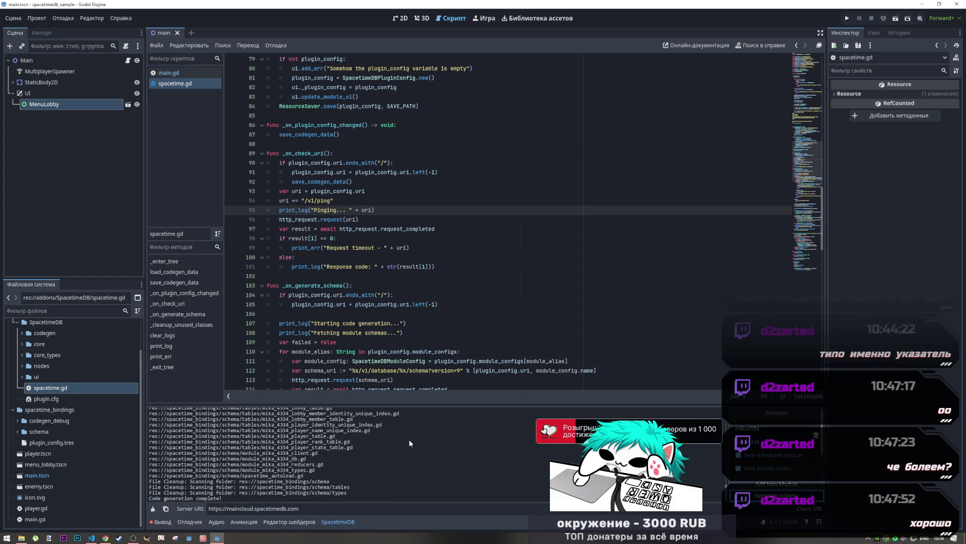
pyautogui.click(312, 200)
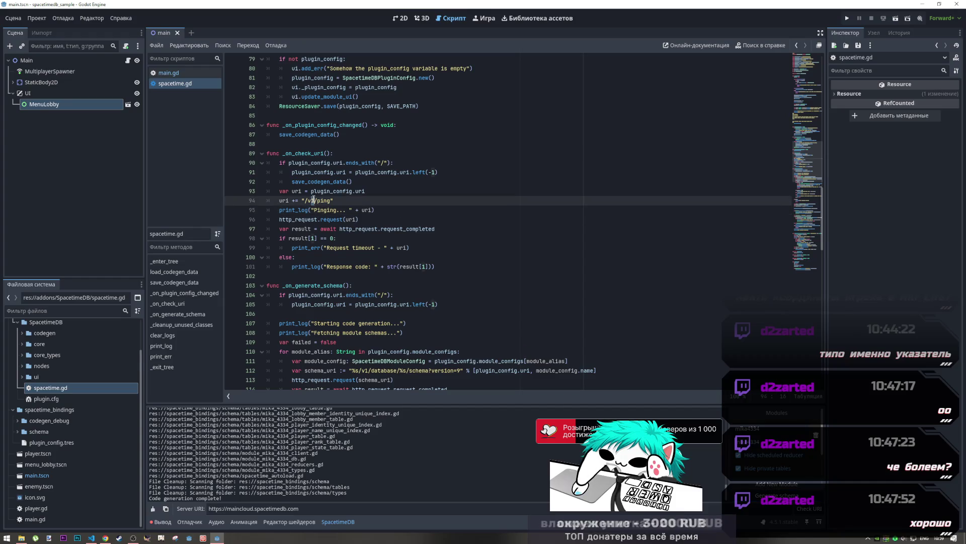
pyautogui.press('BackSpace')
pyautogui.write('2')
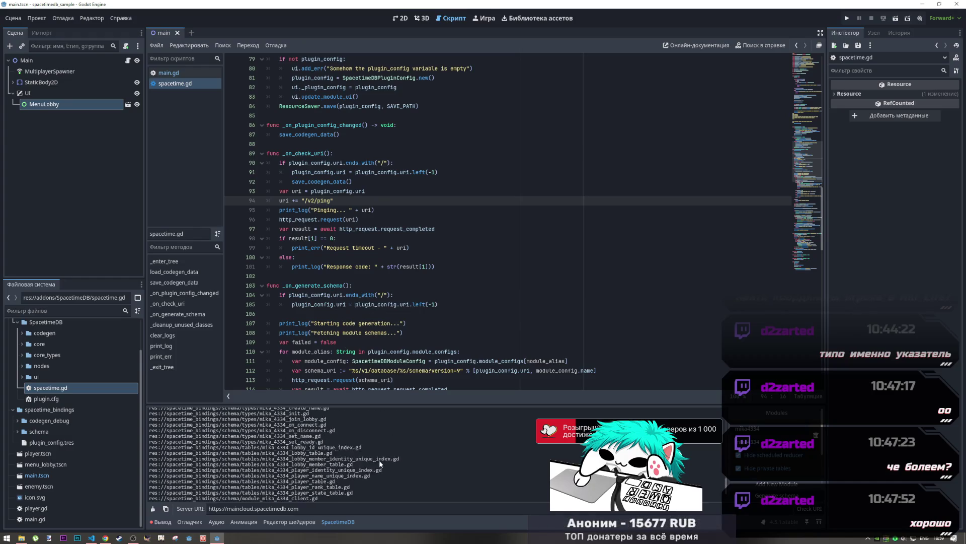
pyautogui.scroll(2, 373, 454)
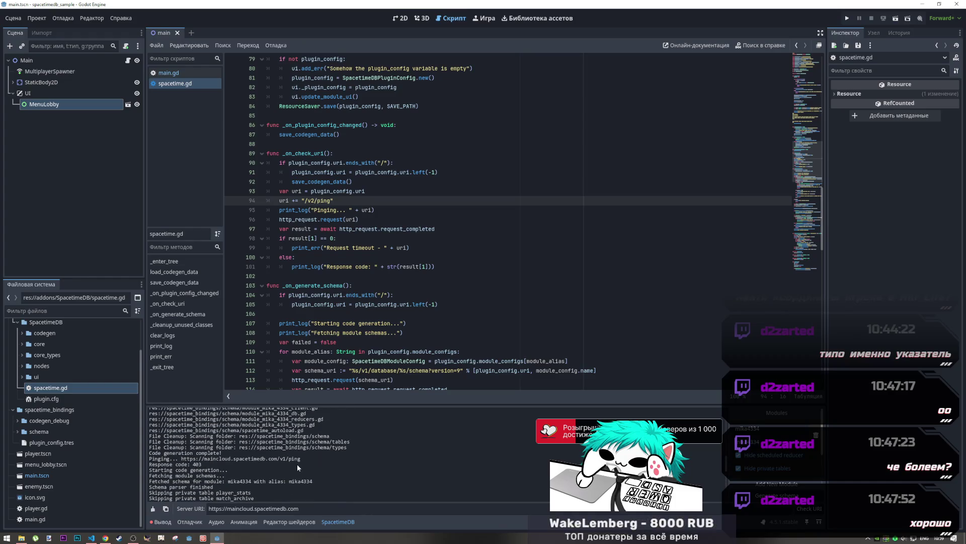
pyautogui.moveTo(301, 459); pyautogui.dragTo(182, 458)
pyautogui.hotkey('ctrl', 'c')
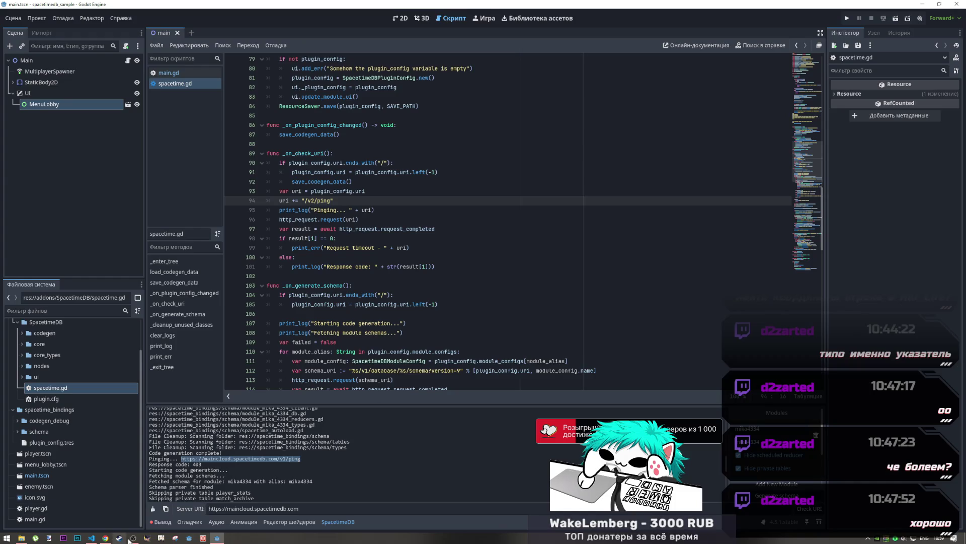
pyautogui.click(105, 538)
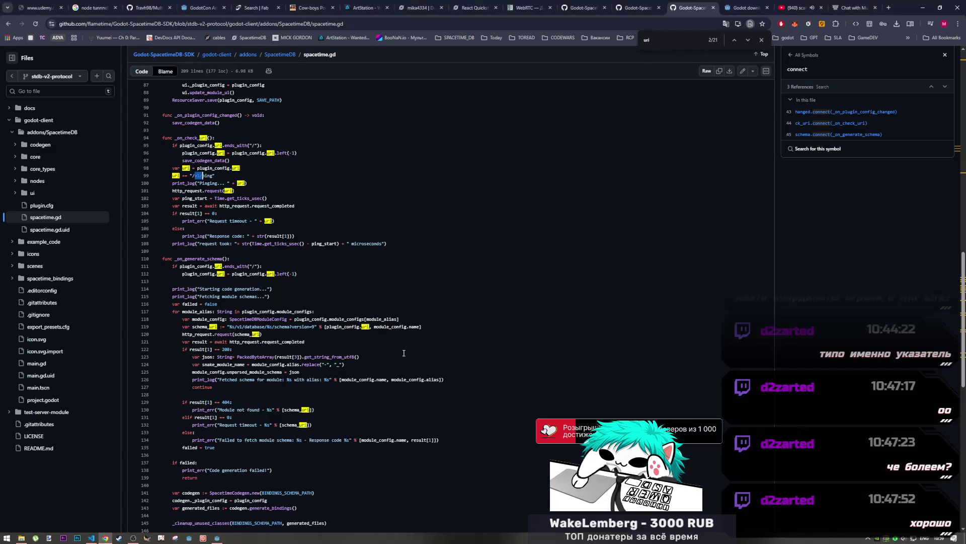
# - Load the copied v1 maincloud ping URL in a new tab, then edit it to v2 and reload
pyautogui.click(890, 7)
pyautogui.hotkey('ctrl', 'v')
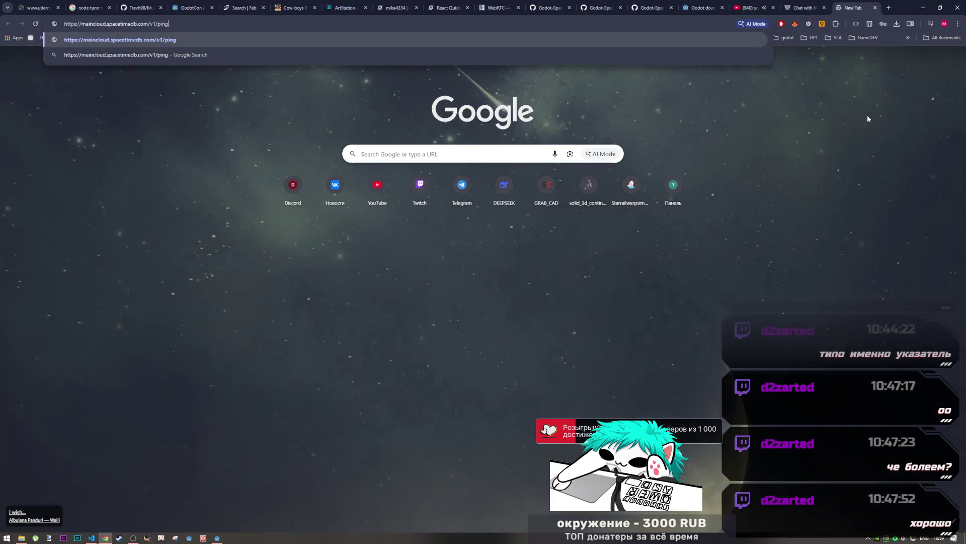
pyautogui.press('Return')
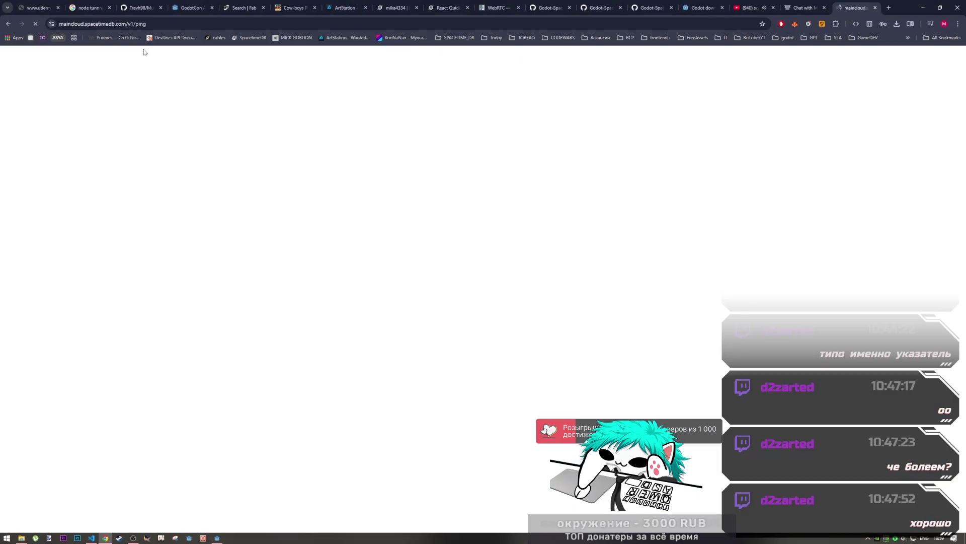
pyautogui.click(135, 23)
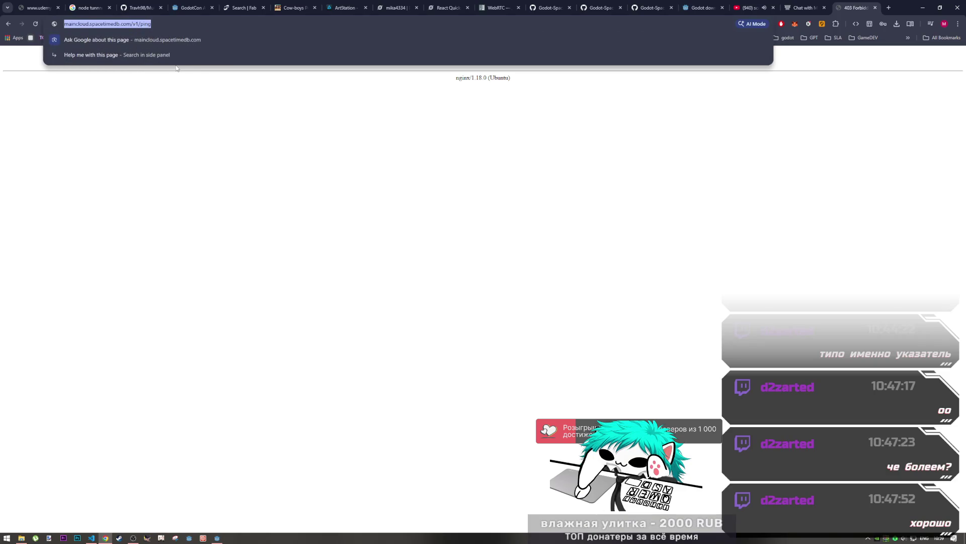
pyautogui.press('Left')
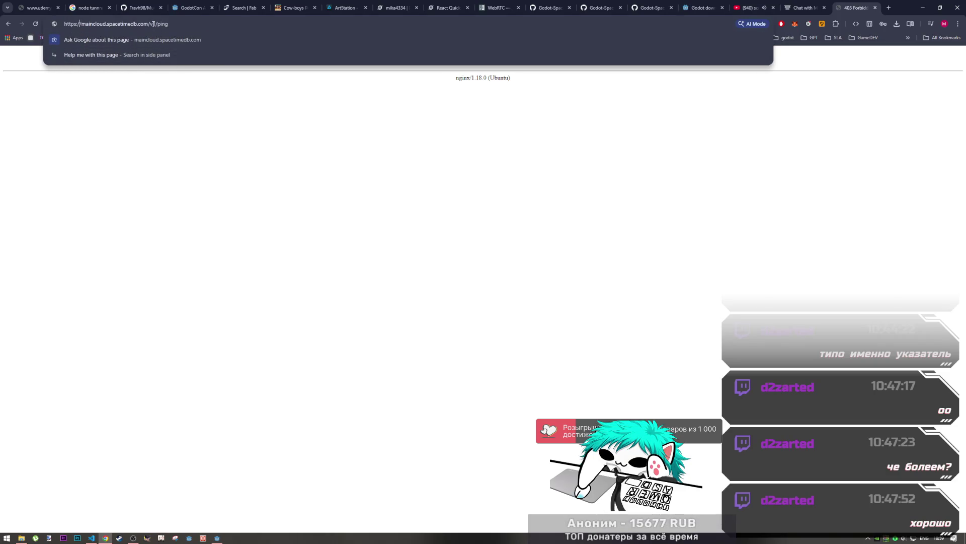
pyautogui.press('BackSpace')
pyautogui.write('2')
pyautogui.press('Return')
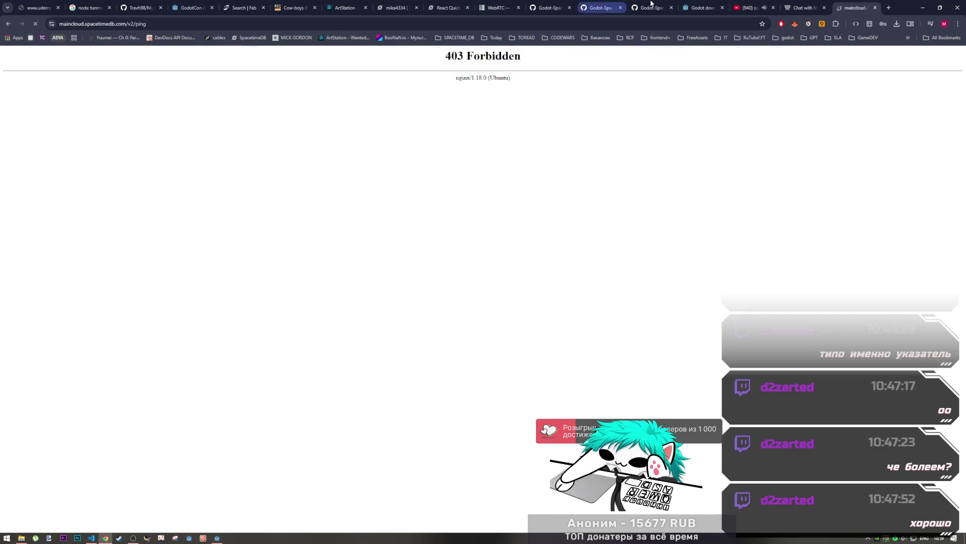
# - Play the DUAL WIELD video from the YouTube music mix
pyautogui.click(745, 6)
pyautogui.scroll(-4, 744, 397)
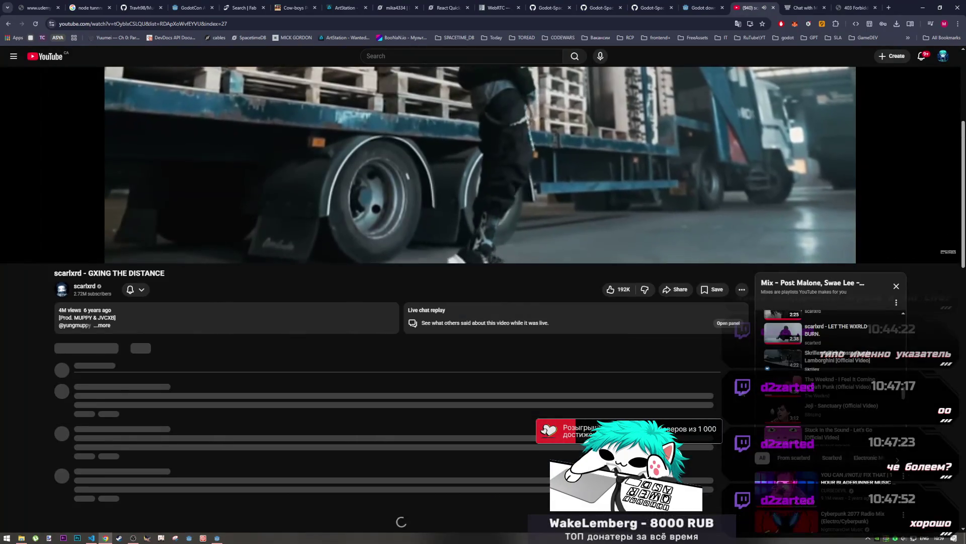
pyautogui.scroll(2, 804, 401)
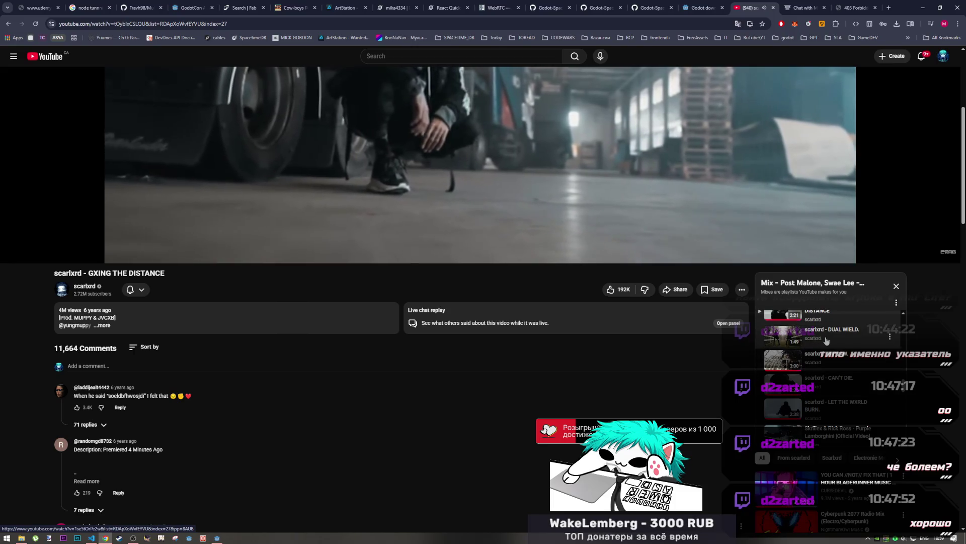
pyautogui.click(826, 341)
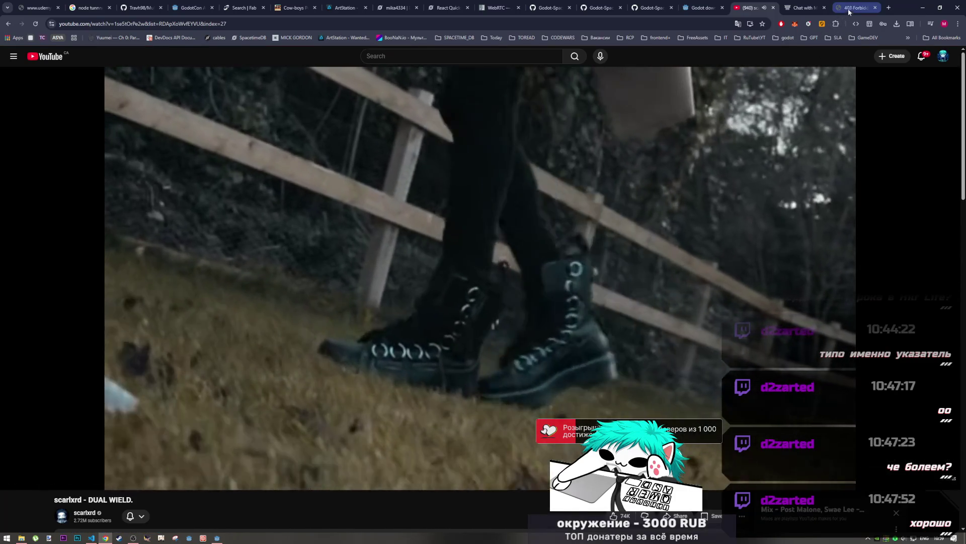
# - Close the 403 Forbidden ping tab and return to the Godot editor
pyautogui.click(850, 9)
pyautogui.hotkey('ctrl', 'l')
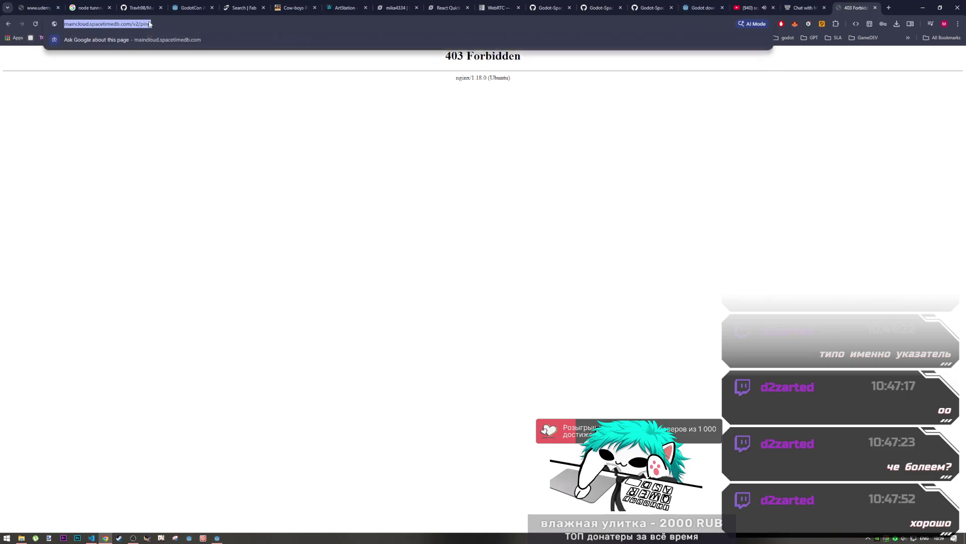
pyautogui.hotkey('ctrl', 'w')
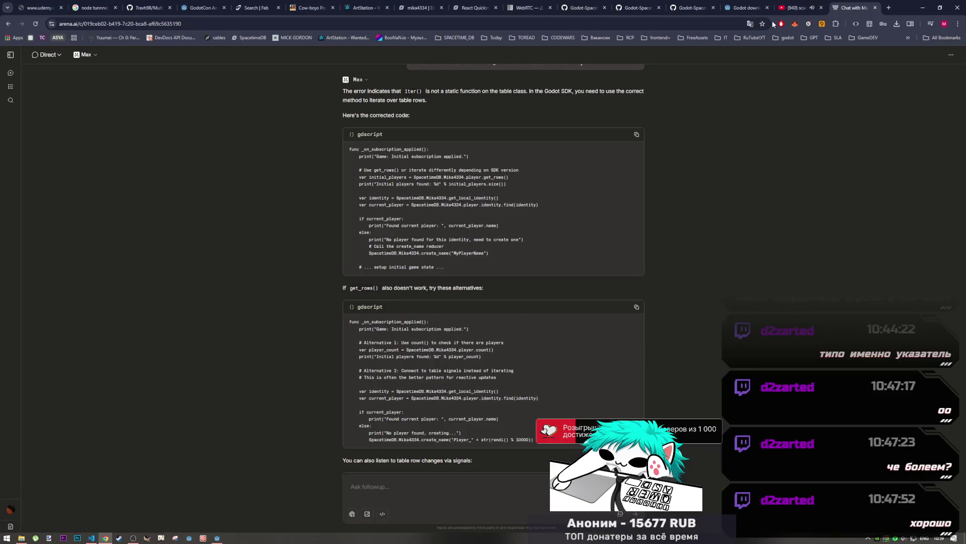
pyautogui.click(217, 537)
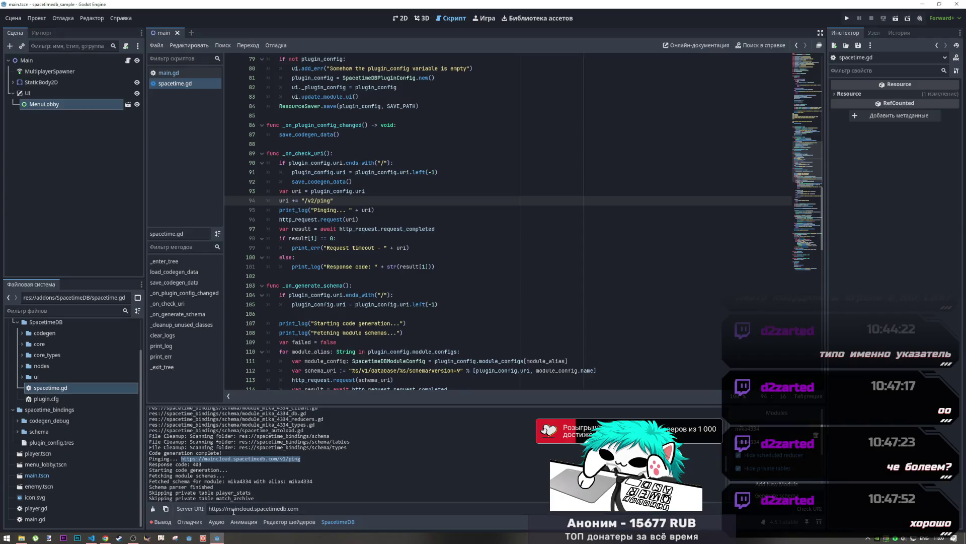
pyautogui.click(352, 284)
pyautogui.scroll(-5, 351, 292)
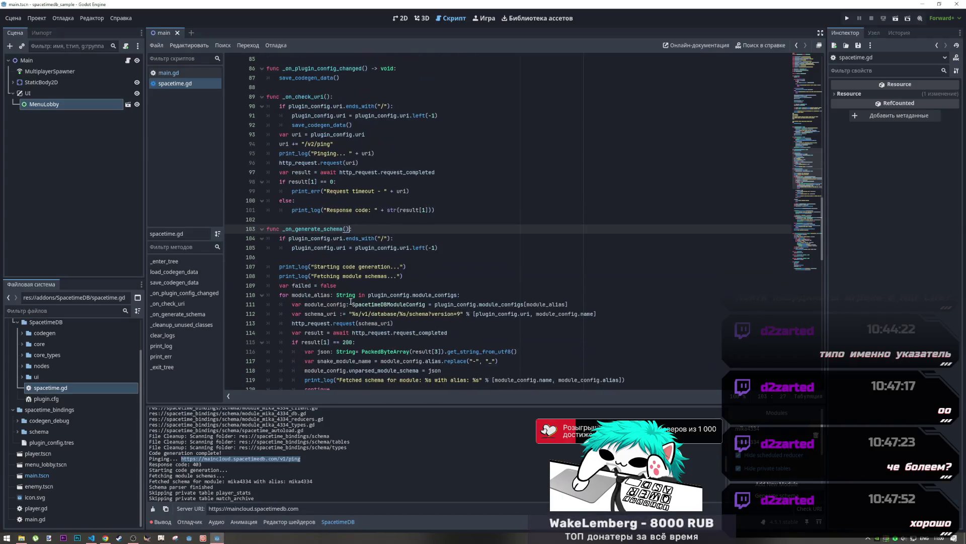
pyautogui.rightClick(350, 302)
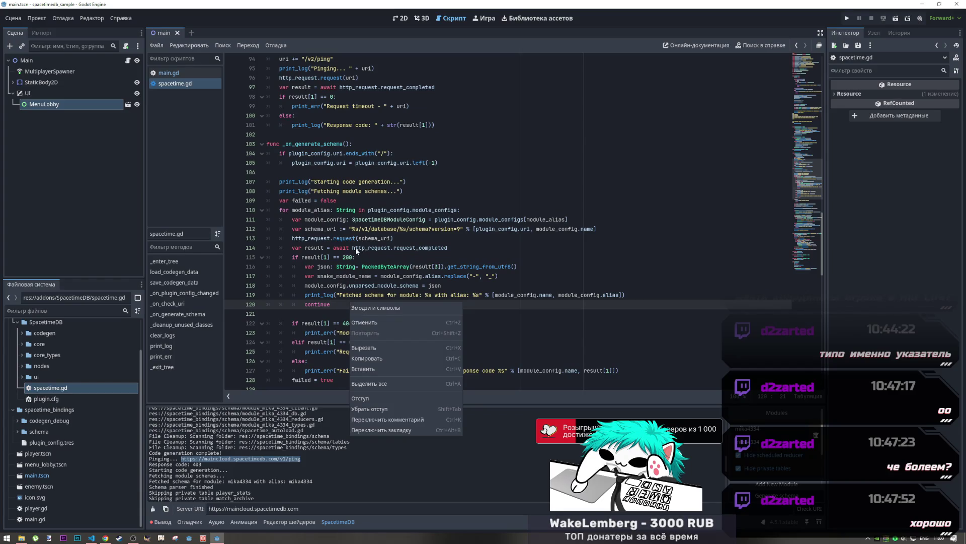
pyautogui.press('Escape')
pyautogui.scroll(2, 345, 277)
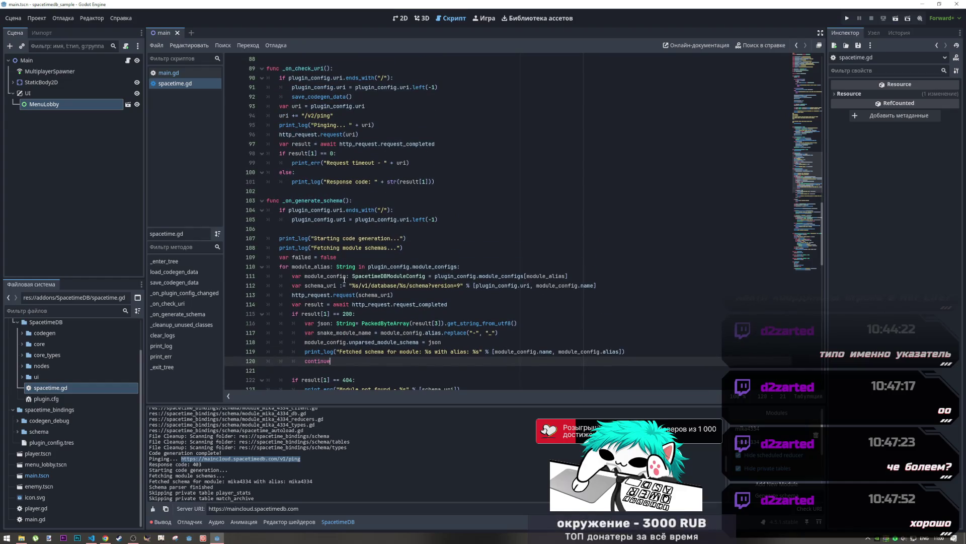
pyautogui.scroll(5, 289, 464)
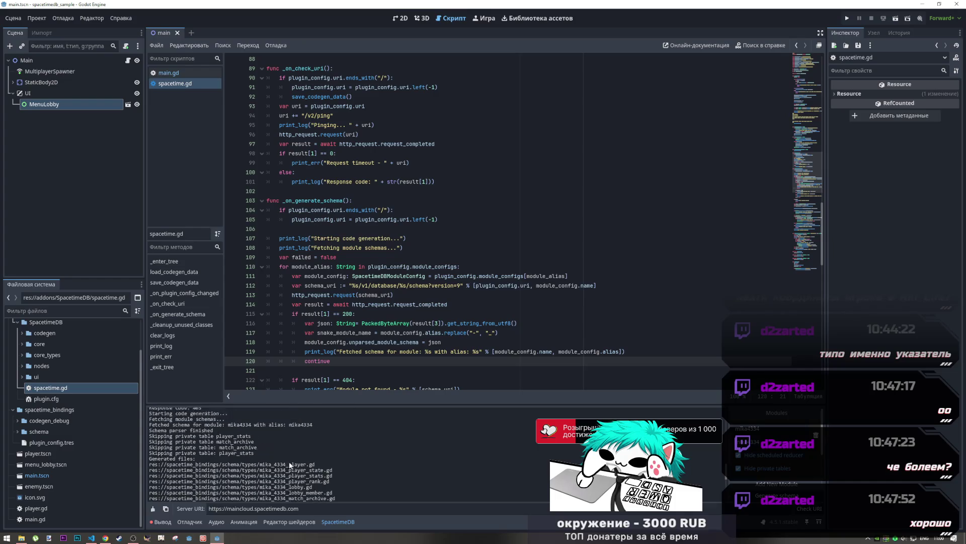
pyautogui.scroll(-5, 288, 463)
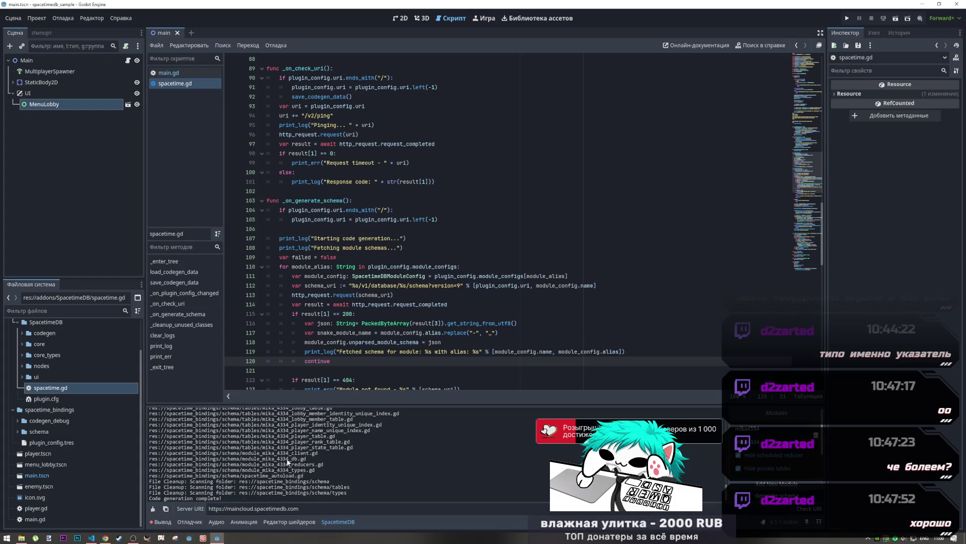
pyautogui.click(345, 342)
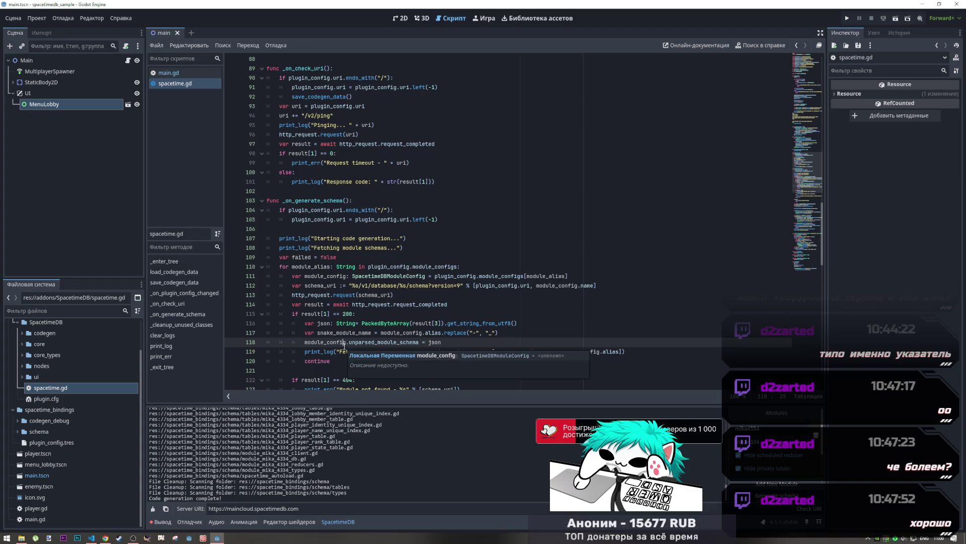
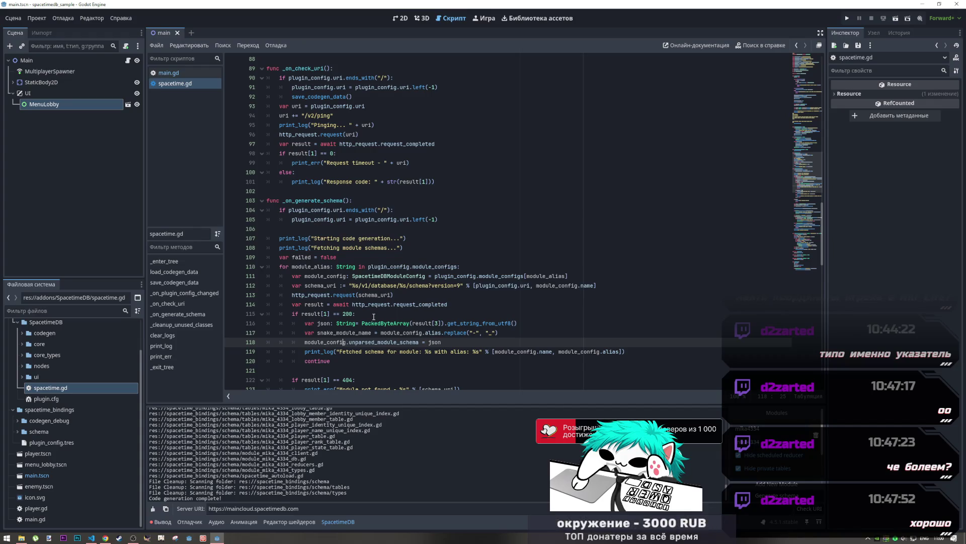
# - Close spacetime.gd so only main.gd stays open, and open the Project menu
pyautogui.scroll(4, 373, 317)
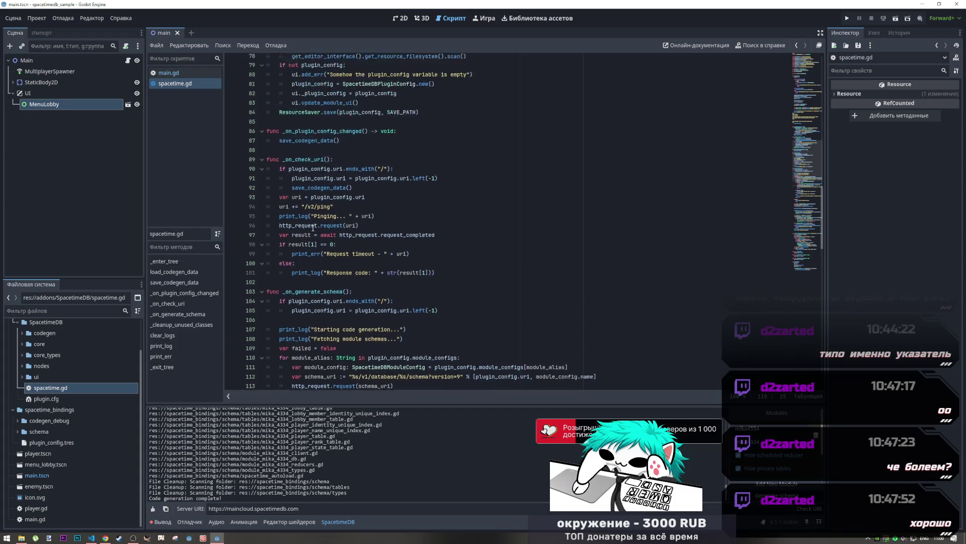
pyautogui.middleClick(190, 87)
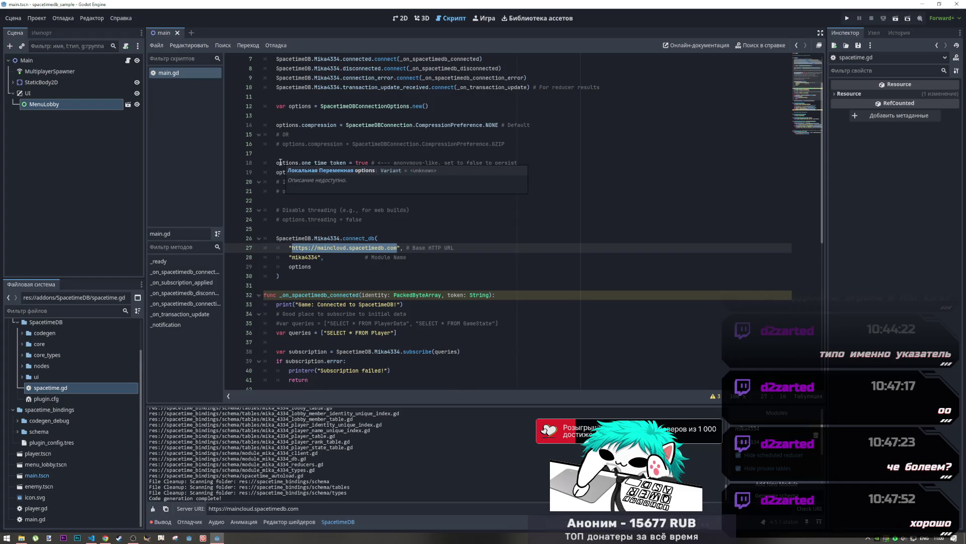
pyautogui.click(37, 18)
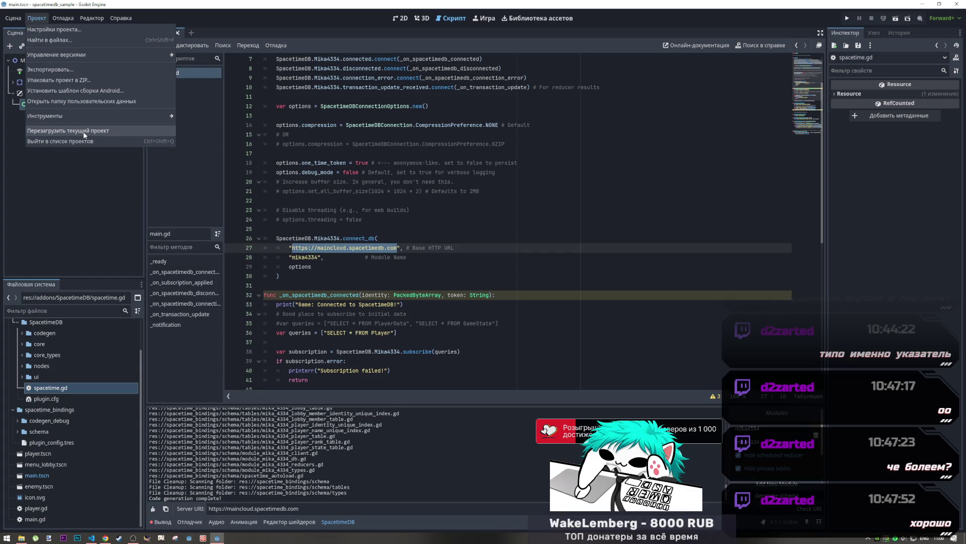
# - Reload the spacetimedb_sample project via Project > Reload Current Project, then clear the selection in main.gd
pyautogui.click(341, 172)
pyautogui.keyDown('shift'); pyautogui.click(350, 182); pyautogui.keyUp('shift')
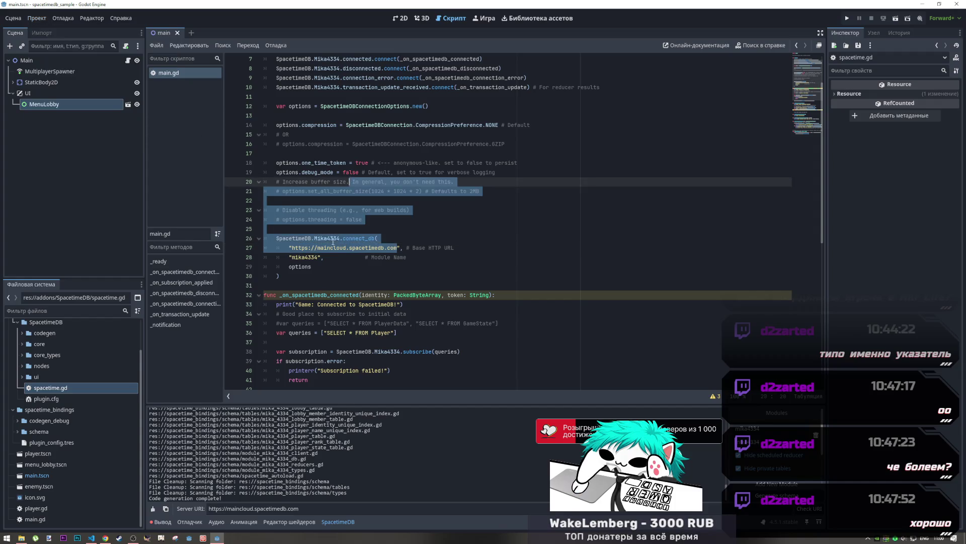
pyautogui.scroll(-2, 330, 241)
pyautogui.click(34, 19)
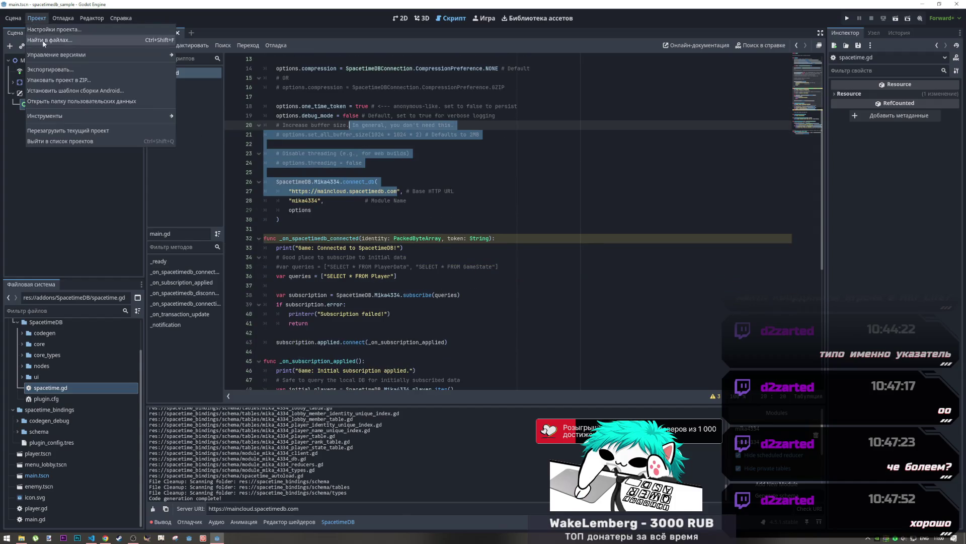
pyautogui.click(81, 131)
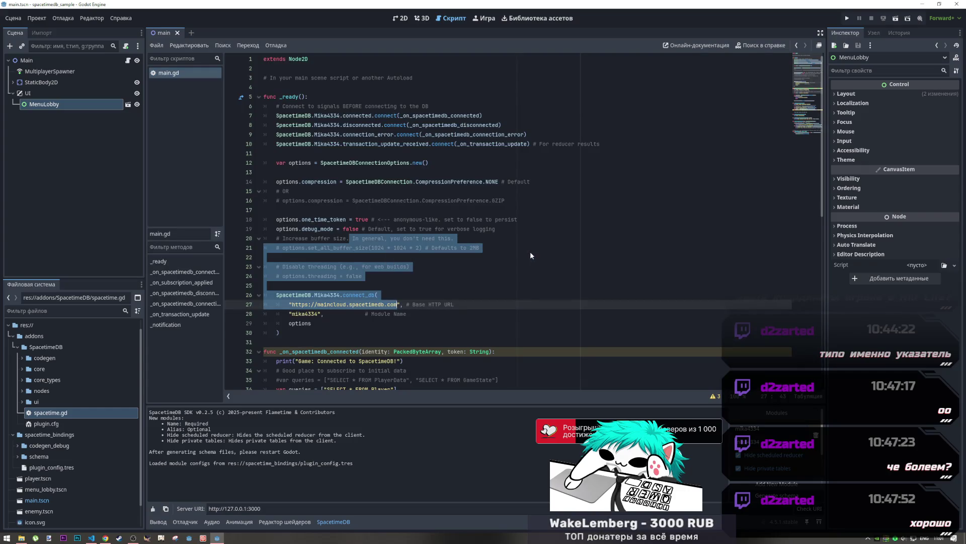
pyautogui.click(479, 285)
pyautogui.scroll(-4, 479, 289)
pyautogui.scroll(4, 478, 289)
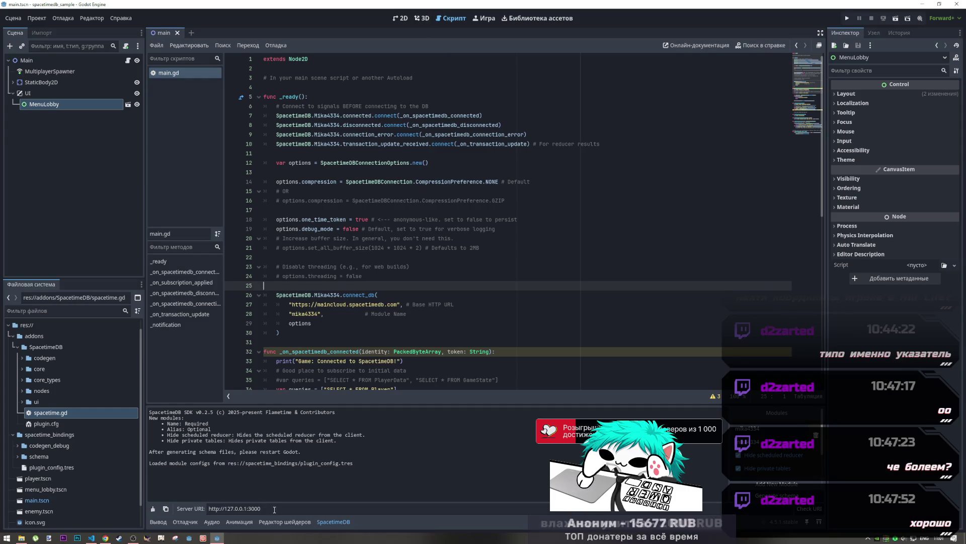
pyautogui.click(255, 508)
pyautogui.write('https://maincloud.spacetimedb.com/v1/ping')
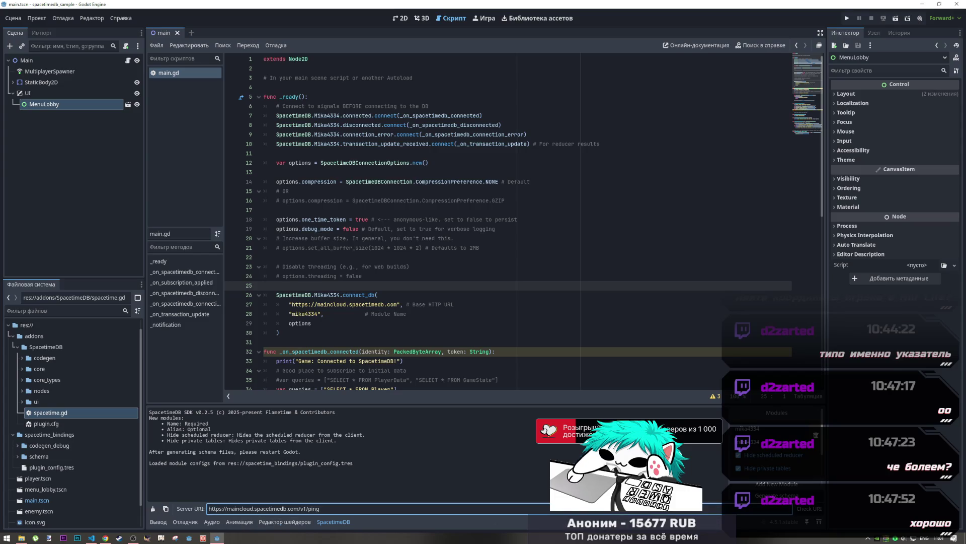
pyautogui.moveTo(301, 508); pyautogui.dragTo(427, 513)
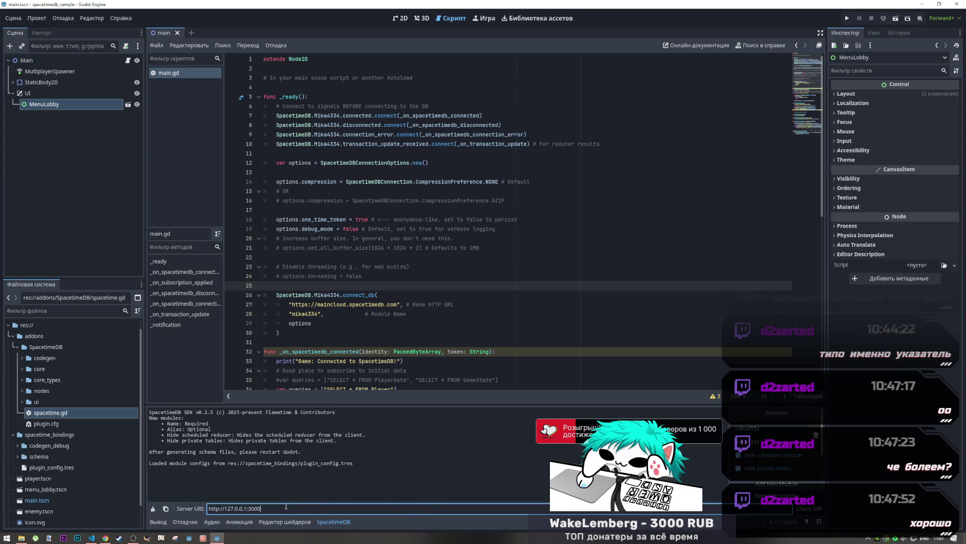
pyautogui.moveTo(300, 508); pyautogui.dragTo(322, 508)
pyautogui.press('BackSpace')
pyautogui.click(807, 509)
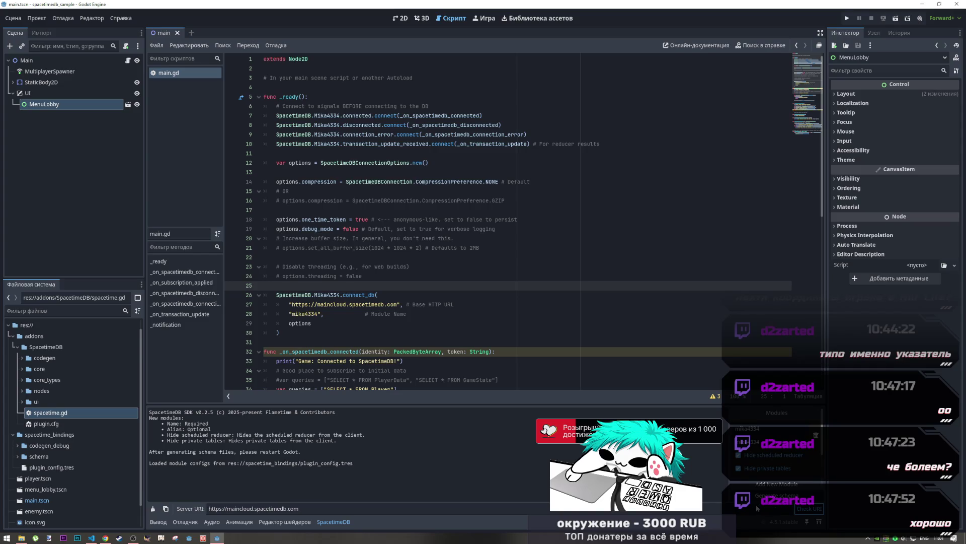
pyautogui.hotkey('alt', 'Tab')
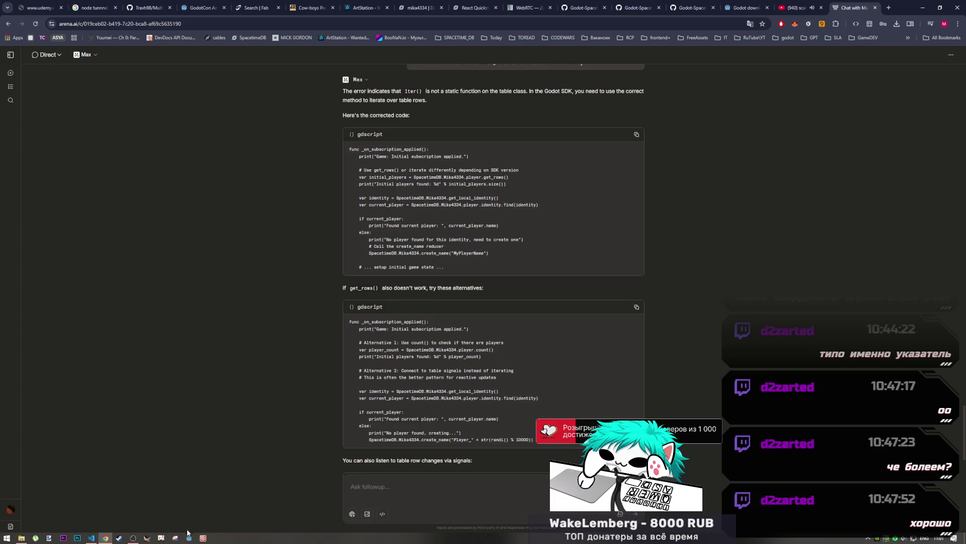
pyautogui.click(885, 540)
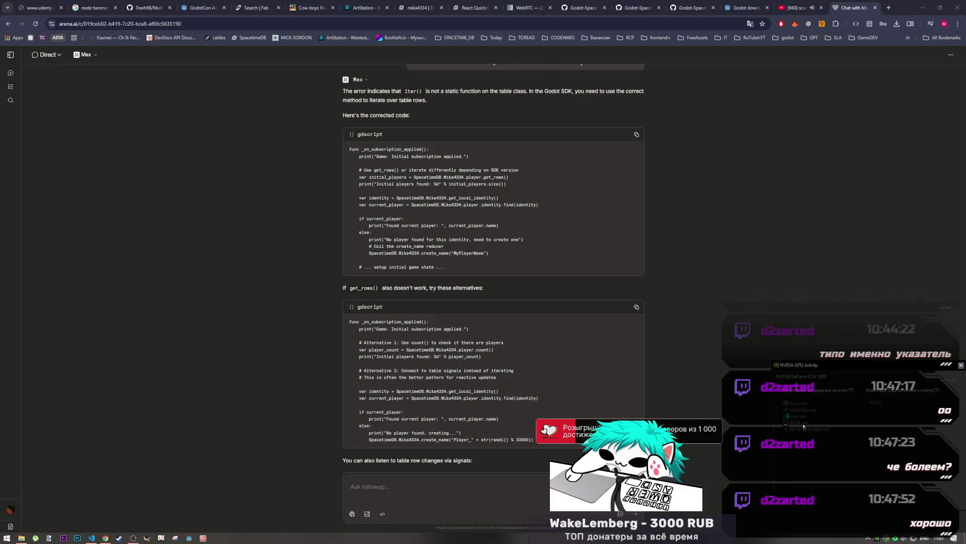
pyautogui.click(124, 482)
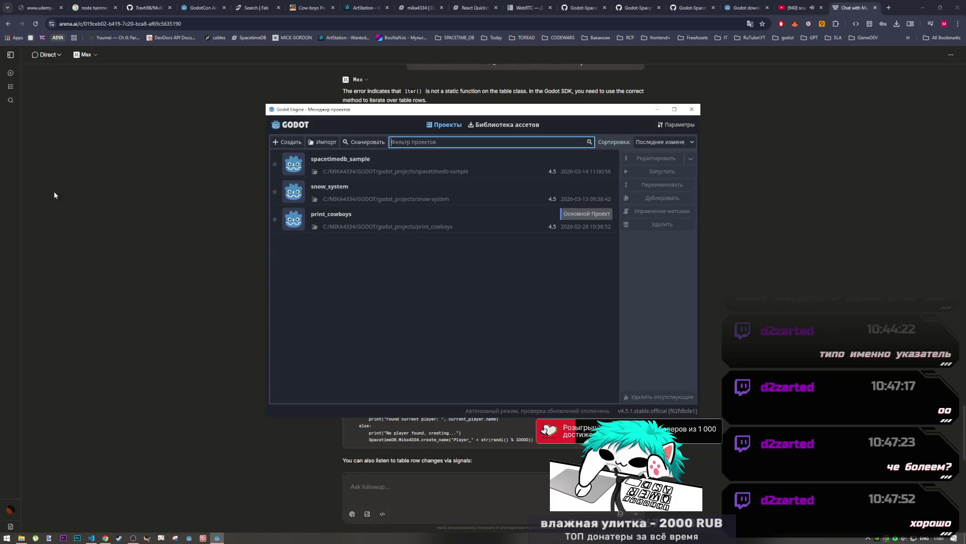
# - Choose spacetimedb_sample over print_cowboys in the Project Manager and open it in the editor
pyautogui.click(405, 216)
pyautogui.click(402, 173)
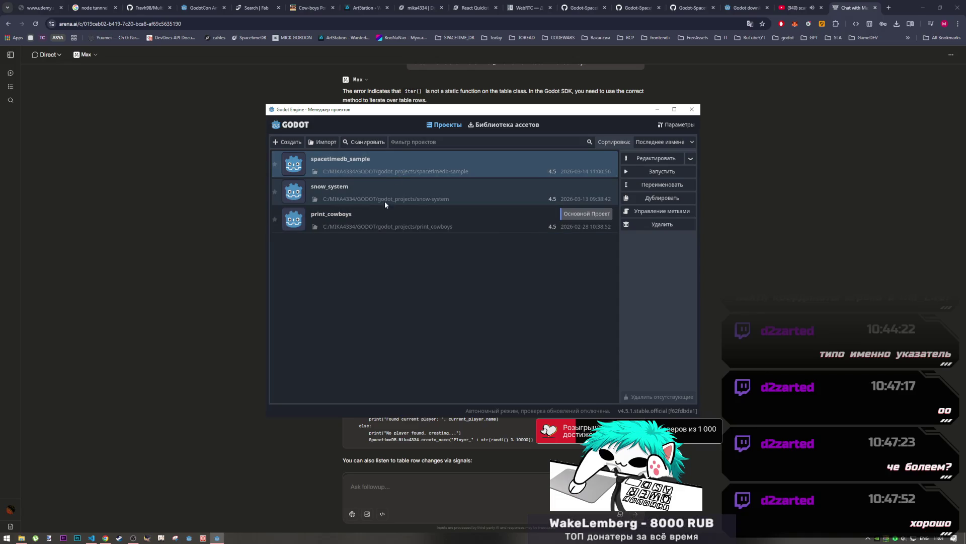
pyautogui.click(392, 216)
pyautogui.click(391, 172)
pyautogui.doubleClick(394, 165)
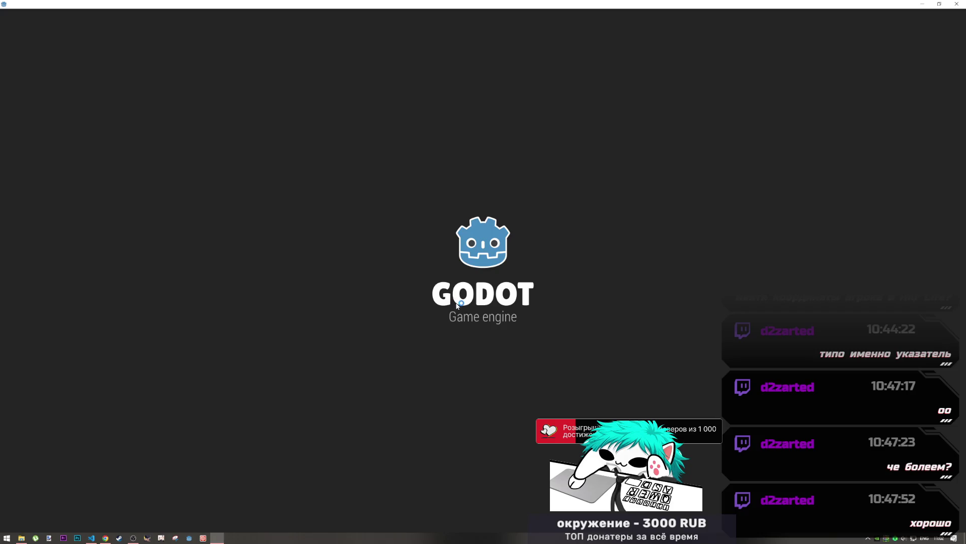
pyautogui.click(956, 539)
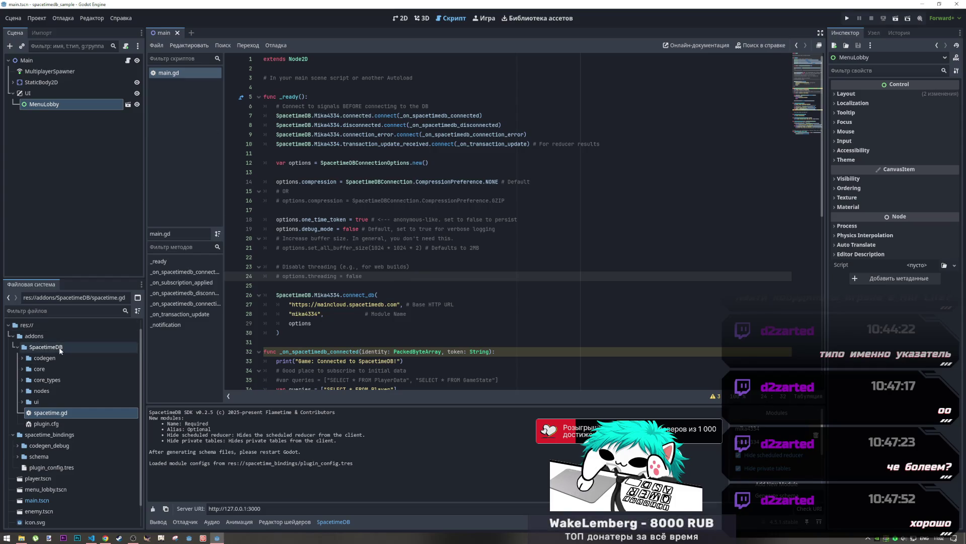
# - Run the project and highlight the invalid 'player' access error in the debugger
pyautogui.click(347, 191)
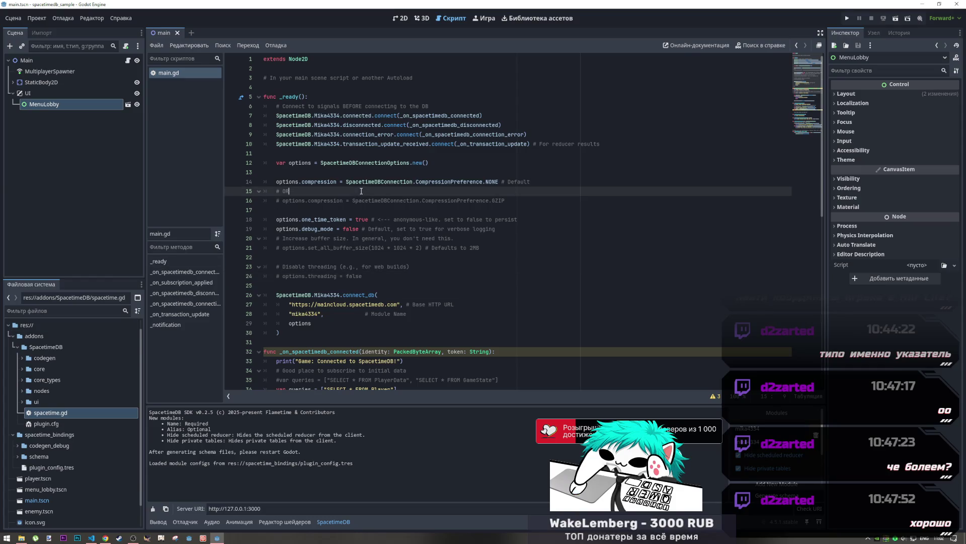
pyautogui.scroll(-10, 353, 248)
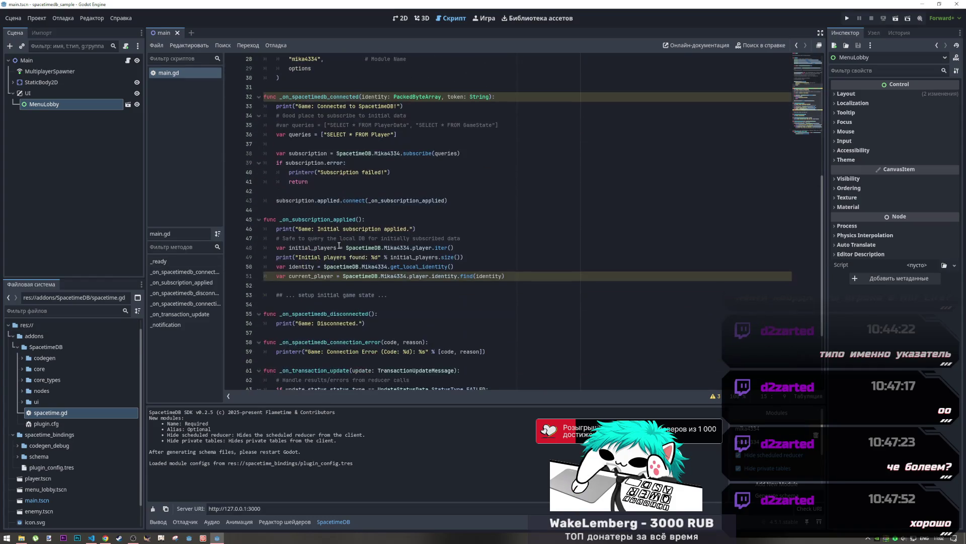
pyautogui.scroll(1, 339, 246)
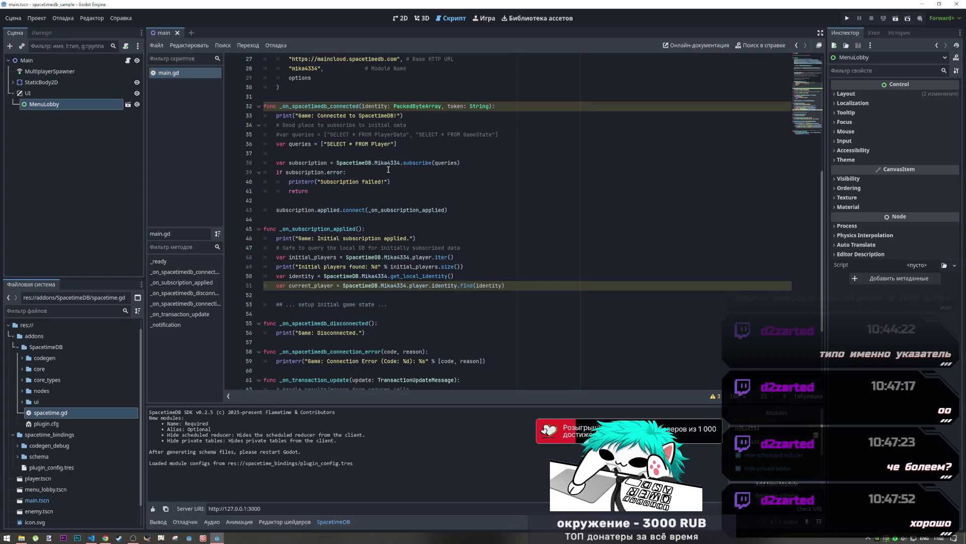
pyautogui.click(847, 19)
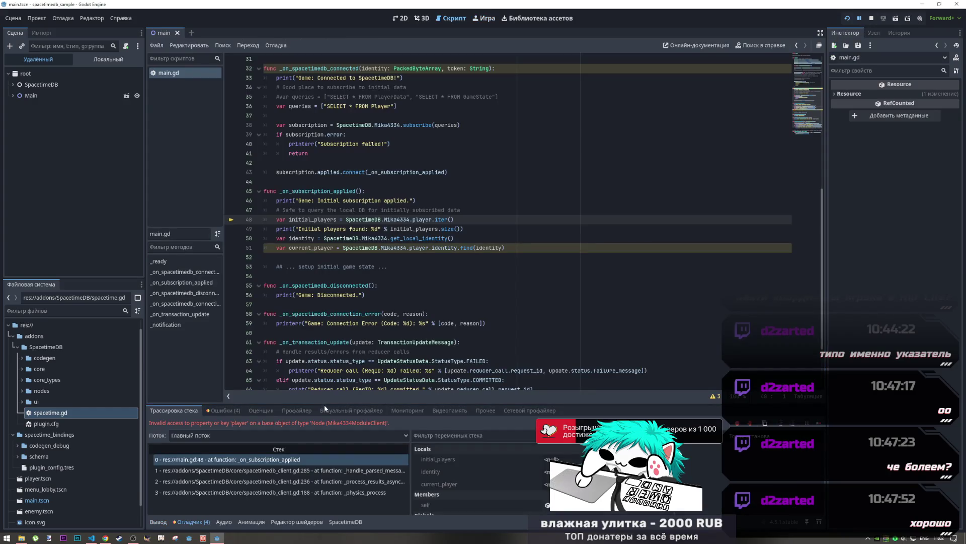
pyautogui.moveTo(240, 422); pyautogui.dragTo(269, 424)
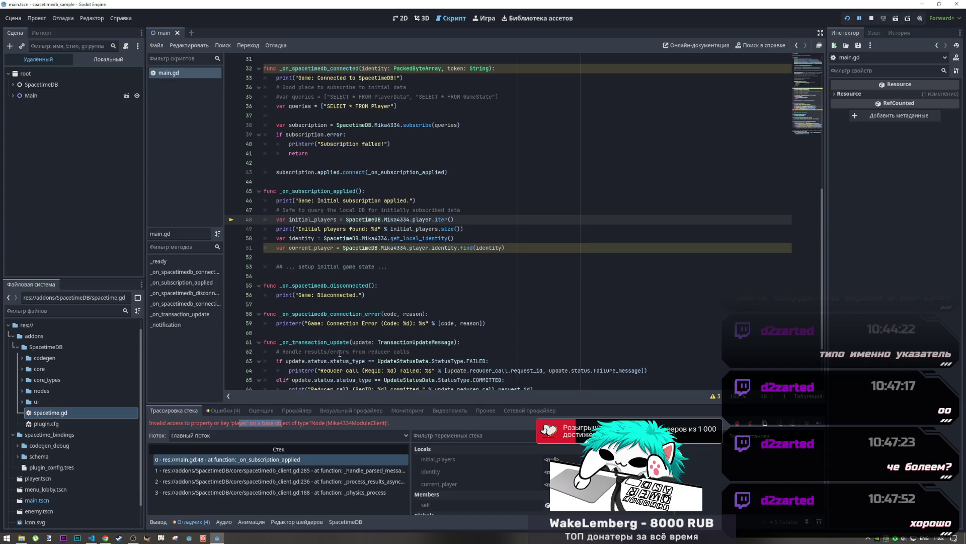
# - Follow Mika4334 on main.gd line 48 to its declaration in spacetime_autoload.gd
pyautogui.click(385, 221)
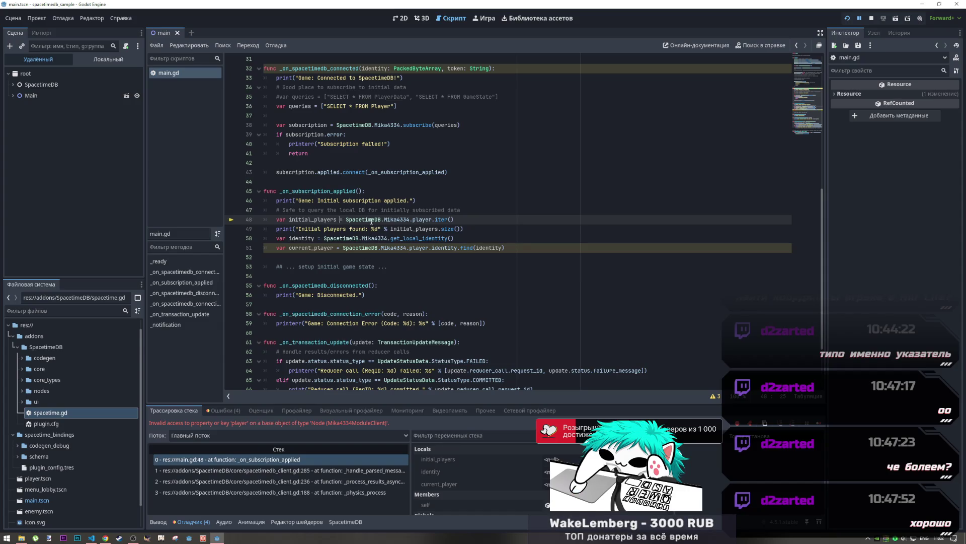
pyautogui.click(398, 222)
pyautogui.keyDown('ctrl'); pyautogui.click(398, 221); pyautogui.keyUp('ctrl')
pyautogui.moveTo(285, 106); pyautogui.dragTo(307, 111)
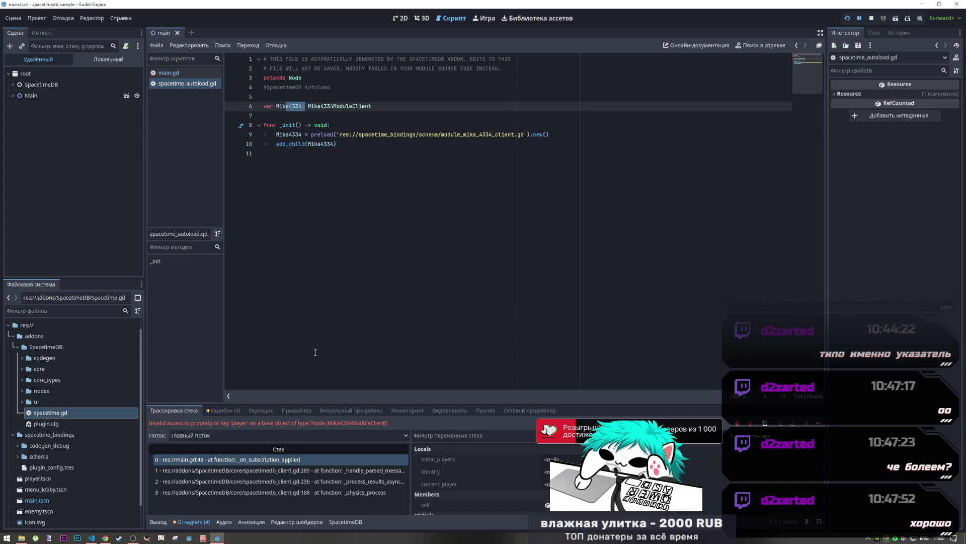
# - Close spacetime_autoload.gd to return to main.gd's _on_subscription_applied code near line 48
pyautogui.scroll(-2, 511, 484)
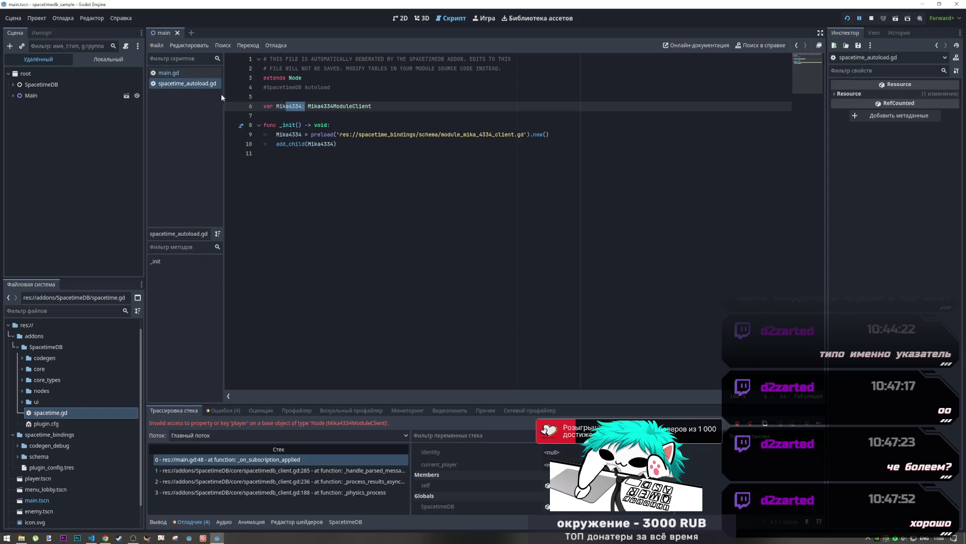
pyautogui.middleClick(200, 82)
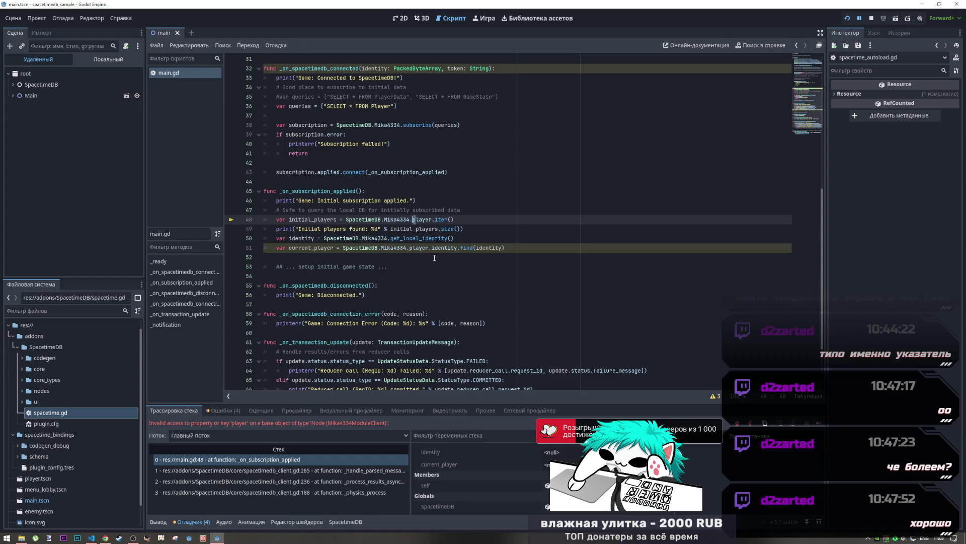
# - Change player to Mika4334.Player on lines 48 and 51, verifying its definition, then restart the project
pyautogui.click(413, 248)
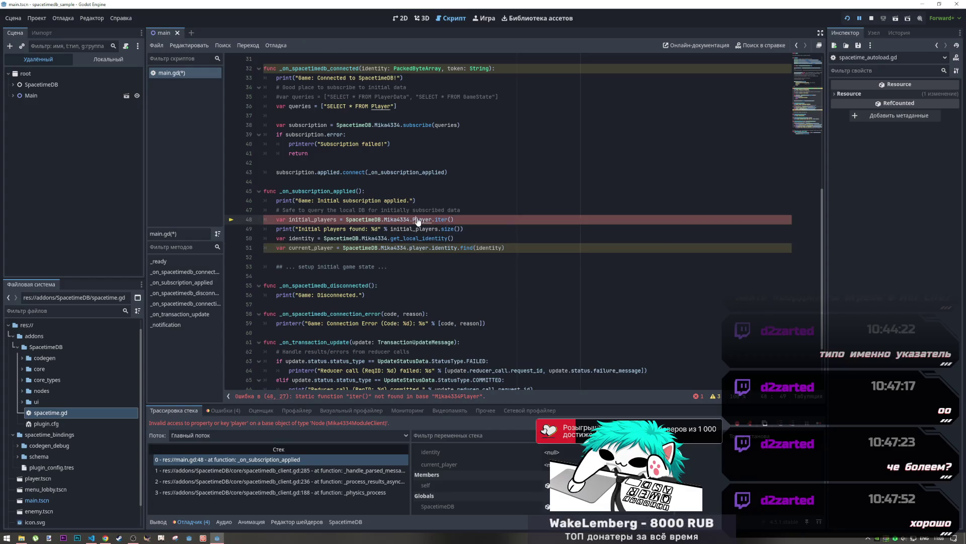
pyautogui.keyDown('ctrl'); pyautogui.click(417, 219); pyautogui.keyUp('ctrl')
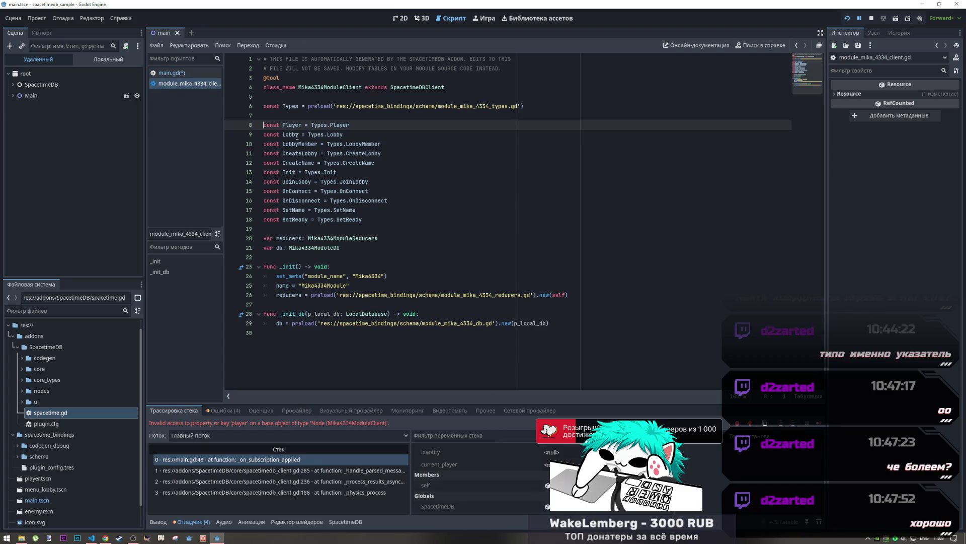
pyautogui.click(214, 73)
pyautogui.click(422, 248)
pyautogui.press('BackSpace')
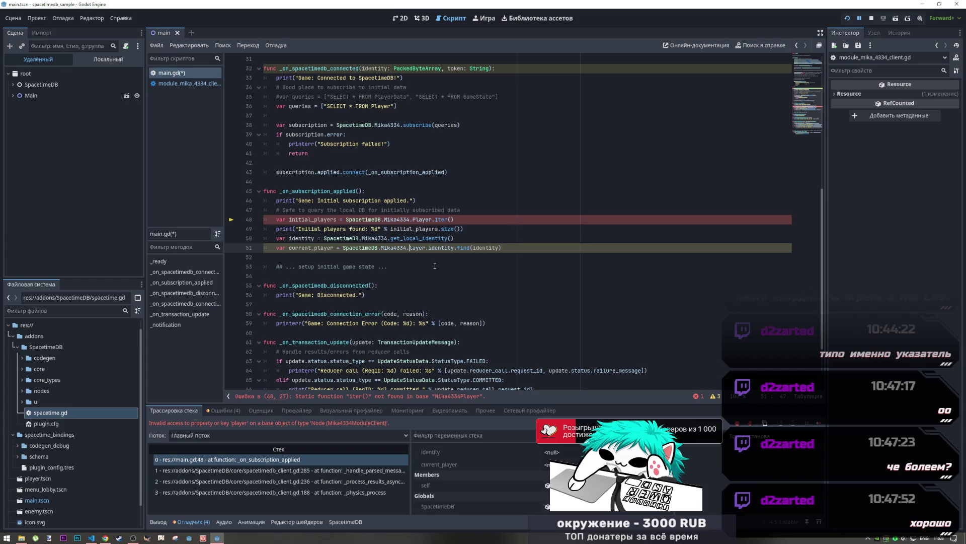
pyautogui.write('P')
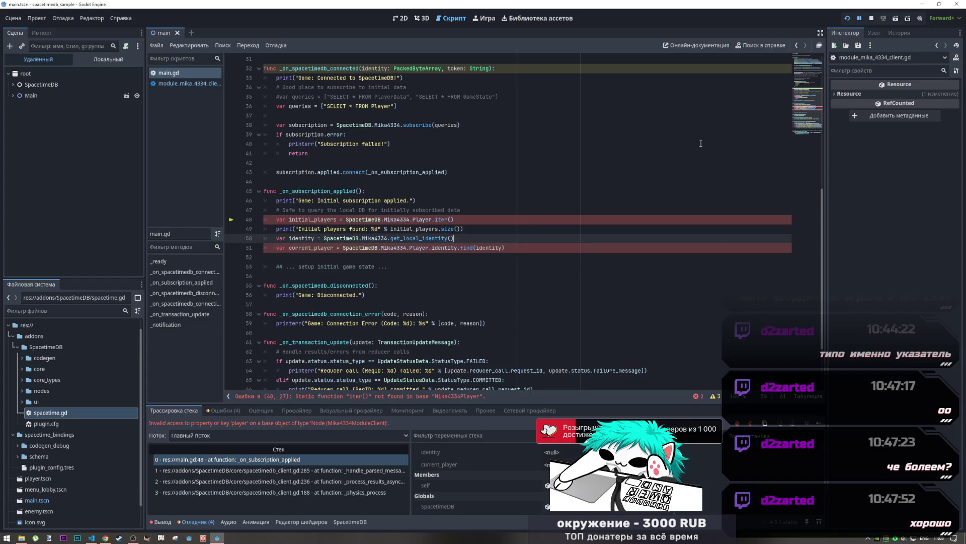
pyautogui.click(847, 20)
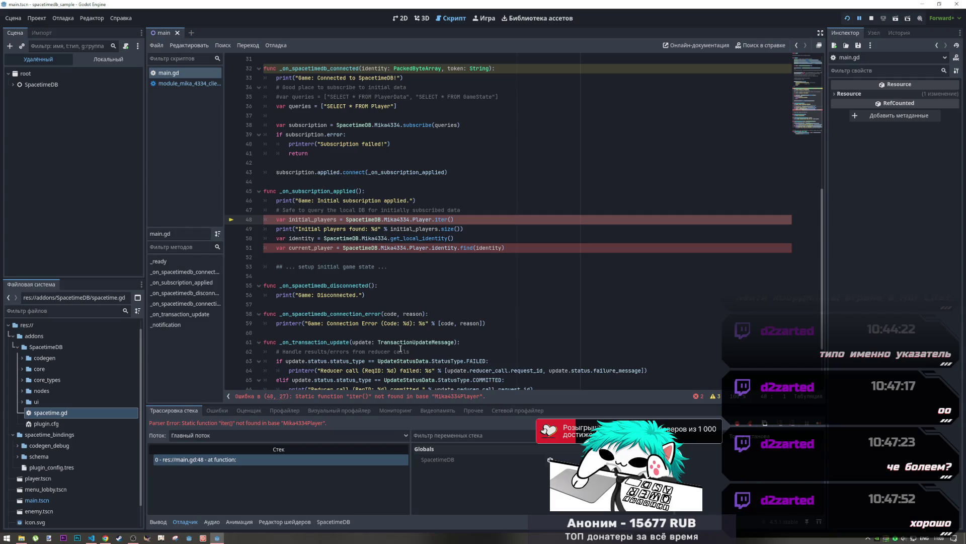
# - Trace Player through Types.Player to mika_4334_player.gd, then bring up the AI chat answer
pyautogui.keyDown('ctrl'); pyautogui.click(426, 222); pyautogui.keyUp('ctrl')
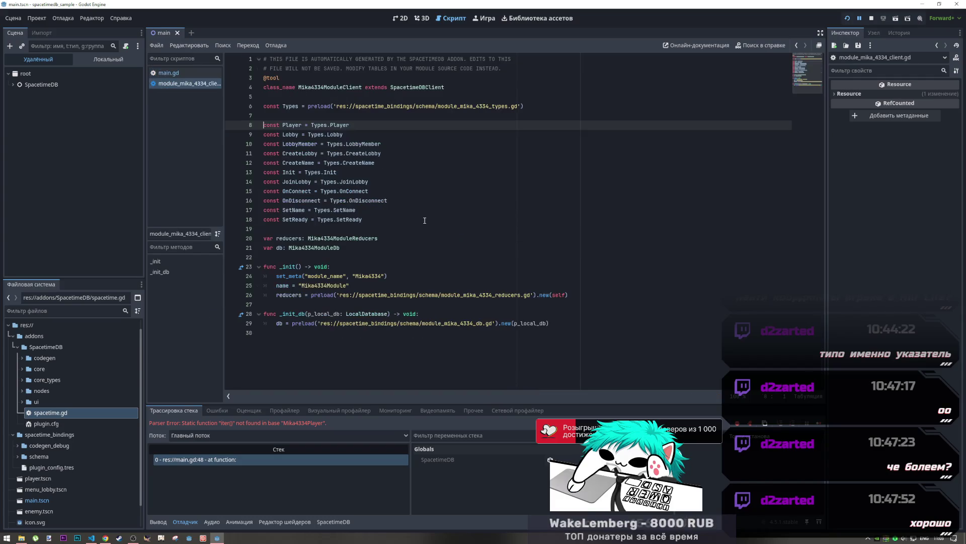
pyautogui.keyDown('ctrl'); pyautogui.click(332, 127); pyautogui.keyUp('ctrl')
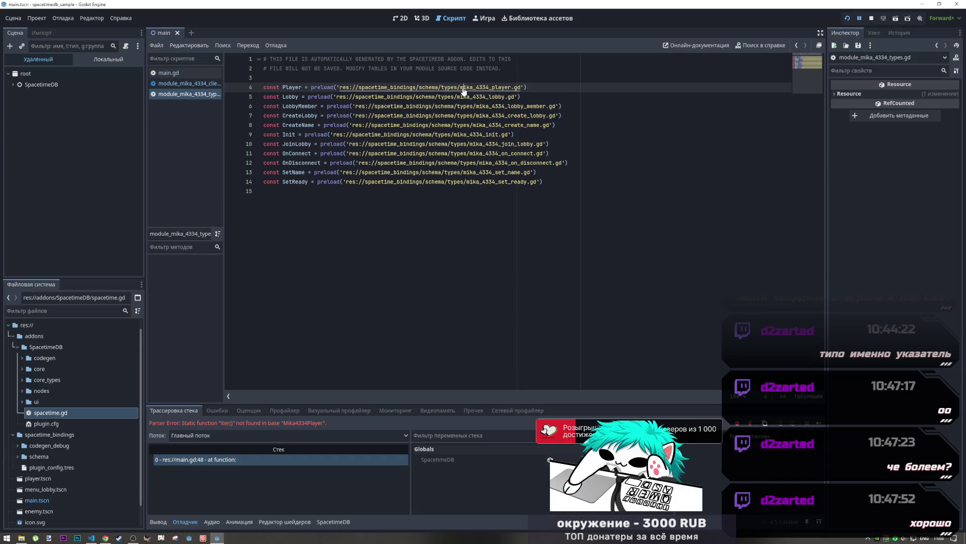
pyautogui.keyDown('ctrl'); pyautogui.click(468, 91); pyautogui.keyUp('ctrl')
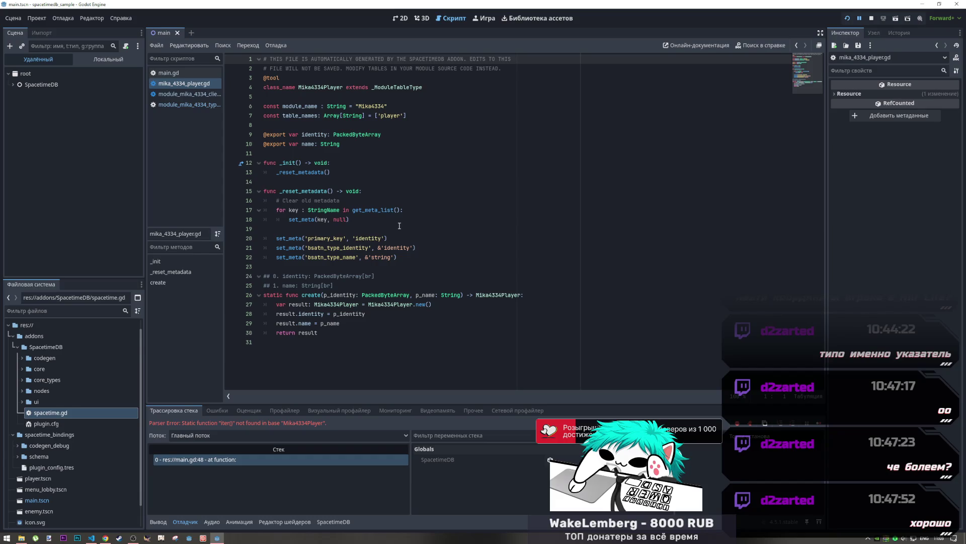
pyautogui.hotkey('alt', 'Tab')
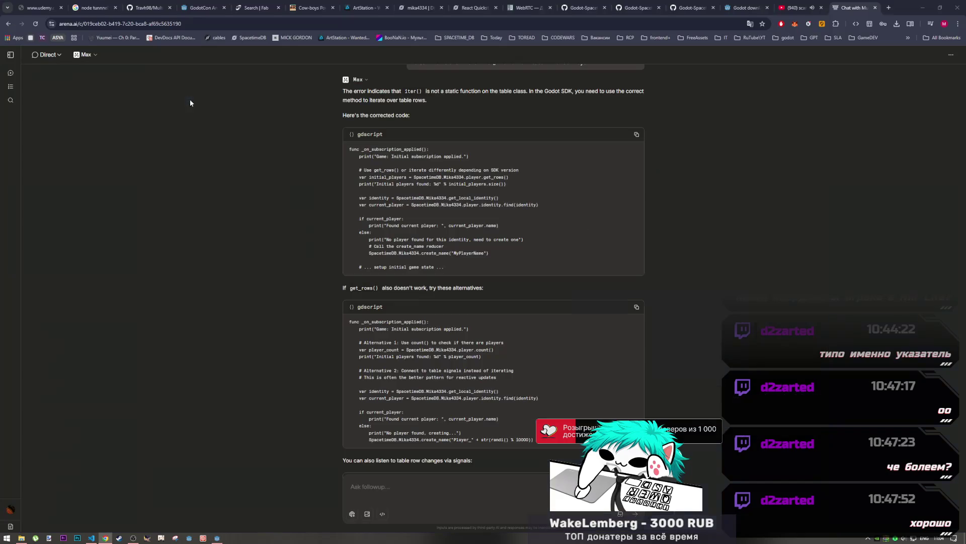
pyautogui.hotkey('alt', 'Tab')
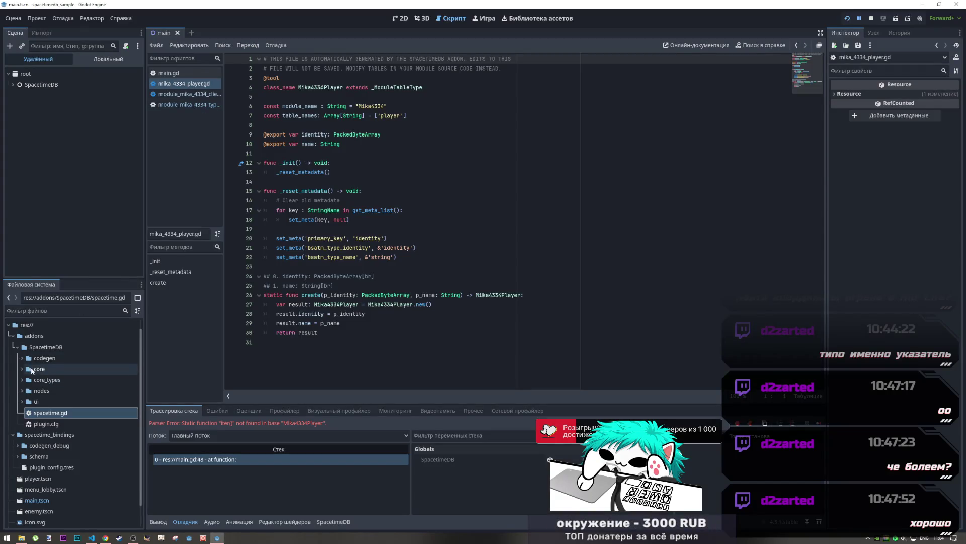
pyautogui.scroll(1, 32, 371)
pyautogui.doubleClick(40, 357)
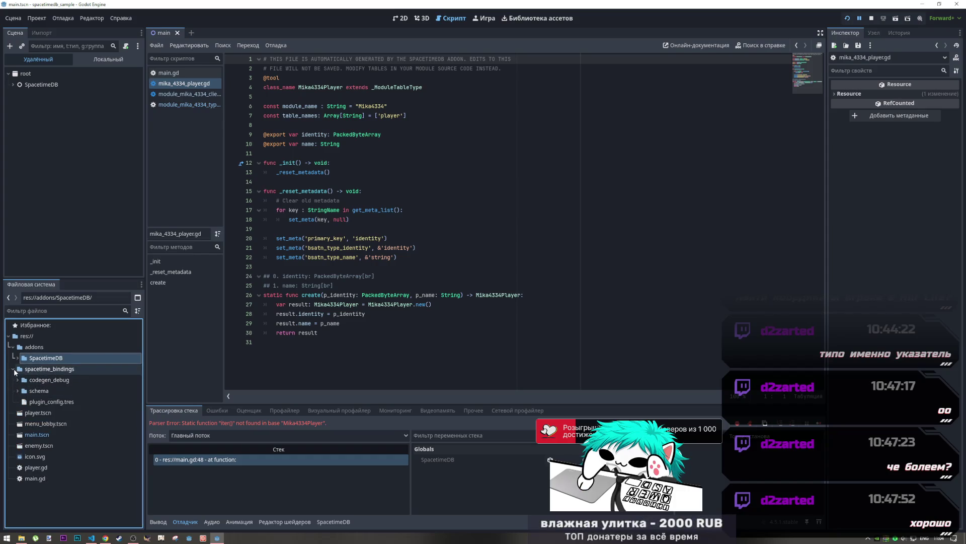
pyautogui.click(16, 358)
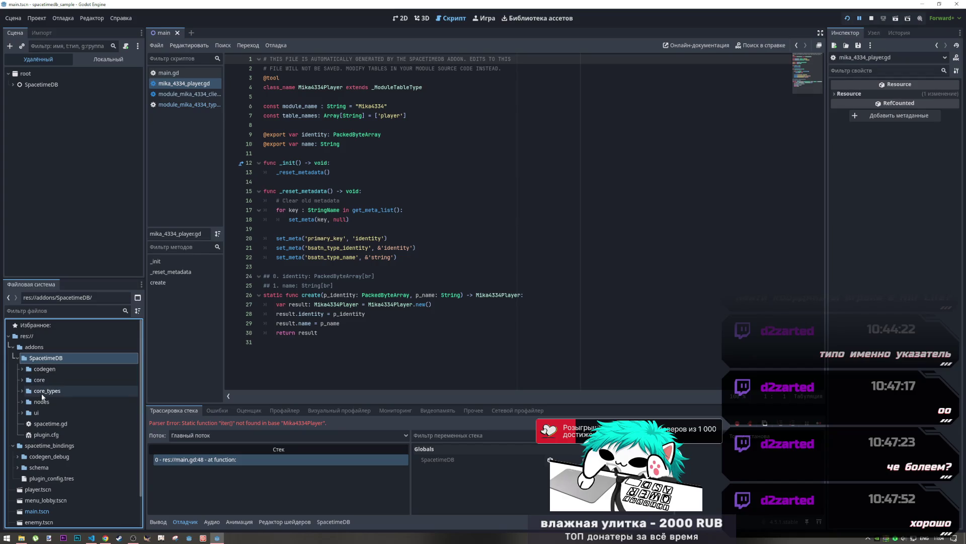
pyautogui.click(41, 392)
pyautogui.click(20, 391)
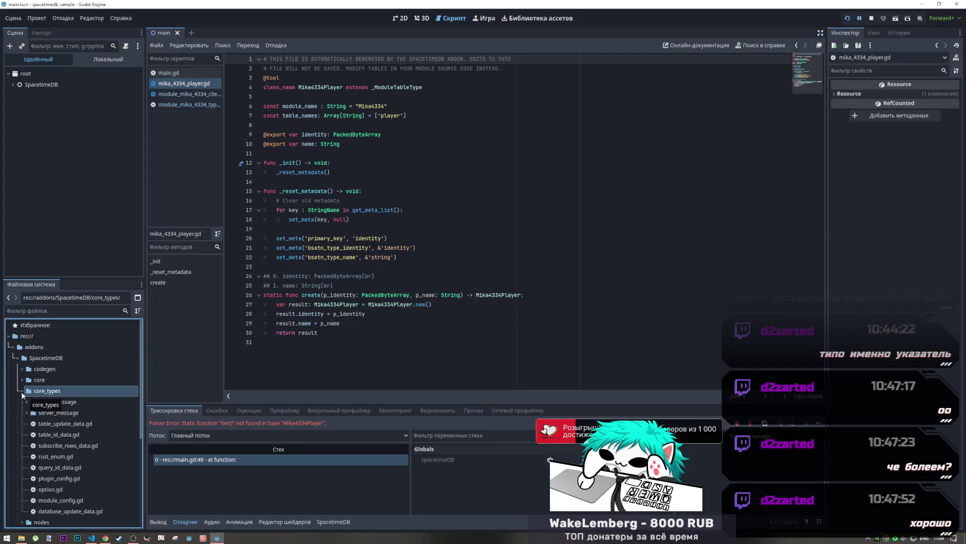
pyautogui.click(22, 392)
pyautogui.doubleClick(34, 402)
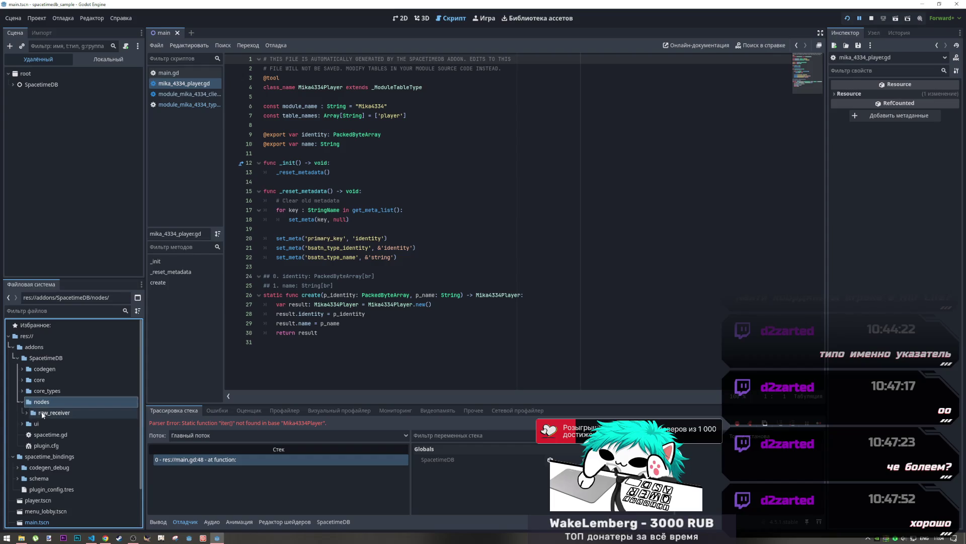
pyautogui.click(28, 413)
pyautogui.click(21, 401)
pyautogui.click(21, 412)
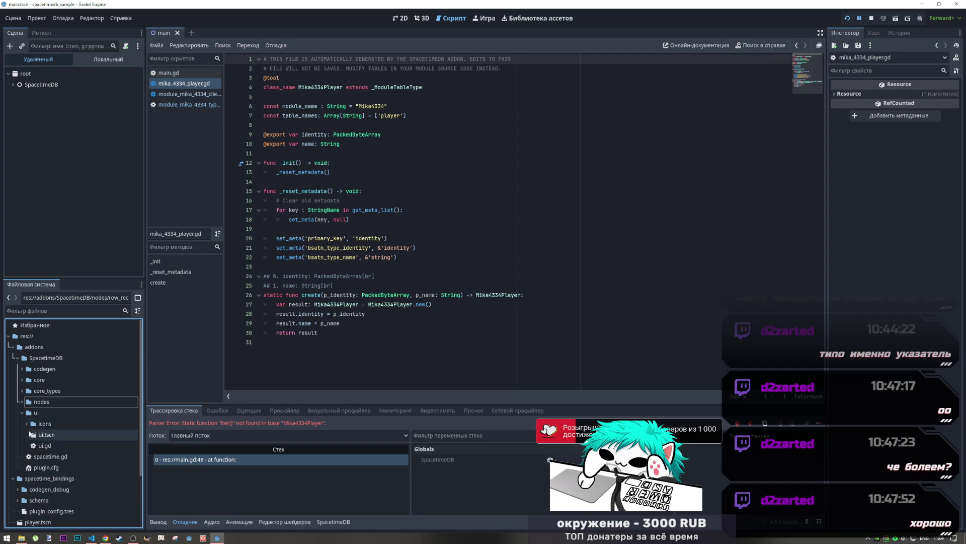
pyautogui.click(21, 402)
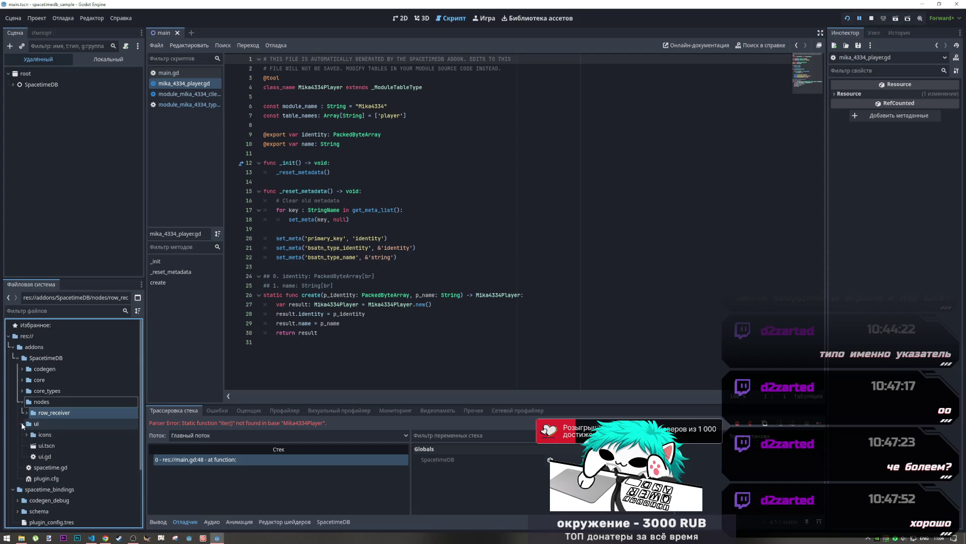
pyautogui.click(22, 403)
pyautogui.click(20, 412)
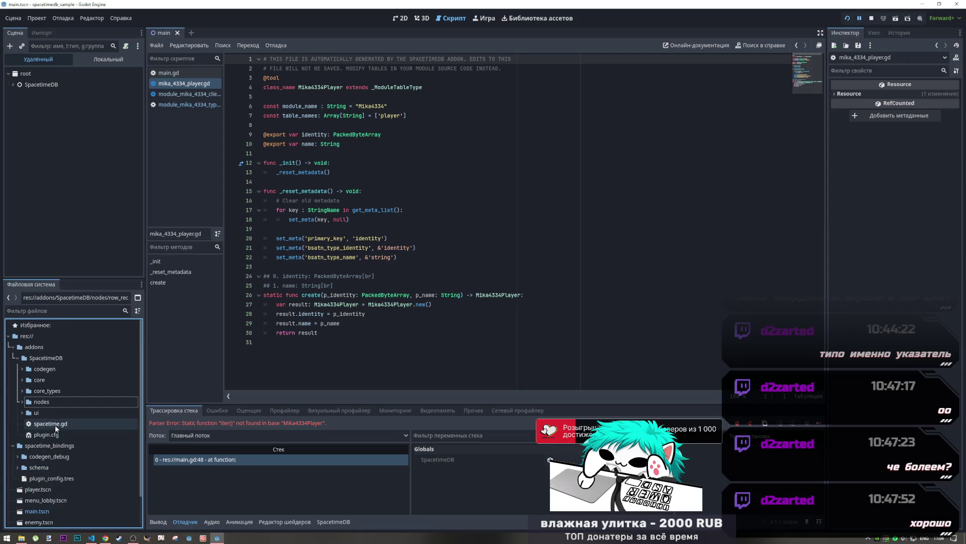
pyautogui.click(18, 357)
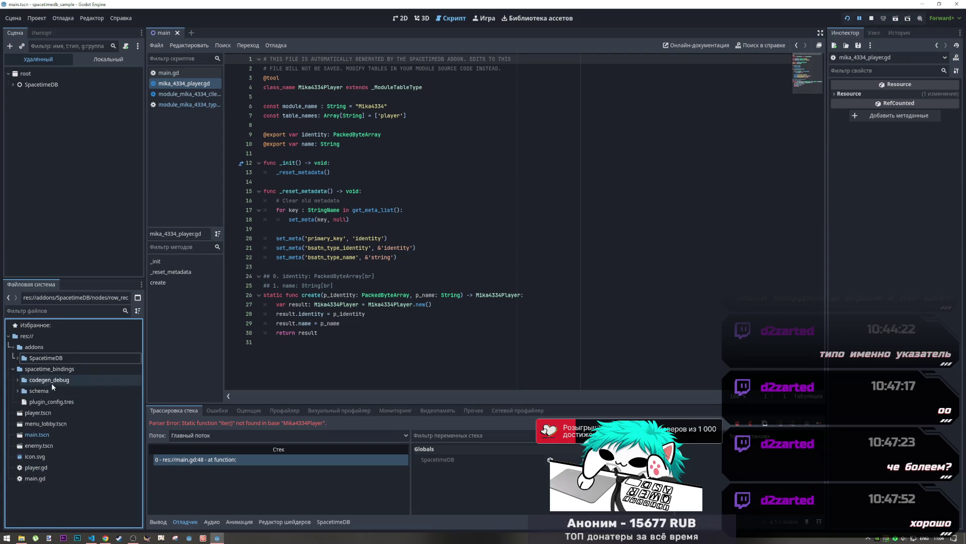
pyautogui.hotkey('alt', 'Tab')
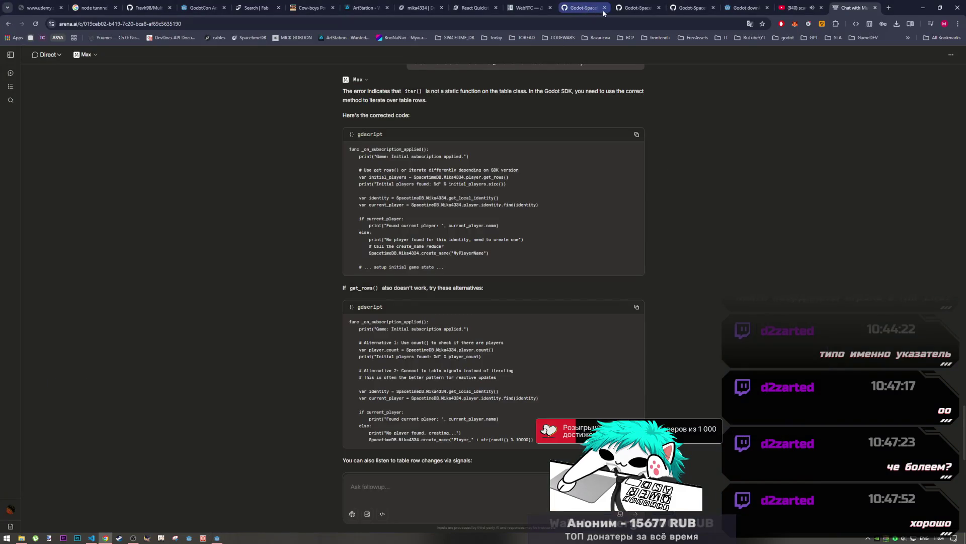
# - Switch to the Godot-SpacetimeDB-SDK GitHub repo and open the example_code folder
pyautogui.click(690, 8)
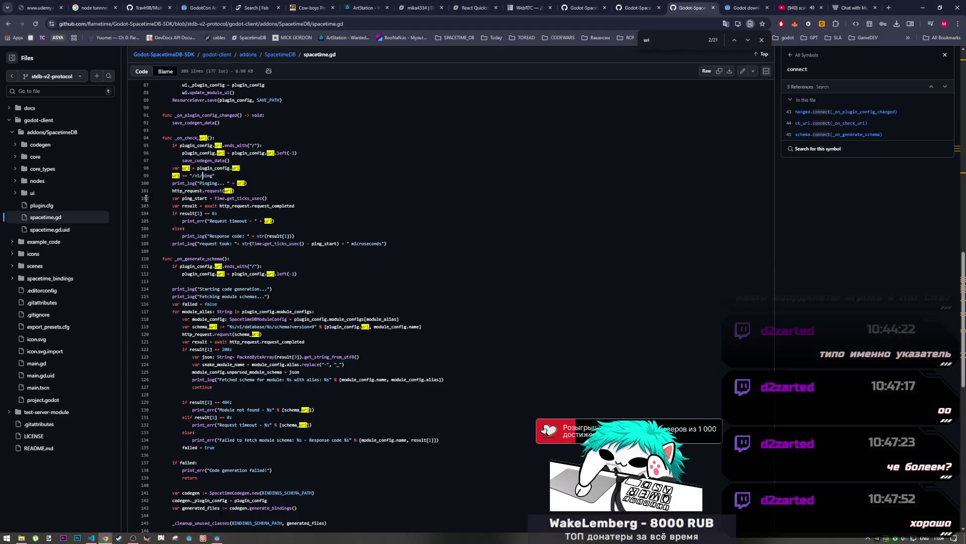
pyautogui.click(51, 242)
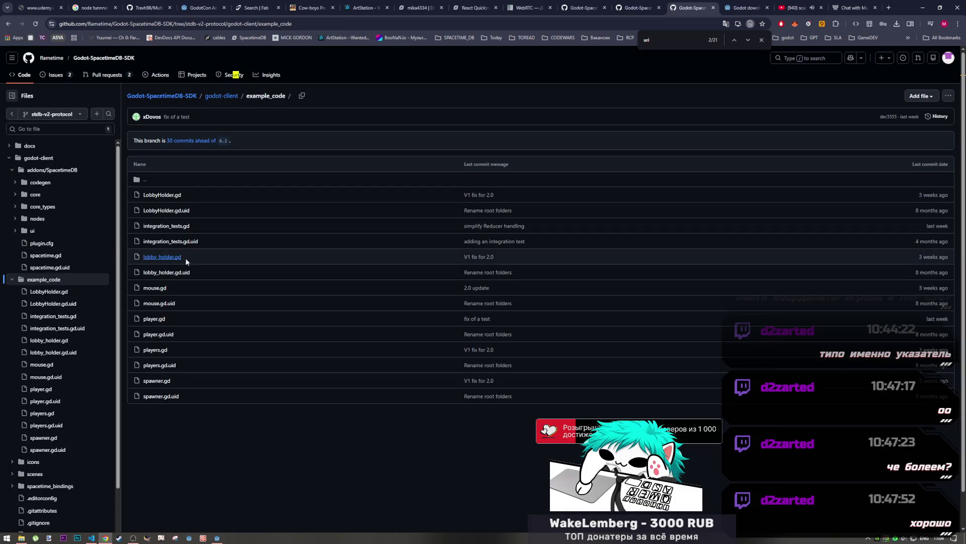
pyautogui.scroll(-2, 64, 325)
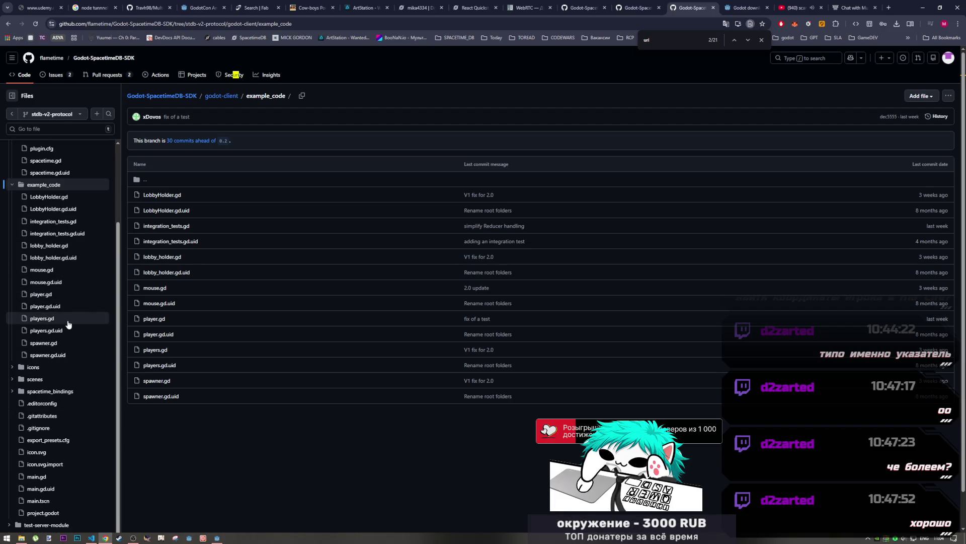
pyautogui.scroll(2, 51, 295)
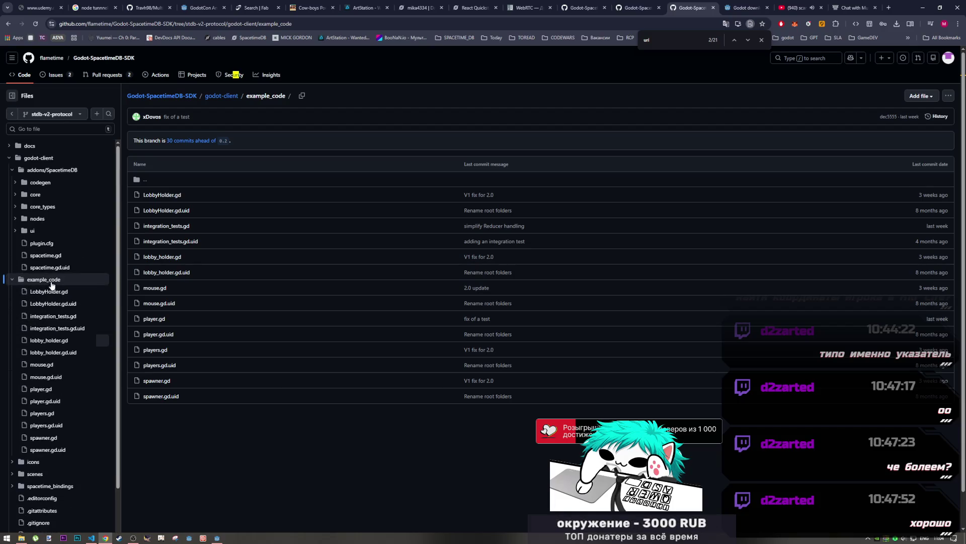
pyautogui.scroll(-3, 54, 352)
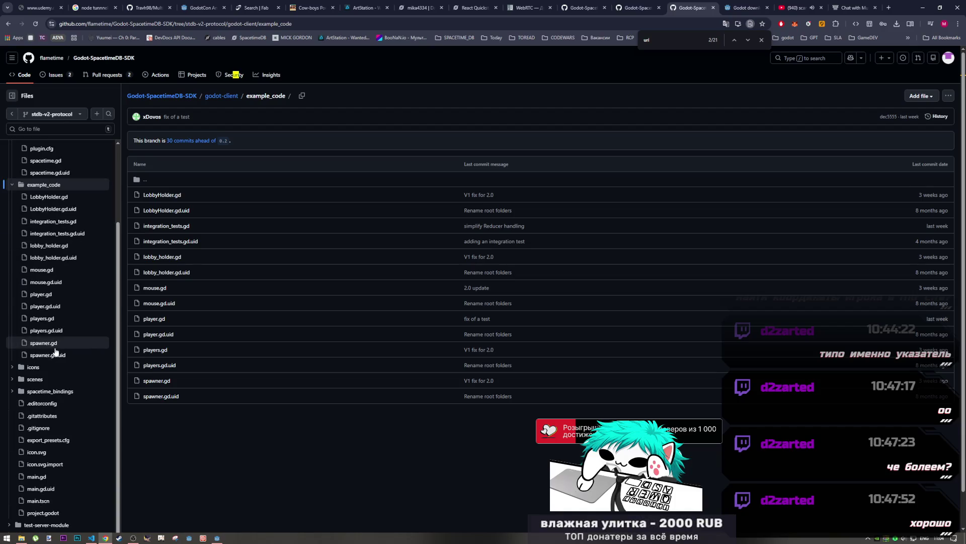
pyautogui.scroll(2, 50, 358)
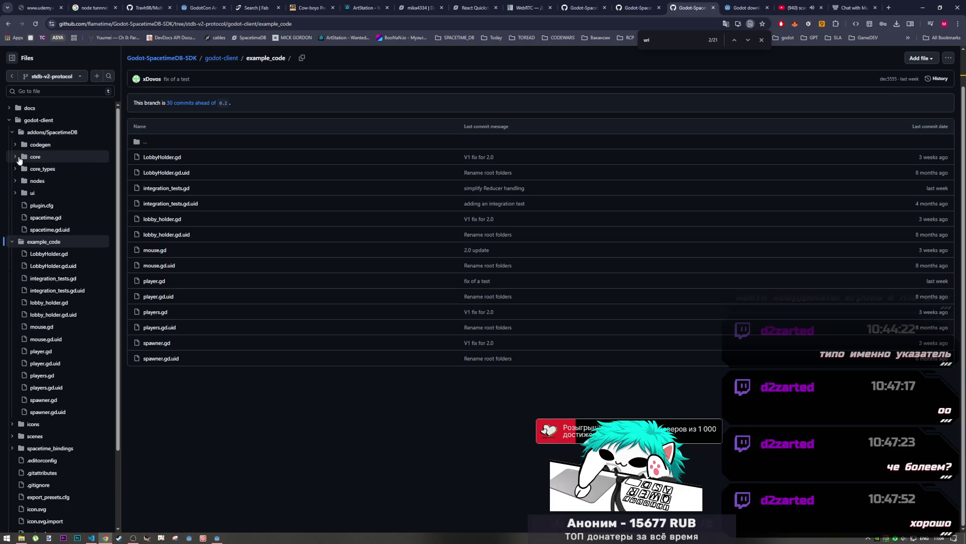
# - Browse the repo tree via core_types and core to the addons/SpacetimeDB/codegen folder, then go to YouTube
pyautogui.click(15, 170)
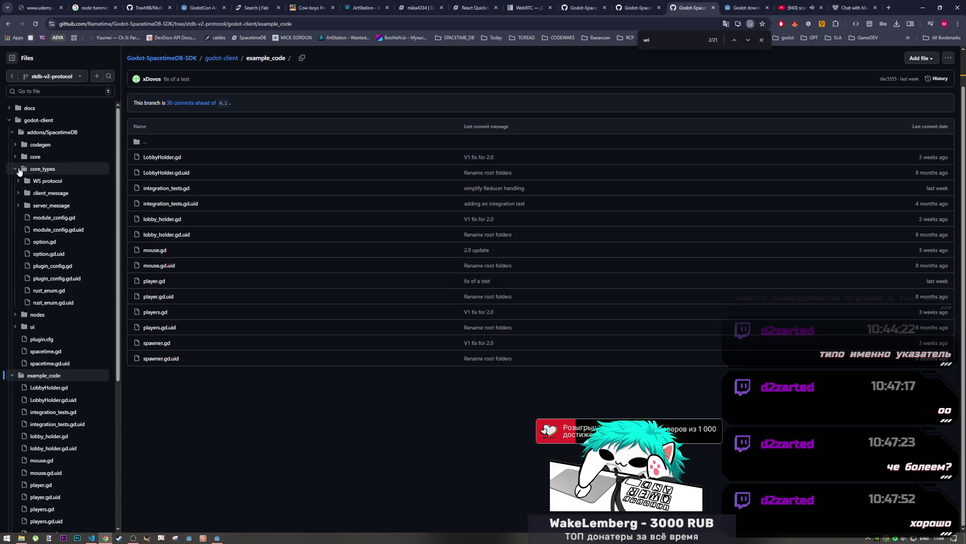
pyautogui.click(17, 170)
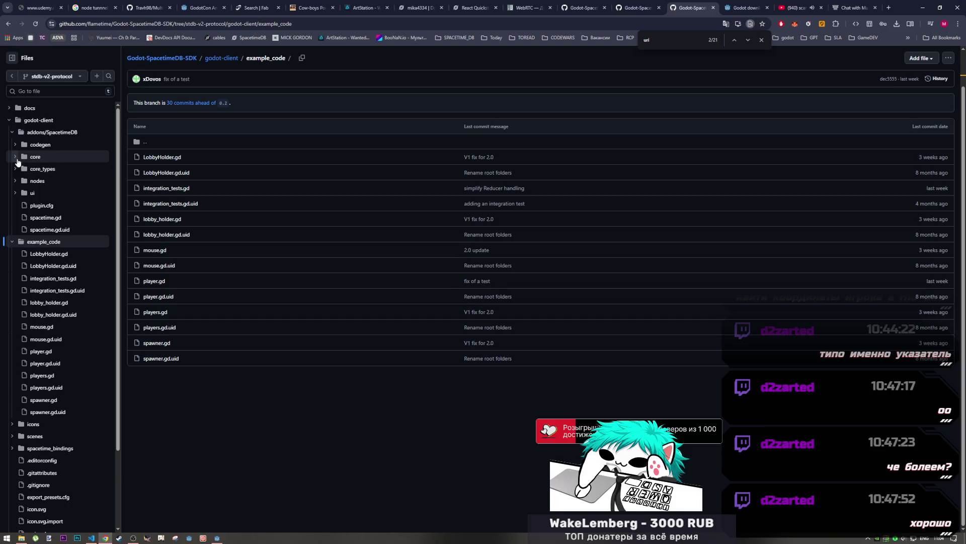
pyautogui.click(16, 158)
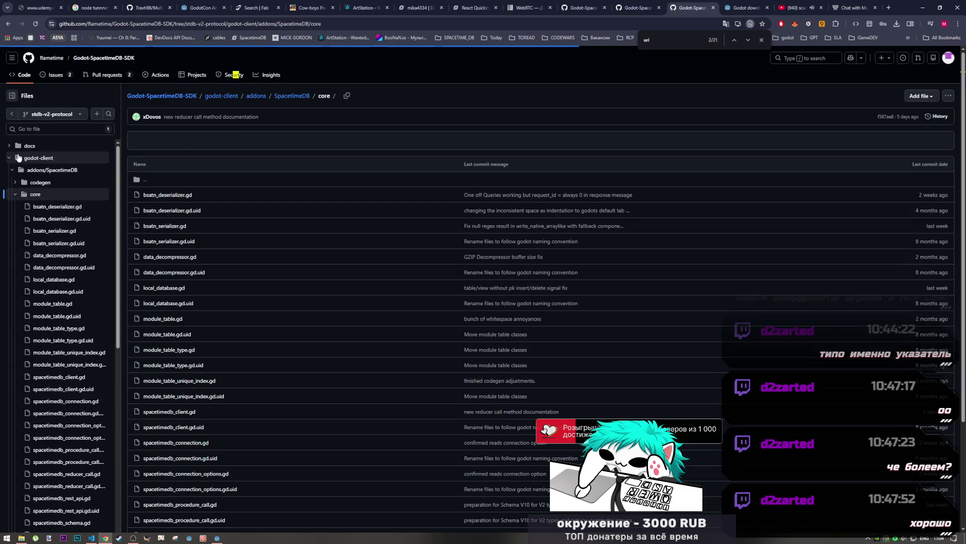
pyautogui.click(30, 170)
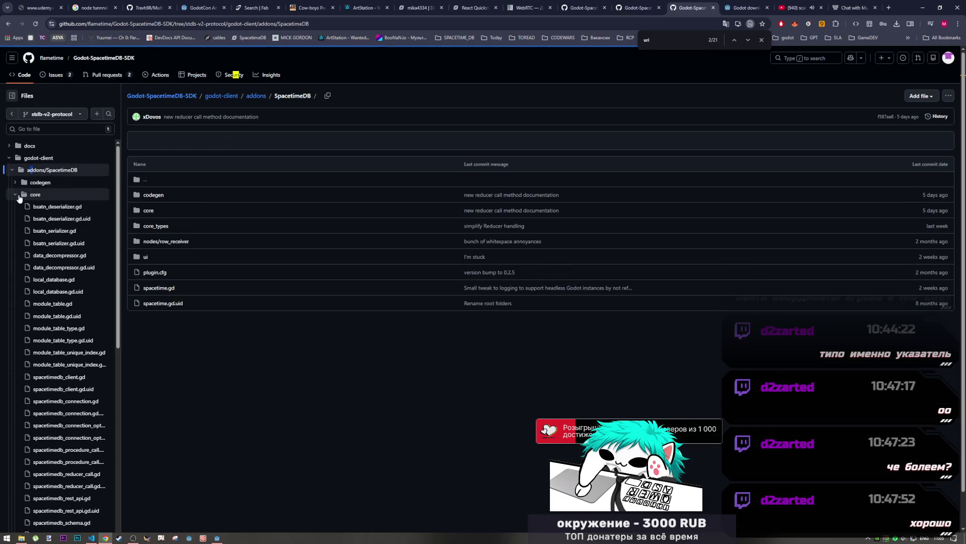
pyautogui.click(16, 194)
pyautogui.click(30, 182)
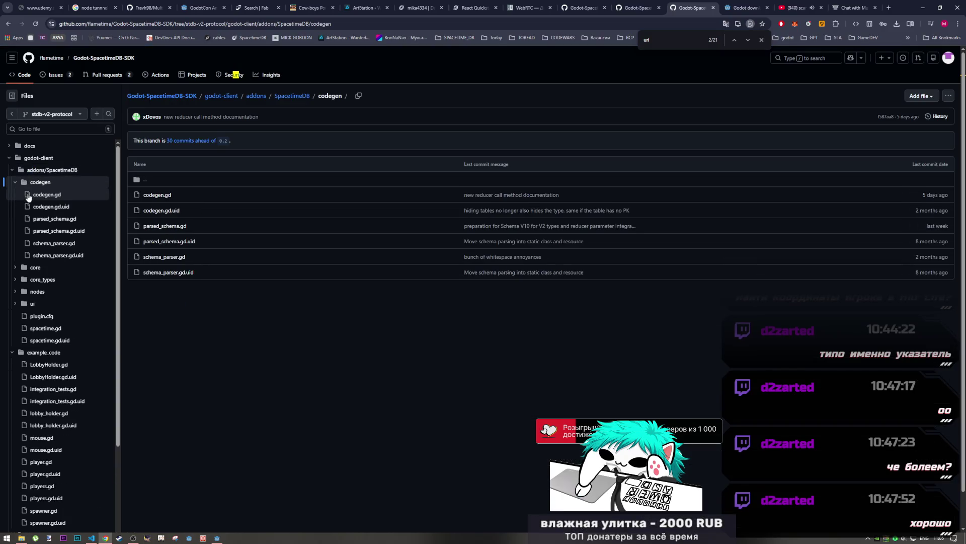
pyautogui.click(796, 8)
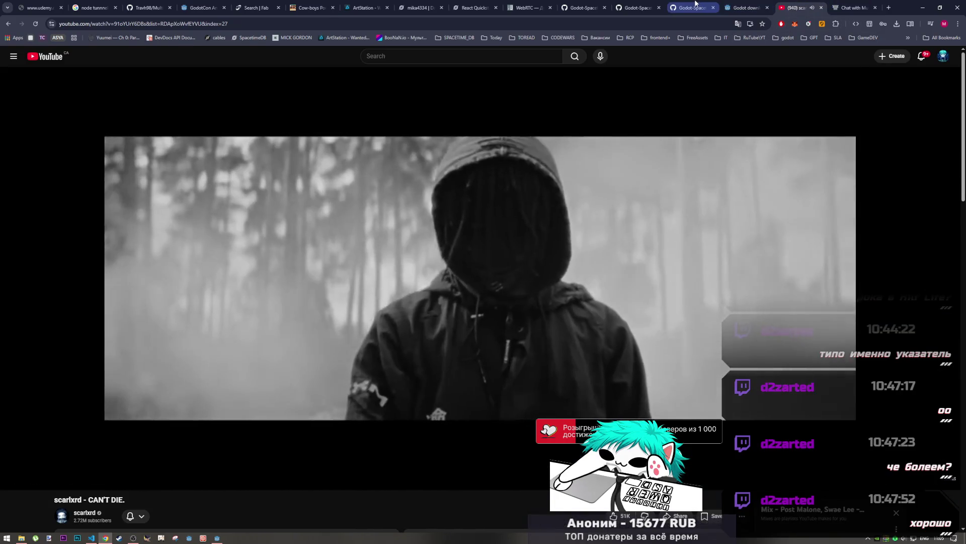
# - Return to the Godot-SpacetimeDB GitHub tab showing the codegen folder
pyautogui.click(695, 5)
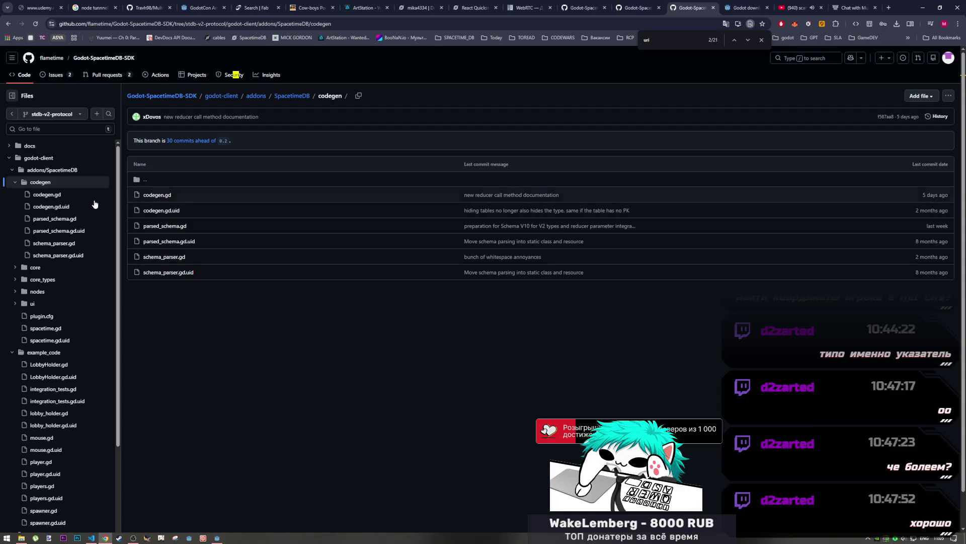
# - Open codegen.gd in the SDK repo and read through its code
pyautogui.click(158, 196)
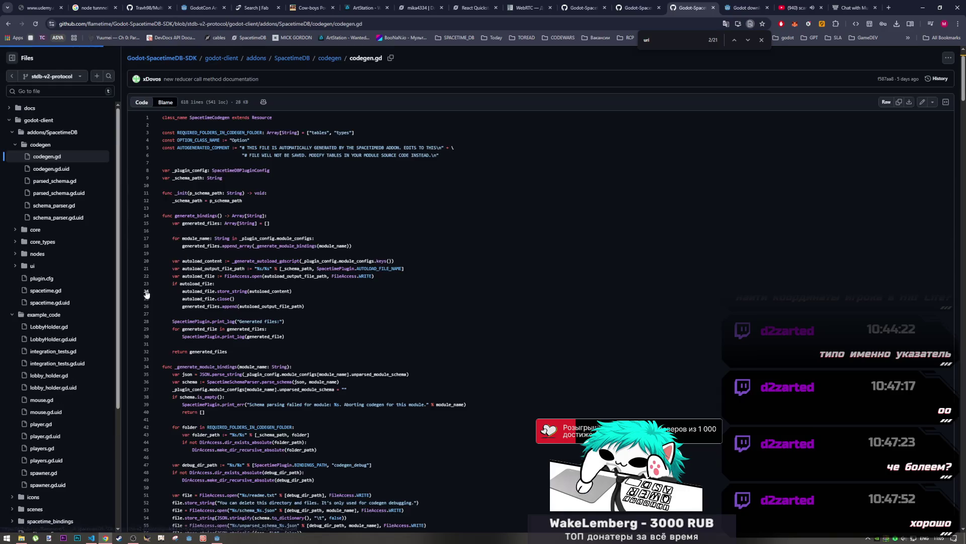
pyautogui.scroll(-4, 236, 249)
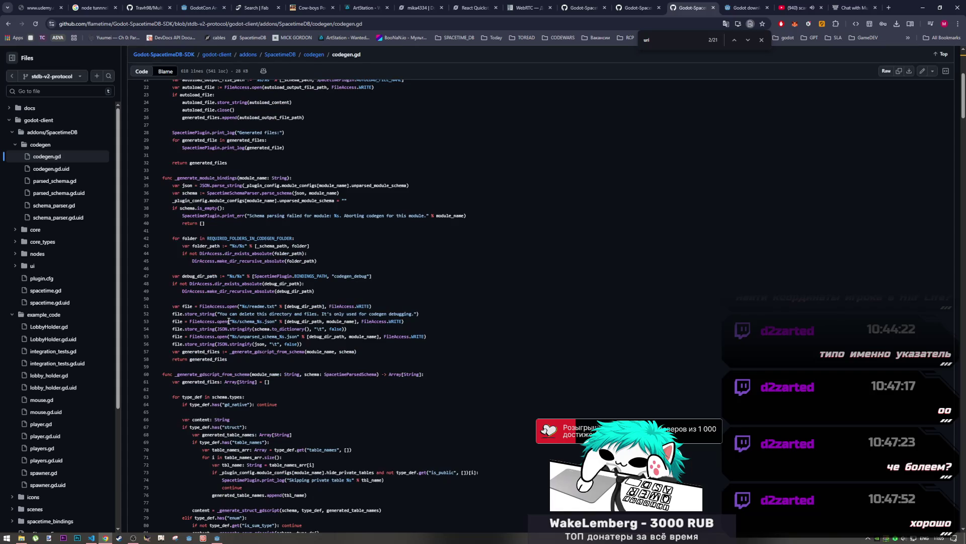
pyautogui.scroll(5, 211, 320)
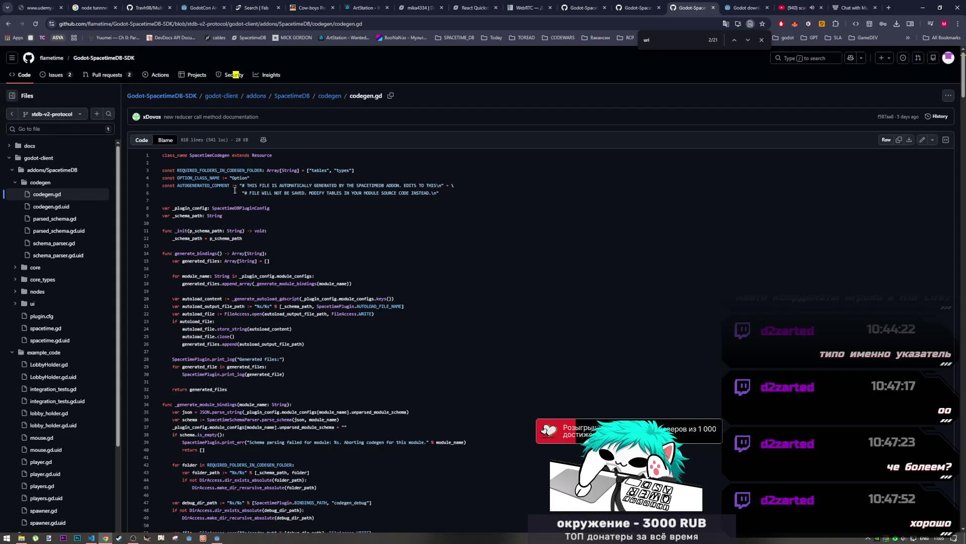
pyautogui.scroll(-3, 45, 286)
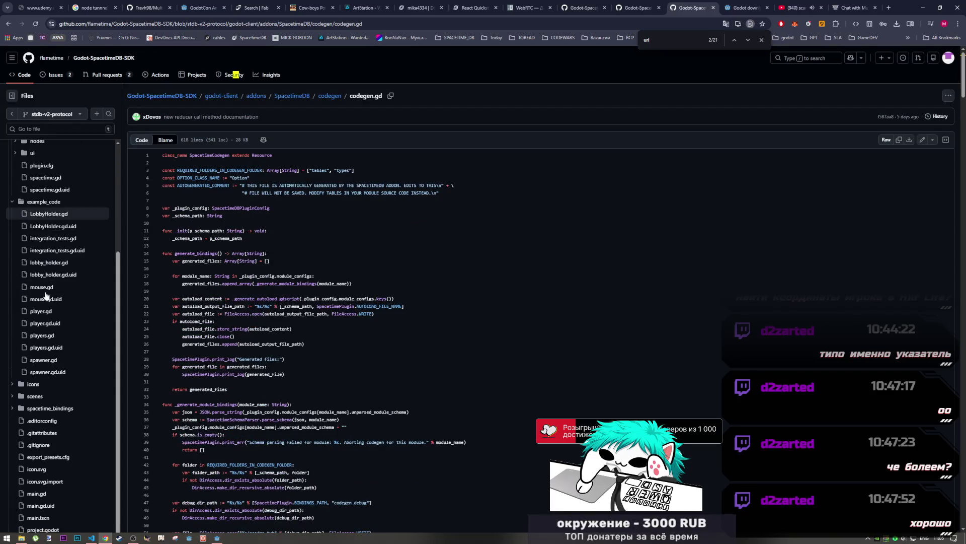
pyautogui.scroll(3, 40, 294)
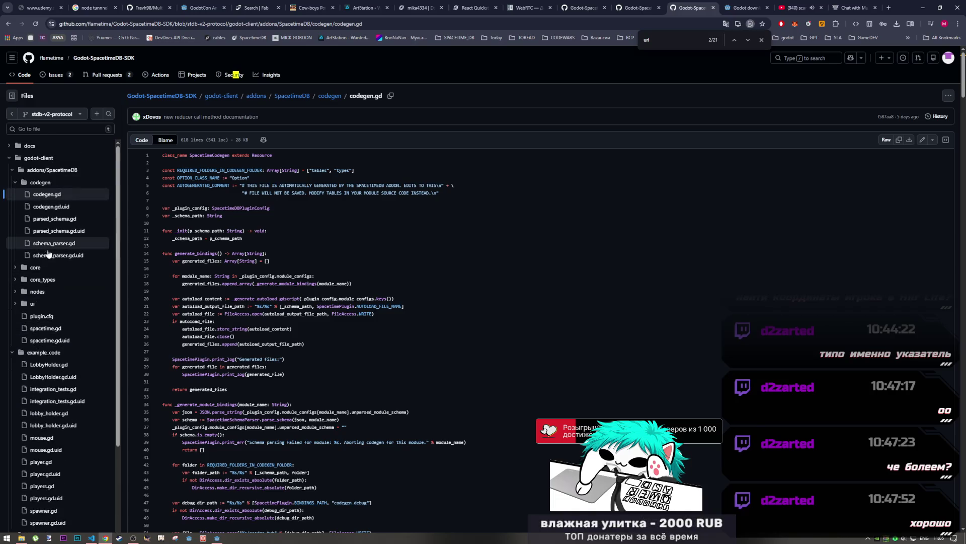
pyautogui.scroll(-3, 32, 297)
pyautogui.scroll(-3, 40, 342)
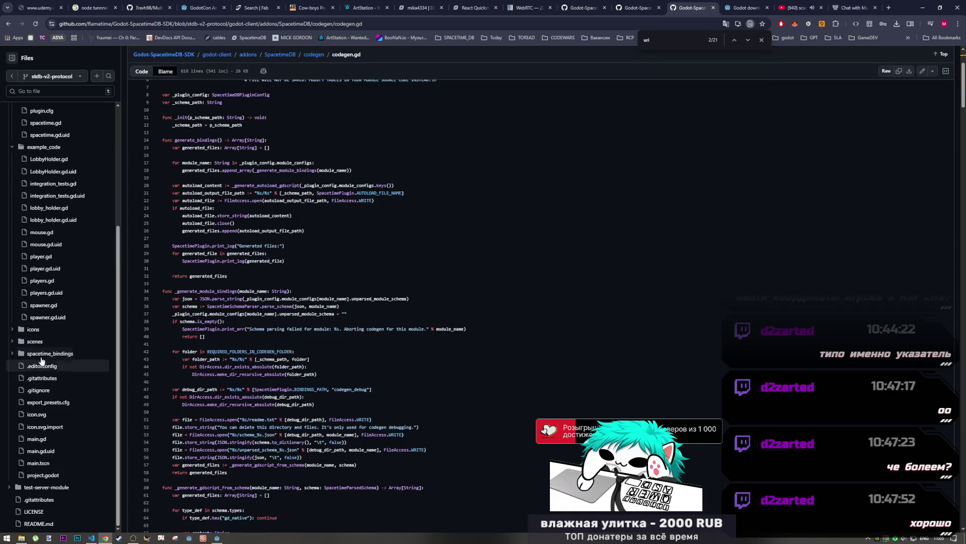
# - View the spacetime_bindings folder with schema and plugin_config.tres, then return to Godot
pyautogui.click(45, 357)
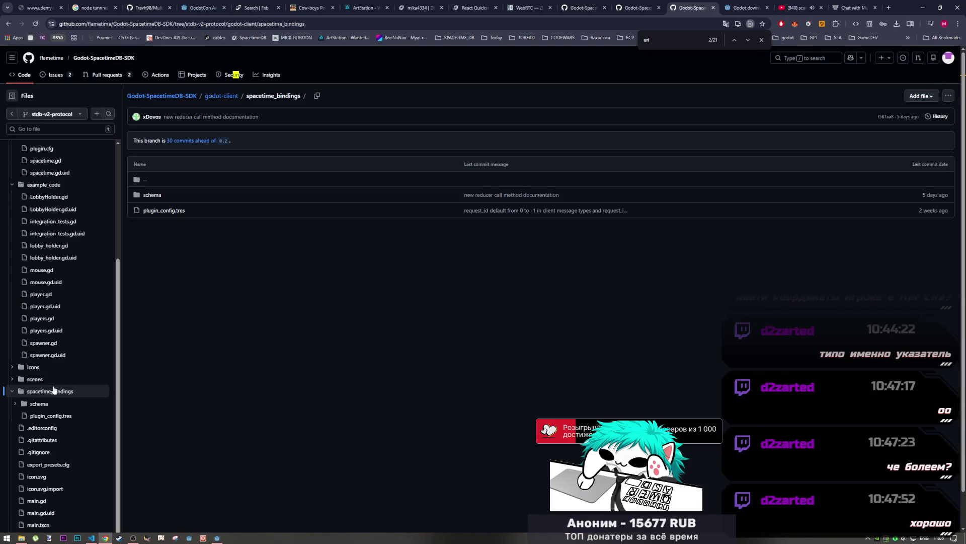
pyautogui.scroll(-1, 40, 413)
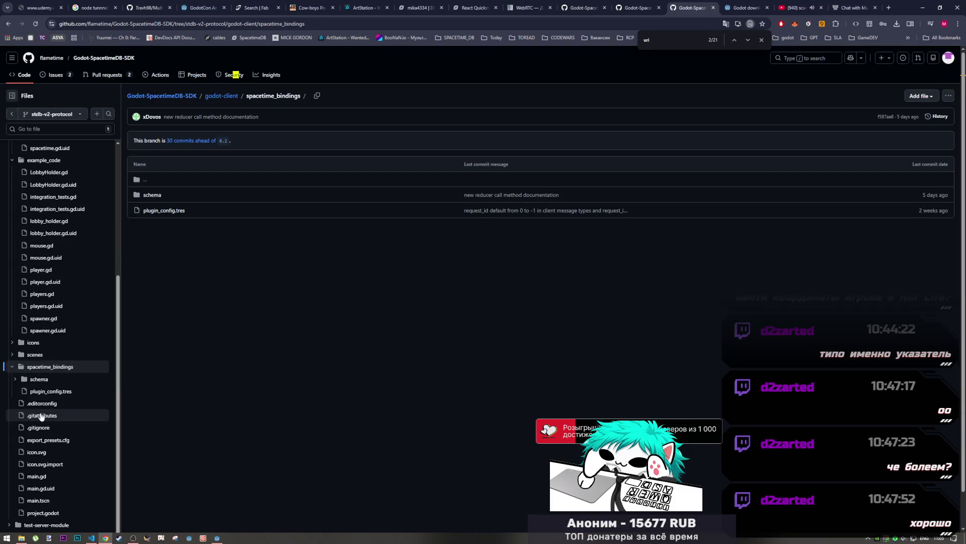
pyautogui.click(217, 537)
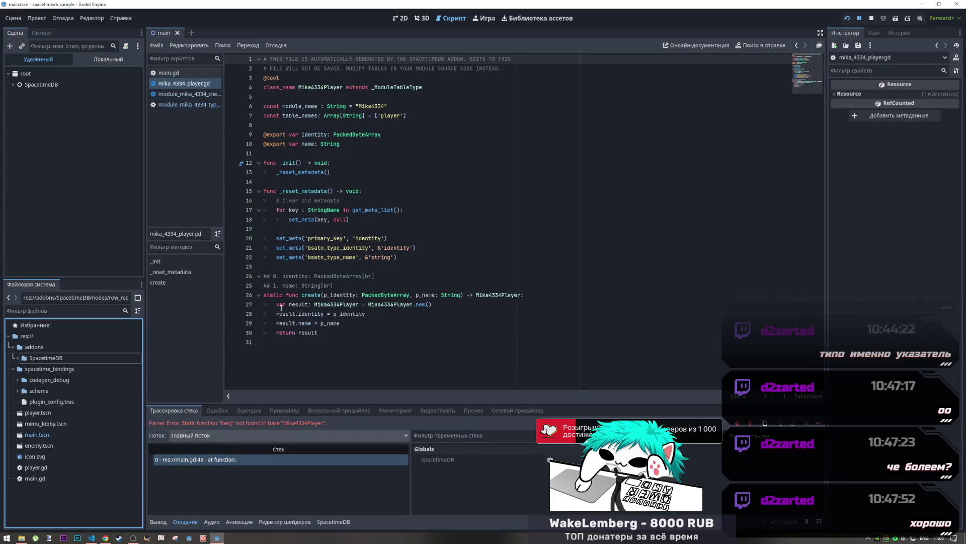
# - Reveal mika_4334_player.gd in FileSystem under spacetime_bindings/schema/types, then go back to GitHub
pyautogui.rightClick(204, 86)
pyautogui.click(256, 211)
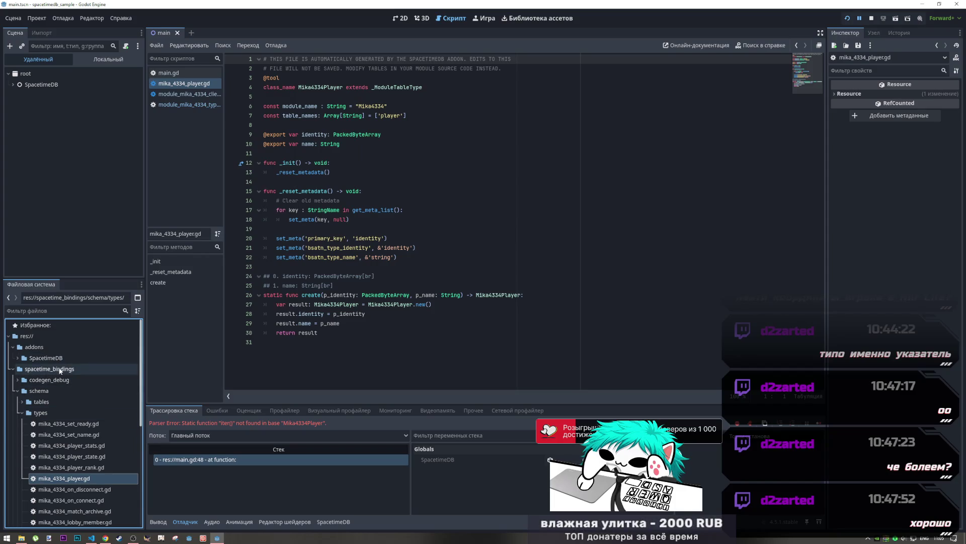
pyautogui.click(105, 537)
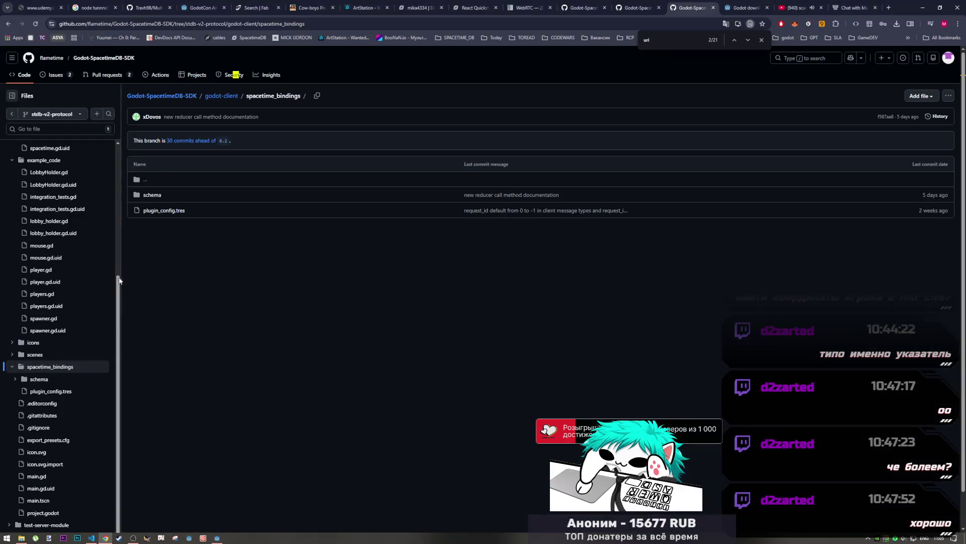
# - Open schema/module_main_client.gd and bookmark the page as 'iter'
pyautogui.click(48, 378)
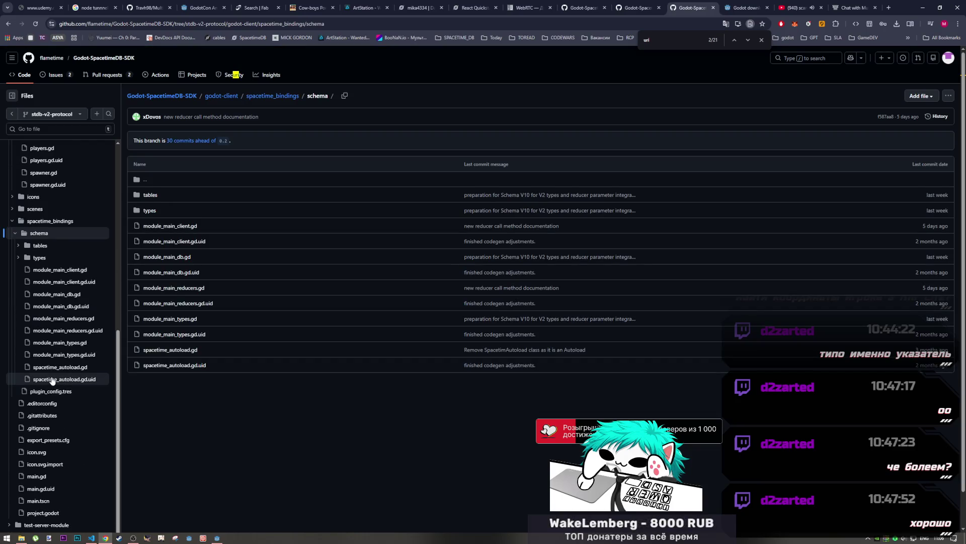
pyautogui.click(73, 270)
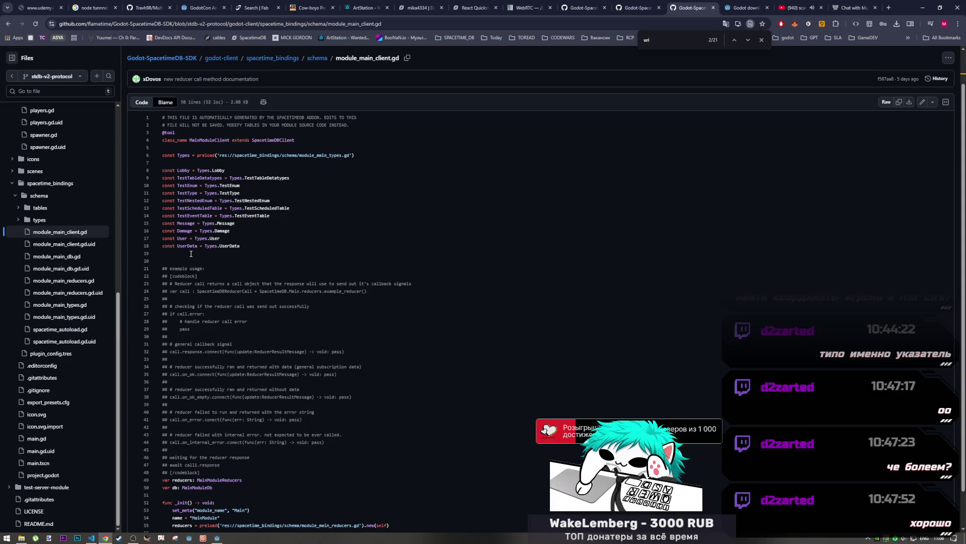
pyautogui.scroll(-2, 191, 253)
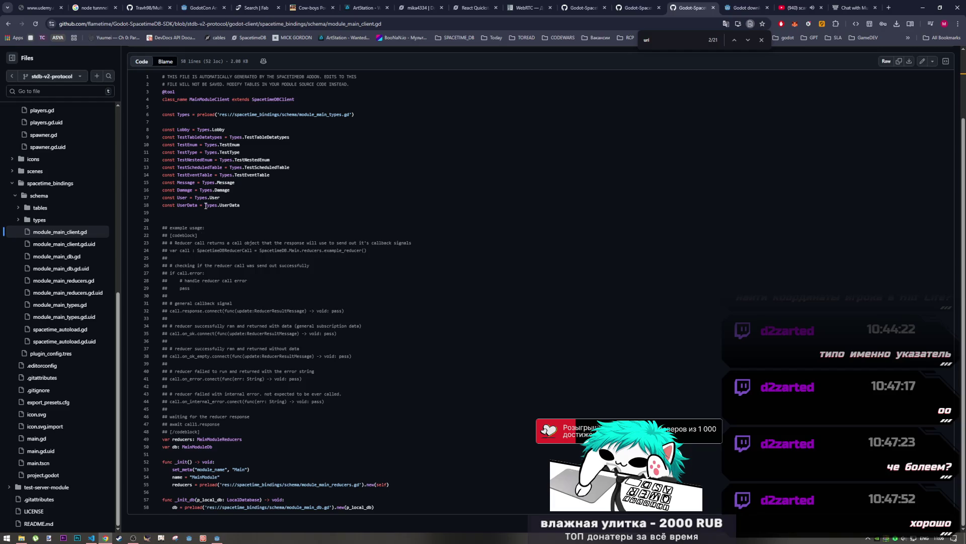
pyautogui.hotkey('ctrl', 'd')
pyautogui.write('iter')
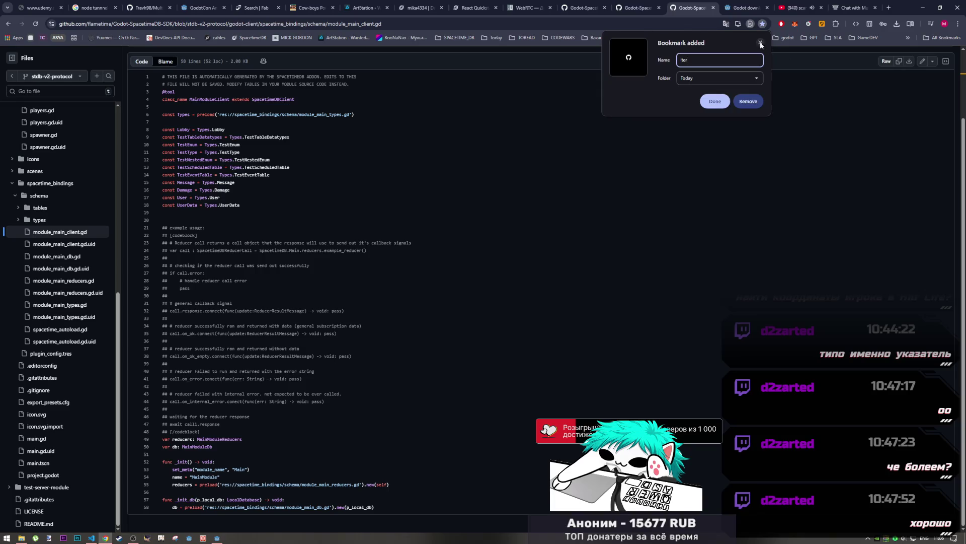
pyautogui.press('Return')
# - Search the file for 'iter' and study the init functions and LocalDatabase parameter
pyautogui.hotkey('ctrl', 'f')
pyautogui.press('BackSpace')
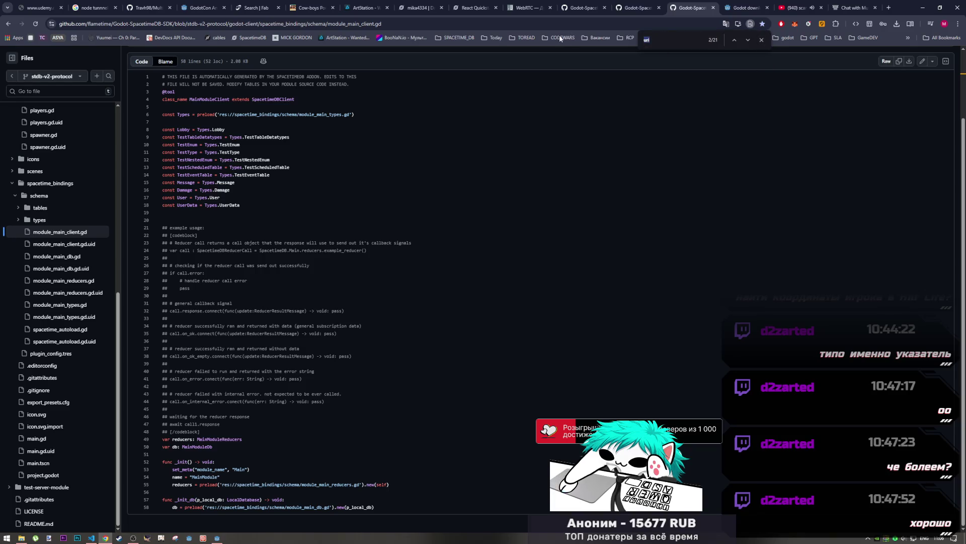
pyautogui.write('iter')
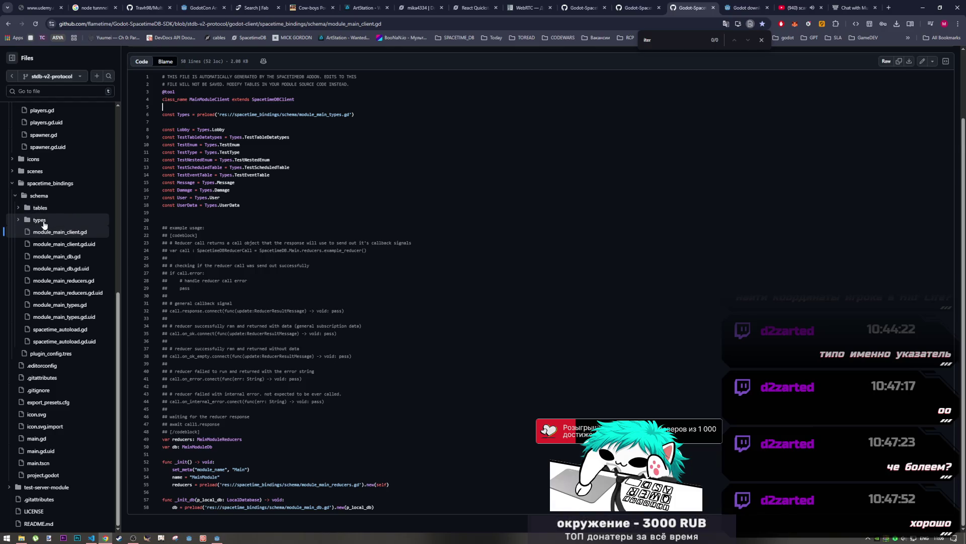
pyautogui.scroll(1, 227, 223)
pyautogui.scroll(-1, 226, 223)
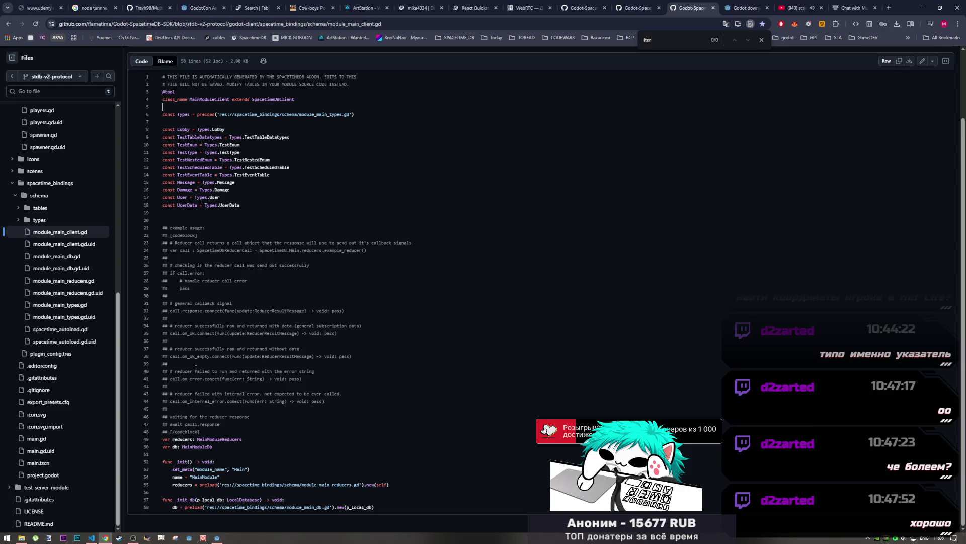
pyautogui.moveTo(172, 462)
pyautogui.mouseDown()
pyautogui.moveTo(217, 469)
pyautogui.moveTo(216, 491)
pyautogui.moveTo(292, 512)
pyautogui.moveTo(375, 508)
pyautogui.mouseUp()
pyautogui.click(224, 497)
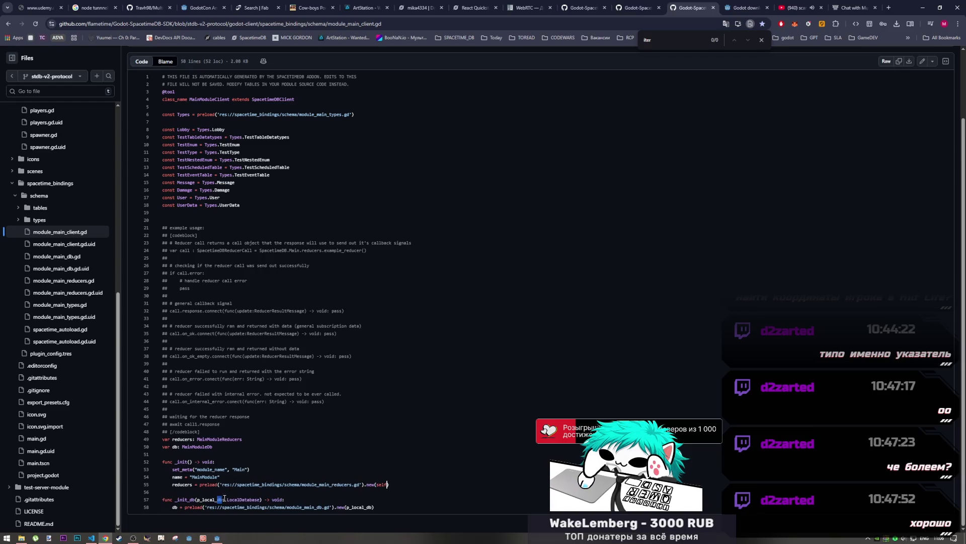
pyautogui.moveTo(234, 498); pyautogui.dragTo(256, 500)
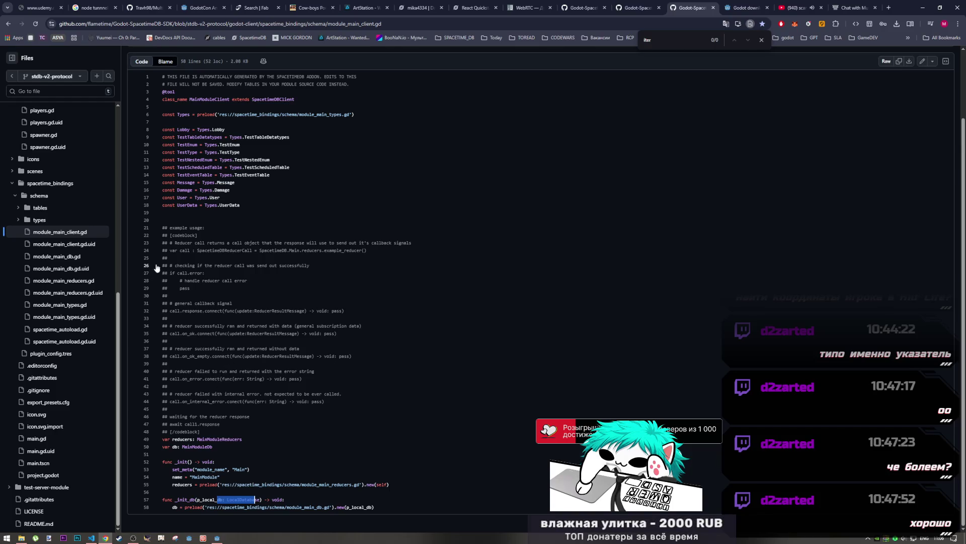
pyautogui.click(638, 8)
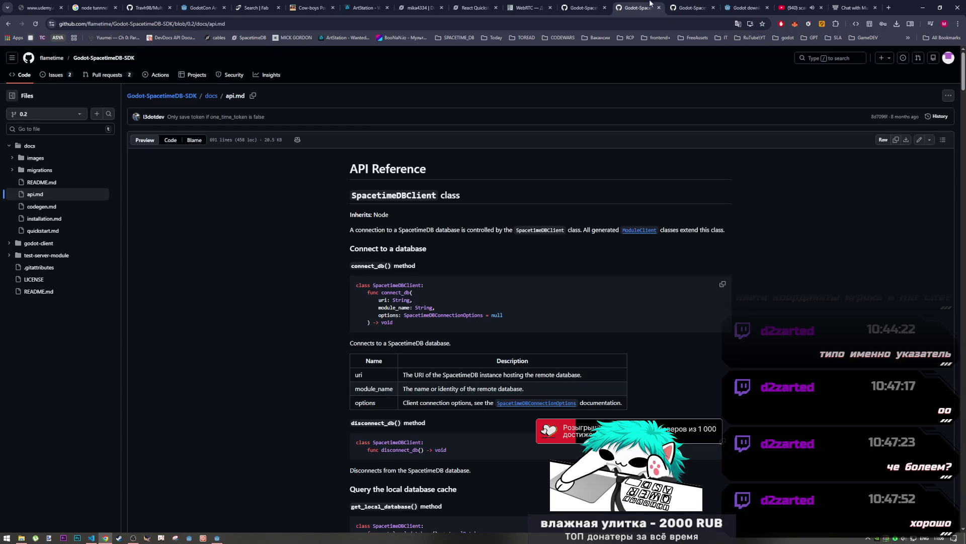
# - Navigate the SDK docs through Generate module bindings to the Quick Start guide
pyautogui.click(573, 4)
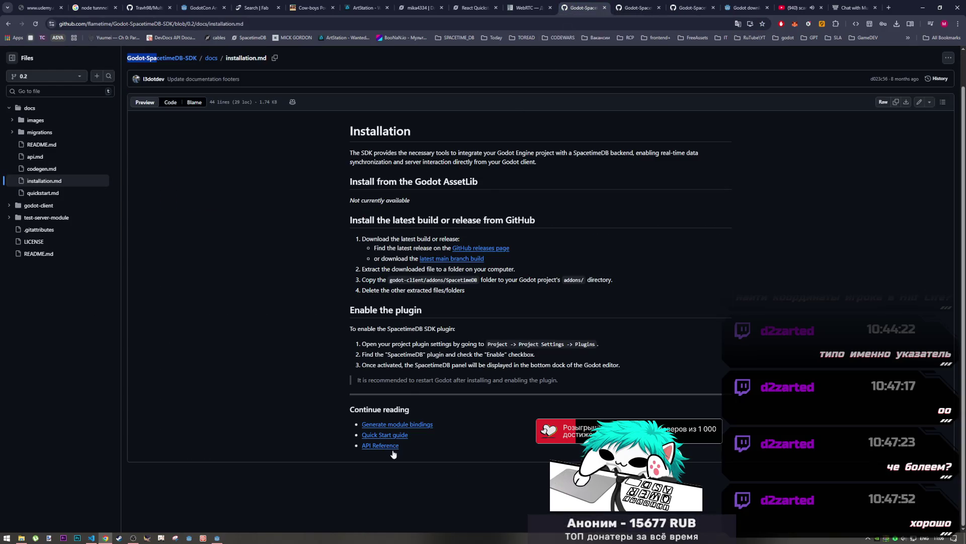
pyautogui.click(399, 426)
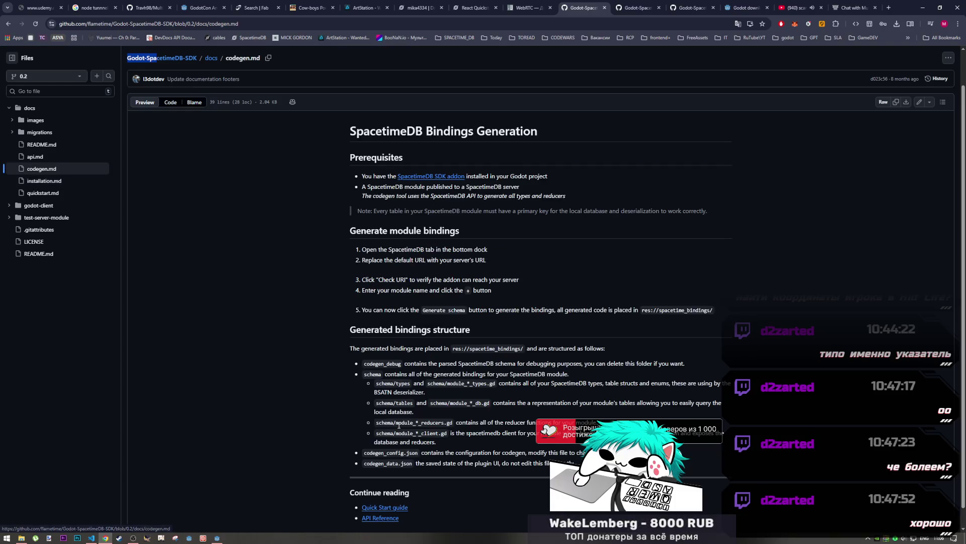
pyautogui.scroll(-5, 400, 413)
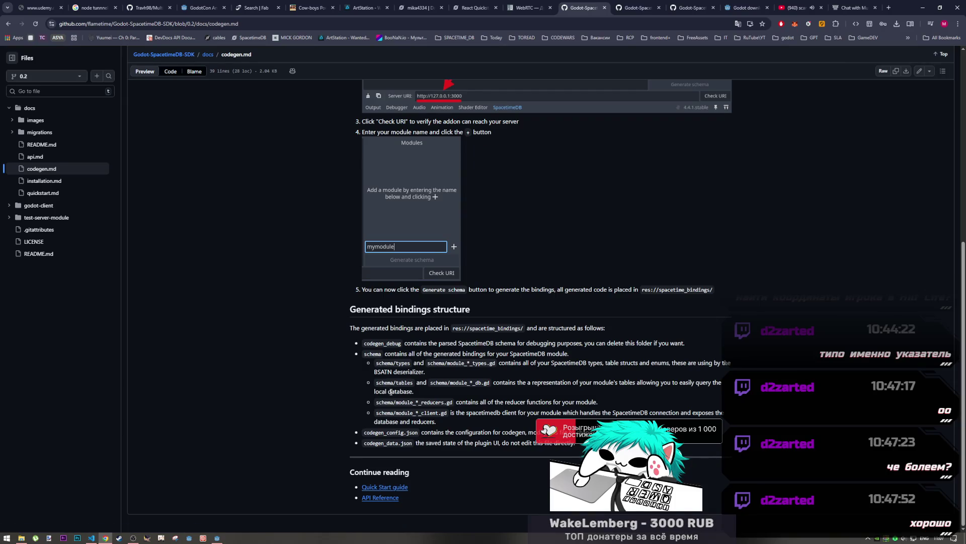
pyautogui.click(399, 488)
# - Highlight the PlayerData.iter() call in the _on_subscription_applied example, then return to Godot
pyautogui.scroll(-10, 408, 464)
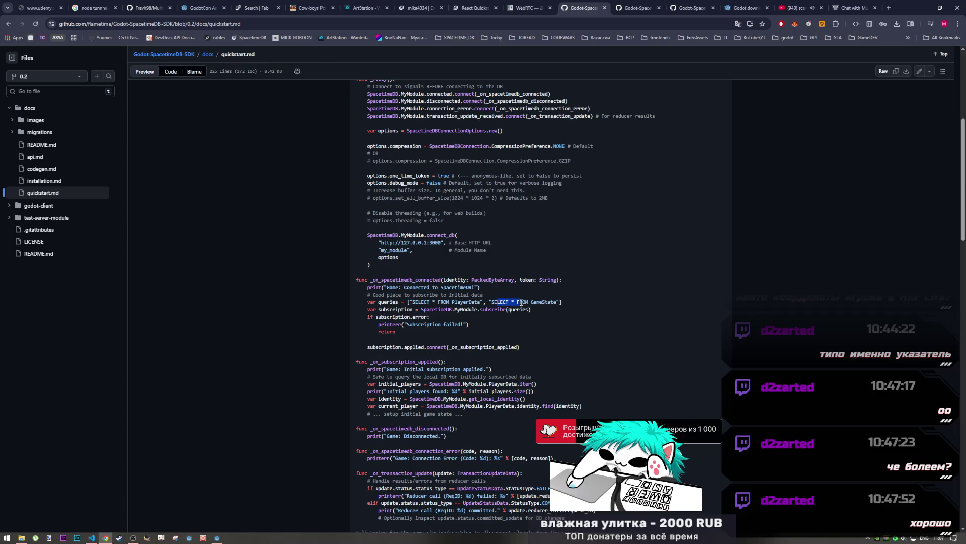
pyautogui.scroll(-1, 456, 324)
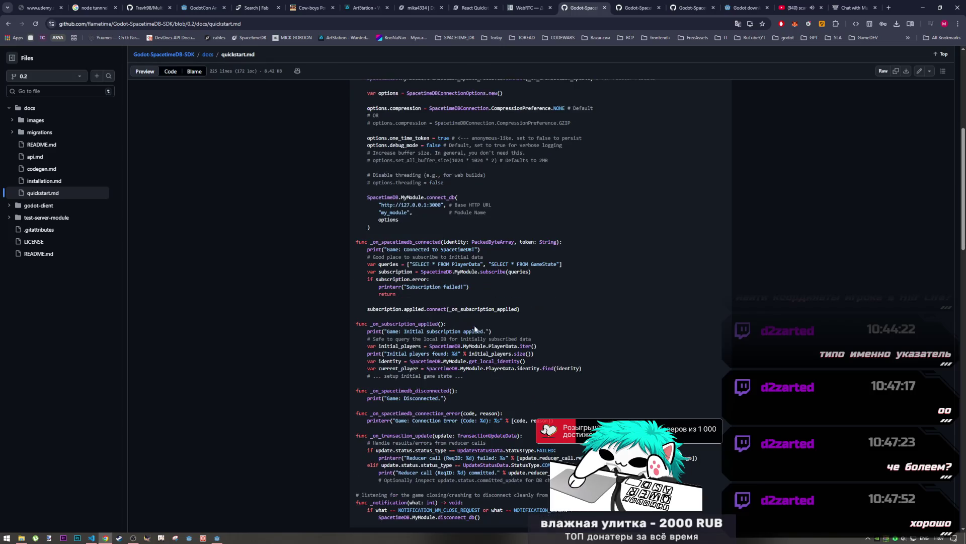
pyautogui.moveTo(535, 353)
pyautogui.mouseDown()
pyautogui.moveTo(491, 347)
pyautogui.moveTo(506, 348)
pyautogui.mouseUp()
pyautogui.click(521, 346)
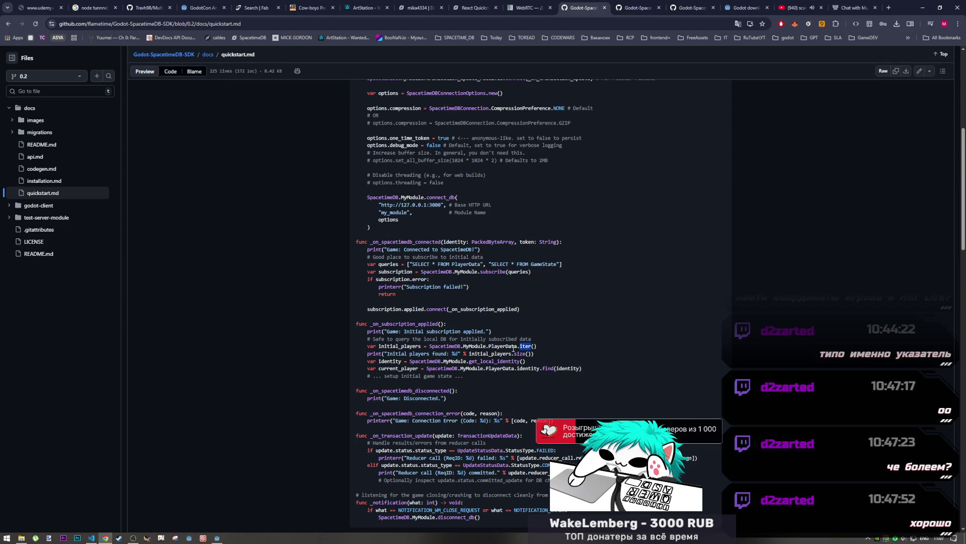
pyautogui.moveTo(452, 264); pyautogui.dragTo(558, 263)
pyautogui.click(490, 280)
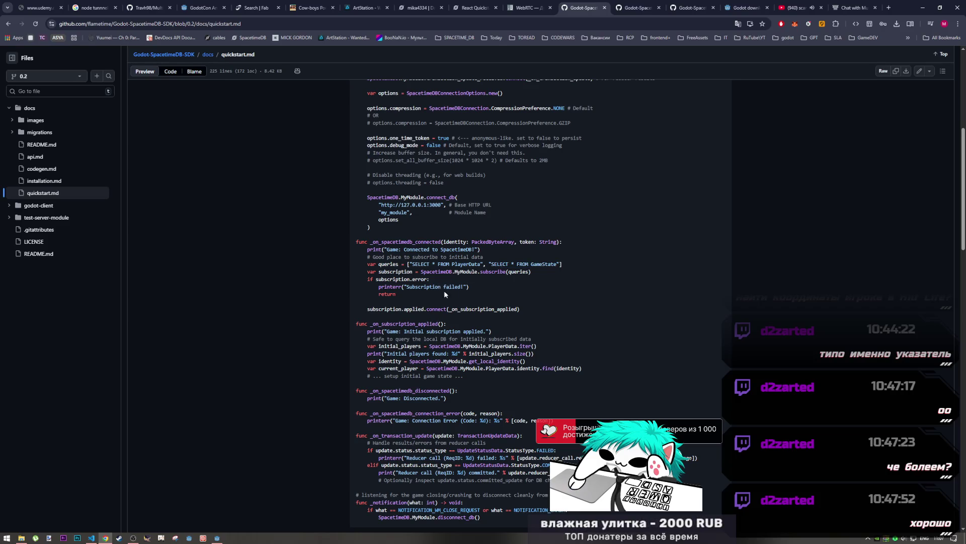
pyautogui.moveTo(523, 346)
pyautogui.mouseDown()
pyautogui.moveTo(543, 347)
pyautogui.moveTo(518, 346)
pyautogui.mouseUp()
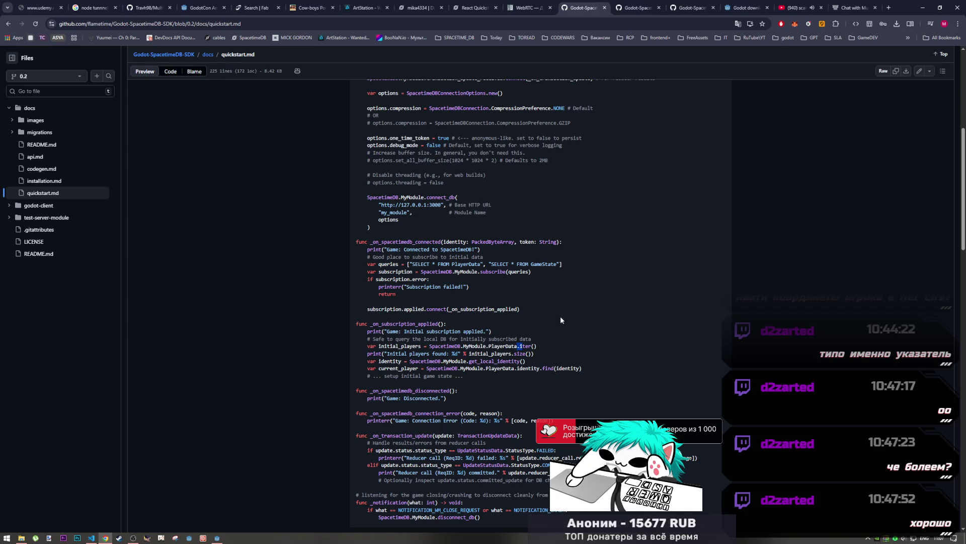
pyautogui.click(465, 347)
pyautogui.moveTo(500, 347); pyautogui.dragTo(540, 348)
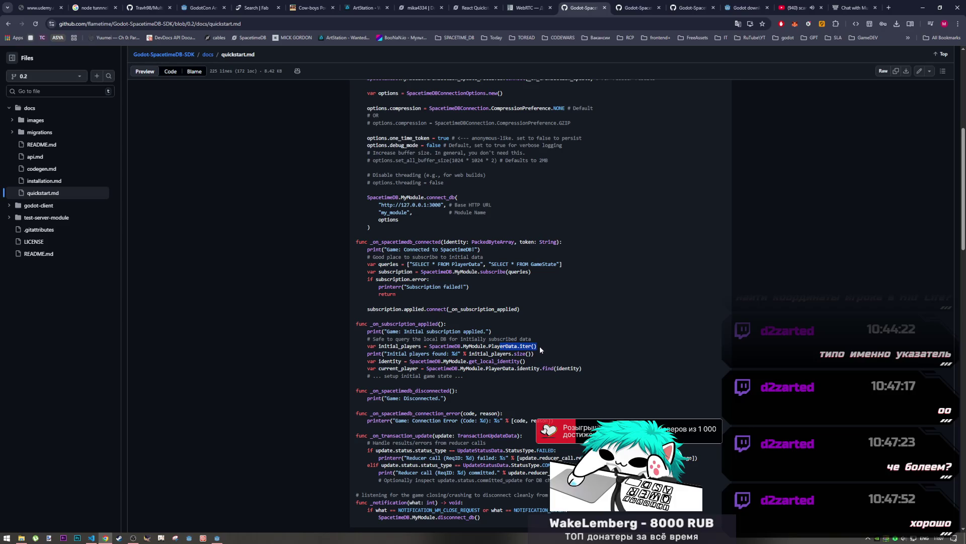
pyautogui.click(220, 537)
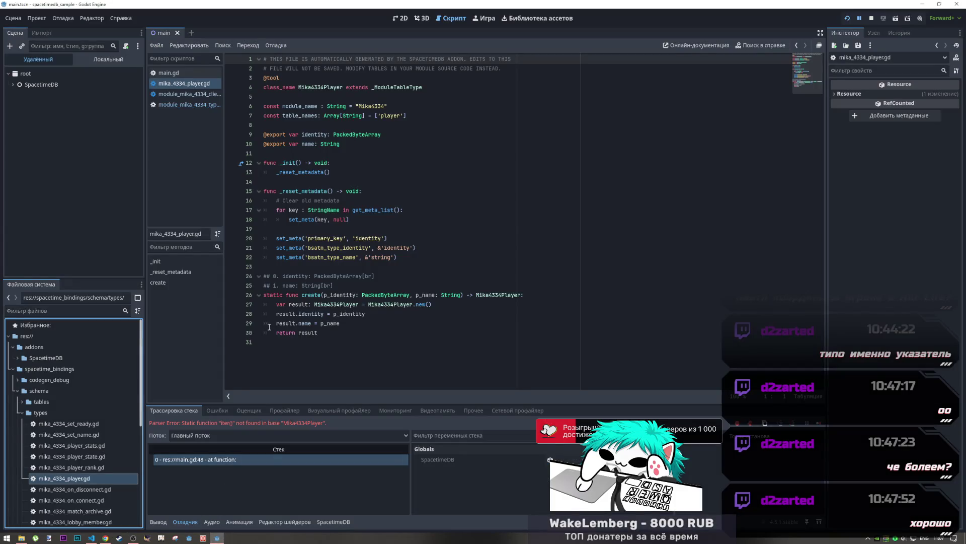
# - Review the generated client, player and types scripts, close module_mika_4334_types.gd, and return to main.gd's line 48
pyautogui.click(201, 95)
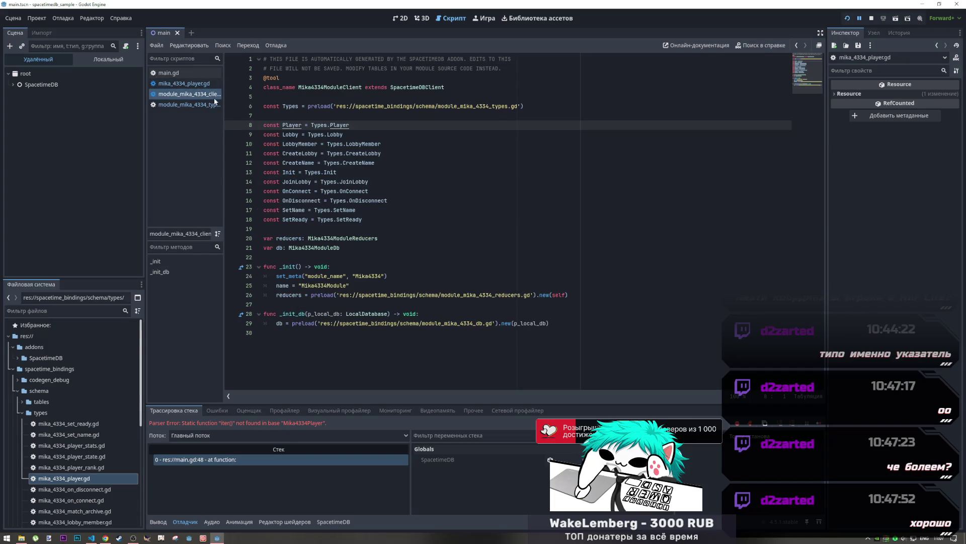
pyautogui.click(506, 110)
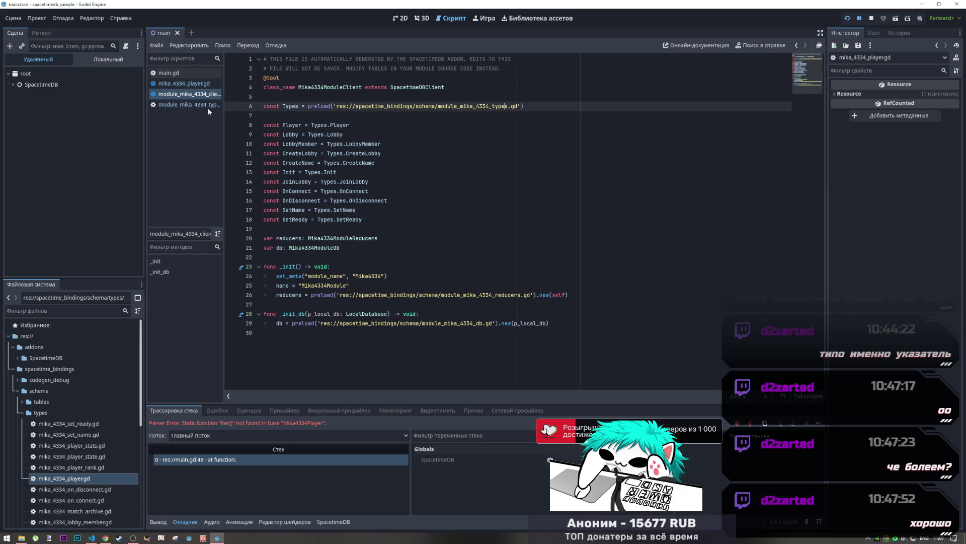
pyautogui.click(191, 85)
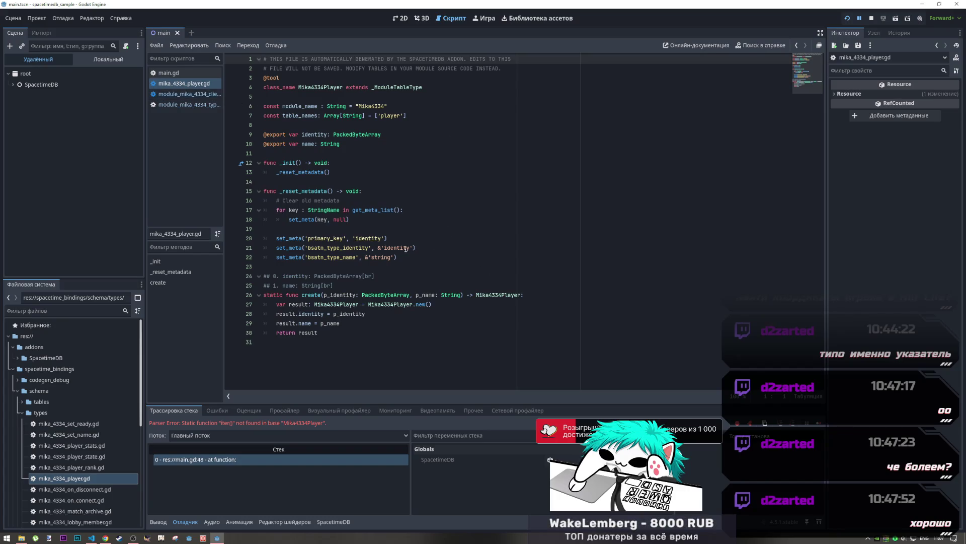
pyautogui.click(188, 105)
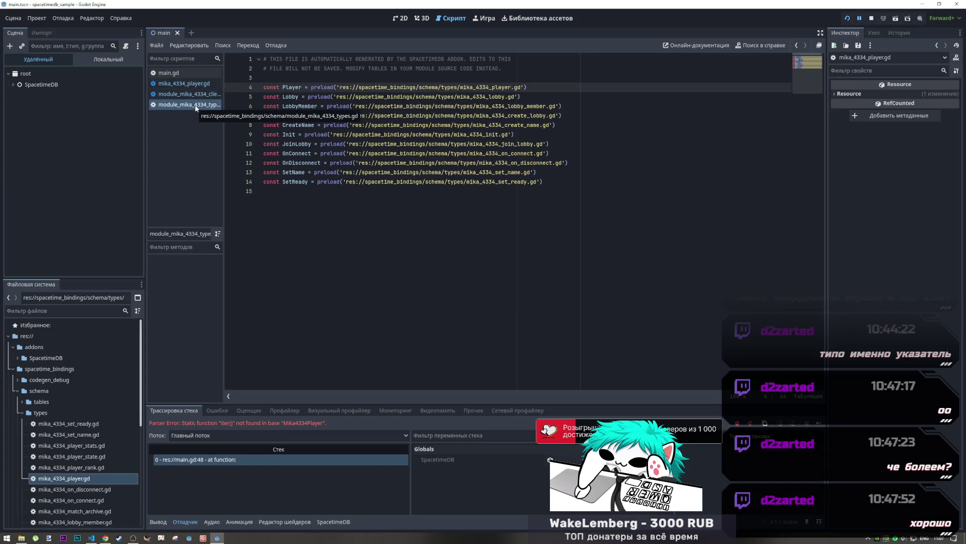
pyautogui.middleClick(195, 104)
pyautogui.click(197, 95)
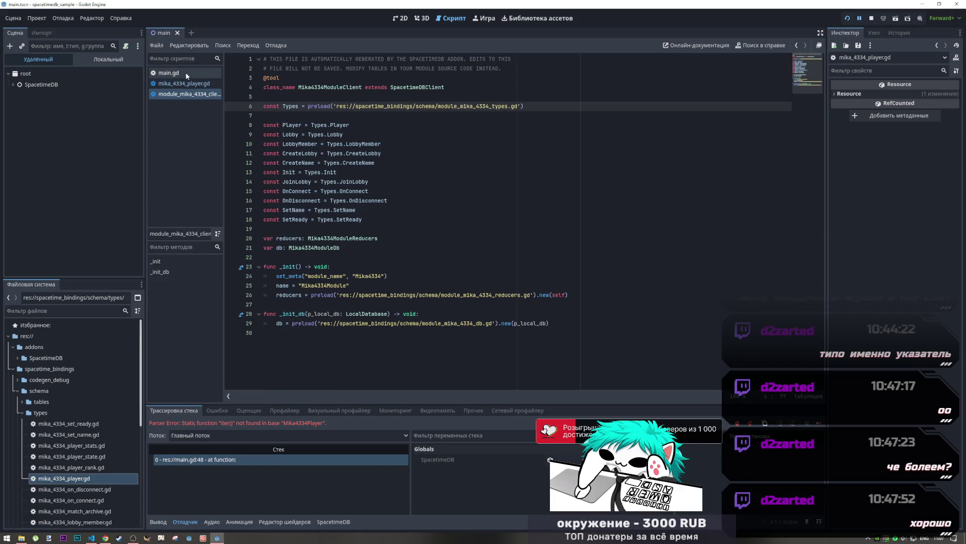
pyautogui.click(194, 74)
pyautogui.click(451, 220)
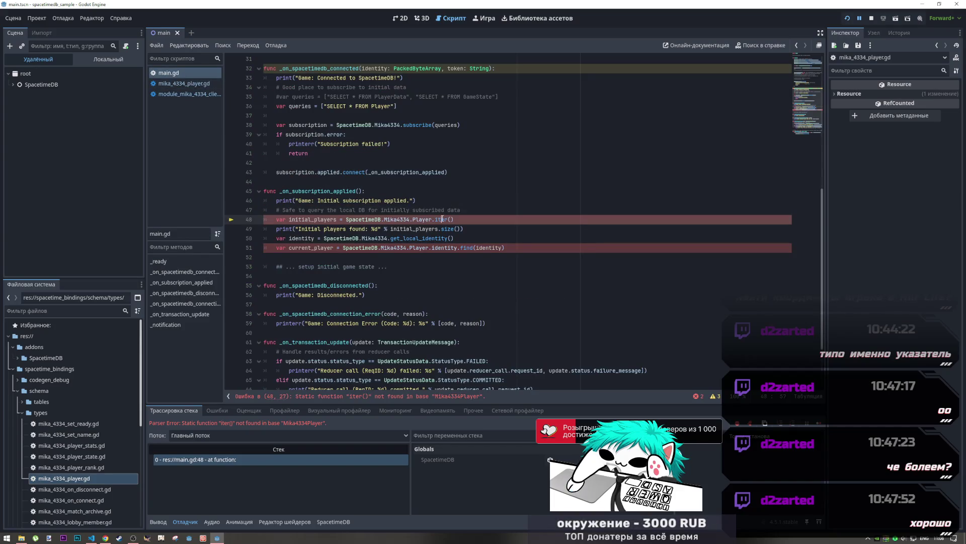
# - Inspect the Mika4334Module node's Database Name in the Remote scene tree
pyautogui.click(13, 85)
pyautogui.click(49, 96)
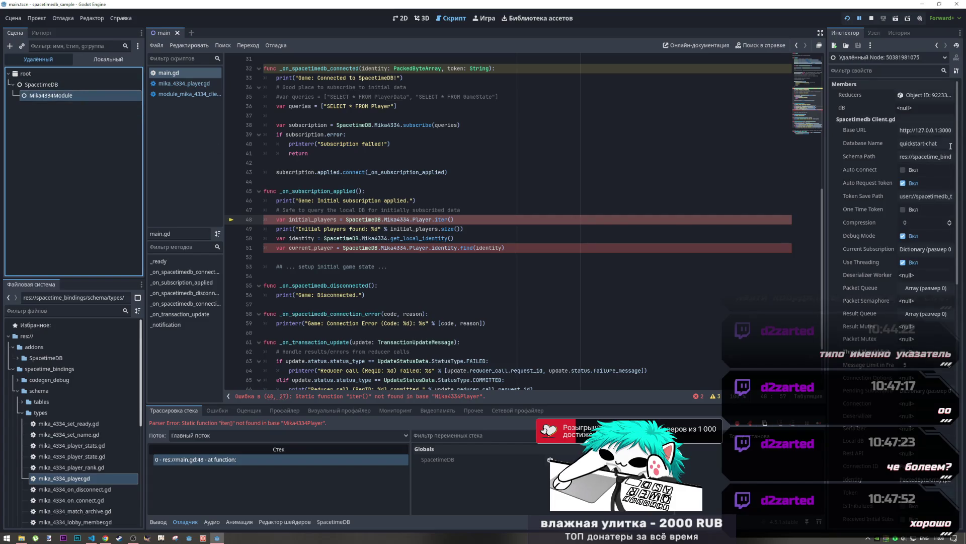
pyautogui.click(871, 144)
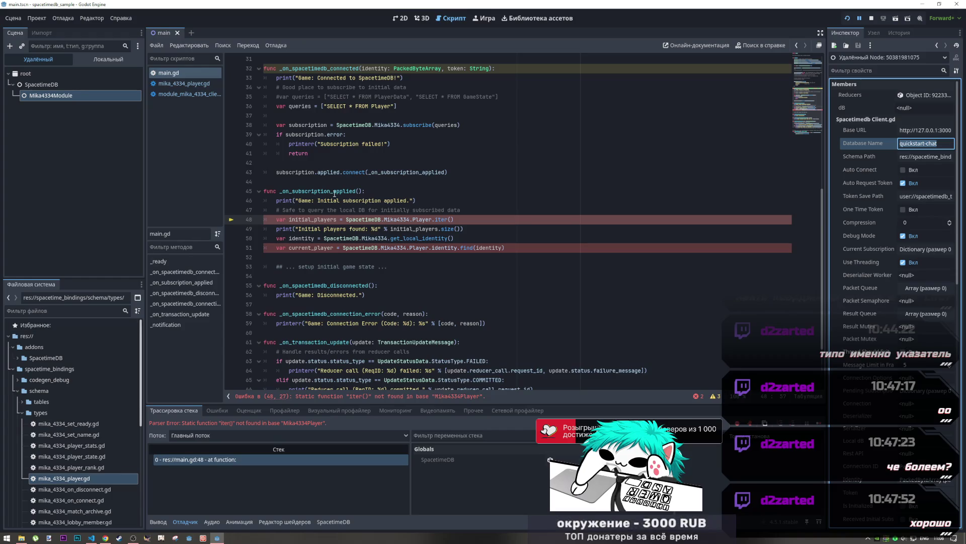
# - Show mika_4334_player.gd, then open the menu_lobby.tscn and player.tscn scenes
pyautogui.click(182, 83)
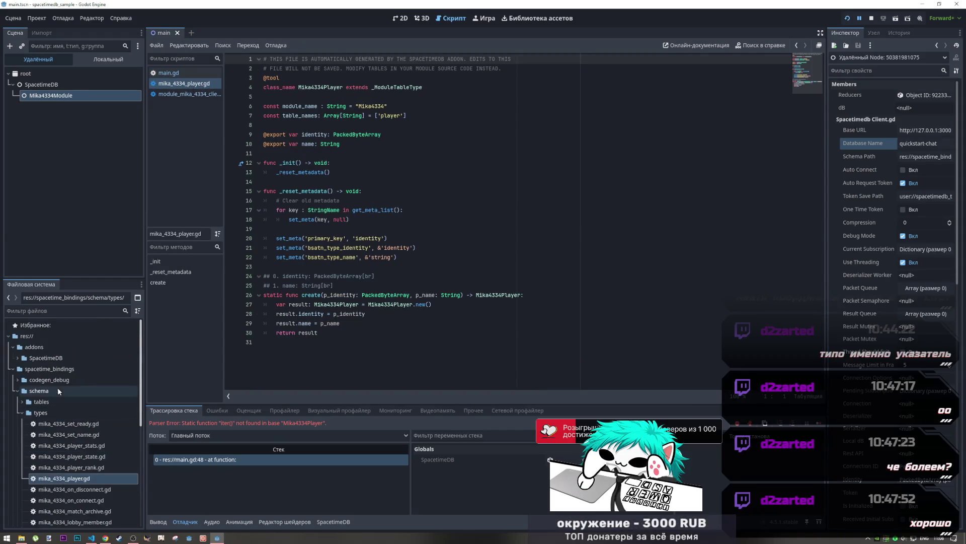
pyautogui.click(13, 369)
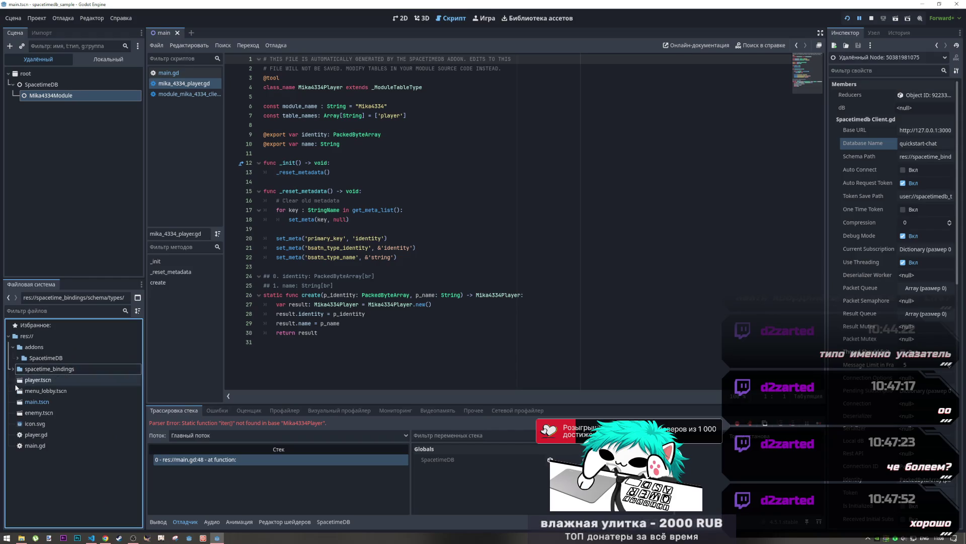
pyautogui.click(37, 401)
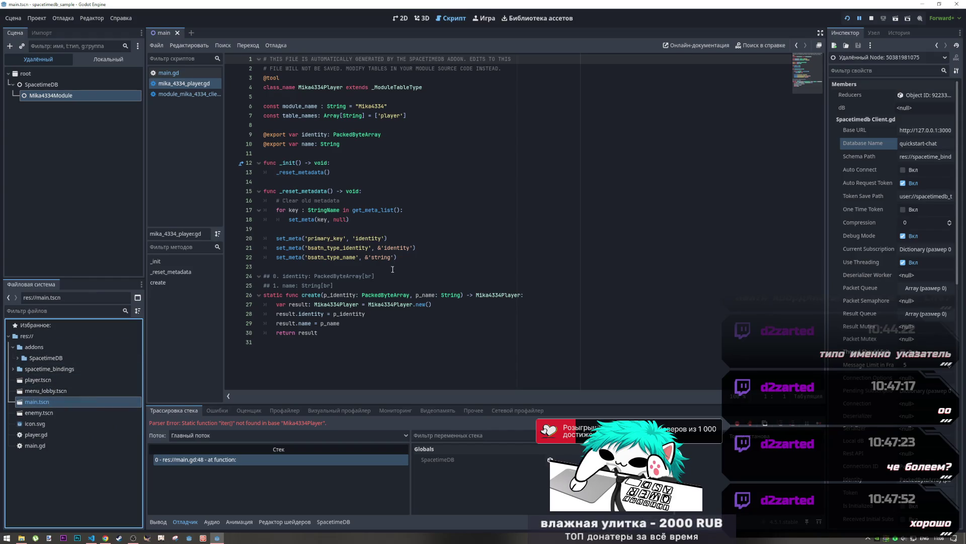
pyautogui.doubleClick(39, 391)
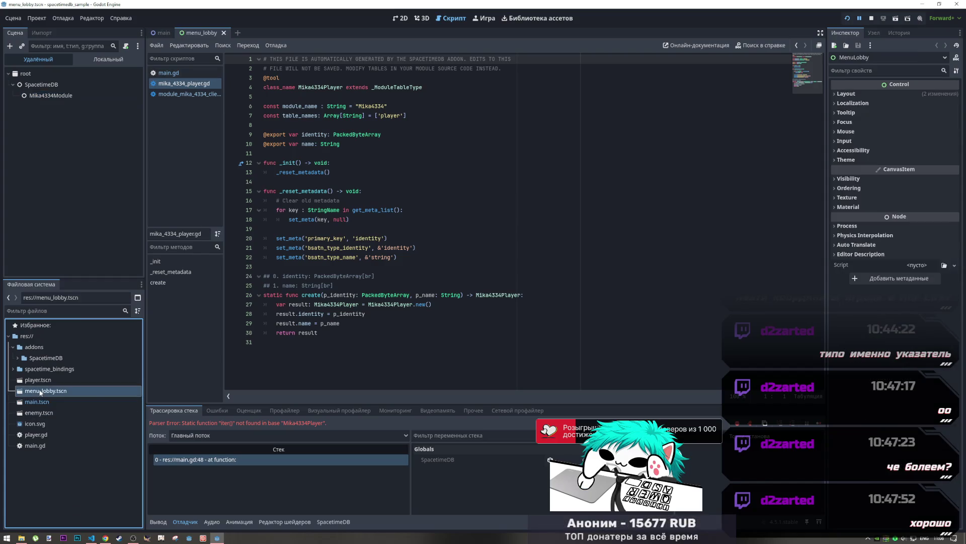
pyautogui.doubleClick(38, 380)
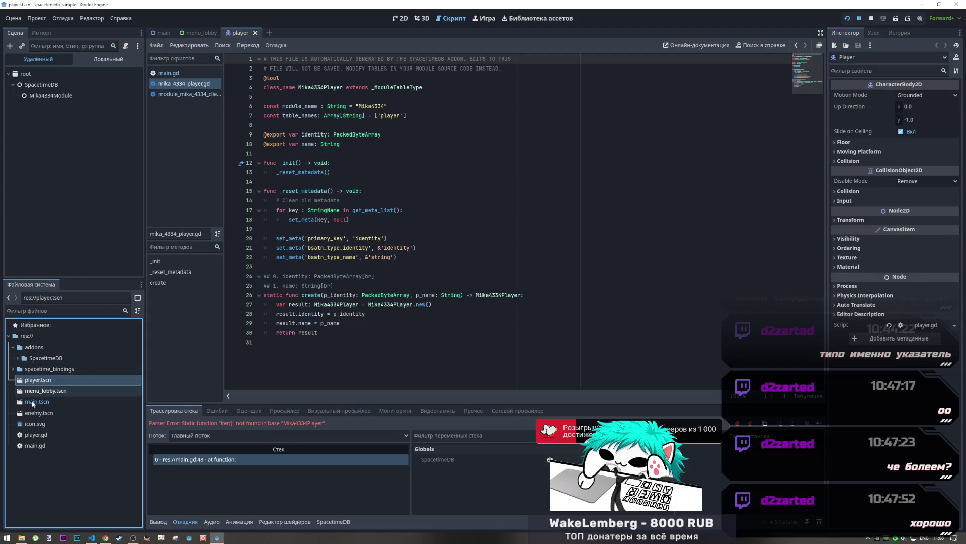
# - Open addons/SpacetimeDB/spacetime.gd, read its schema constants, then close it
pyautogui.click(19, 358)
pyautogui.click(45, 426)
pyautogui.doubleClick(45, 426)
pyautogui.scroll(-15, 399, 320)
pyautogui.scroll(-8, 399, 319)
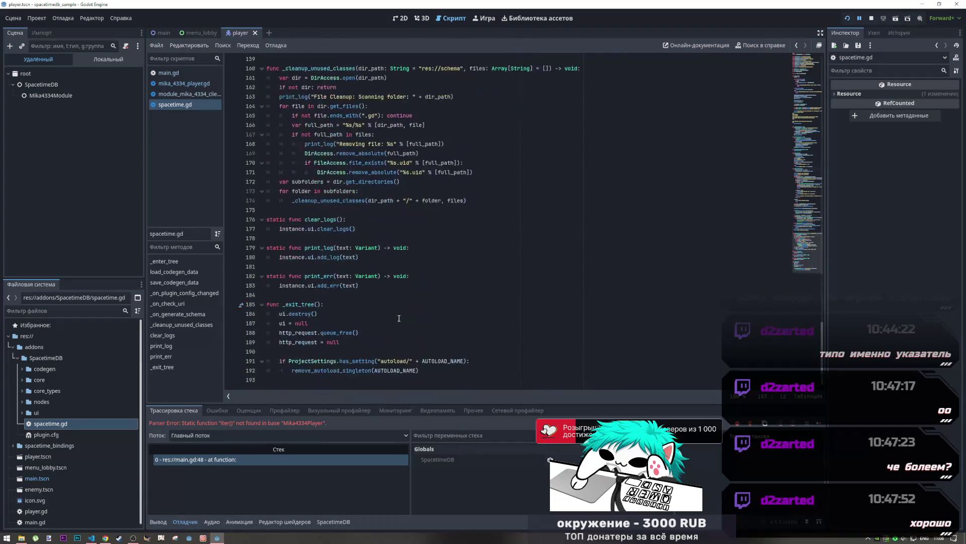
pyautogui.scroll(10, 395, 321)
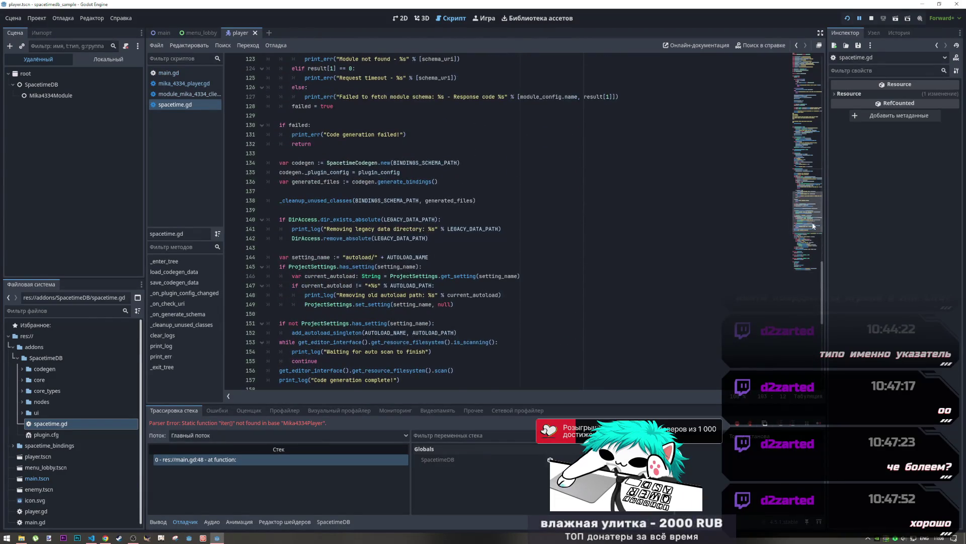
pyautogui.moveTo(811, 215); pyautogui.dragTo(806, 50)
pyautogui.doubleClick(428, 106)
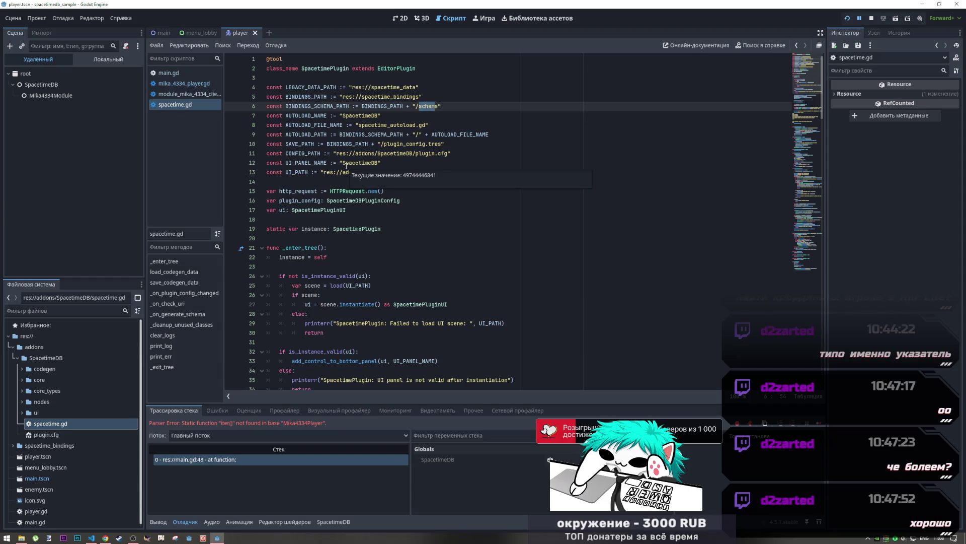
pyautogui.middleClick(163, 105)
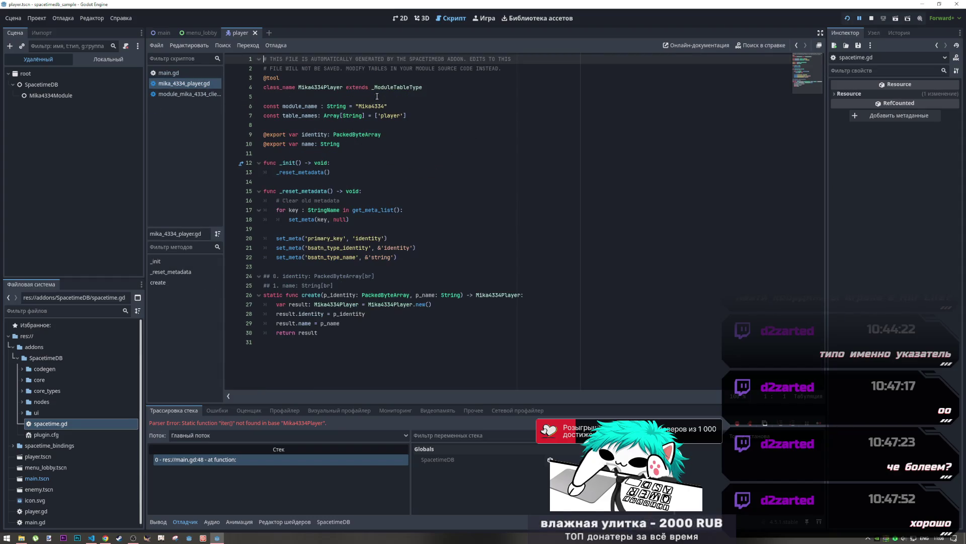
# - Close mika_4334_player.gd and show main.gd in the script editor
pyautogui.middleClick(187, 86)
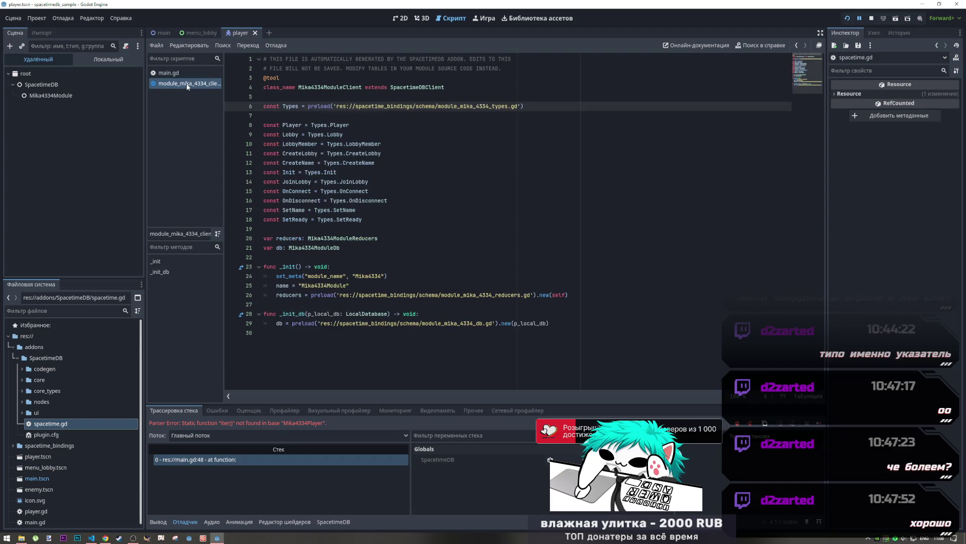
pyautogui.click(169, 73)
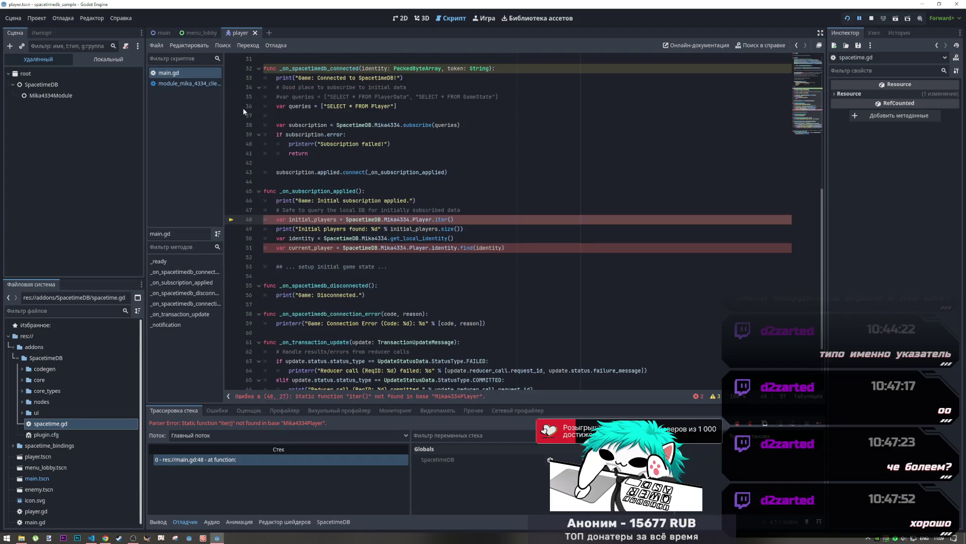
pyautogui.scroll(5, 373, 216)
pyautogui.scroll(3, 374, 215)
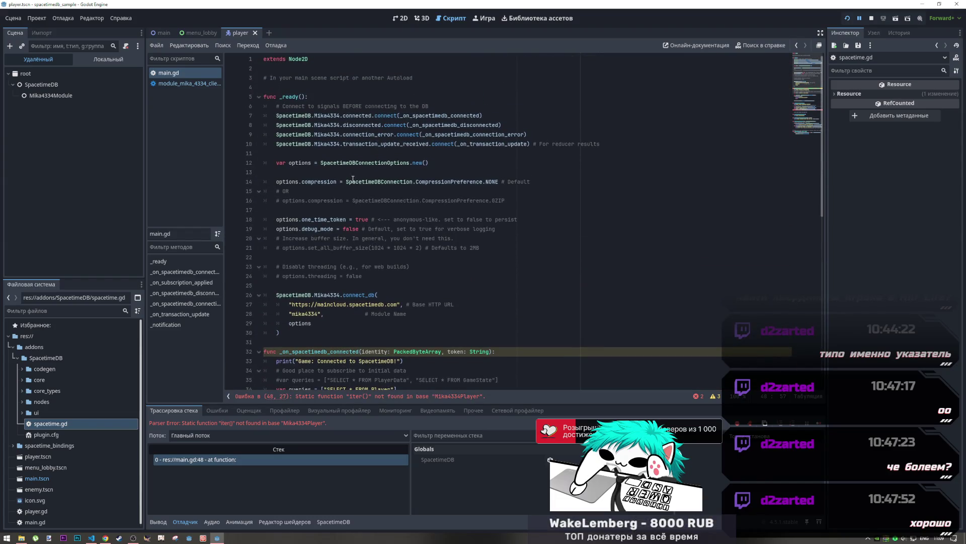
pyautogui.scroll(-8, 353, 179)
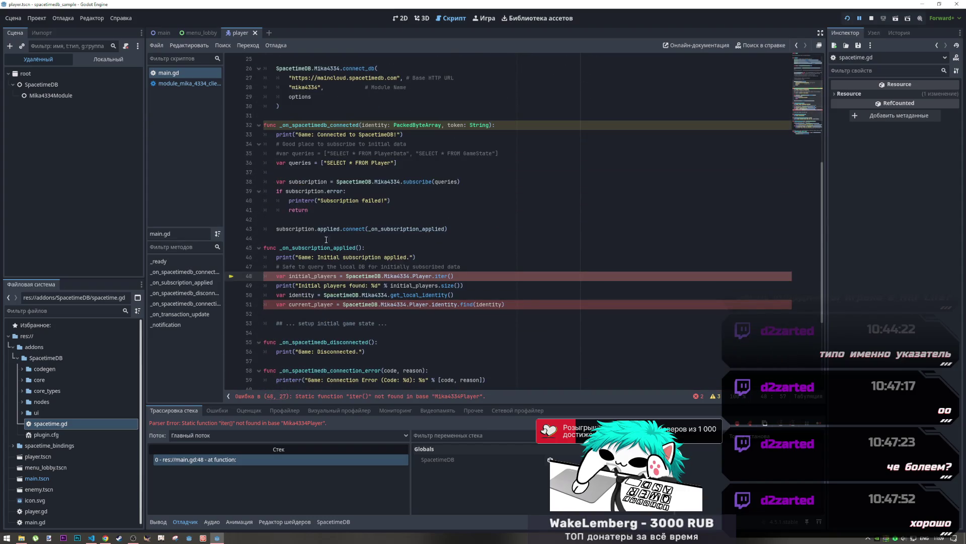
# - Open the SpacetimeDB plugin log in the bottom panel, then bring the GitHub quickstart forward
pyautogui.click(164, 518)
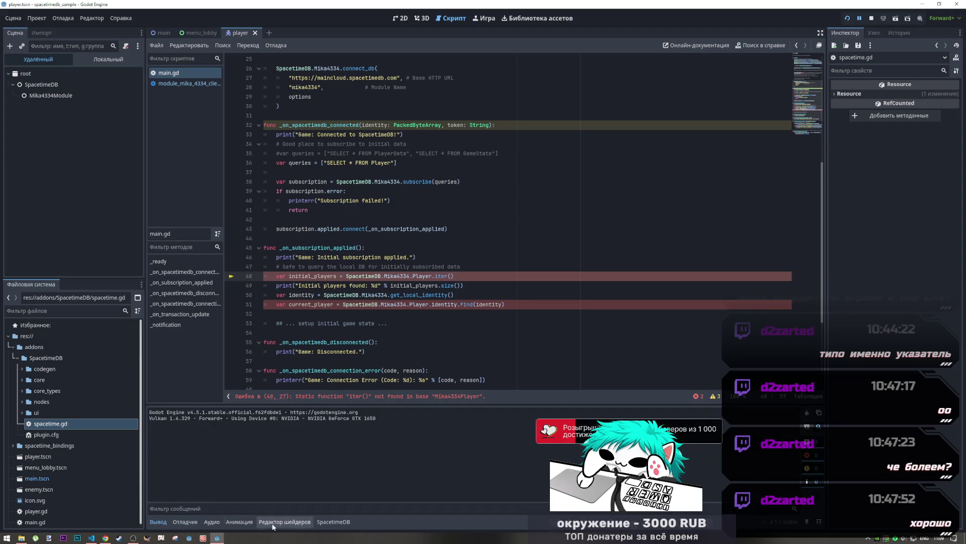
pyautogui.click(333, 522)
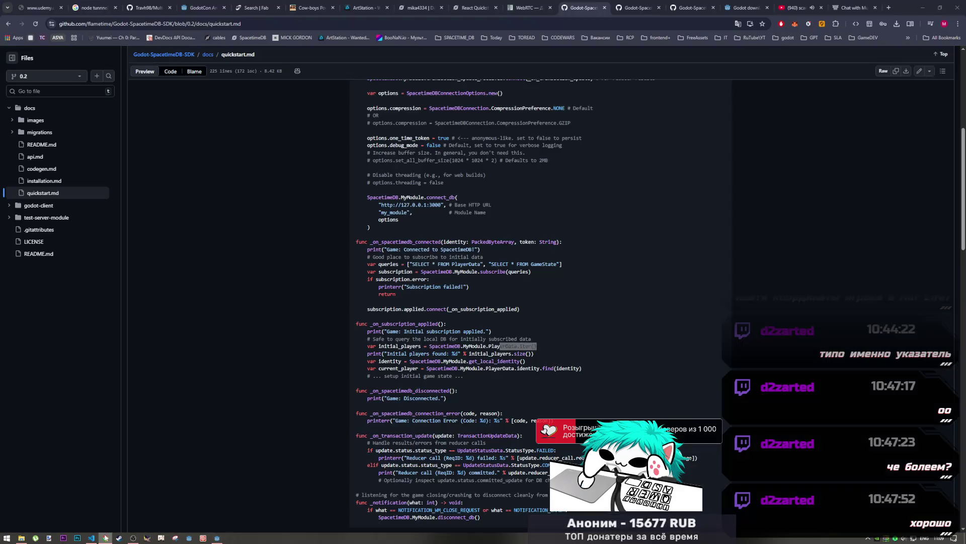
pyautogui.click(105, 538)
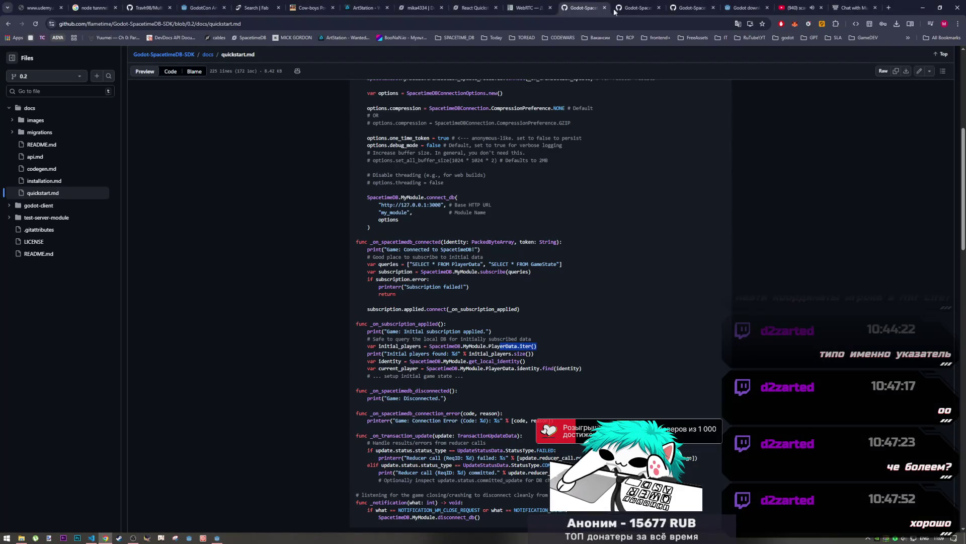
# - In the mika4334 dashboard, check the Overview and the init function's statistics under Functions
pyautogui.click(419, 6)
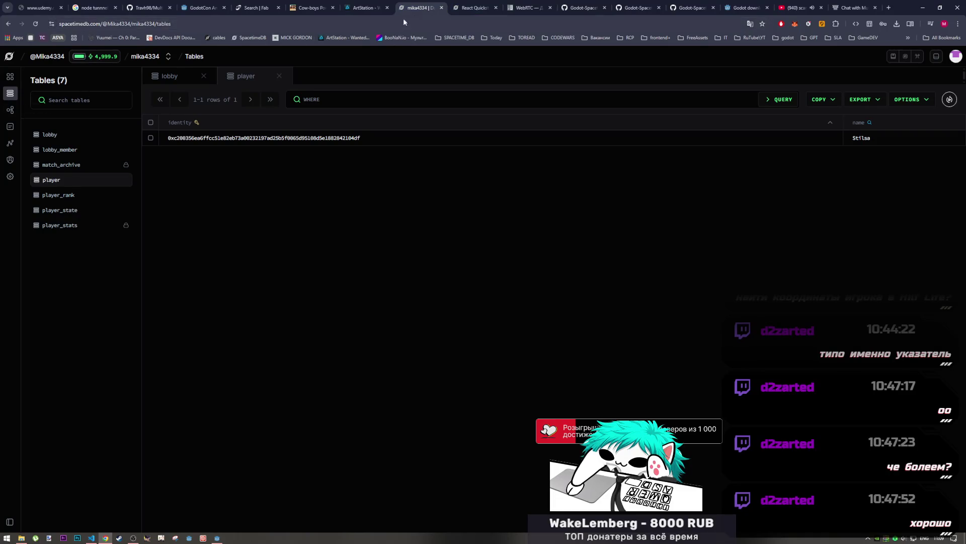
pyautogui.click(472, 6)
pyautogui.click(419, 7)
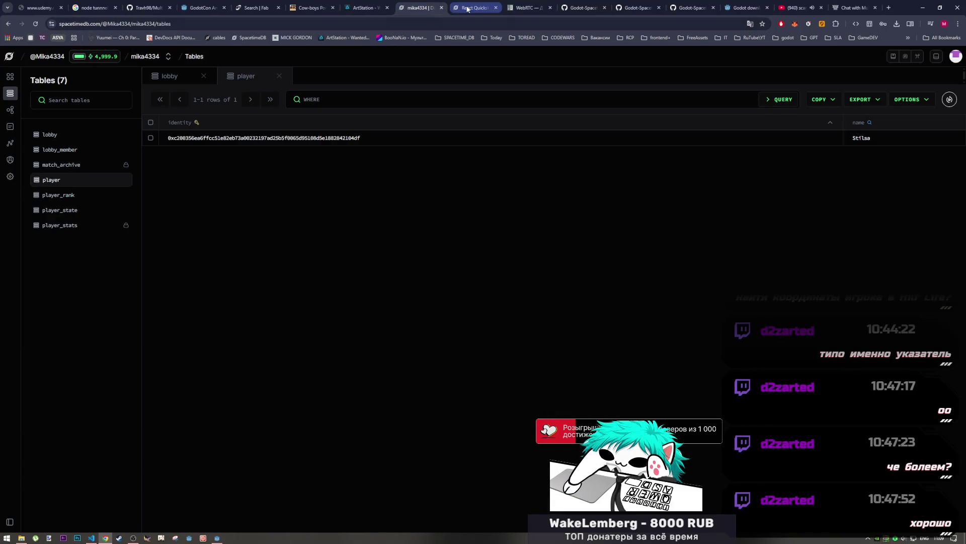
pyautogui.click(10, 77)
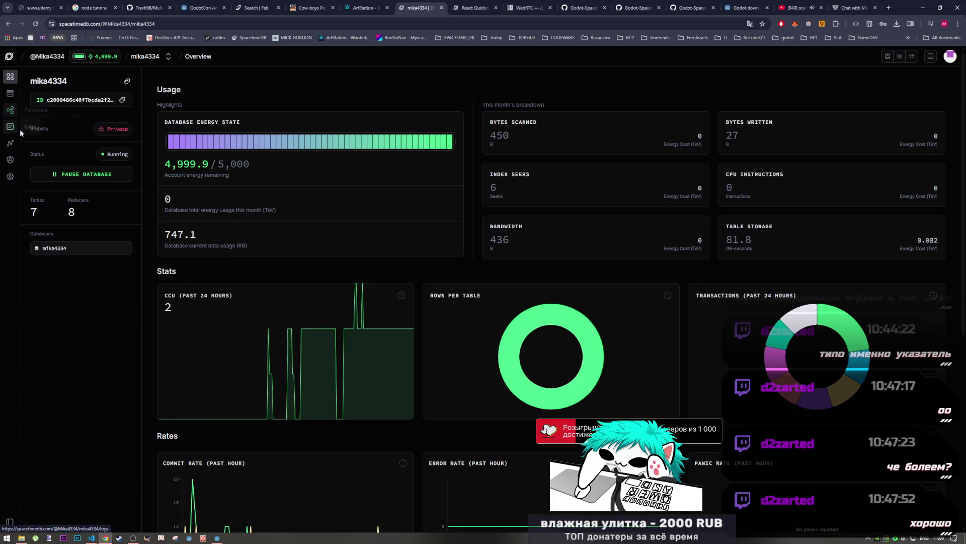
pyautogui.click(10, 109)
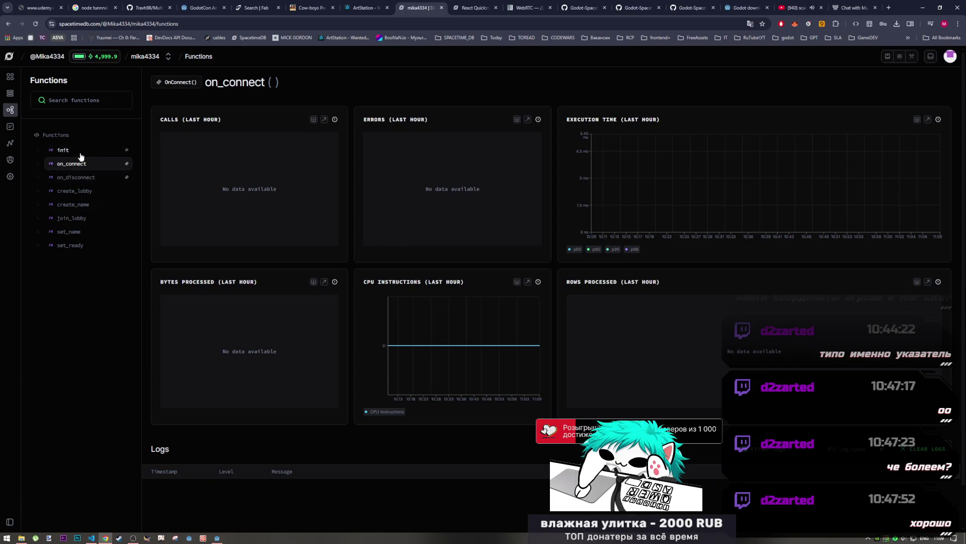
pyautogui.click(77, 150)
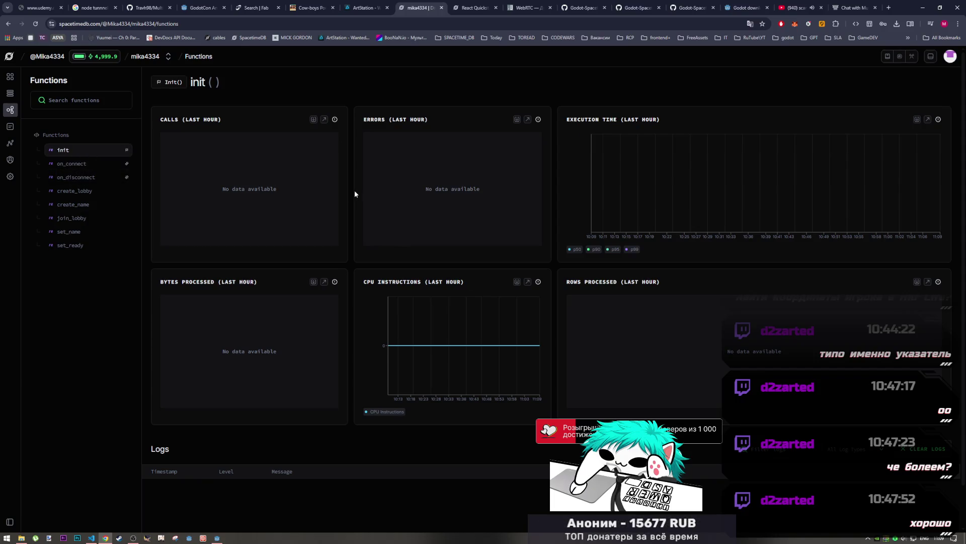
pyautogui.click(63, 151)
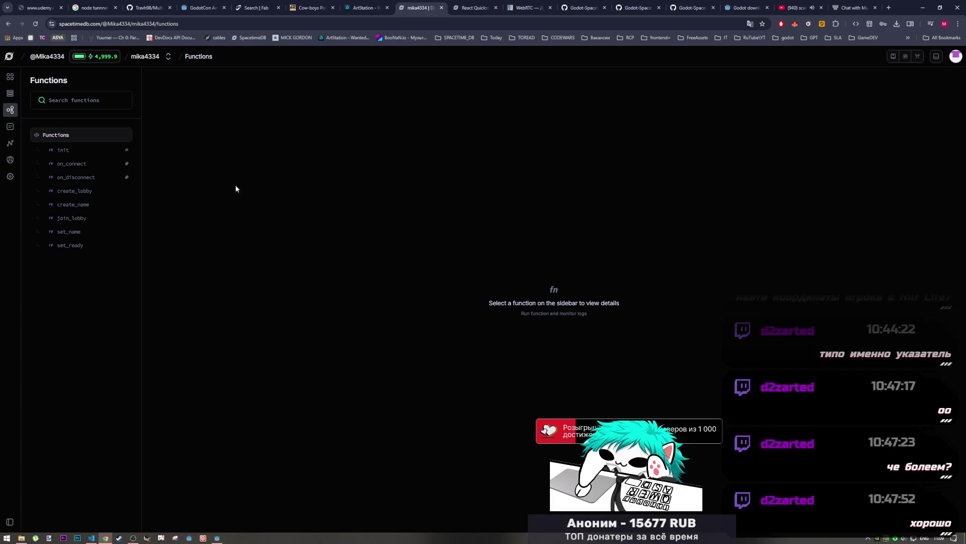
pyautogui.click(67, 151)
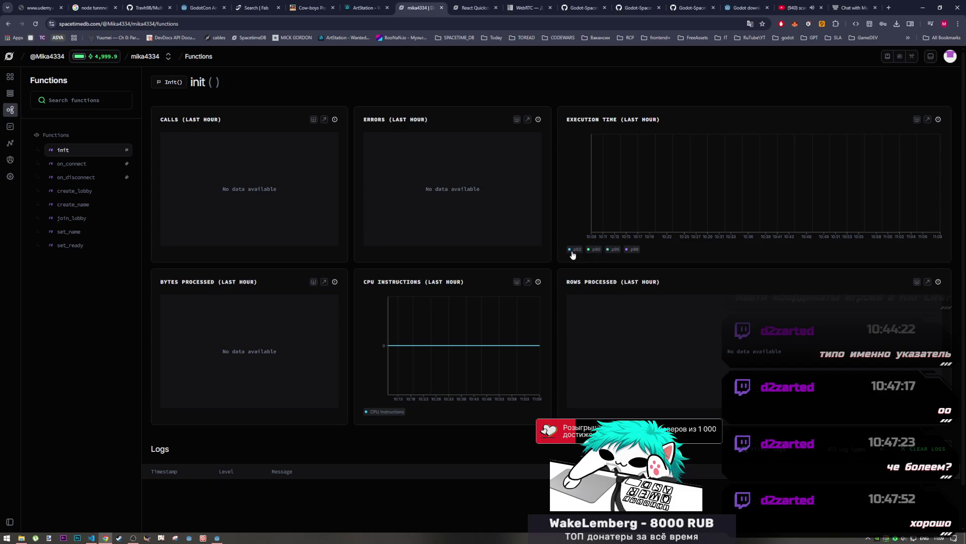
# - Check the empty database logs, return to Tables, then switch back to Godot
pyautogui.click(10, 130)
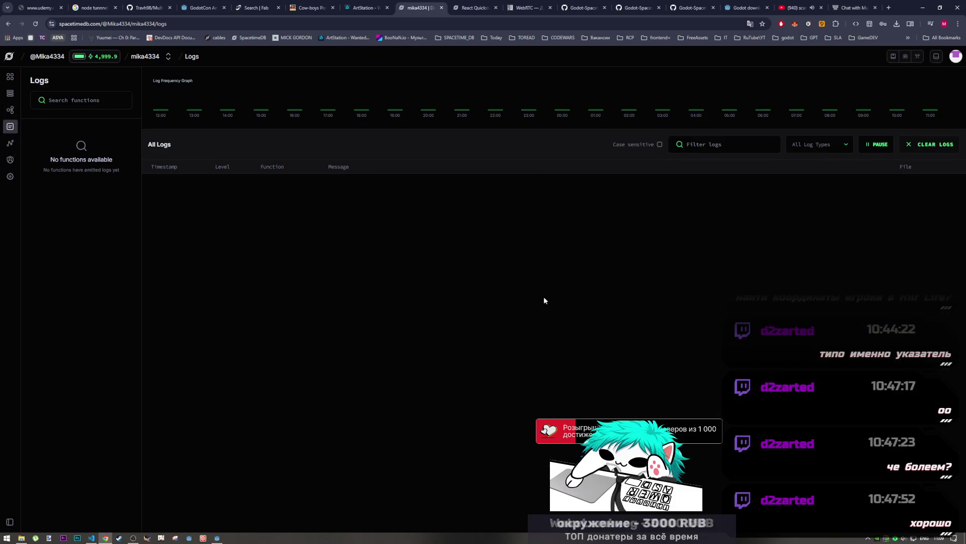
pyautogui.click(10, 78)
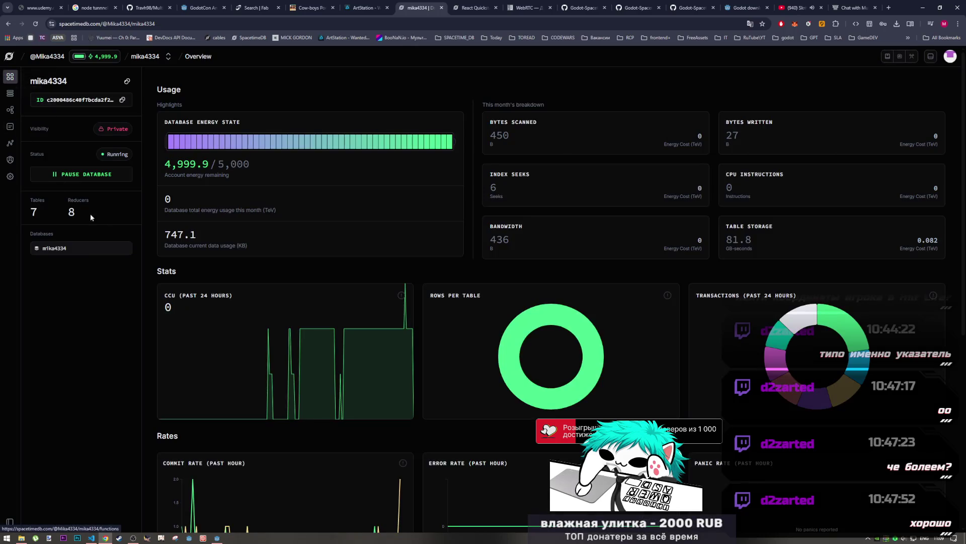
pyautogui.click(21, 98)
pyautogui.hotkey('alt', 'Tab')
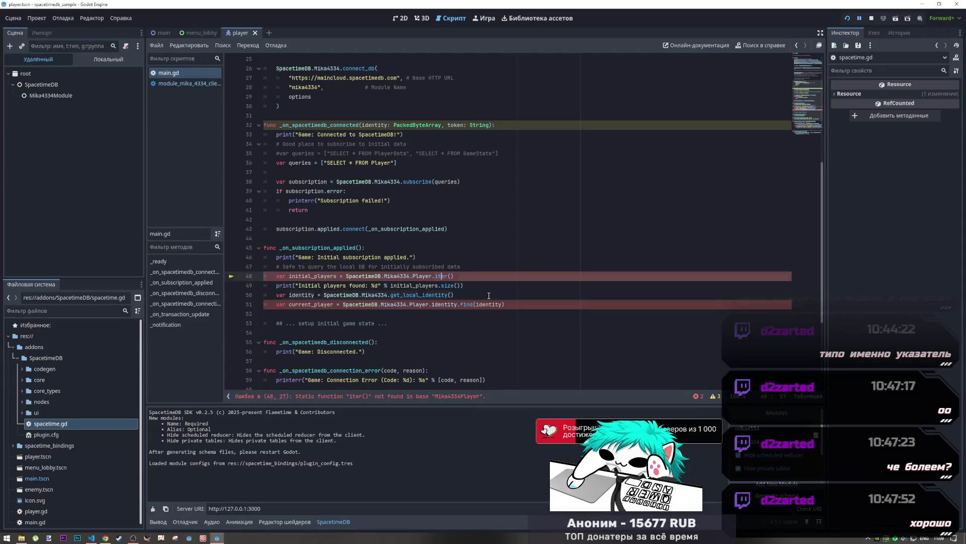
# - Check the Mika4334Module node's database name value in the Inspector
pyautogui.click(455, 277)
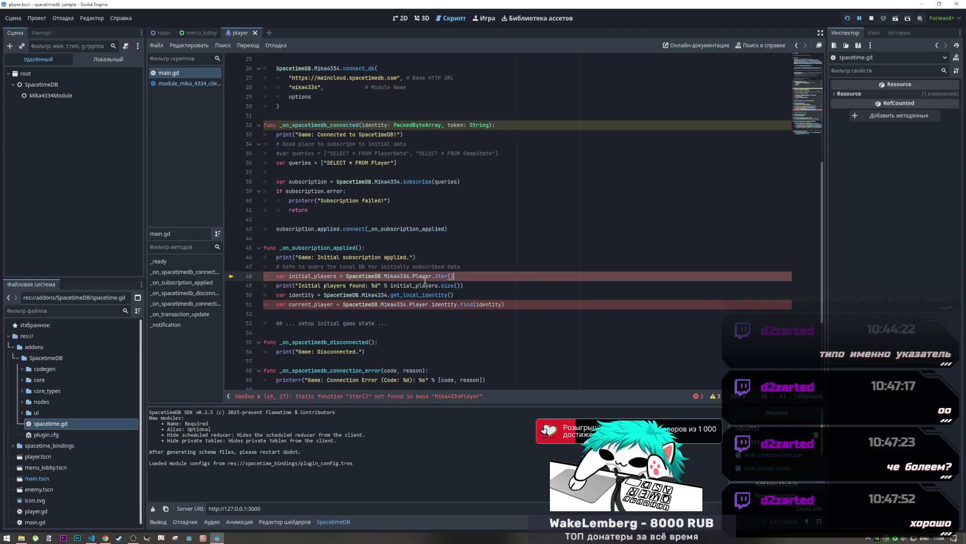
pyautogui.scroll(6, 281, 210)
pyautogui.click(51, 95)
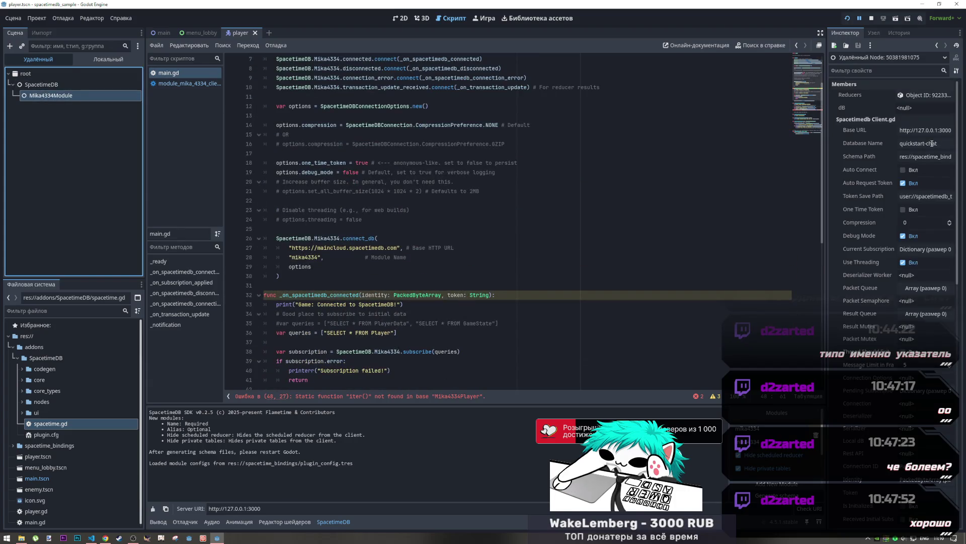
pyautogui.moveTo(932, 144); pyautogui.dragTo(894, 143)
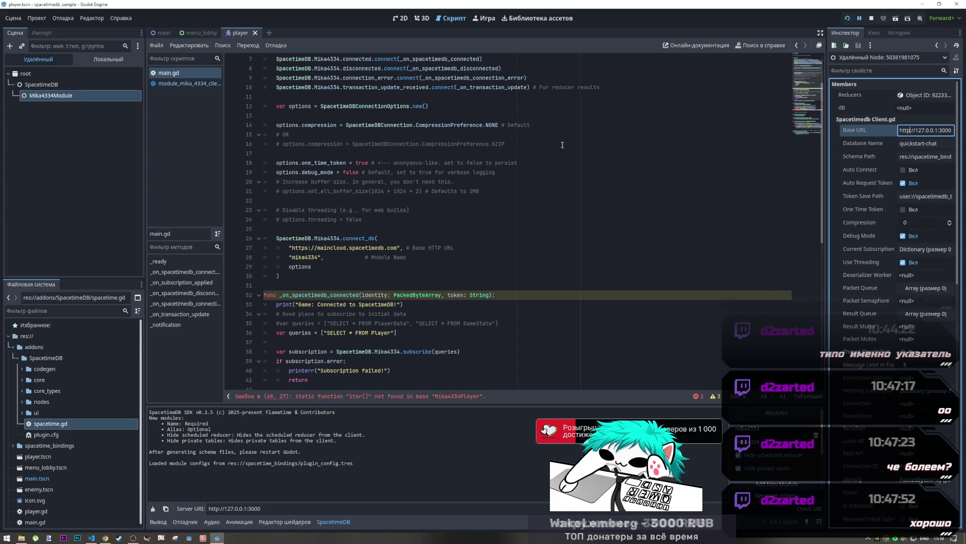
# - Jump from the connect_db call to its definition in spacetimedb_client.gd and read its top
pyautogui.click(347, 251)
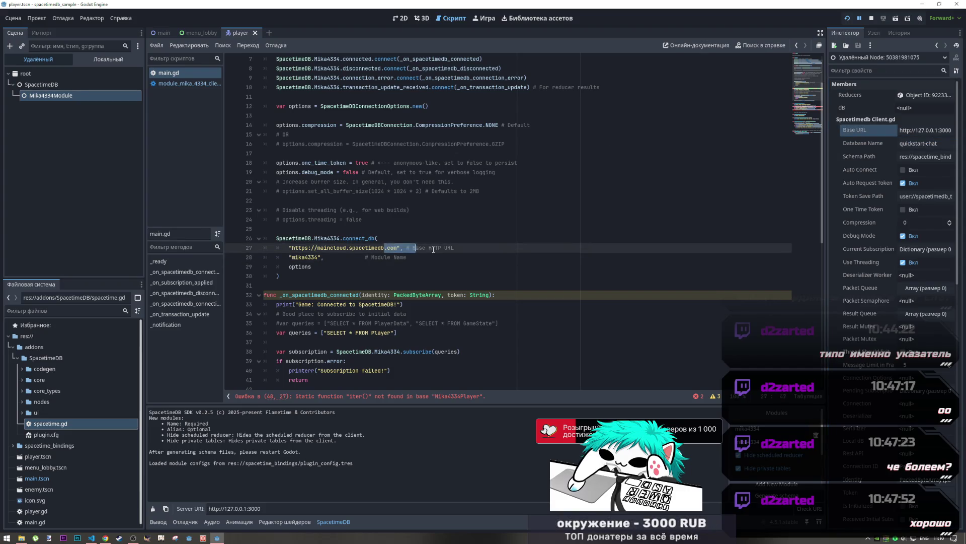
pyautogui.click(315, 257)
pyautogui.click(350, 238)
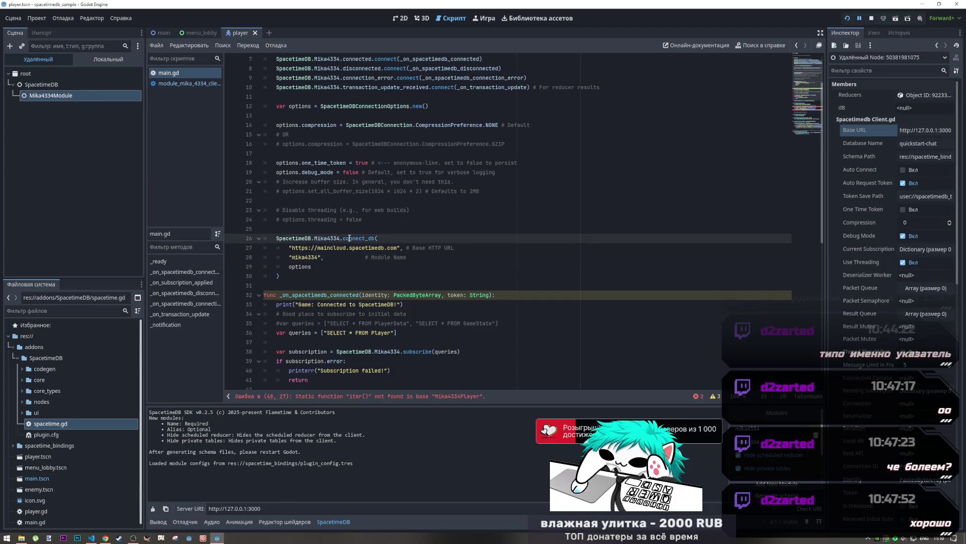
pyautogui.keyDown('ctrl'); pyautogui.click(360, 239); pyautogui.keyUp('ctrl')
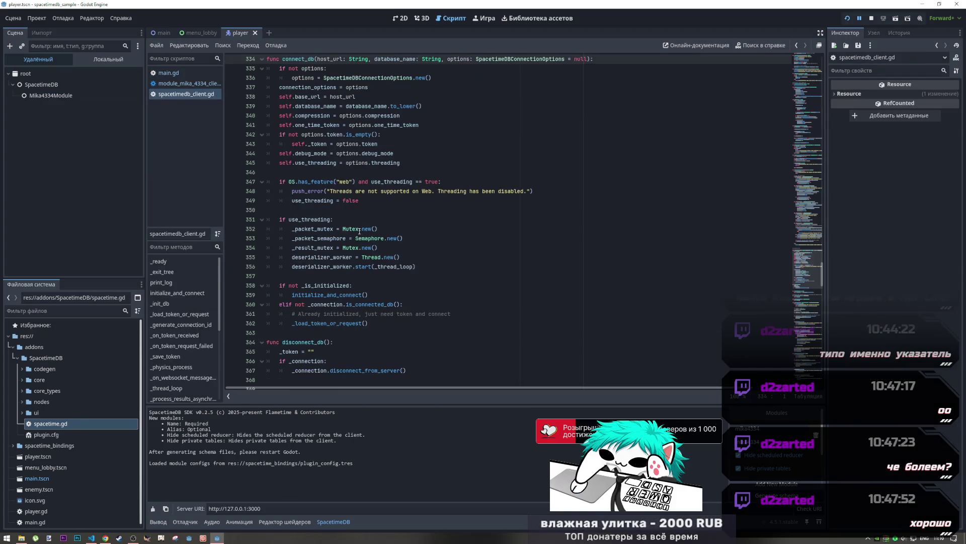
pyautogui.scroll(10, 818, 65)
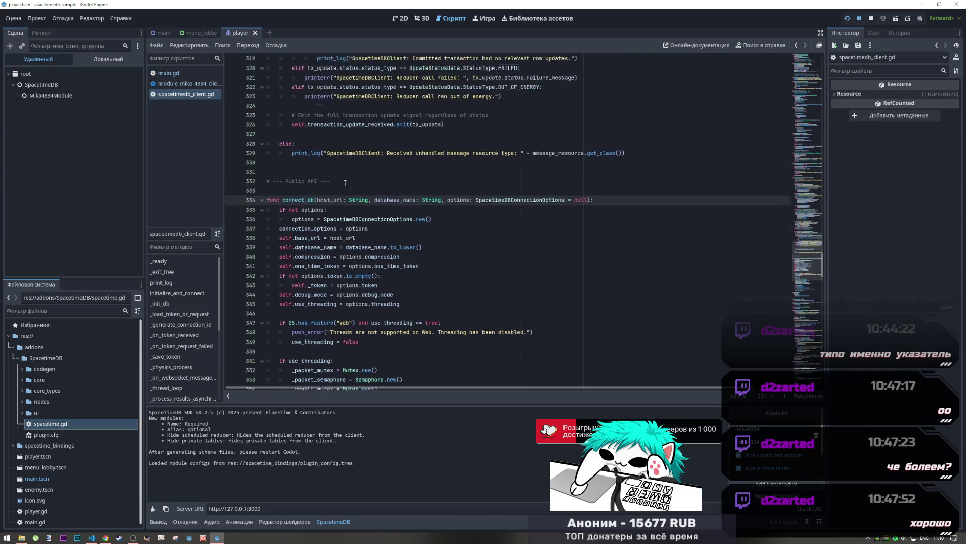
pyautogui.scroll(20, 806, 121)
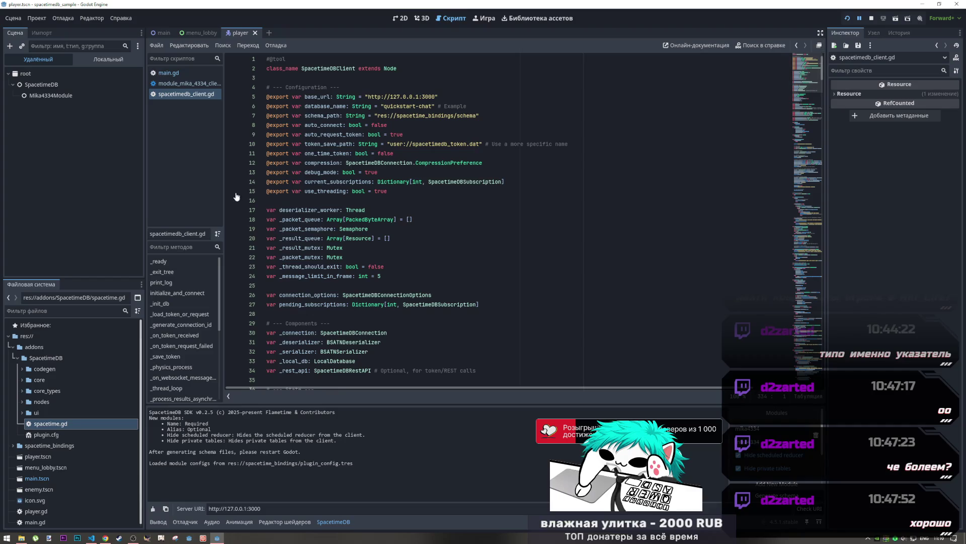
# - Return to main.gd's iter() error lines, then bring the database dashboard forward
pyautogui.click(186, 83)
pyautogui.click(177, 74)
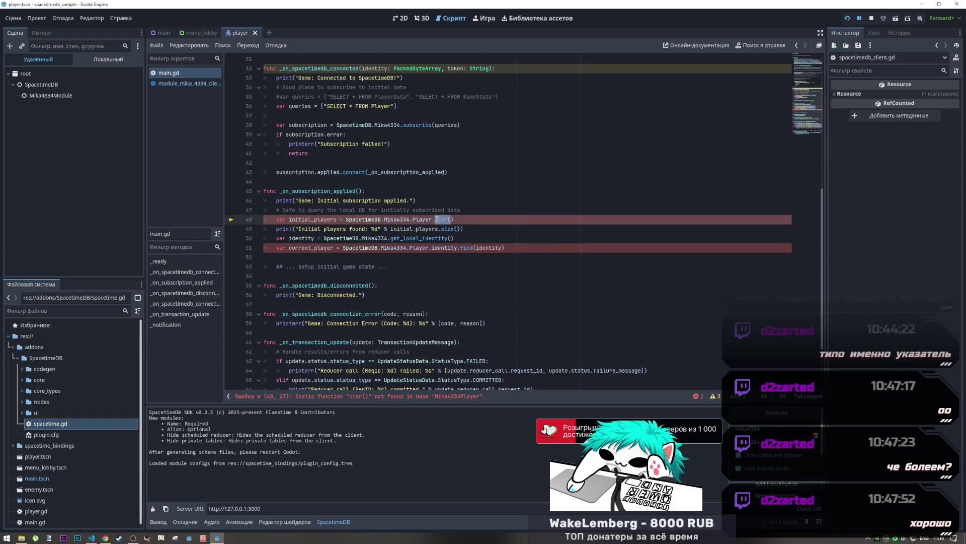
pyautogui.press('Up')
pyautogui.press('Up')
pyautogui.press('Up')
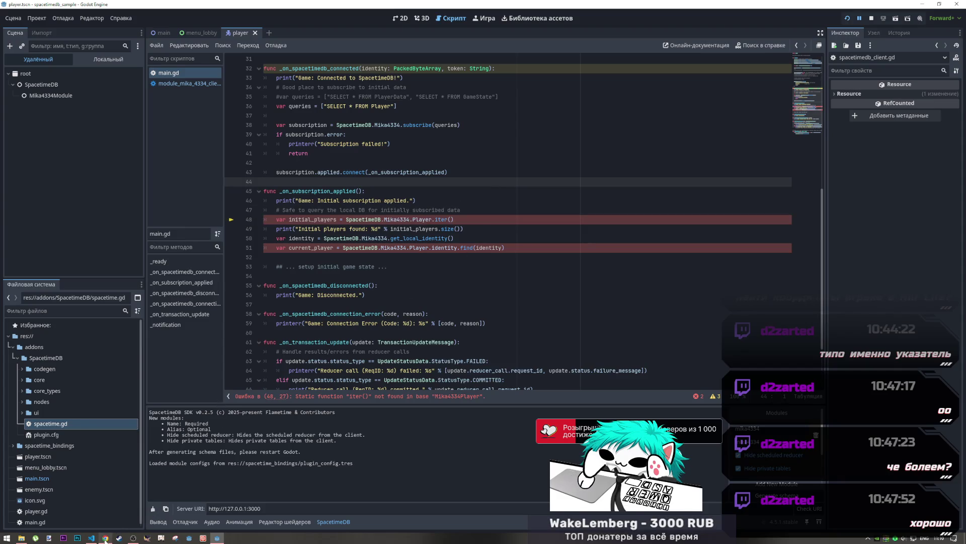
pyautogui.moveTo(105, 540)
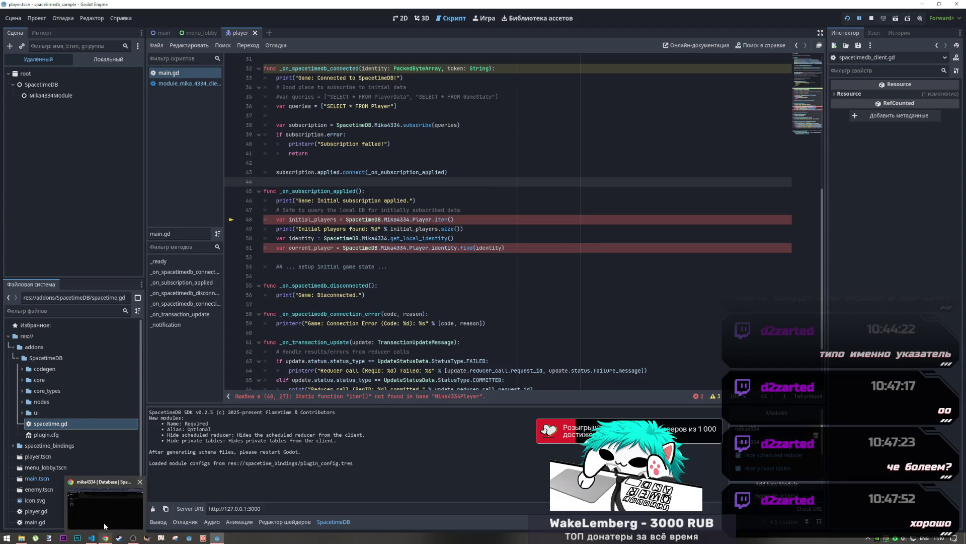
pyautogui.click(105, 538)
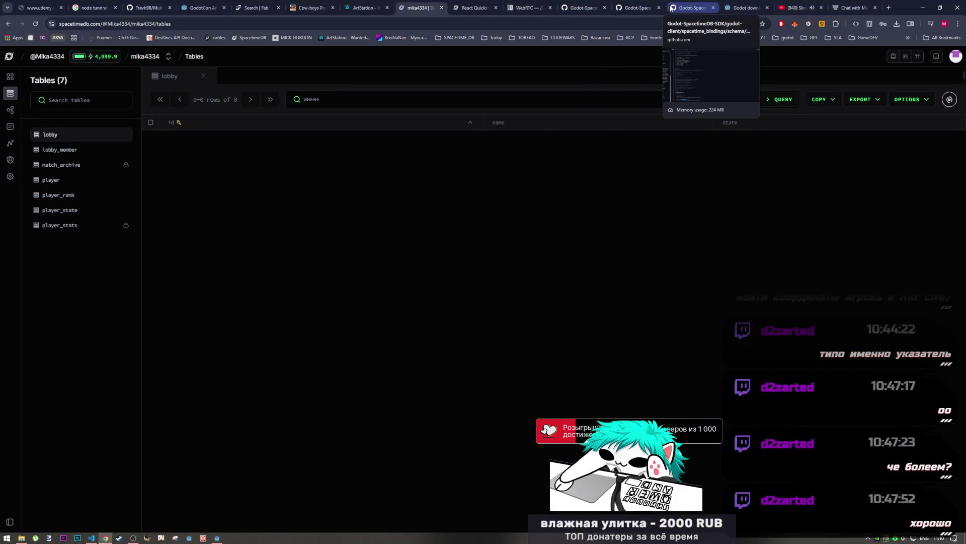
# - Browse the generated module_main_db.gd, module_main_reducers.gd and module_main_types.gd files in the SDK repo
pyautogui.click(690, 8)
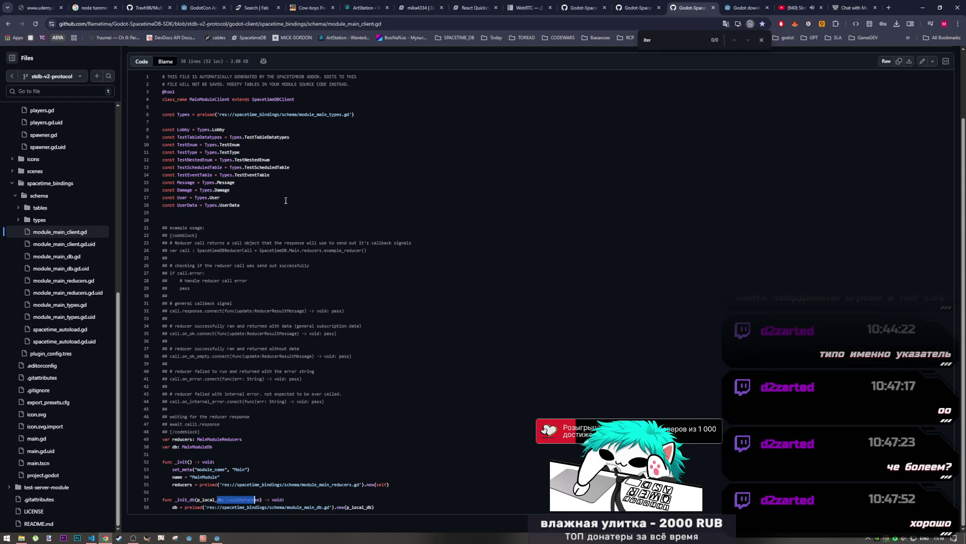
pyautogui.scroll(2, 284, 206)
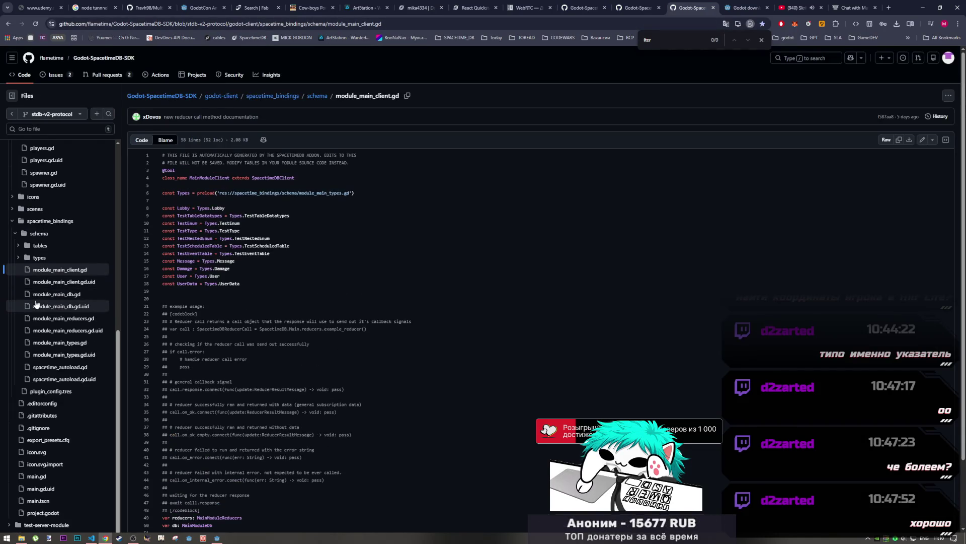
pyautogui.click(62, 295)
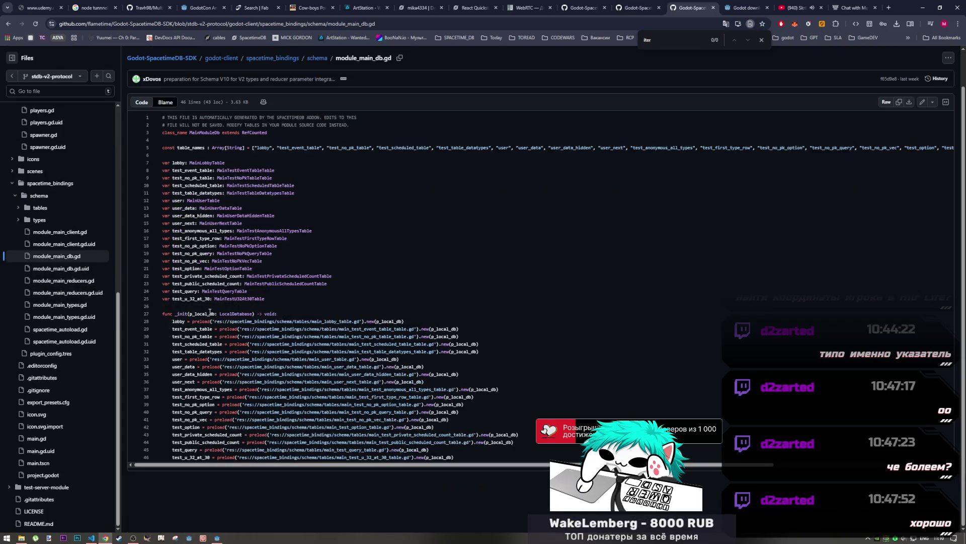
pyautogui.scroll(1, 209, 313)
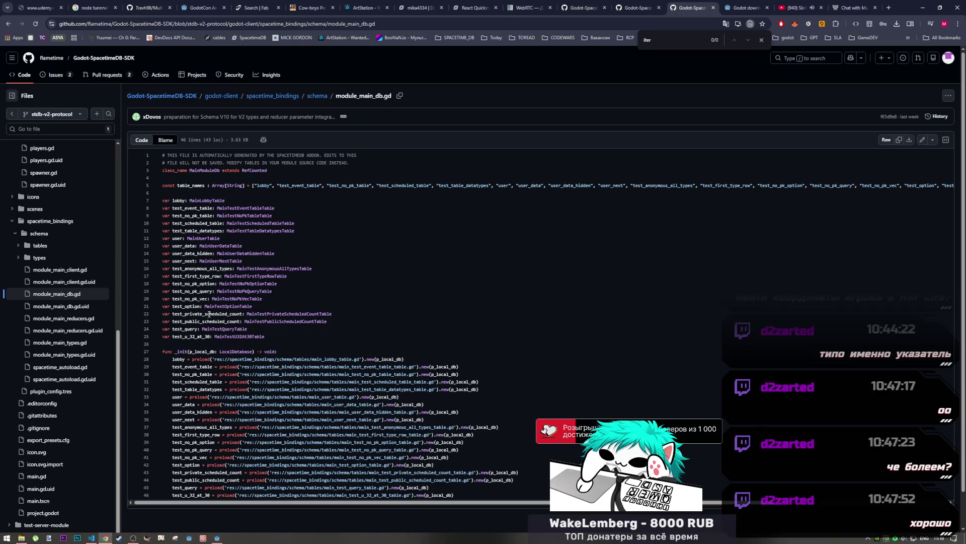
pyautogui.click(68, 319)
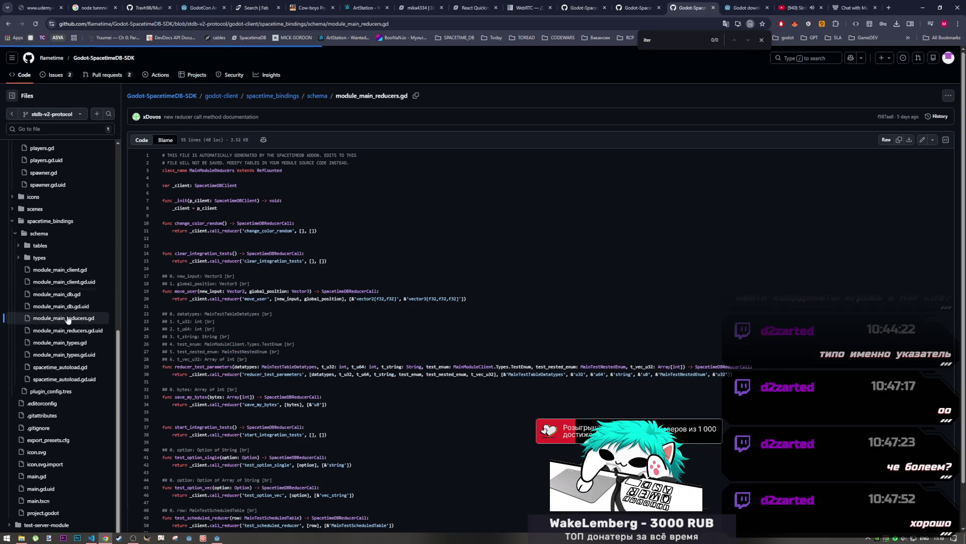
pyautogui.scroll(-1, 252, 296)
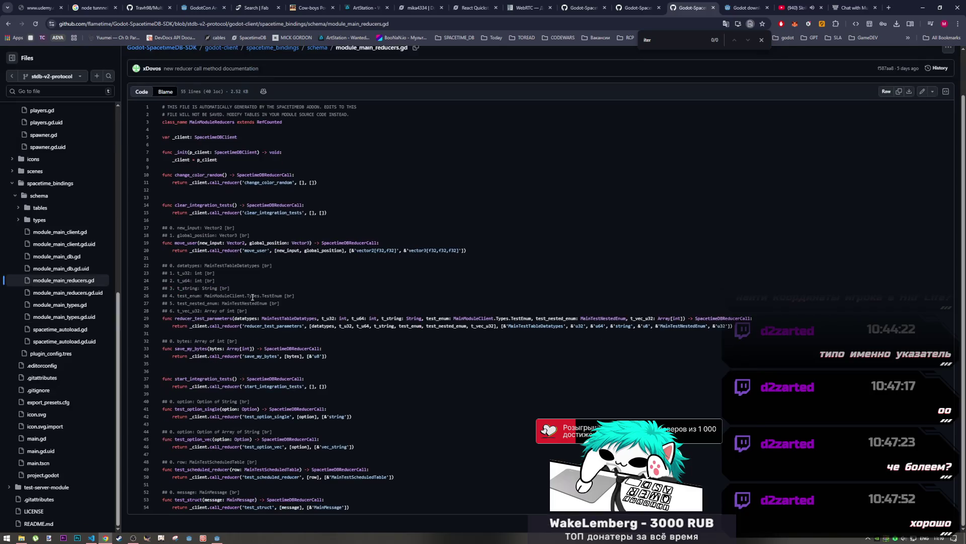
pyautogui.click(68, 305)
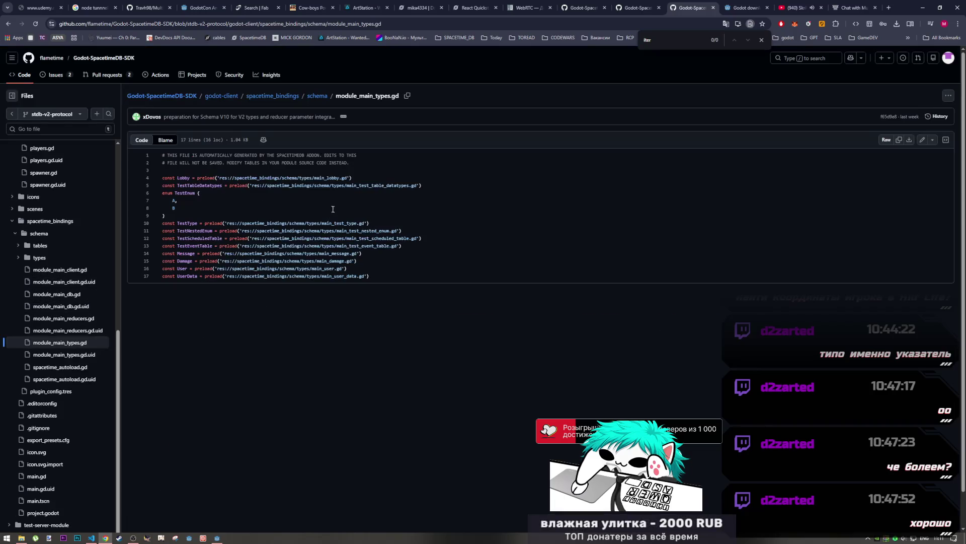
# - Read spacetime_autoload.gd and the addon's spacetime.gd source on GitHub
pyautogui.click(72, 367)
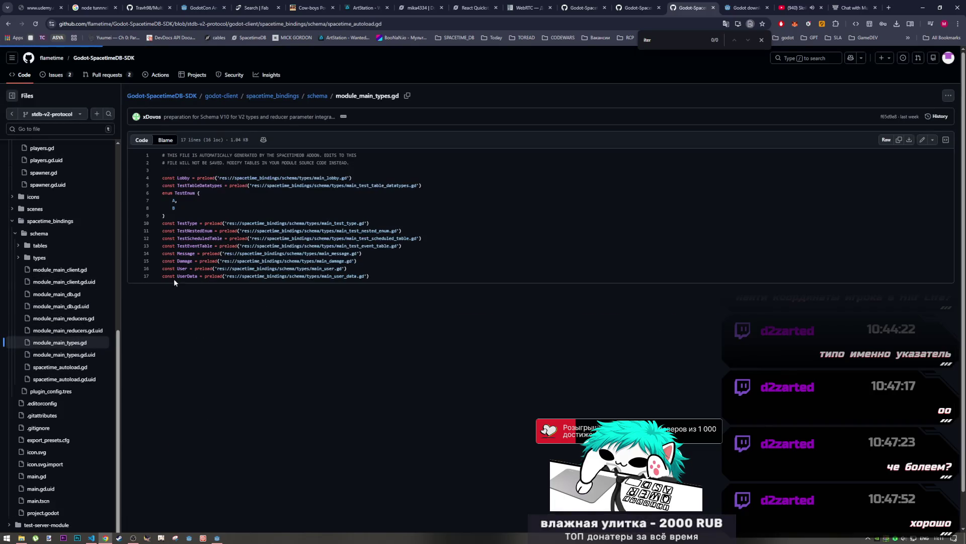
pyautogui.scroll(7, 49, 316)
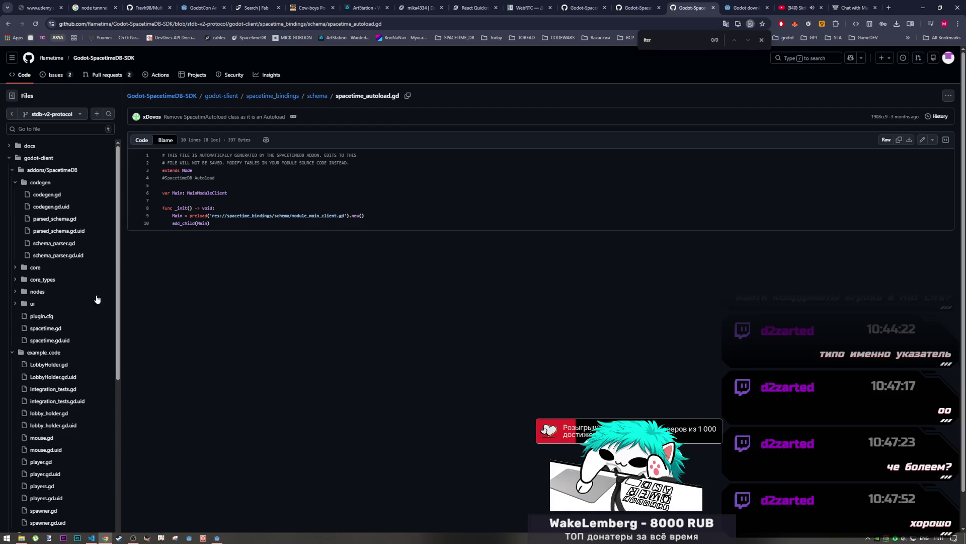
pyautogui.click(51, 328)
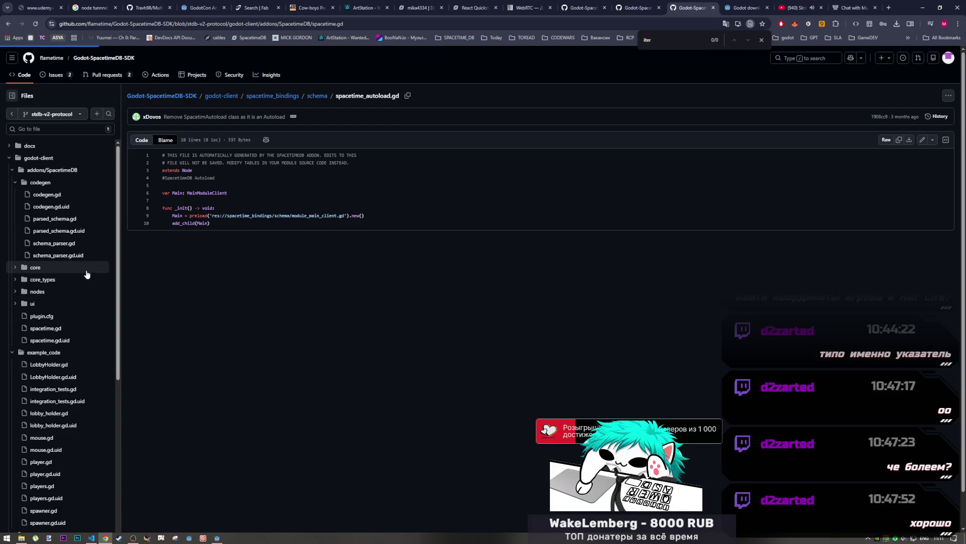
pyautogui.scroll(2, 266, 282)
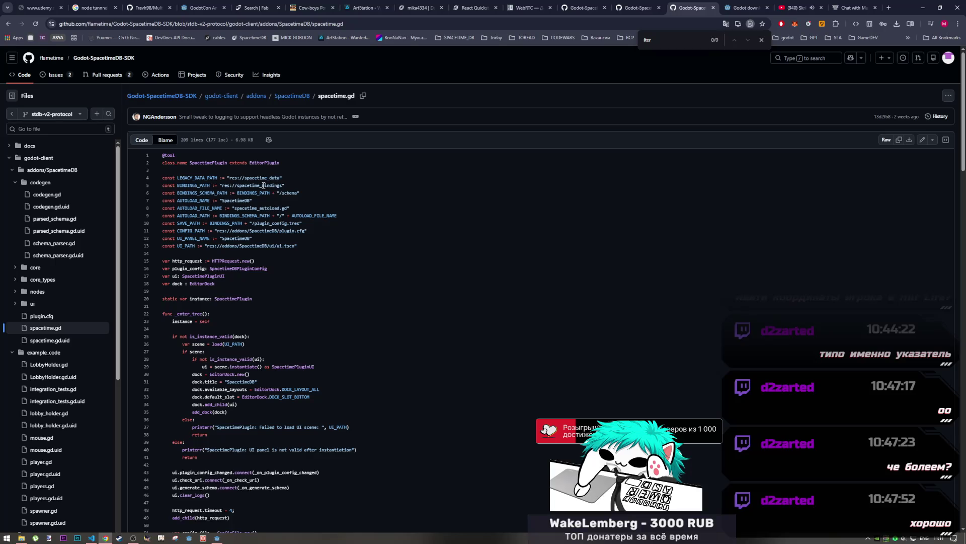
pyautogui.scroll(-8, 276, 287)
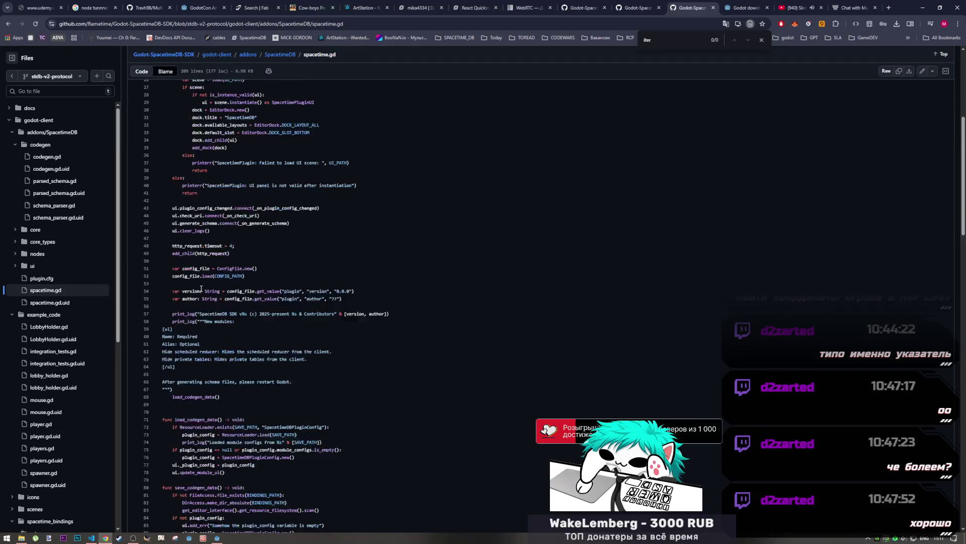
pyautogui.scroll(8, 255, 303)
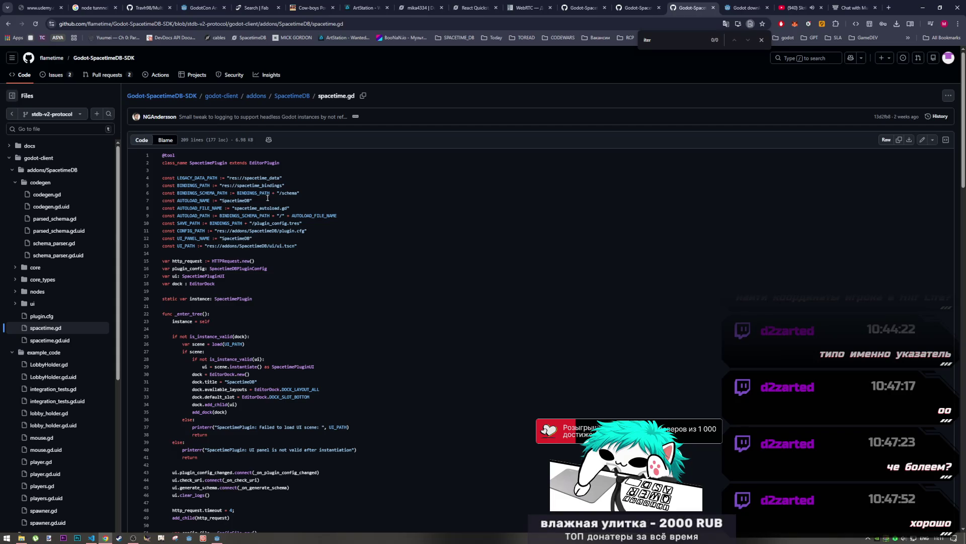
pyautogui.scroll(-5, 50, 353)
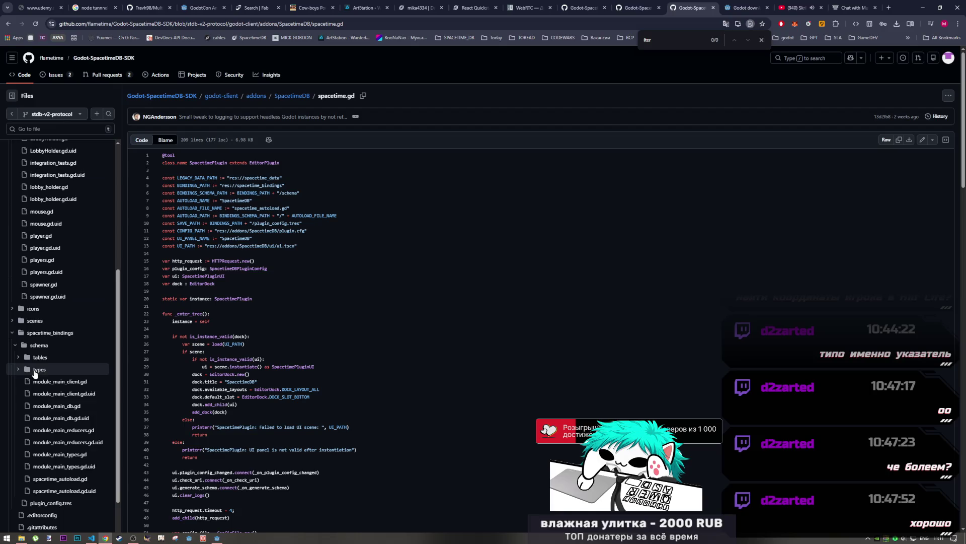
pyautogui.scroll(4, 50, 327)
# - Open example_code's player.gd, then return to the SpacetimeDB dashboard's Tables page
pyautogui.click(50, 315)
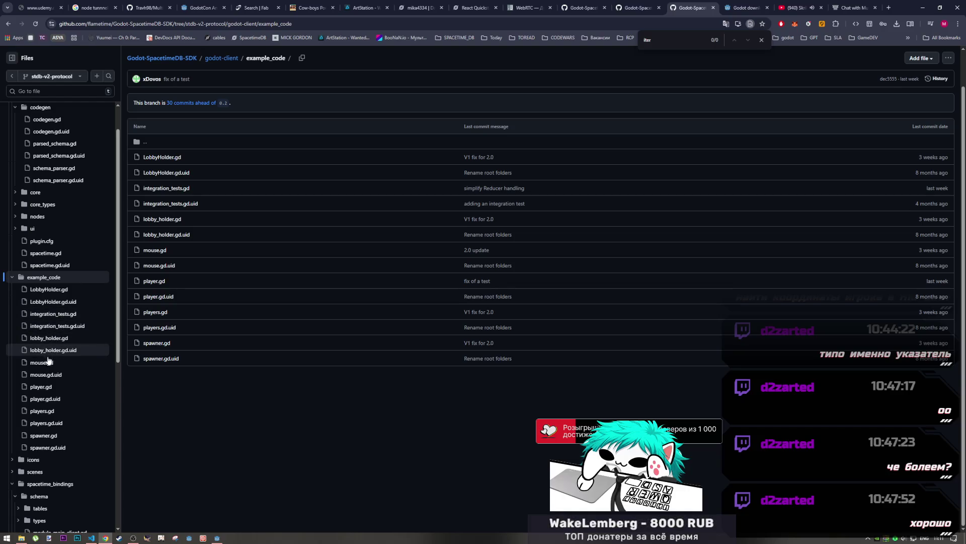
pyautogui.click(45, 388)
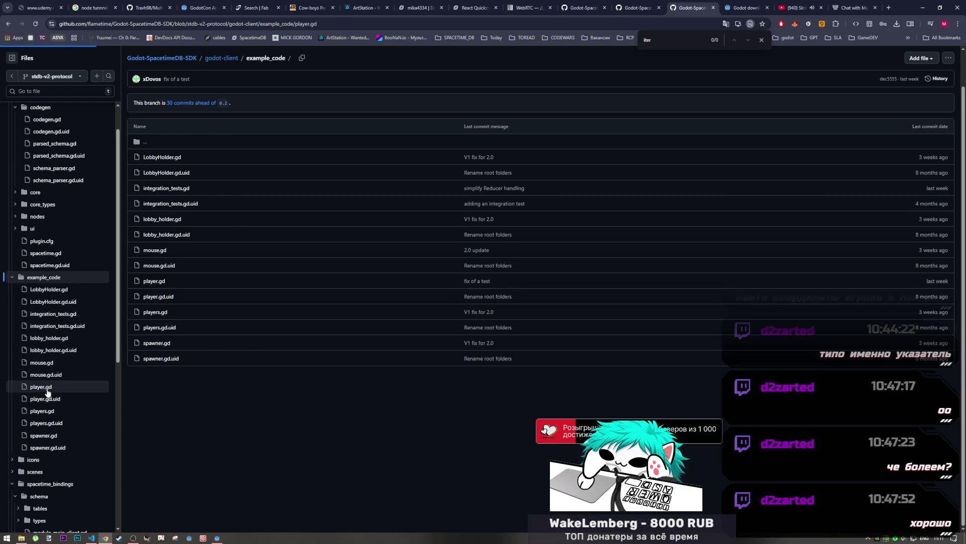
pyautogui.click(422, 8)
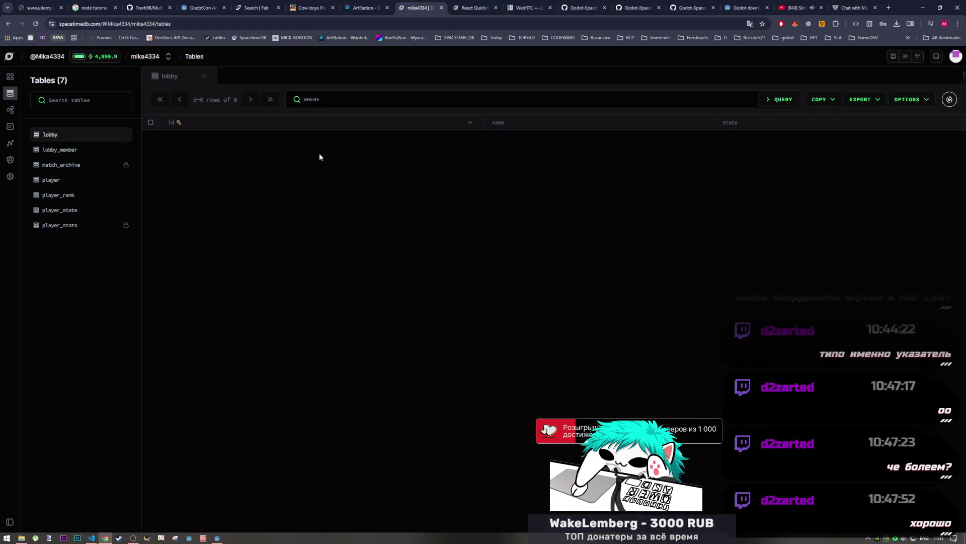
# - Ask the SpacetimeDB docs' AI assistant about iter()
pyautogui.click(473, 7)
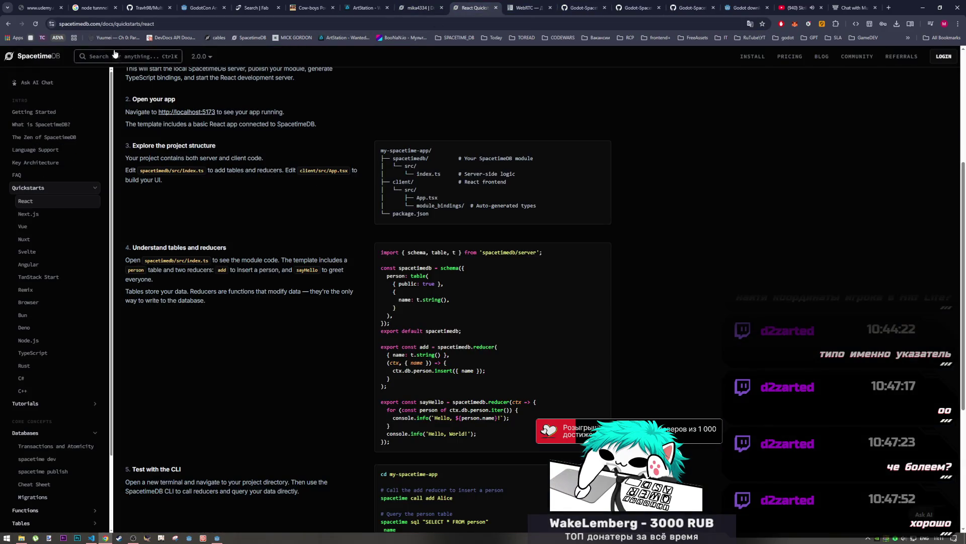
pyautogui.click(46, 83)
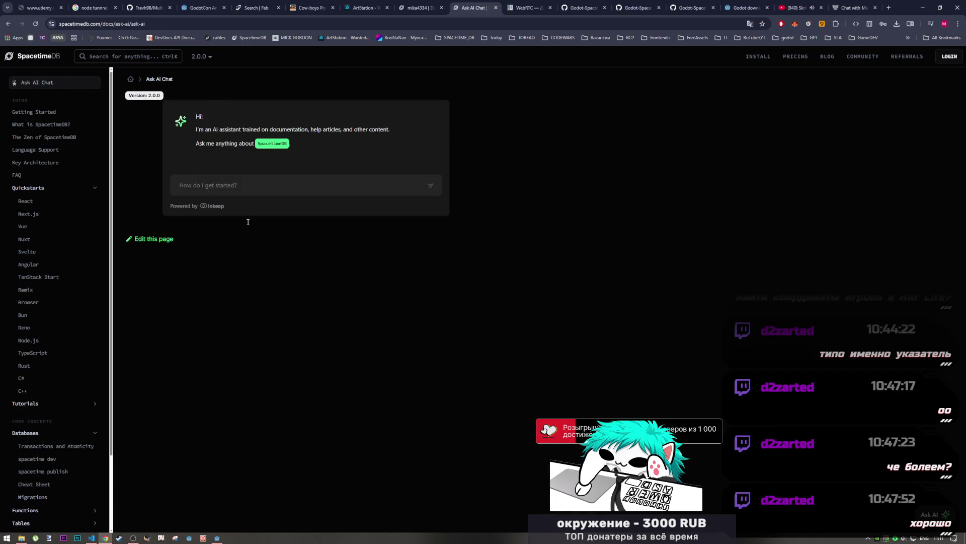
pyautogui.write('iter()')
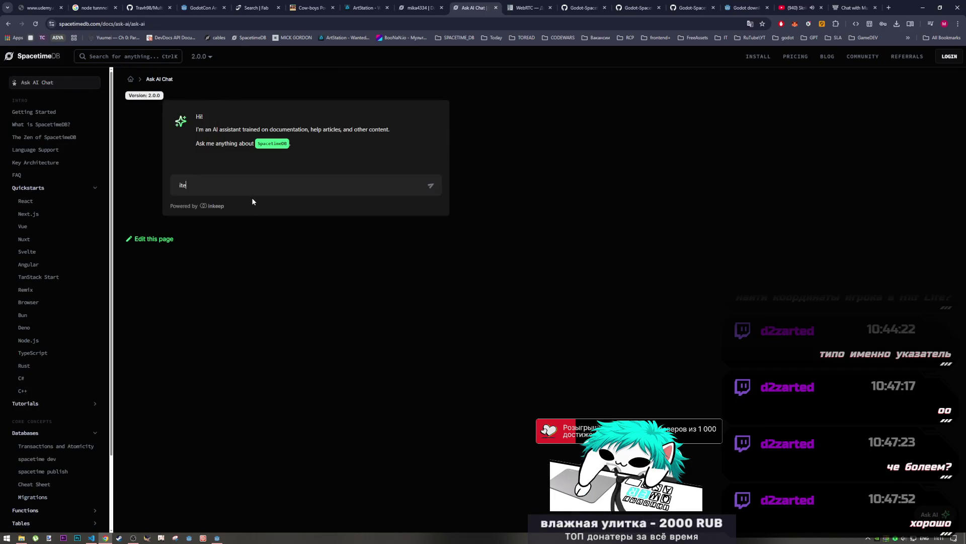
pyautogui.press('Return')
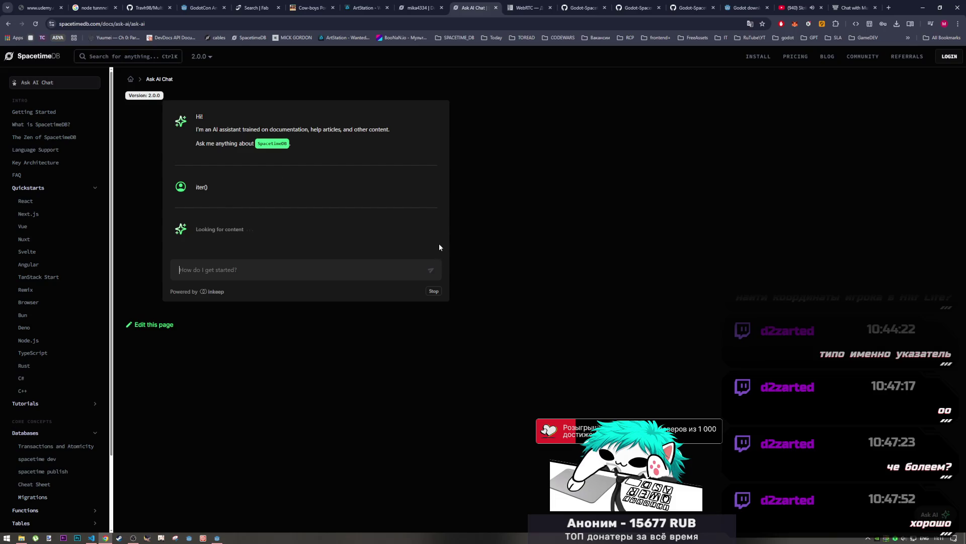
# - Read the reply's reducers and views explanations of iter(), then return to Godot
pyautogui.scroll(2, 278, 261)
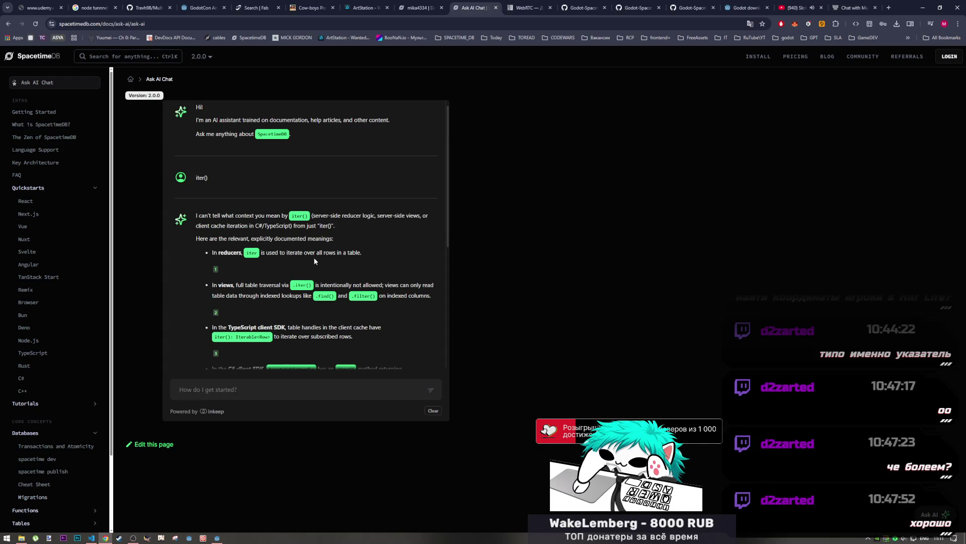
pyautogui.moveTo(338, 253); pyautogui.dragTo(365, 253)
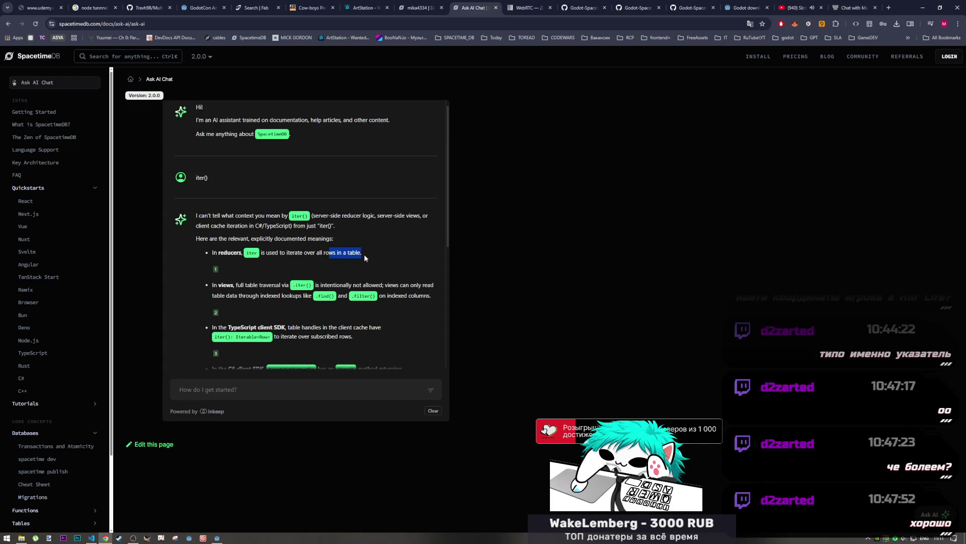
pyautogui.moveTo(220, 284)
pyautogui.mouseDown()
pyautogui.moveTo(291, 286)
pyautogui.moveTo(303, 299)
pyautogui.mouseUp()
pyautogui.click(335, 301)
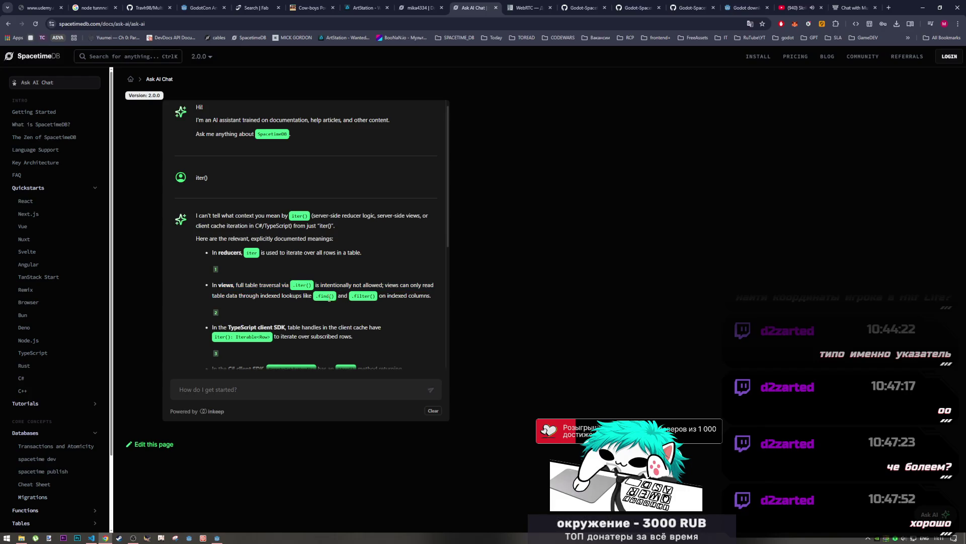
pyautogui.scroll(-1, 330, 299)
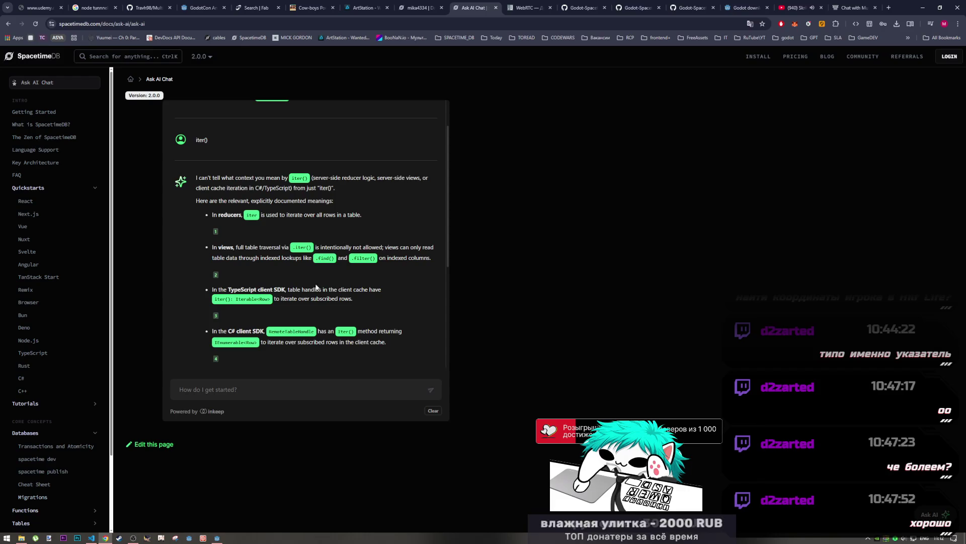
pyautogui.scroll(-2, 308, 285)
pyautogui.scroll(3, 308, 285)
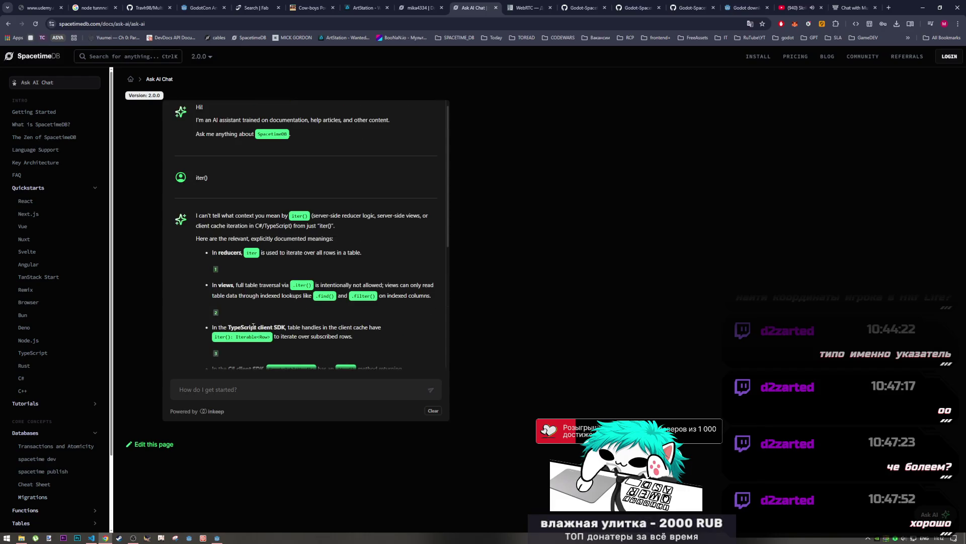
pyautogui.scroll(-1, 245, 327)
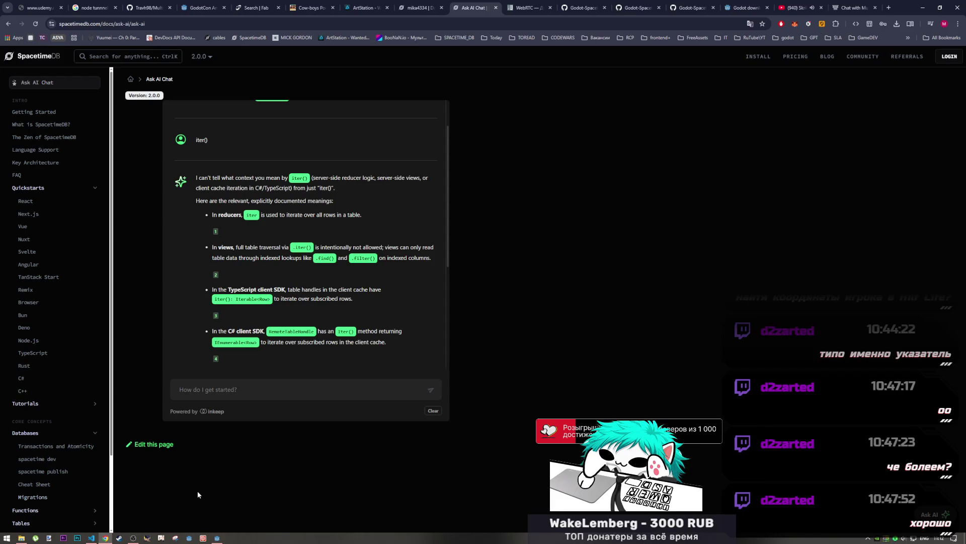
pyautogui.moveTo(222, 538)
pyautogui.click(222, 505)
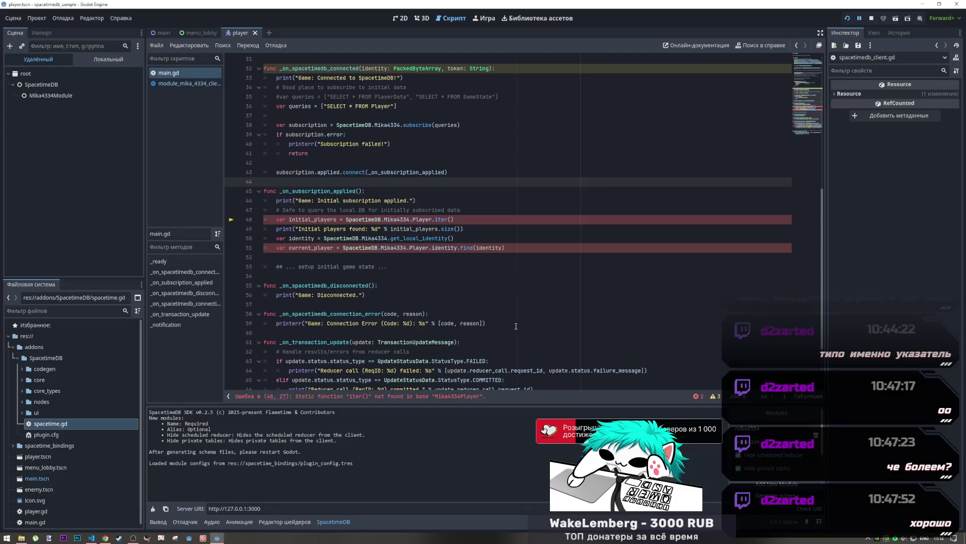
# - Comment out the Player.iter() lookup on lines 48–51 of _on_subscription_applied with Ctrl+K
pyautogui.moveTo(446, 220); pyautogui.dragTo(455, 220)
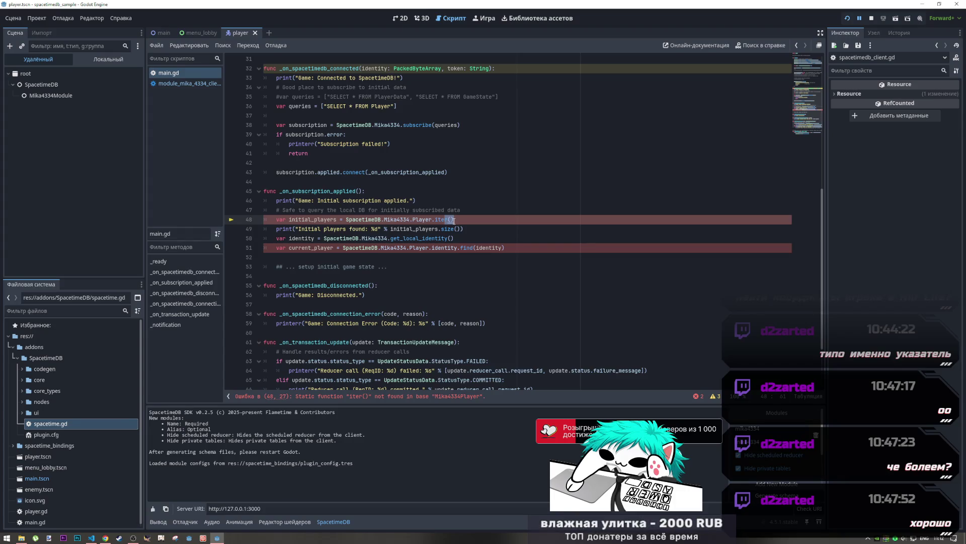
pyautogui.click(460, 238)
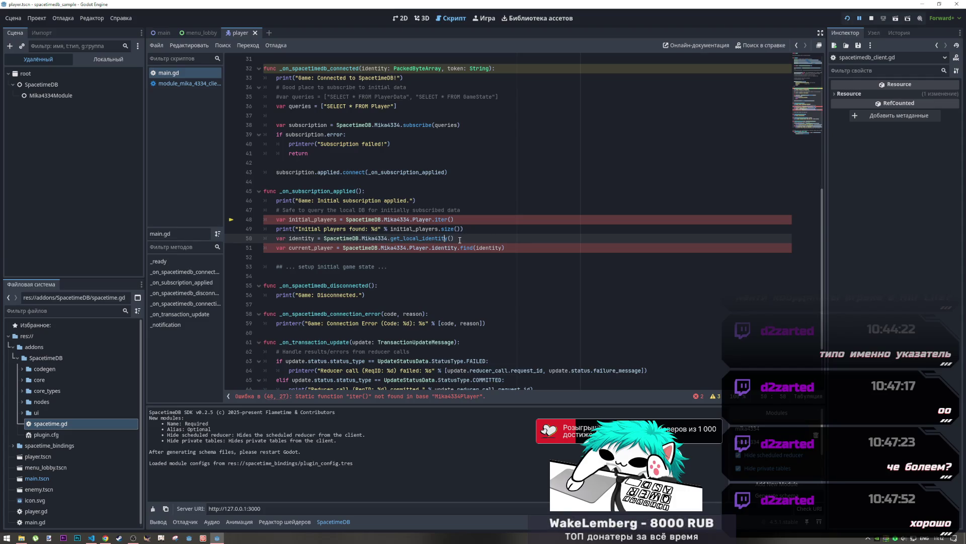
pyautogui.moveTo(456, 237); pyautogui.dragTo(394, 222)
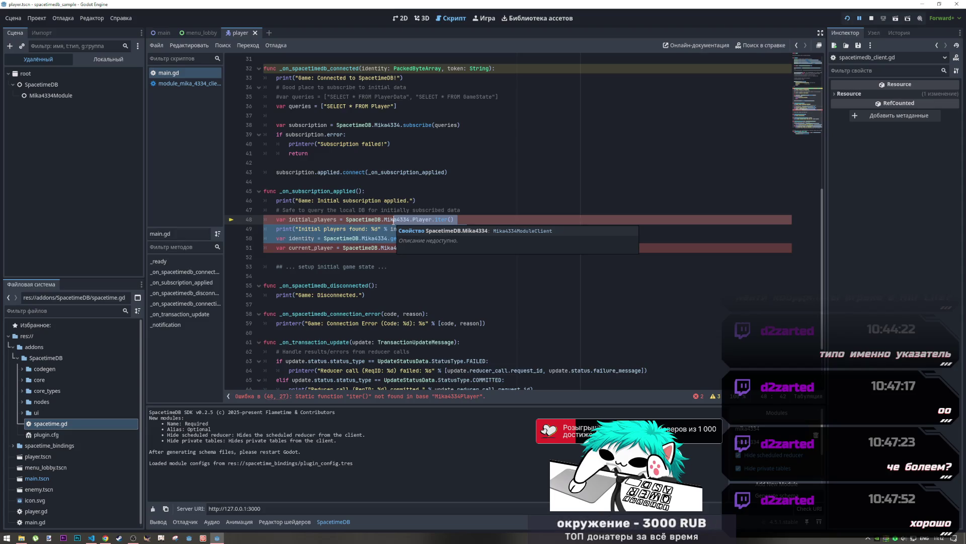
pyautogui.click(339, 250)
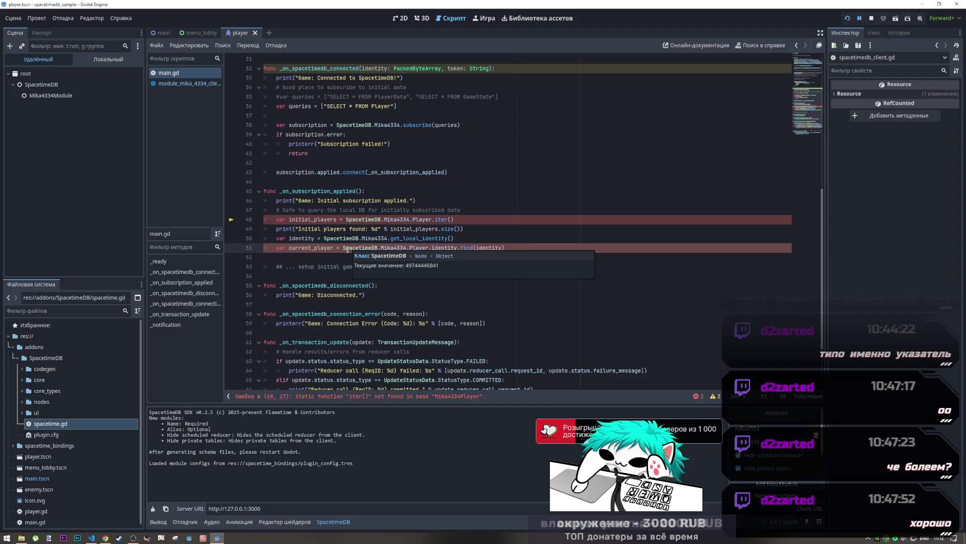
pyautogui.moveTo(330, 249); pyautogui.dragTo(302, 172)
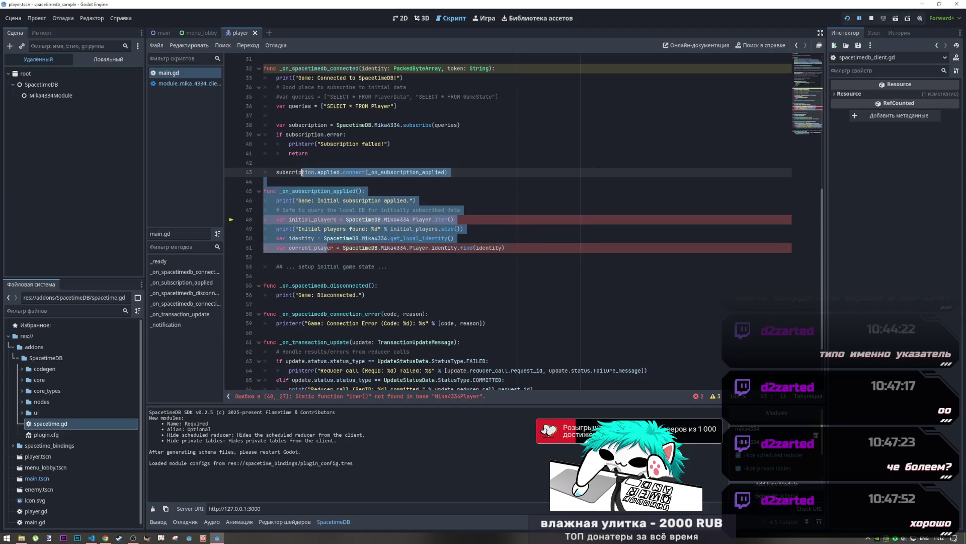
pyautogui.click(383, 173)
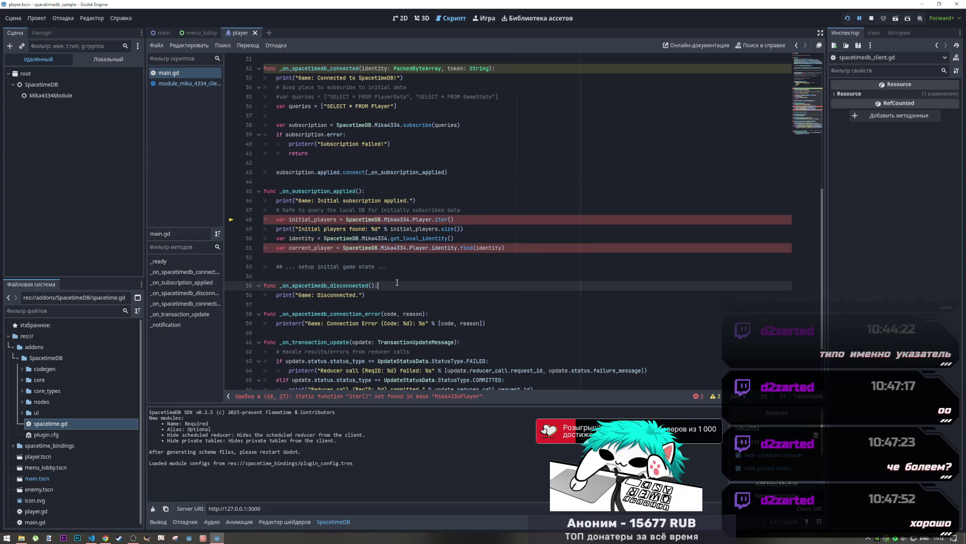
pyautogui.moveTo(315, 192)
pyautogui.mouseDown()
pyautogui.moveTo(353, 210)
pyautogui.moveTo(356, 201)
pyautogui.moveTo(366, 211)
pyautogui.moveTo(438, 214)
pyautogui.mouseUp()
pyautogui.click(356, 200)
pyautogui.click(284, 210)
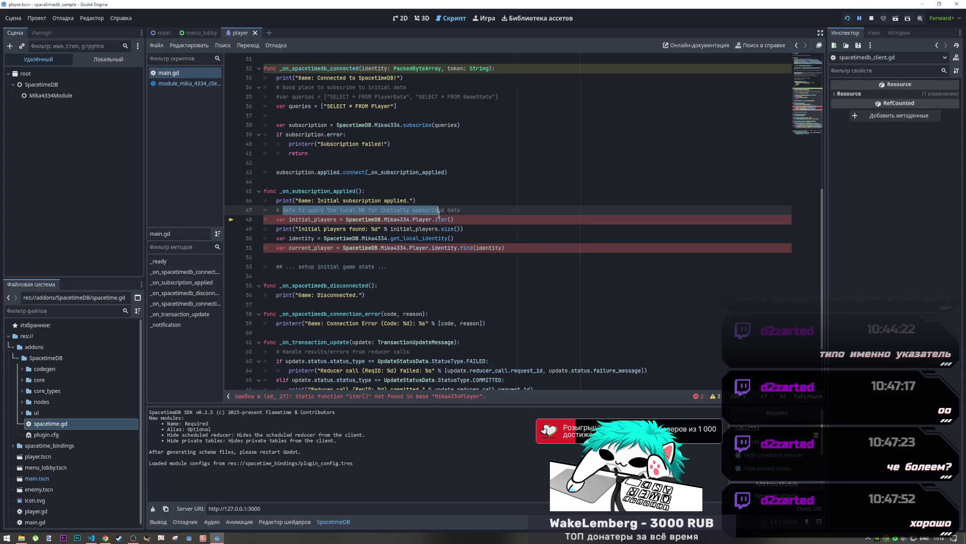
pyautogui.moveTo(439, 214); pyautogui.dragTo(462, 212)
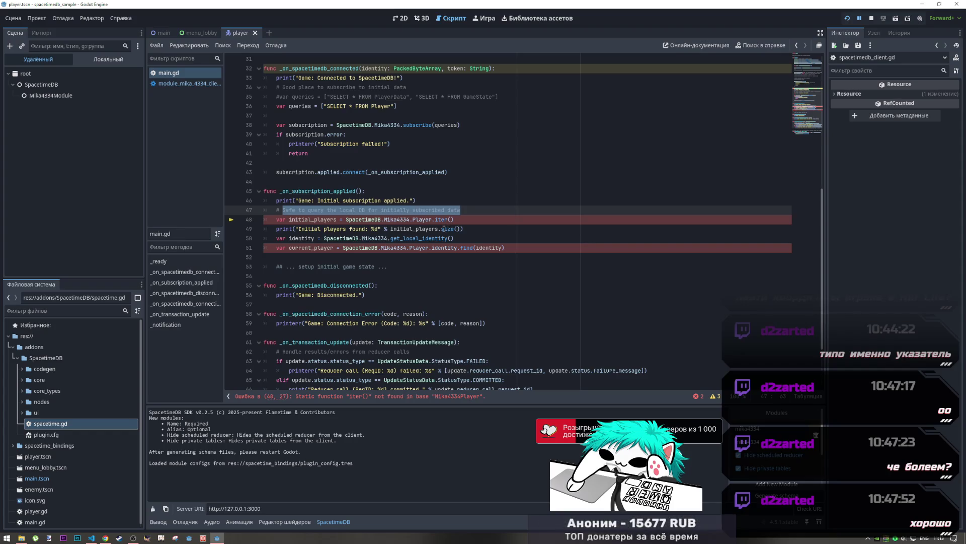
pyautogui.press('Down')
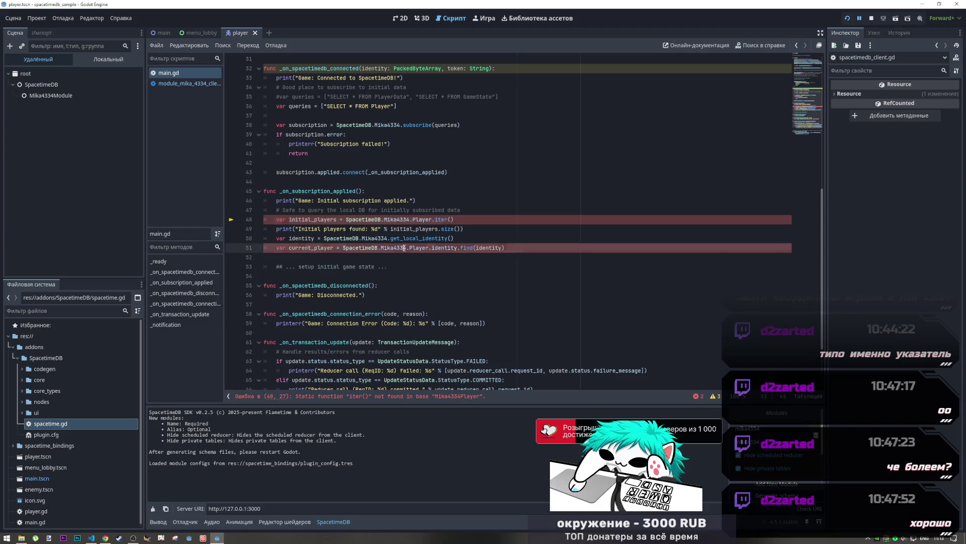
pyautogui.moveTo(404, 248); pyautogui.dragTo(326, 218)
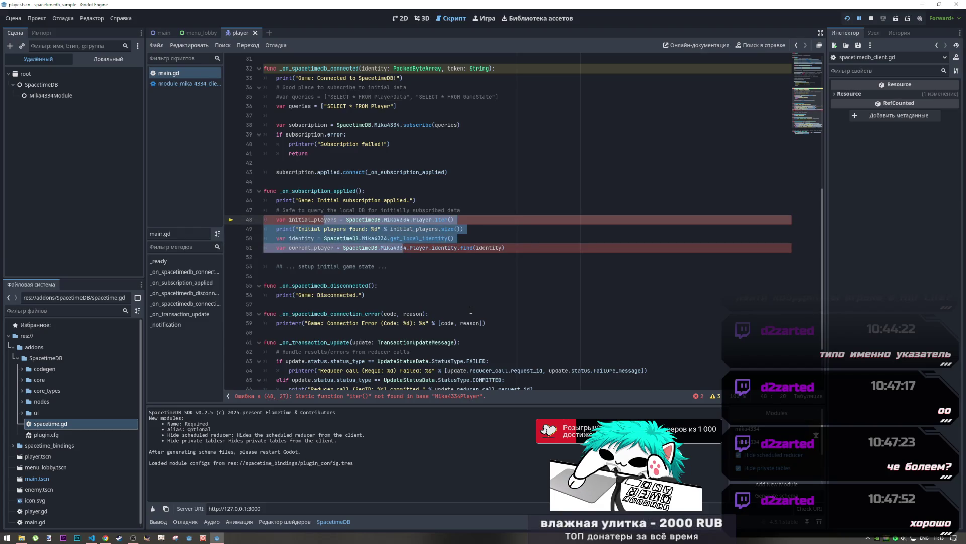
pyautogui.hotkey('ctrl', 'k')
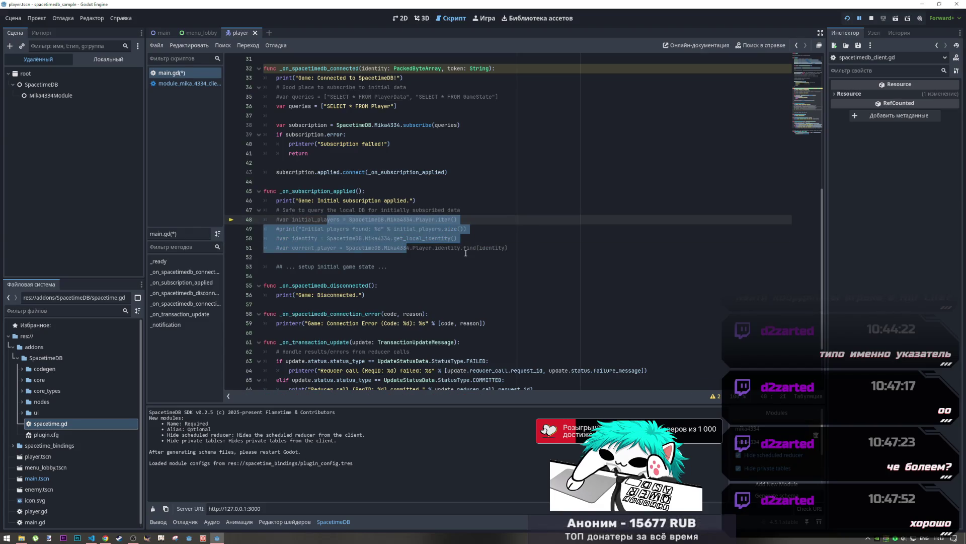
# - Copy the get_local_identity line as active code onto new line 53
pyautogui.click(466, 240)
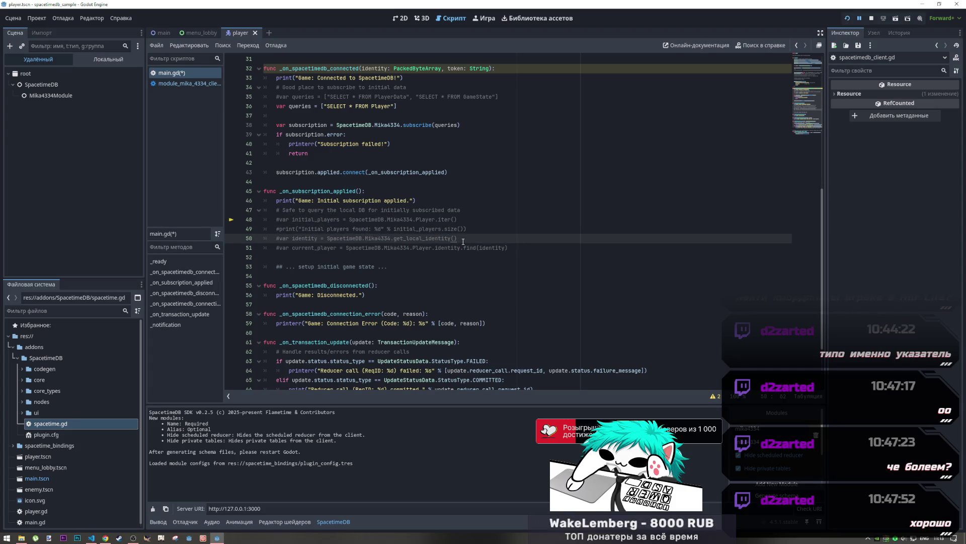
pyautogui.moveTo(457, 239); pyautogui.dragTo(280, 238)
pyautogui.hotkey('ctrl', 'c')
pyautogui.click(276, 257)
pyautogui.press('Return')
pyautogui.hotkey('ctrl', 'v')
pyautogui.press('Return')
pyautogui.press('Return')
pyautogui.moveTo(324, 267); pyautogui.dragTo(389, 267)
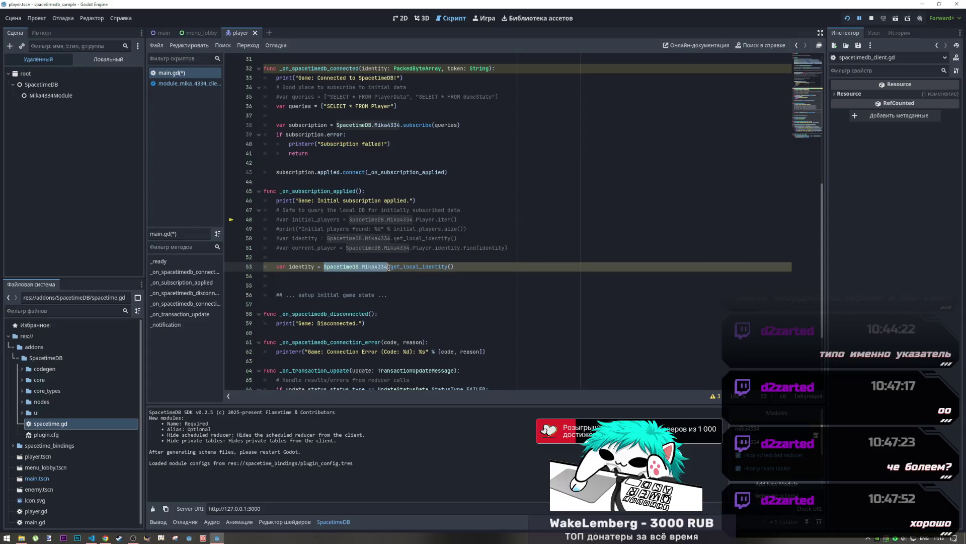
pyautogui.click(461, 267)
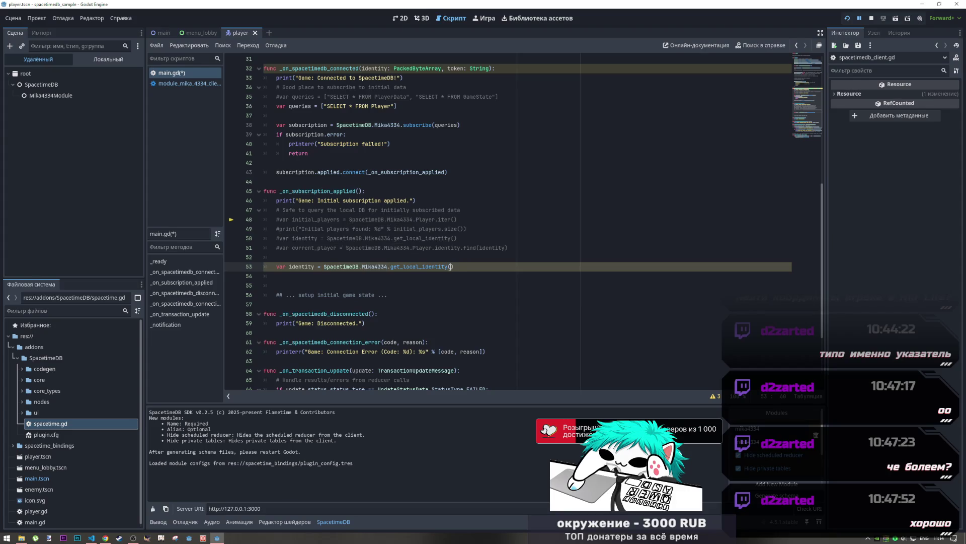
# - Inspect get_local_identity's definition in spacetimedb_client.gd, then return to main.gd
pyautogui.keyDown('ctrl'); pyautogui.click(431, 268); pyautogui.keyUp('ctrl')
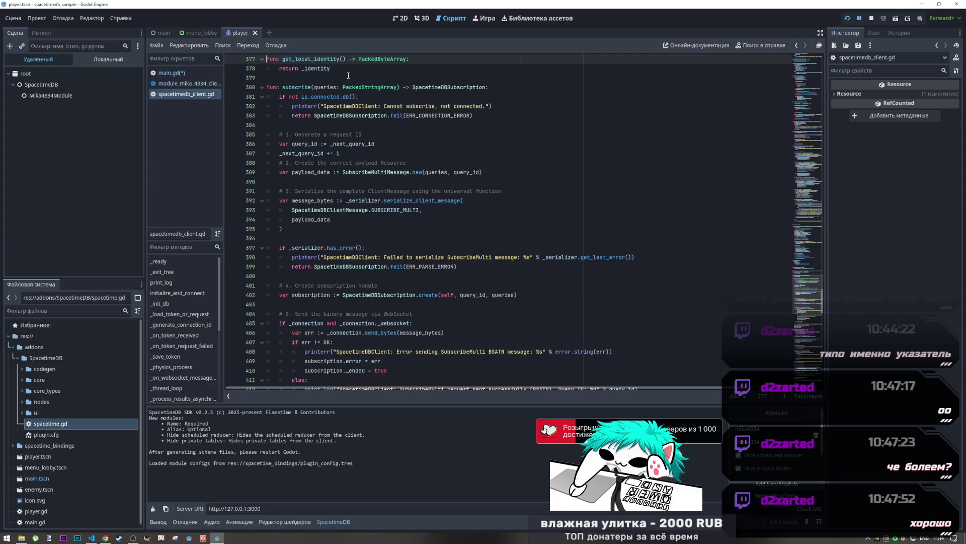
pyautogui.click(167, 93)
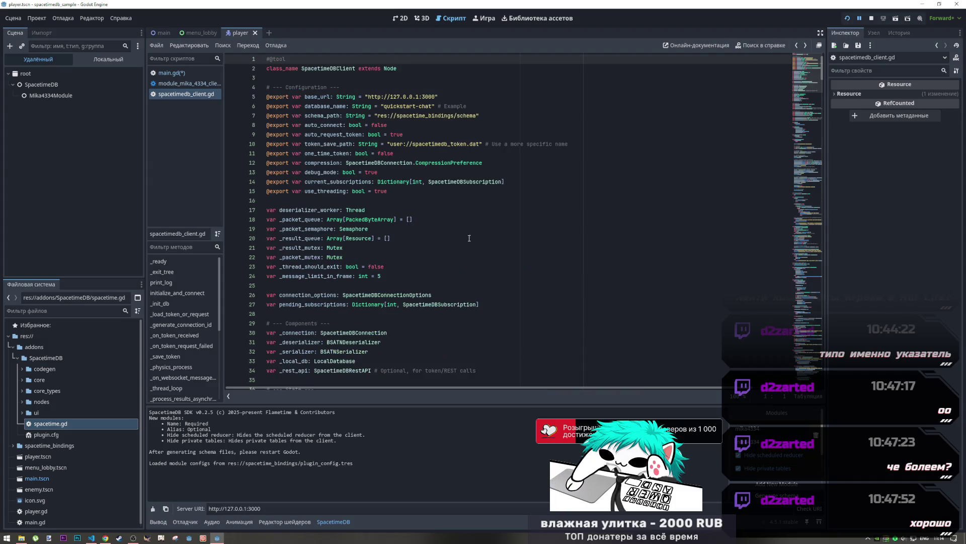
pyautogui.click(168, 73)
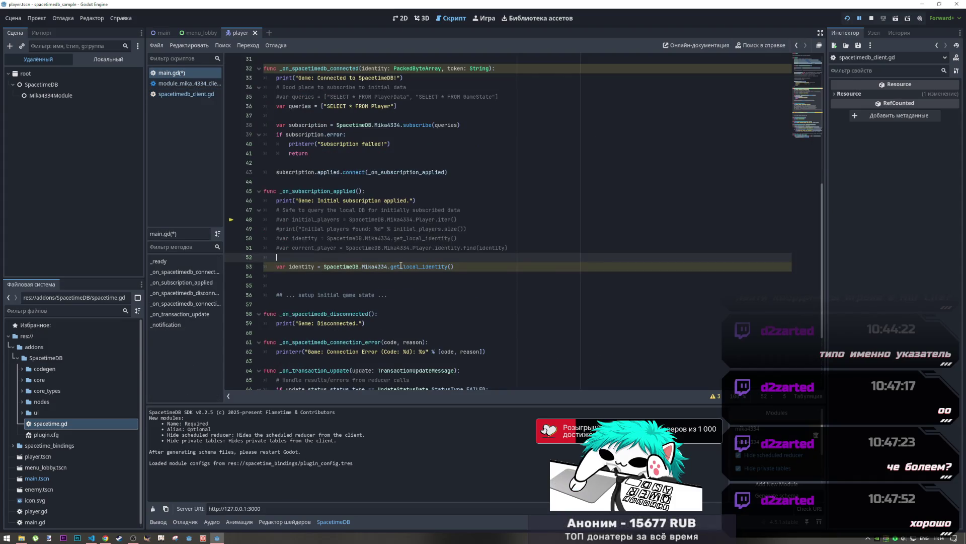
# - Copy the current_player Player.identity.find lookup onto line 54, then switch to YouTube
pyautogui.click(311, 249)
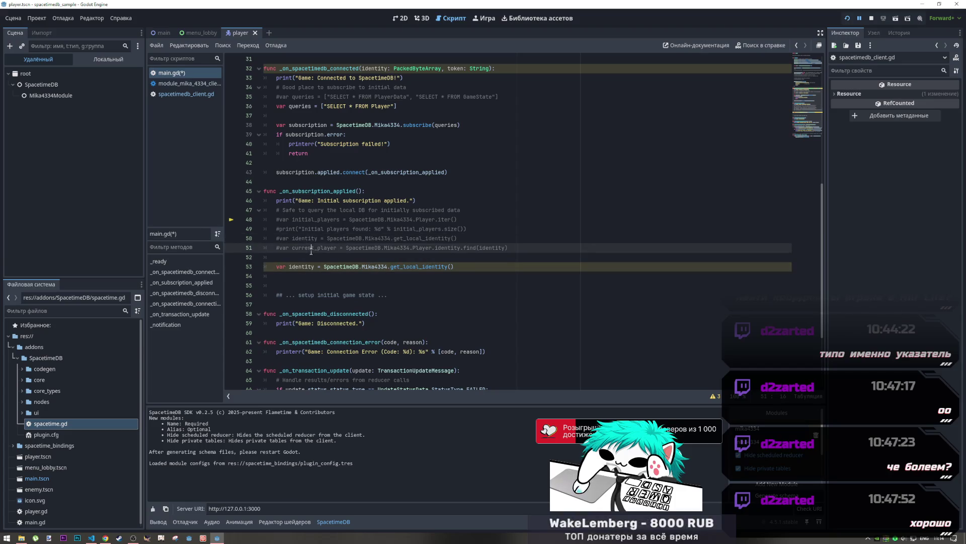
pyautogui.doubleClick(332, 247)
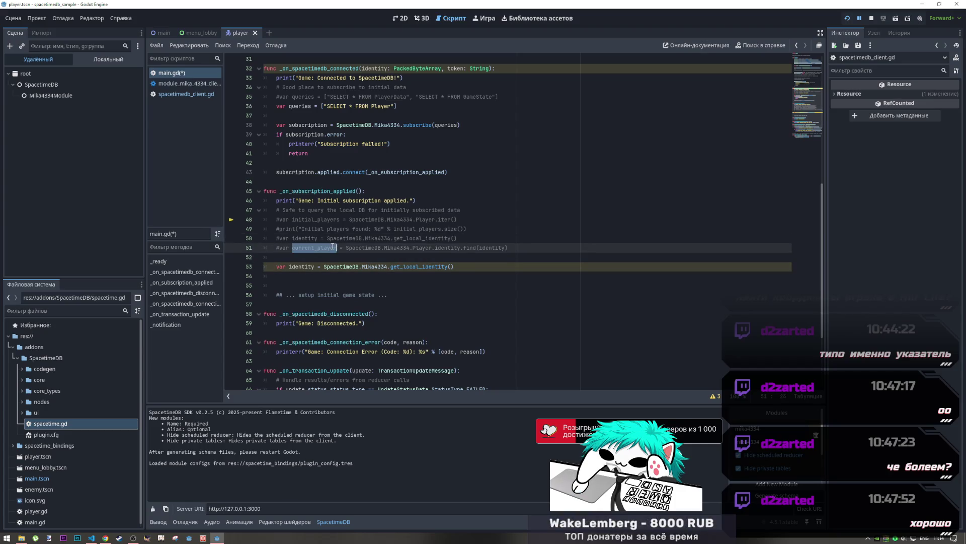
pyautogui.click(328, 247)
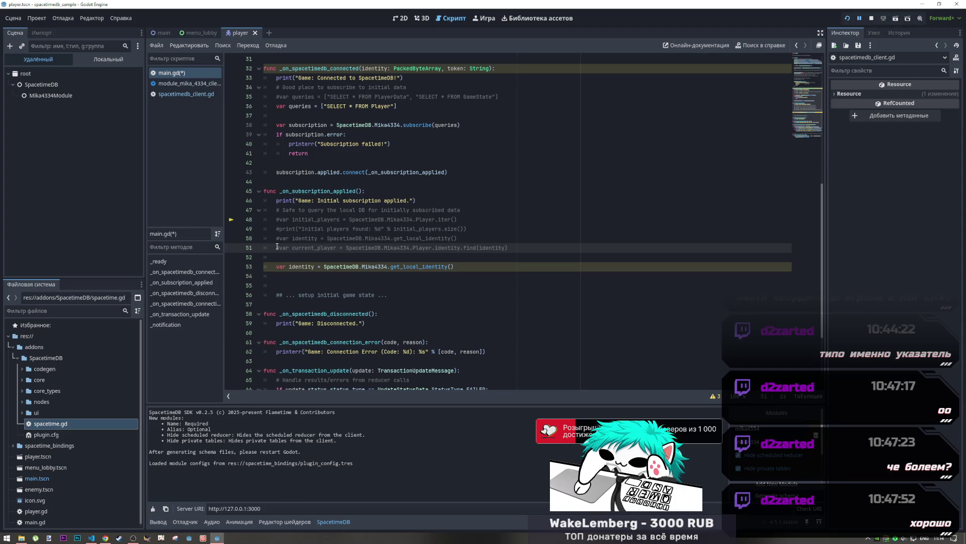
pyautogui.moveTo(282, 247); pyautogui.dragTo(508, 249)
pyautogui.click(481, 267)
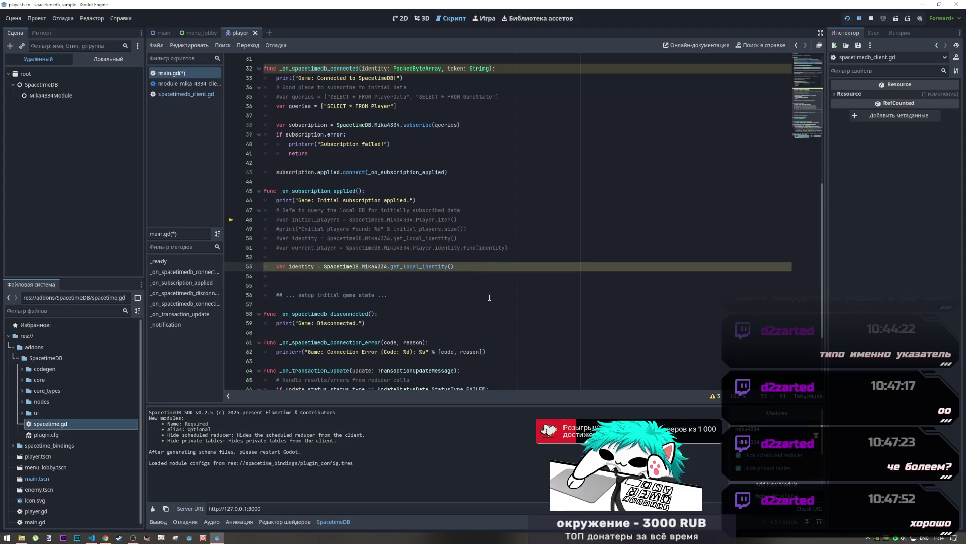
pyautogui.press('Return')
pyautogui.hotkey('ctrl', 'v')
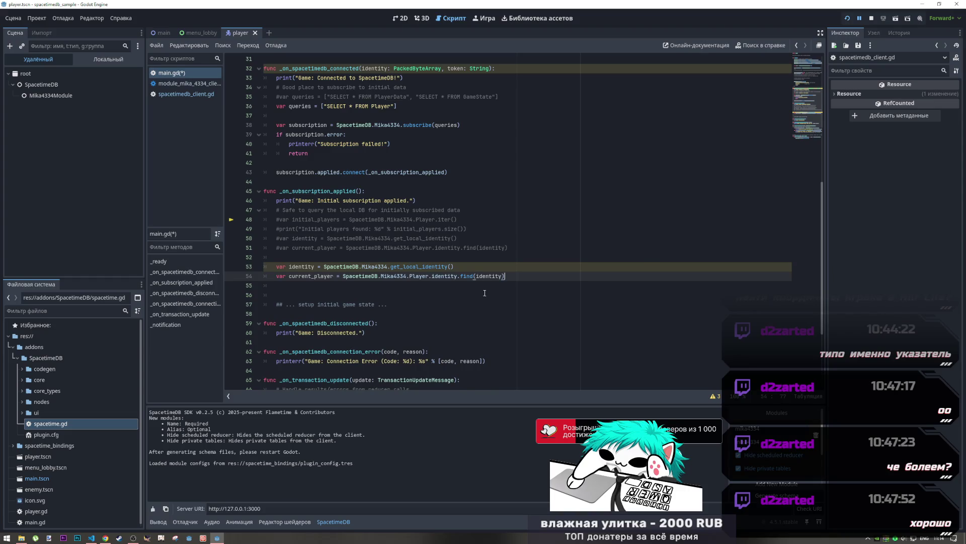
pyautogui.hotkey('ctrl', 'Left')
pyautogui.hotkey('ctrl', 'Left')
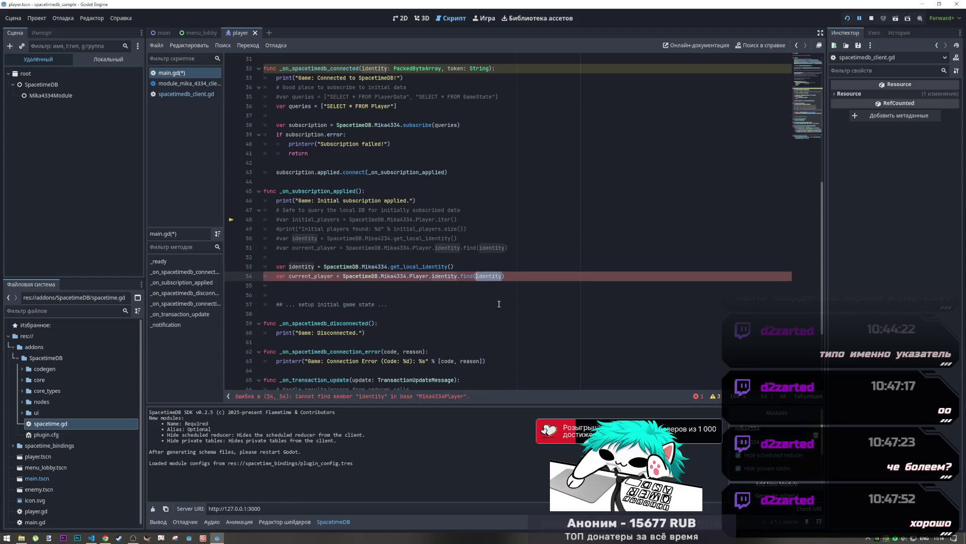
pyautogui.click(105, 538)
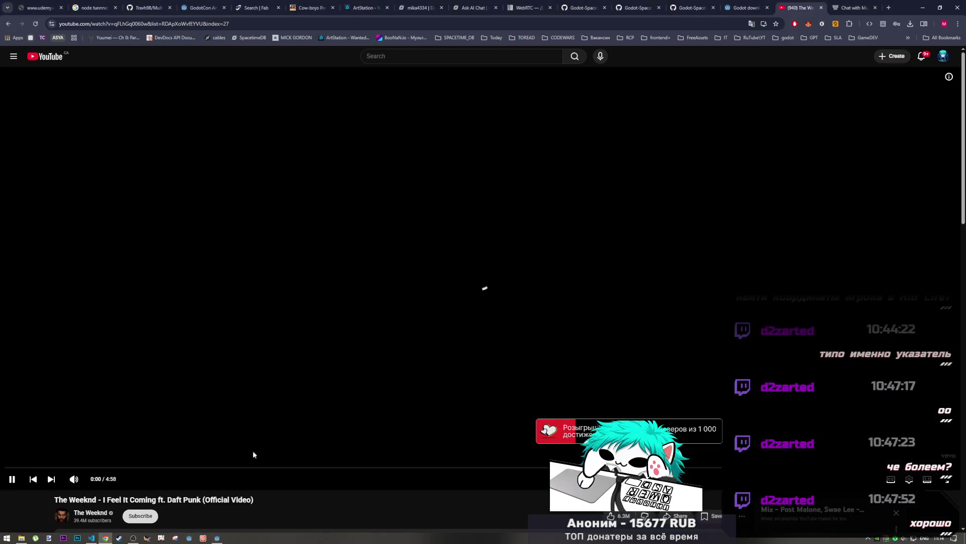
# - Reload the stalled YouTube video until it plays, then go to the GitHub player.gd tab
pyautogui.click(36, 25)
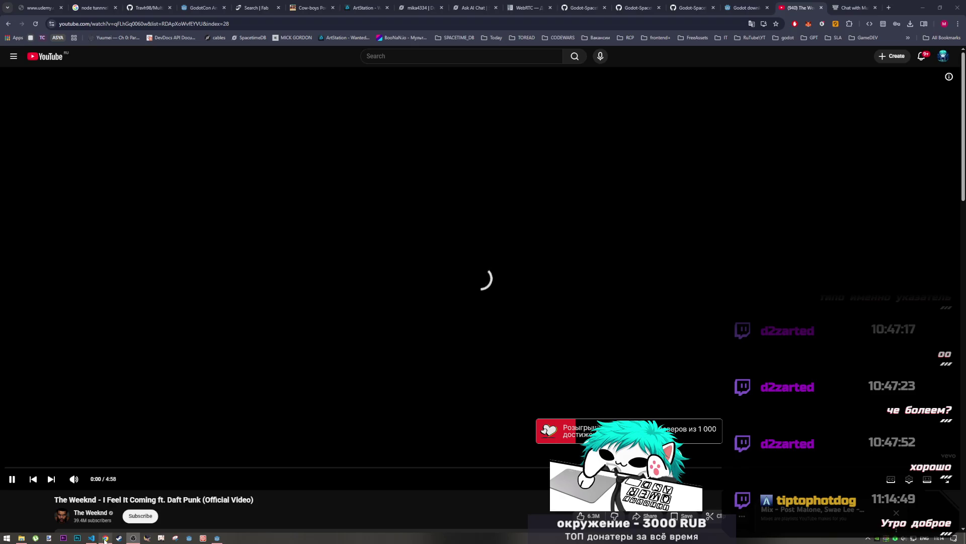
pyautogui.moveTo(105, 538)
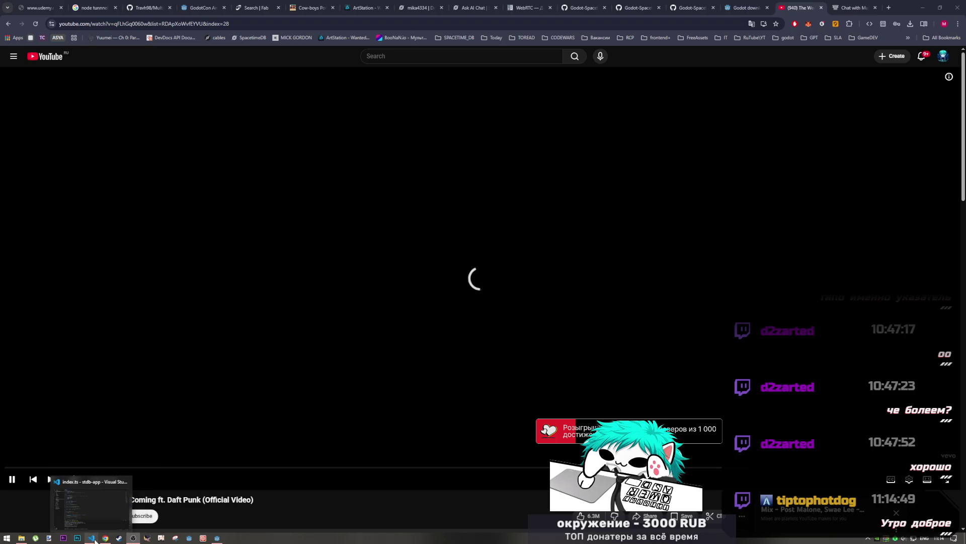
pyautogui.click(106, 508)
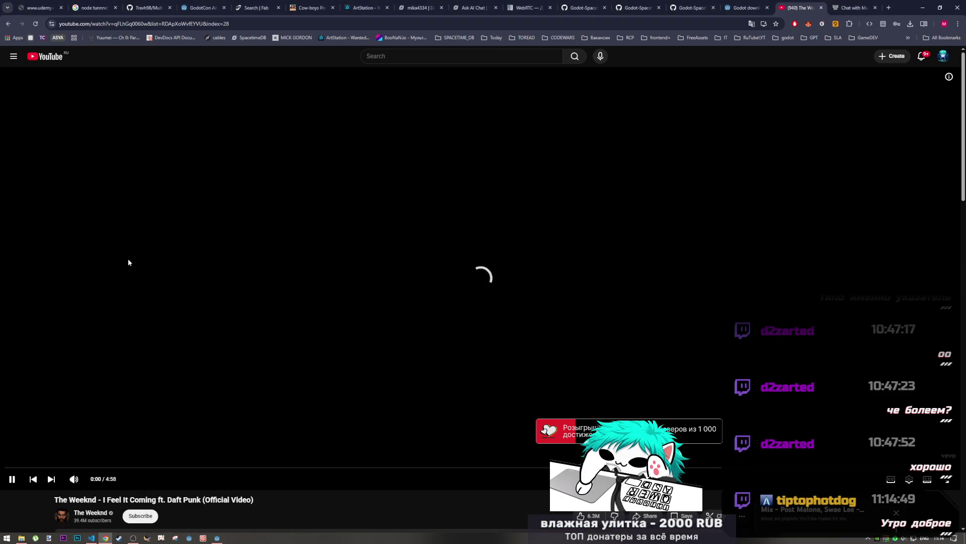
pyautogui.click(36, 25)
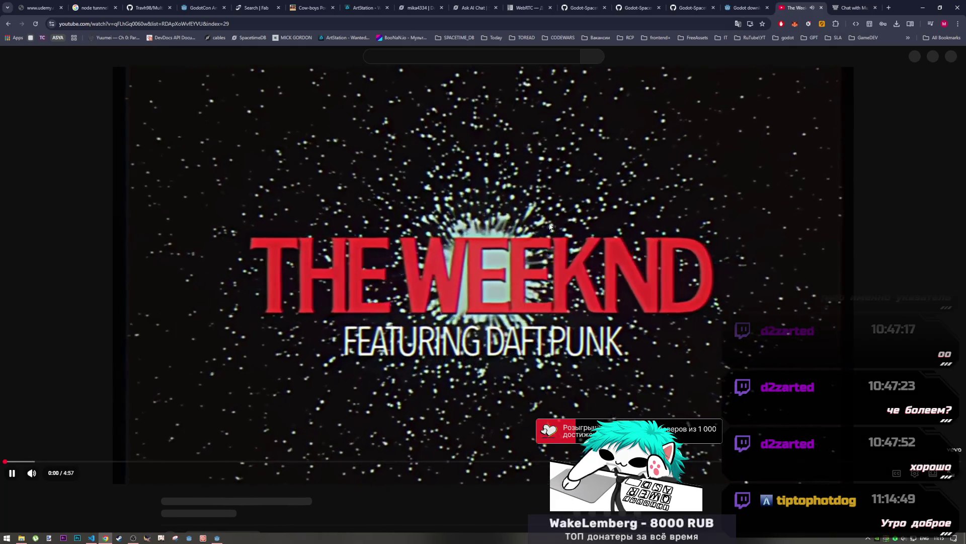
pyautogui.click(699, 3)
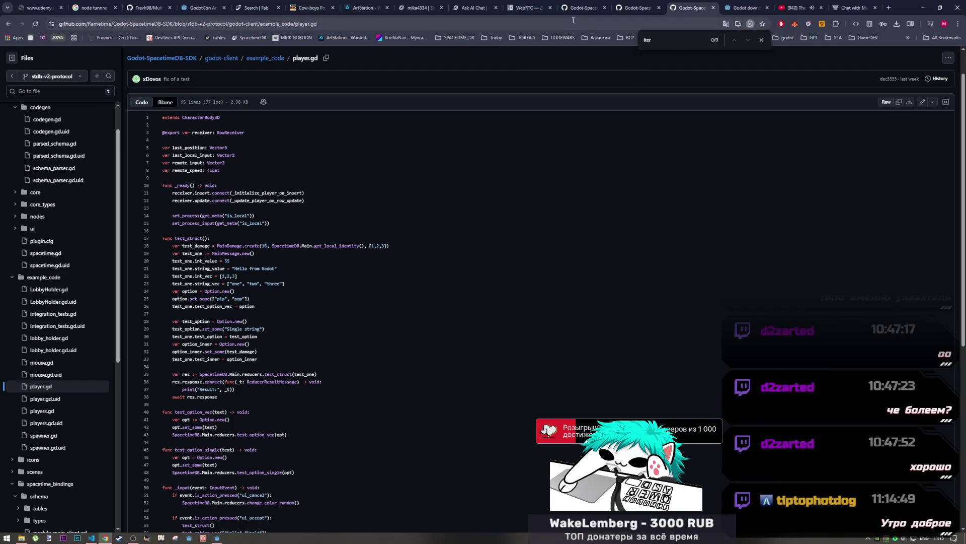
# - Dismiss the find bar for 'iter' on the GitHub player.gd page
pyautogui.press('Escape')
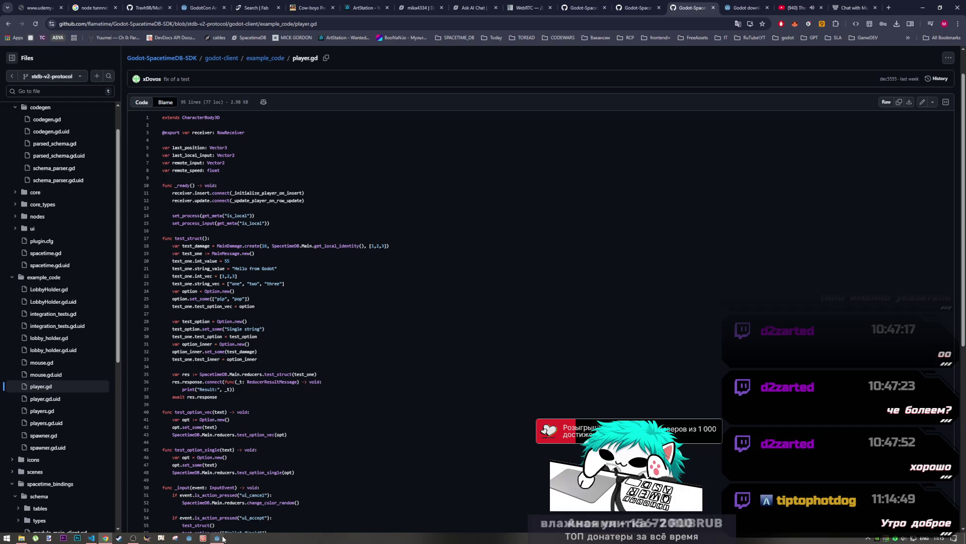
# - Compare line 54's identity lookup and the Player.iter() call with the GitHub example
pyautogui.moveTo(222, 539)
pyautogui.click(218, 513)
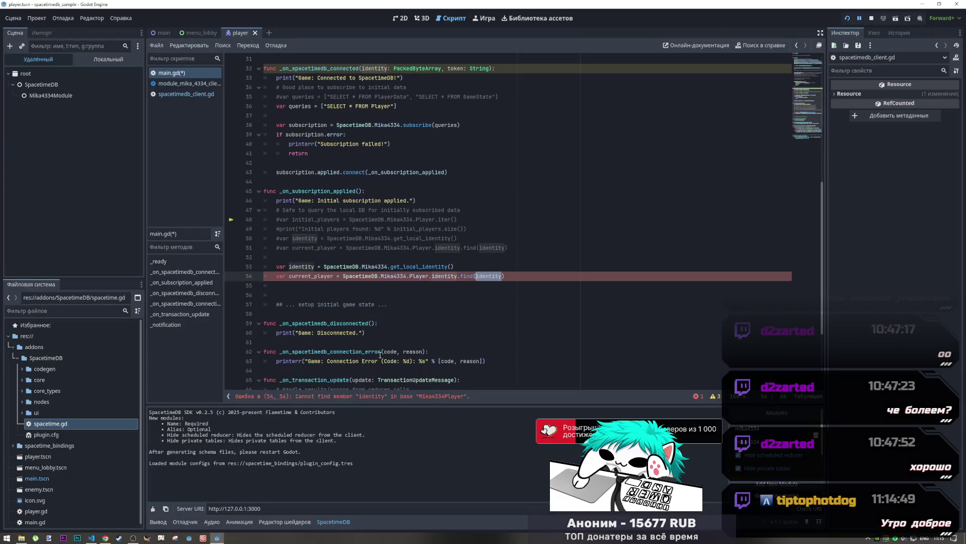
pyautogui.click(478, 275)
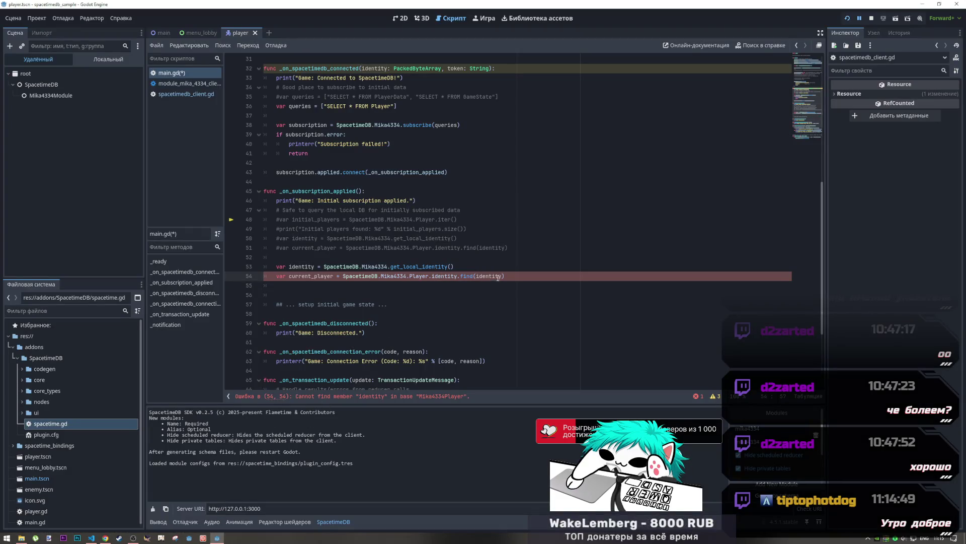
pyautogui.moveTo(502, 276); pyautogui.dragTo(476, 276)
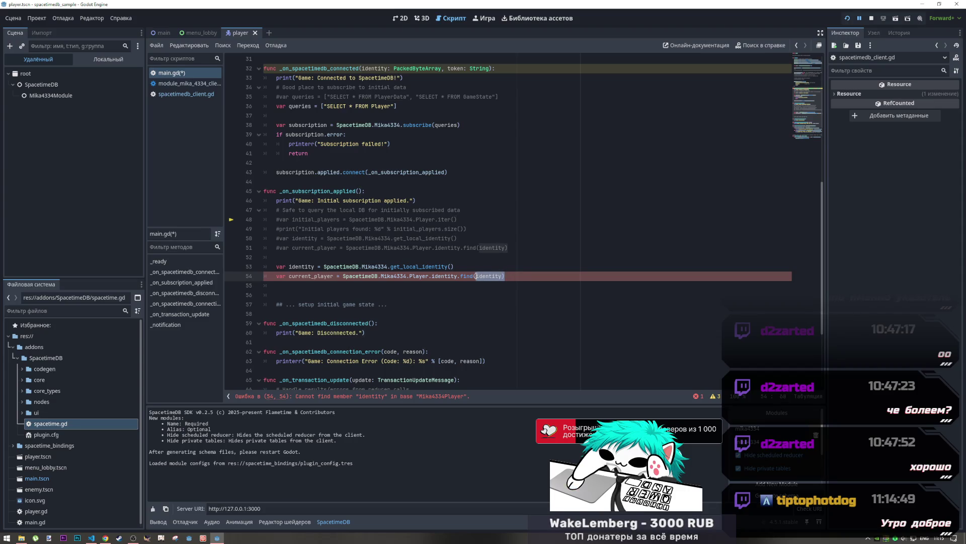
pyautogui.click(436, 212)
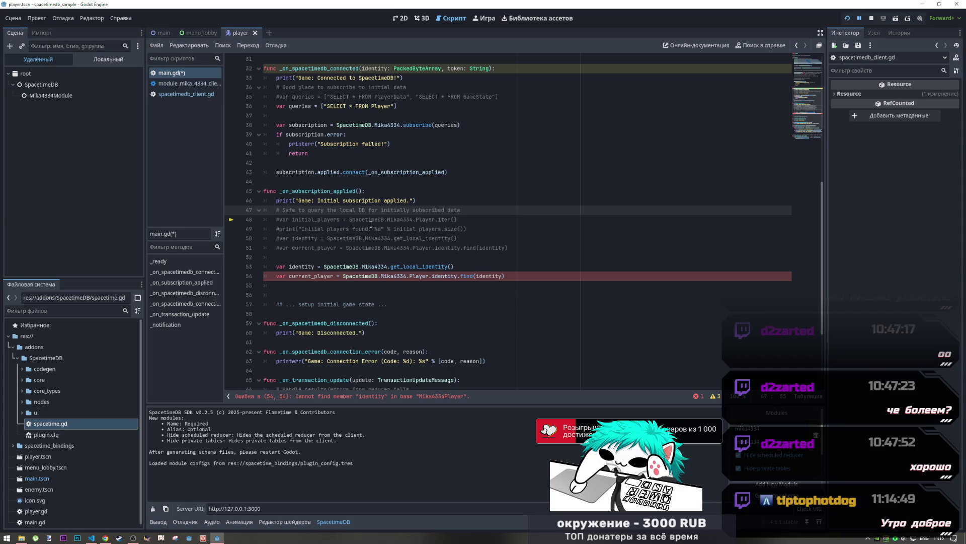
pyautogui.click(448, 274)
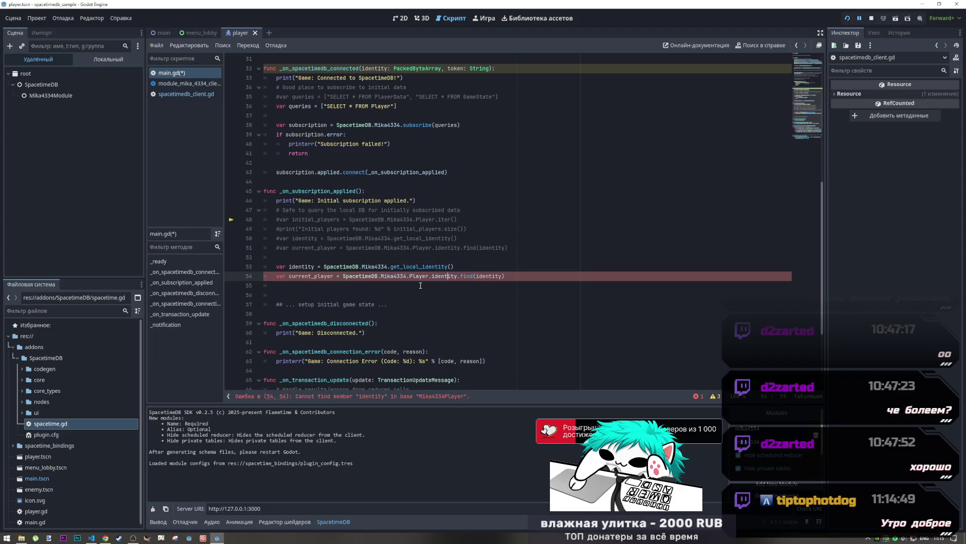
pyautogui.click(425, 210)
pyautogui.moveTo(477, 223); pyautogui.dragTo(351, 220)
pyautogui.click(376, 220)
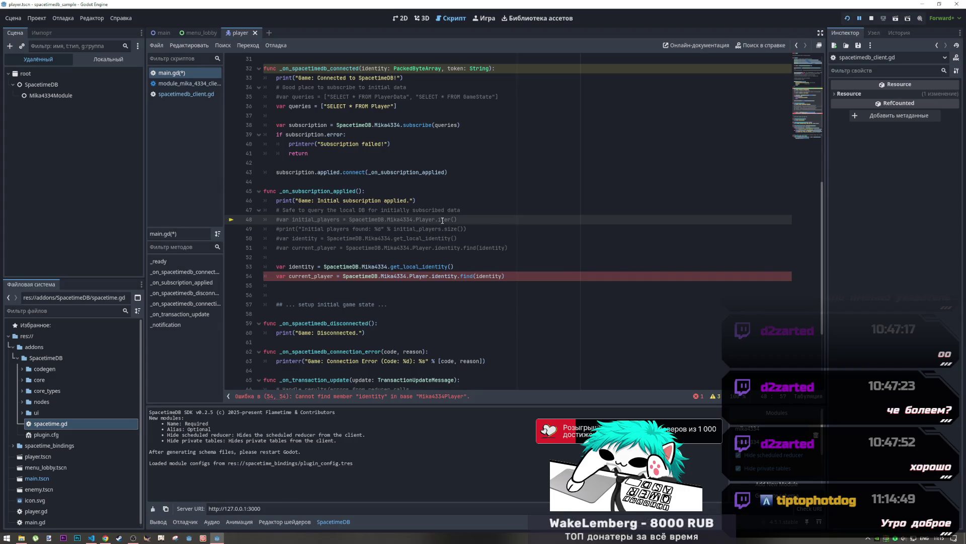
pyautogui.hotkey('alt', 'Tab')
pyautogui.hotkey('alt', 'Tab')
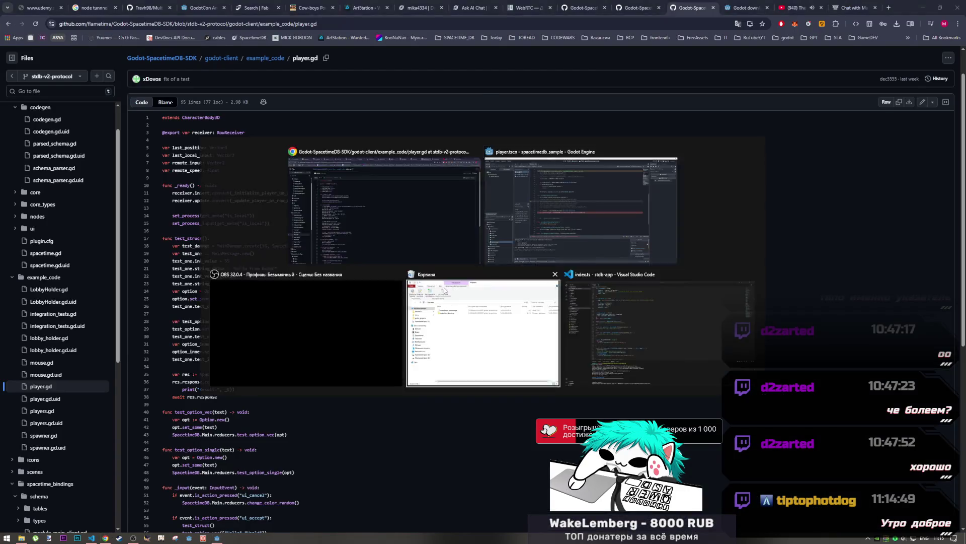
# - Change line 54 to look up the player with Player.name.find() and a player-name string
pyautogui.click(483, 279)
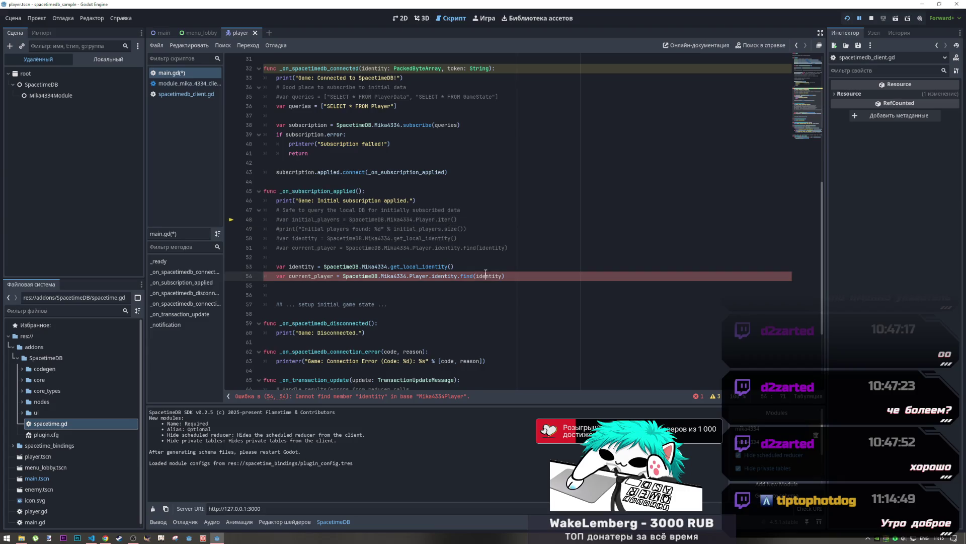
pyautogui.moveTo(503, 275); pyautogui.dragTo(476, 276)
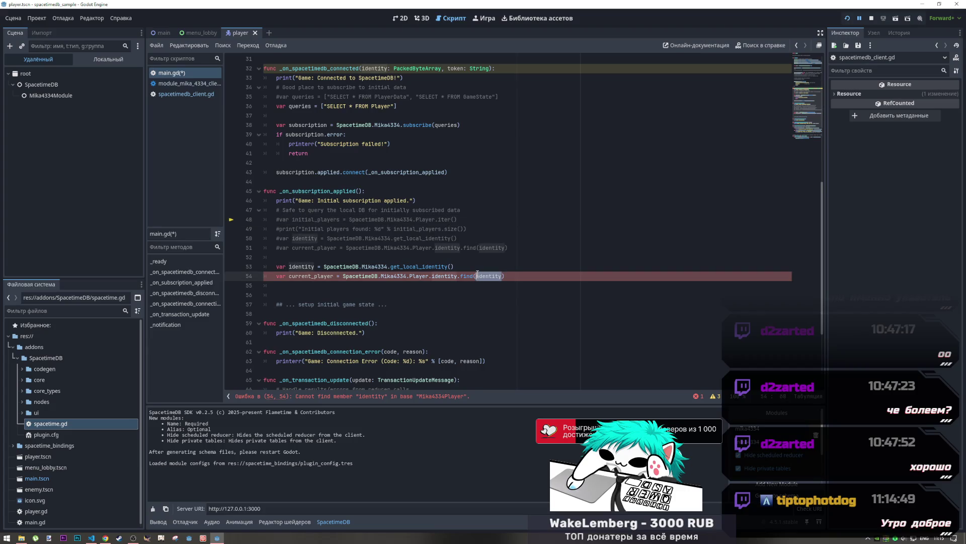
pyautogui.write("'")
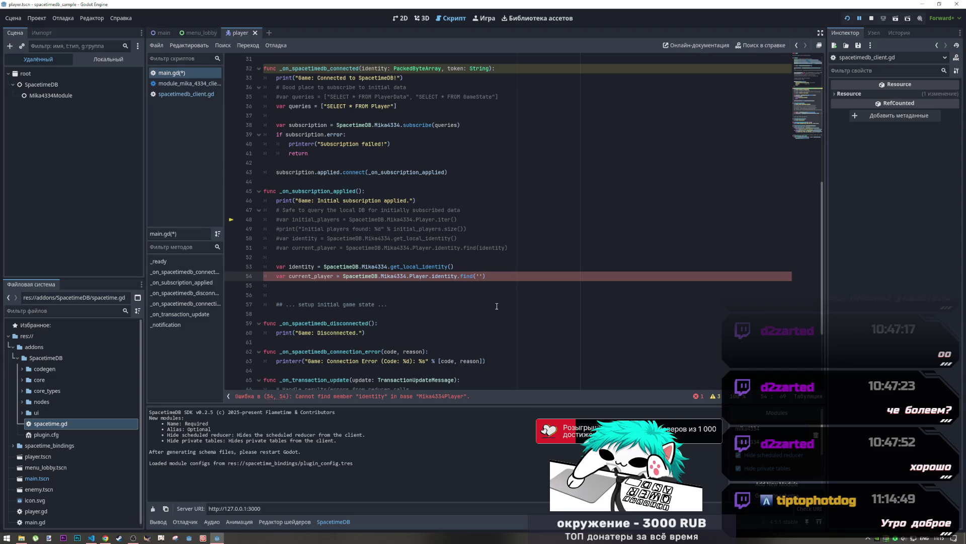
pyautogui.hotkey('alt', 'Tab')
pyautogui.hotkey('alt', 'Tab')
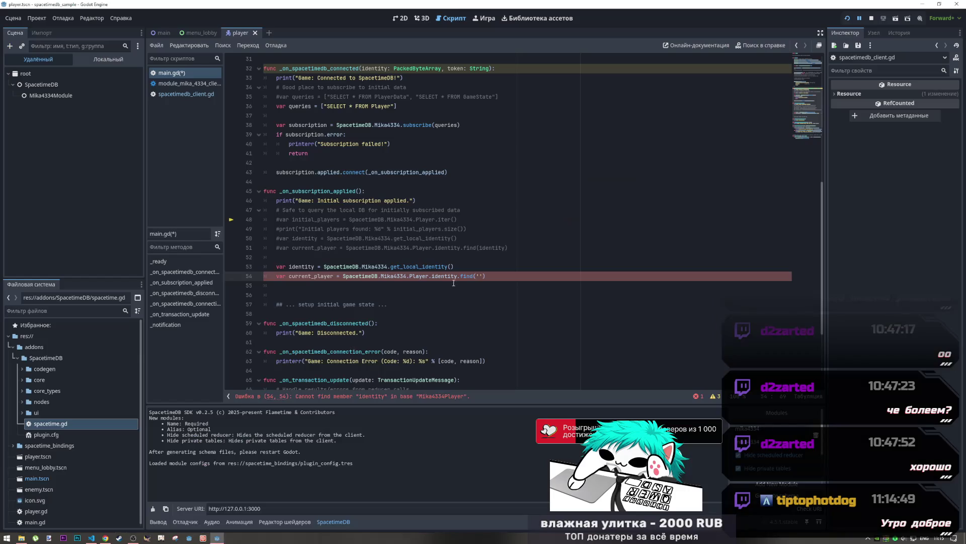
pyautogui.moveTo(457, 276); pyautogui.dragTo(432, 276)
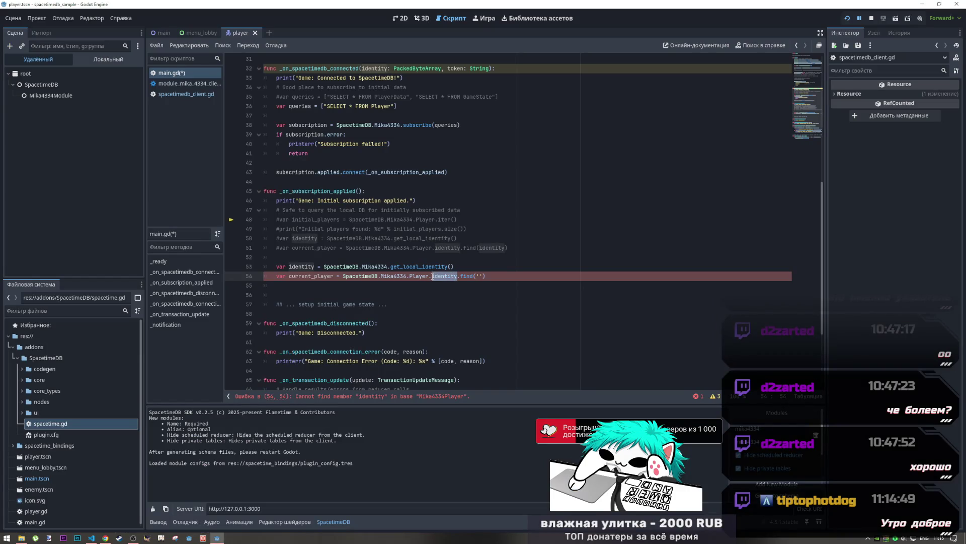
pyautogui.write('name')
pyautogui.click(469, 276)
pyautogui.write('Stilsa')
pyautogui.press('End')
pyautogui.press('Return')
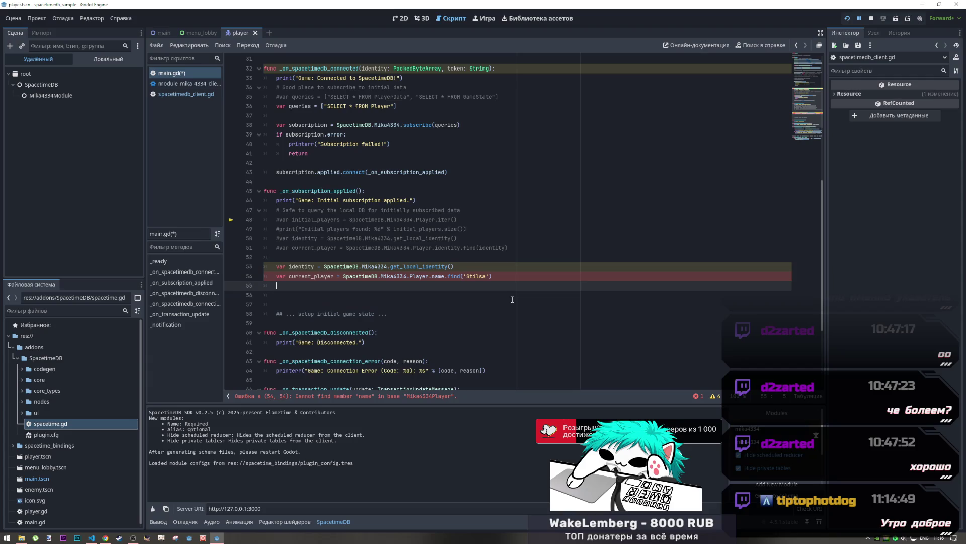
pyautogui.press('Delete')
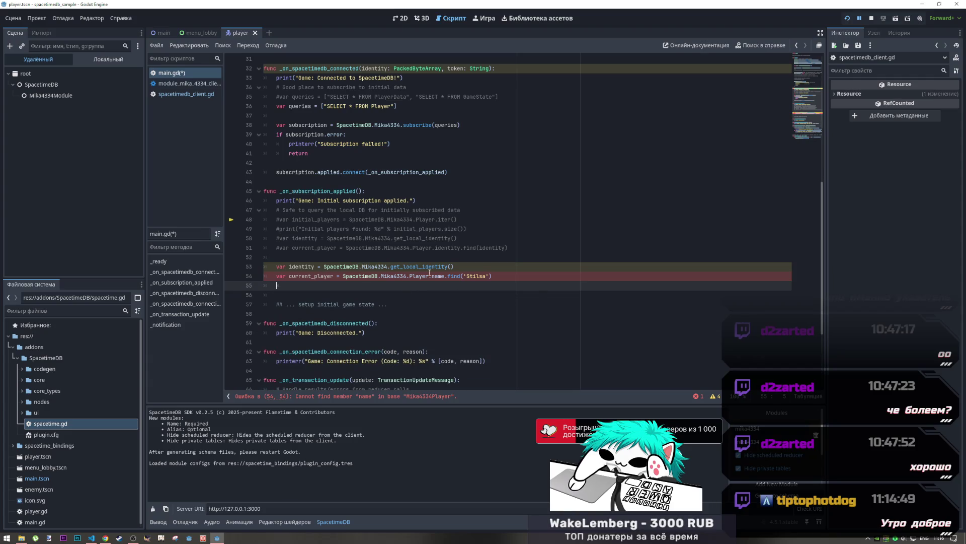
# - Comment out the local identity line 53 and open the Mika4334 module definition
pyautogui.click(459, 268)
pyautogui.hotkey('ctrl', 'k')
pyautogui.click(377, 276)
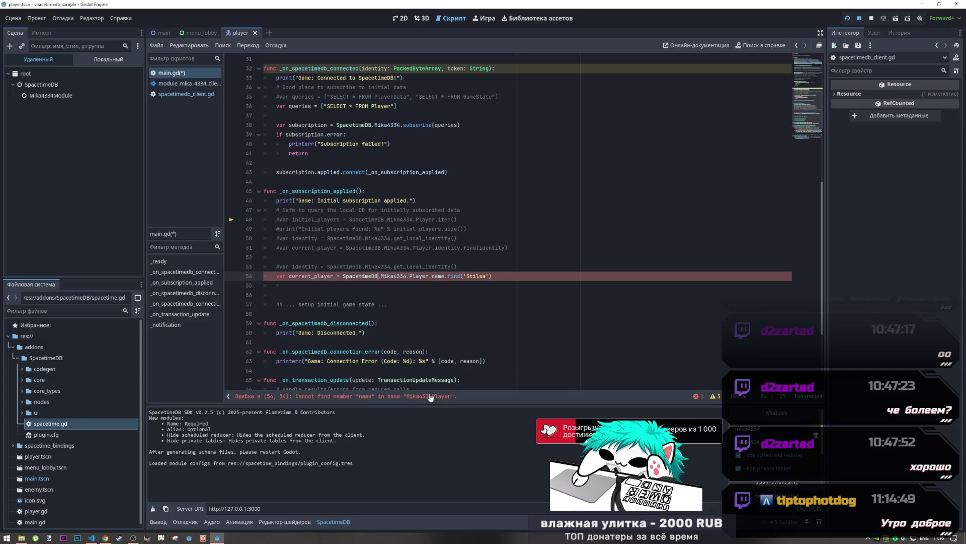
pyautogui.click(394, 276)
pyautogui.keyDown('ctrl'); pyautogui.click(405, 277); pyautogui.keyUp('ctrl')
pyautogui.click(341, 125)
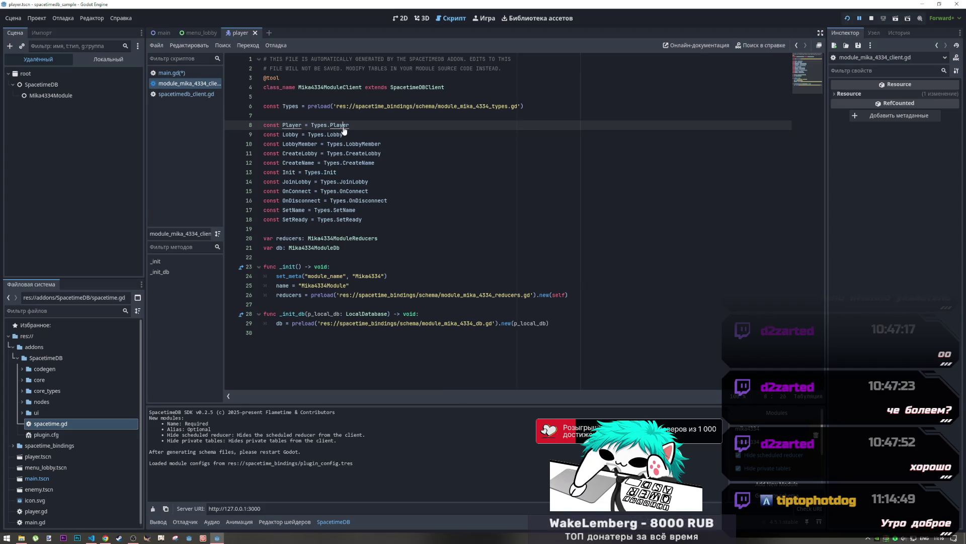
# - Follow Types.Player to mika_4334_player.gd, check its name field, and return to main.gd
pyautogui.keyDown('ctrl'); pyautogui.click(344, 126); pyautogui.keyUp('ctrl')
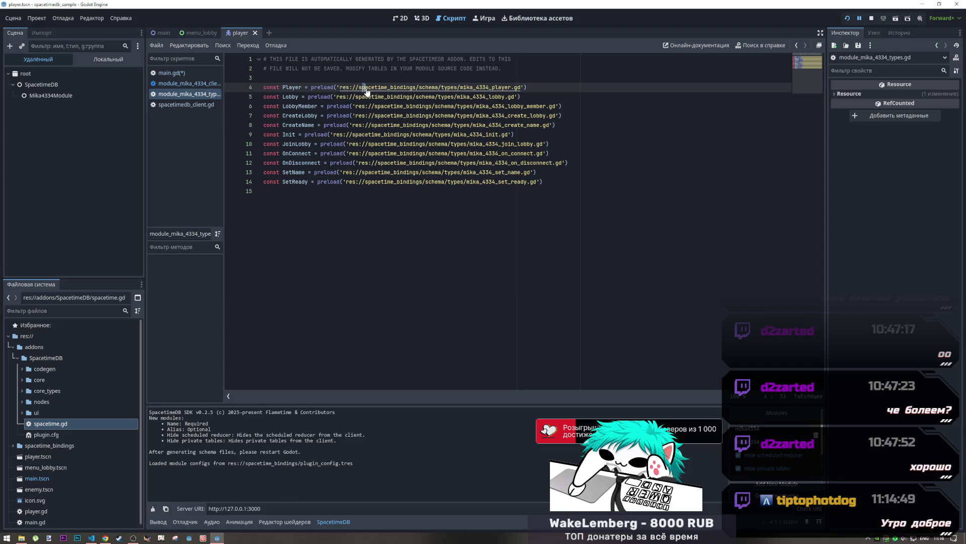
pyautogui.keyDown('ctrl'); pyautogui.click(386, 88); pyautogui.keyUp('ctrl')
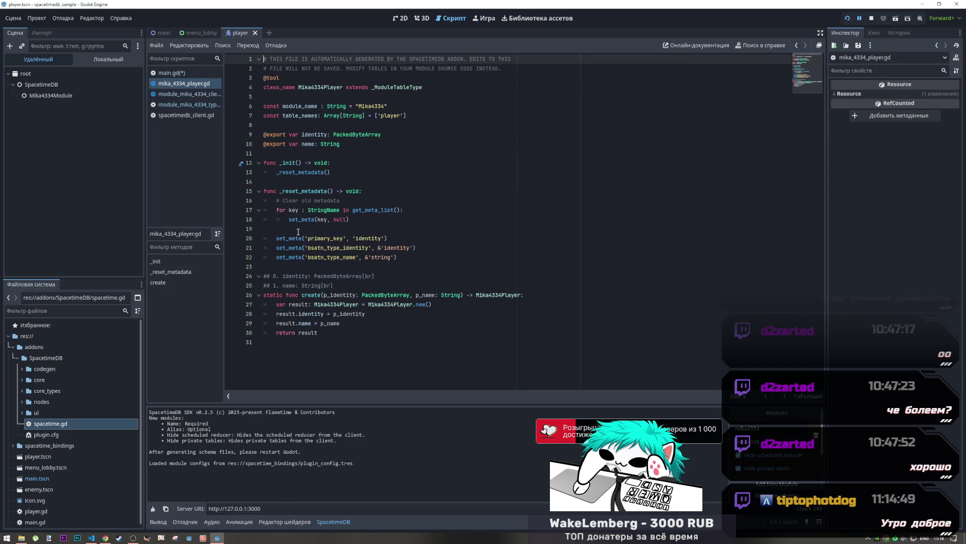
pyautogui.click(320, 304)
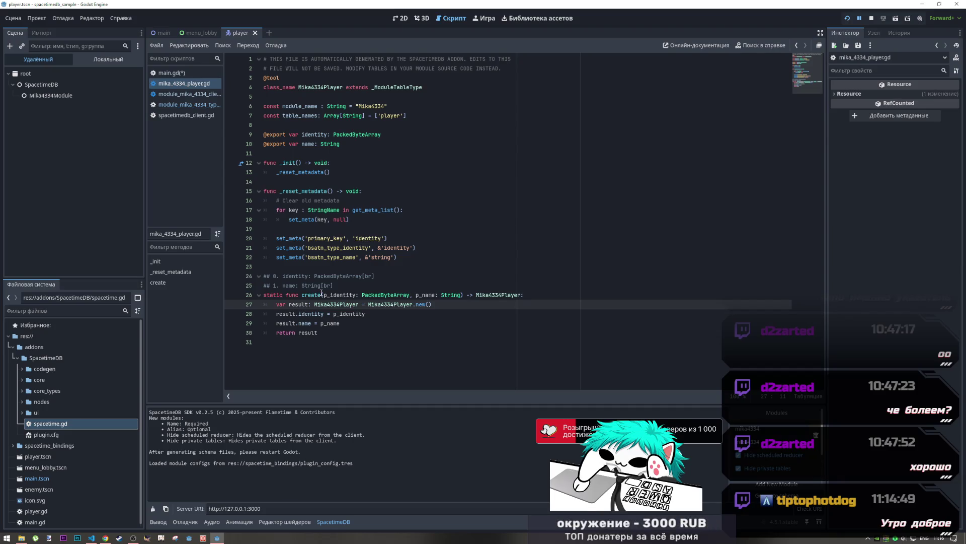
pyautogui.doubleClick(315, 144)
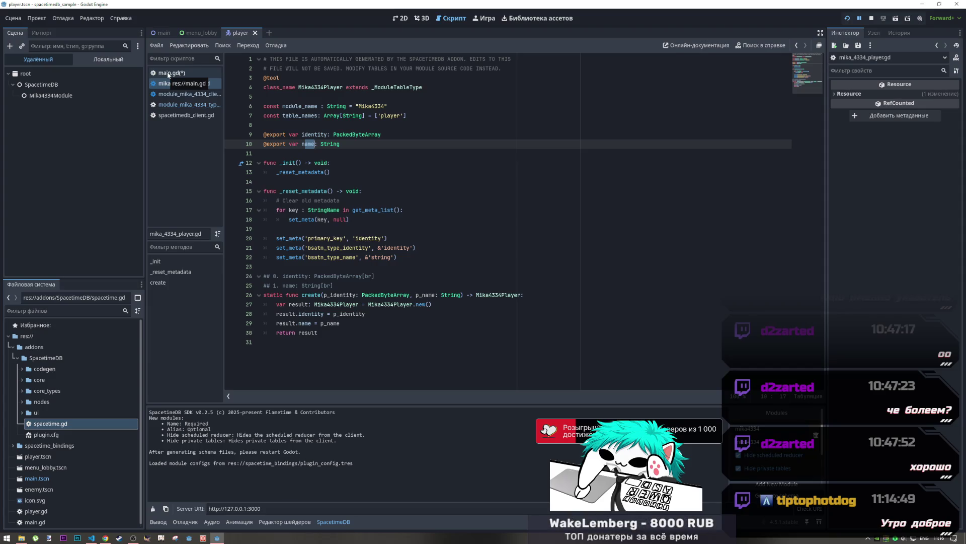
pyautogui.click(169, 74)
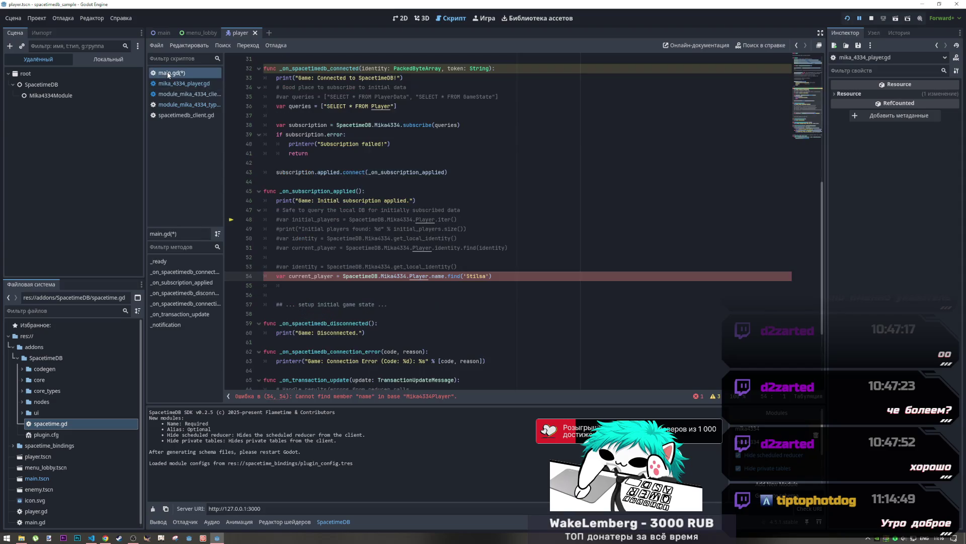
# - Change Player to the lowercase player member on line 54
pyautogui.click(431, 275)
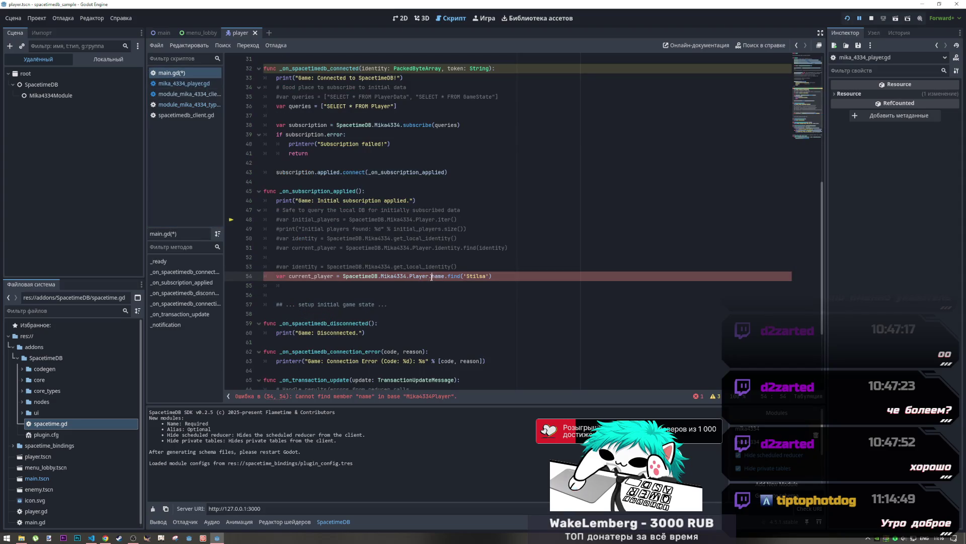
pyautogui.write('_')
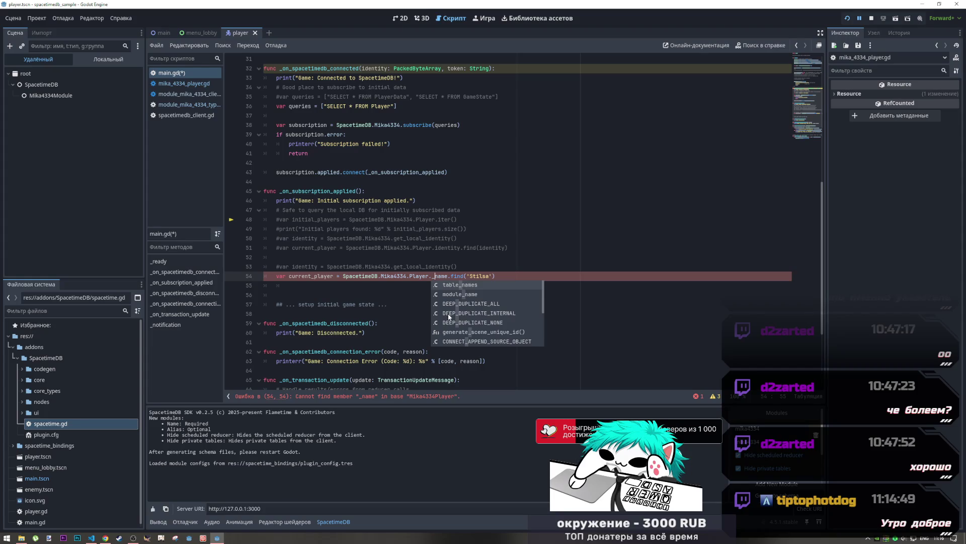
pyautogui.press('BackSpace')
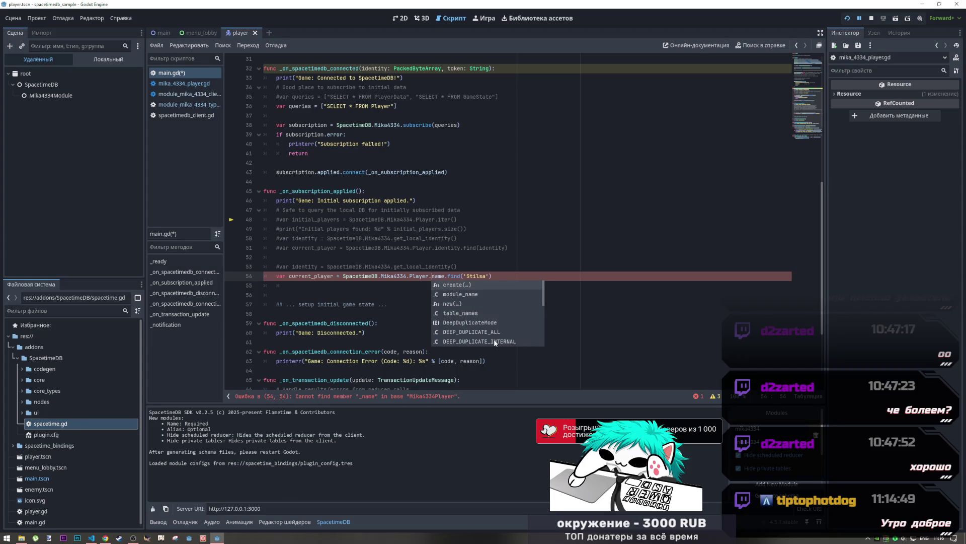
pyautogui.click(411, 276)
pyautogui.press('BackSpace')
pyautogui.write('p')
pyautogui.click(448, 266)
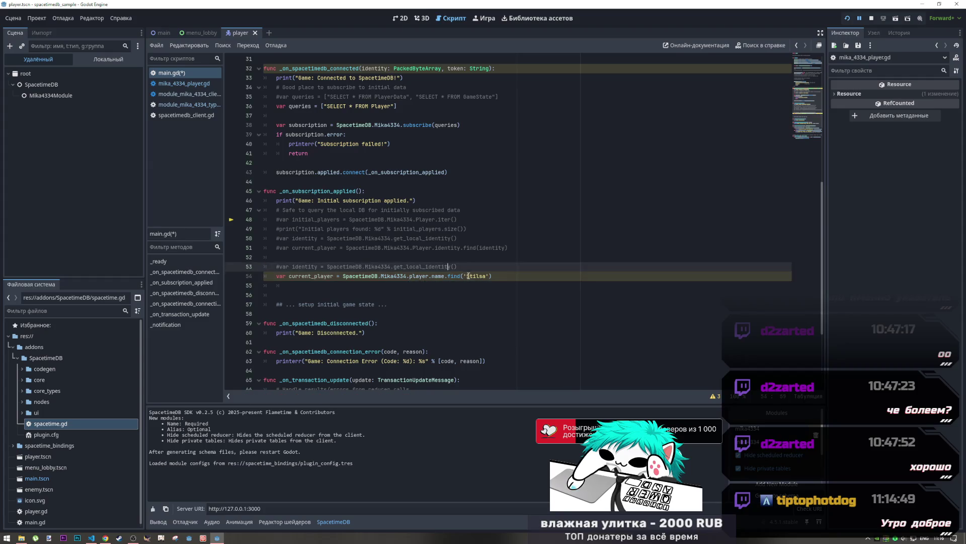
# - Add print(current_player) below the lookup, save main.gd, and run the game
pyautogui.click(468, 276)
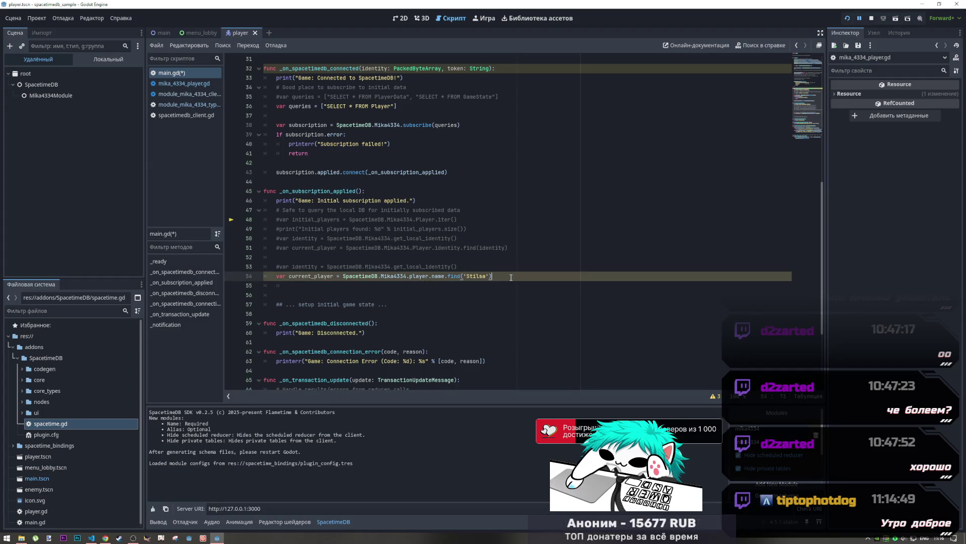
pyautogui.click(312, 282)
pyautogui.write('print(current_player')
pyautogui.hotkey('ctrl', 's')
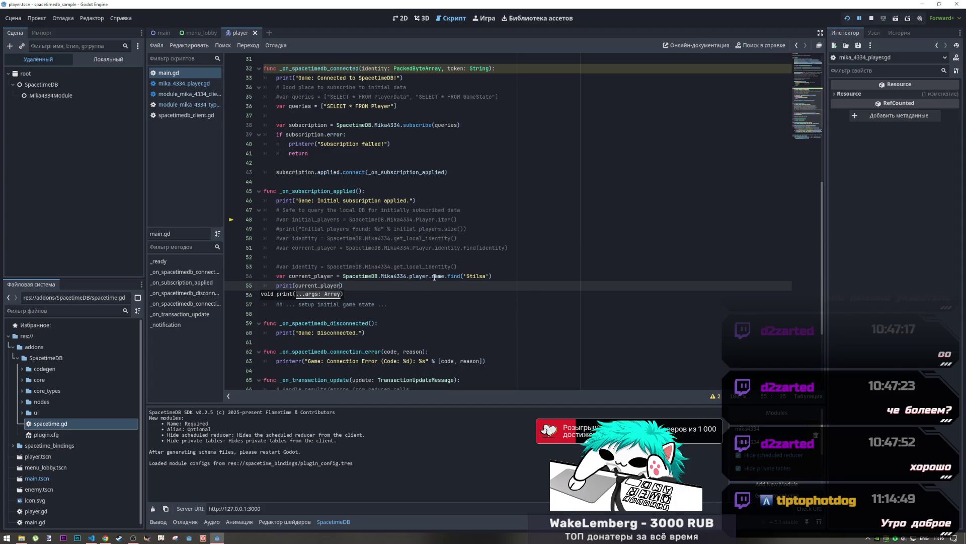
pyautogui.click(848, 18)
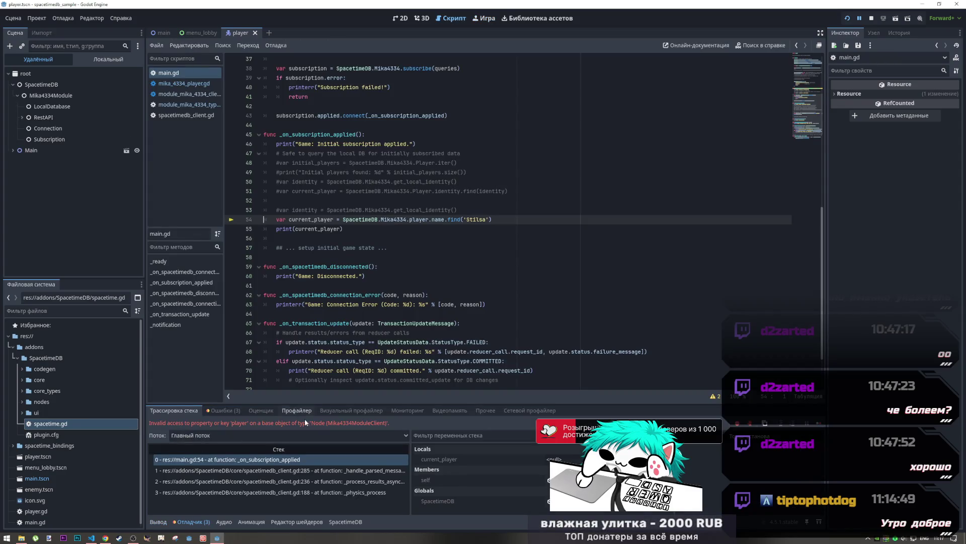
# - Restore capital Player on line 54 and remove 'name.' so it calls Player.find()
pyautogui.moveTo(235, 422); pyautogui.dragTo(269, 423)
pyautogui.click(422, 220)
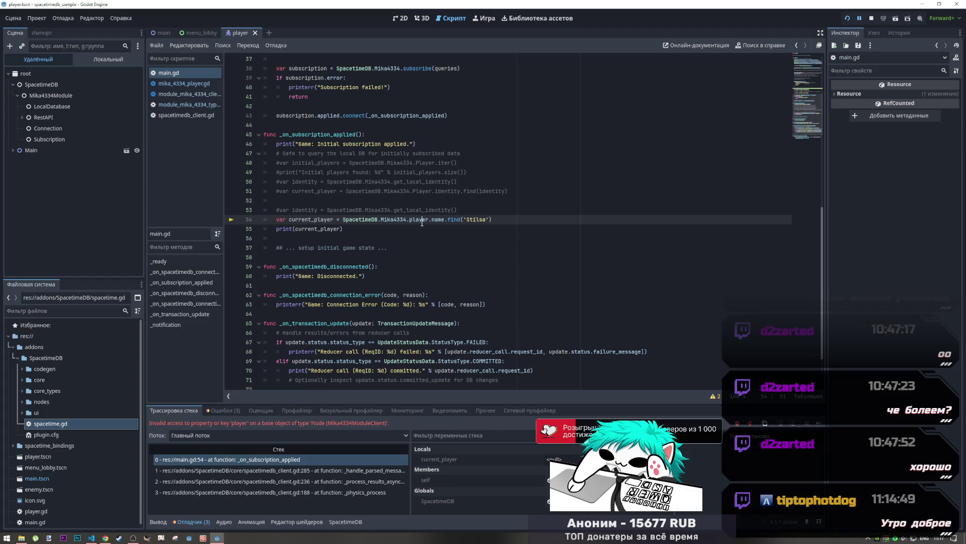
pyautogui.press('Delete')
pyautogui.write('P')
pyautogui.click(445, 219)
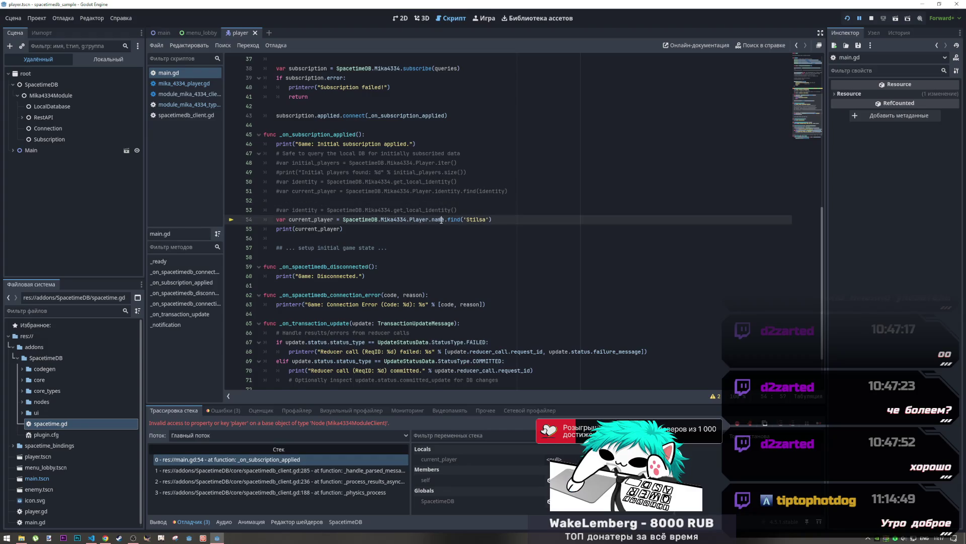
pyautogui.moveTo(445, 220); pyautogui.dragTo(431, 220)
pyautogui.press('BackSpace')
pyautogui.press('Delete')
# - Save main.gd, stop the running game, and jump to Player's definition
pyautogui.hotkey('ctrl', 's')
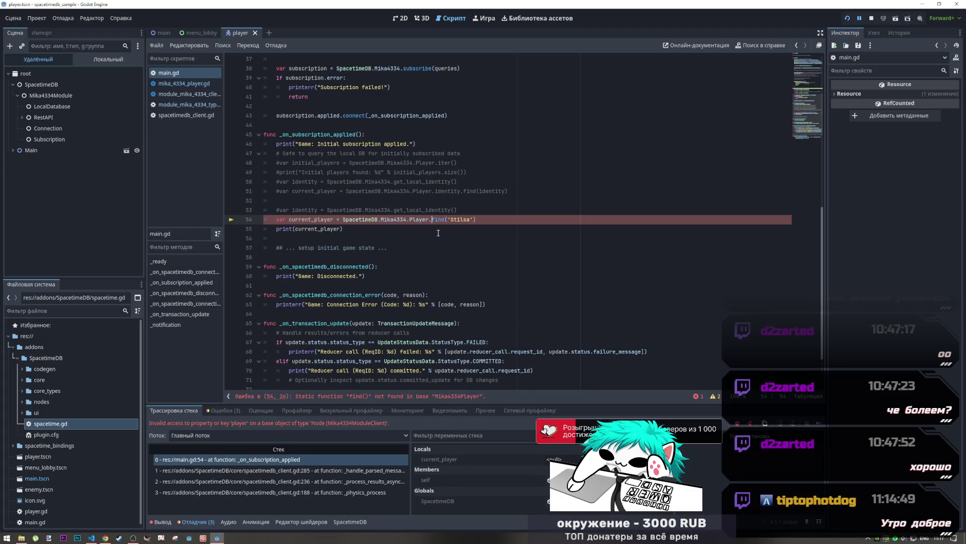
pyautogui.click(871, 18)
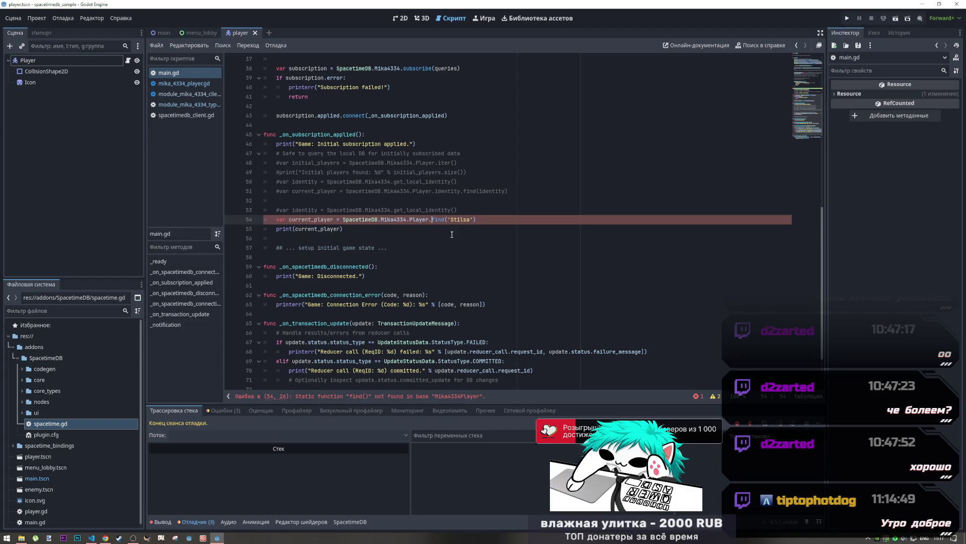
pyautogui.keyDown('ctrl'); pyautogui.click(417, 220); pyautogui.keyUp('ctrl')
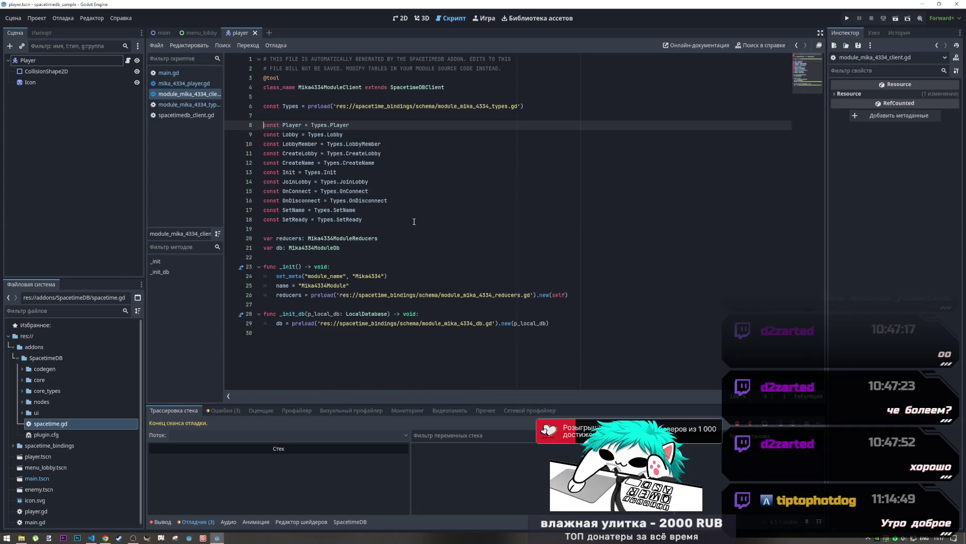
# - Trace Types.Player into mika_4334_player.gd and review its metadata and create function
pyautogui.keyDown('ctrl'); pyautogui.click(336, 125); pyautogui.keyUp('ctrl')
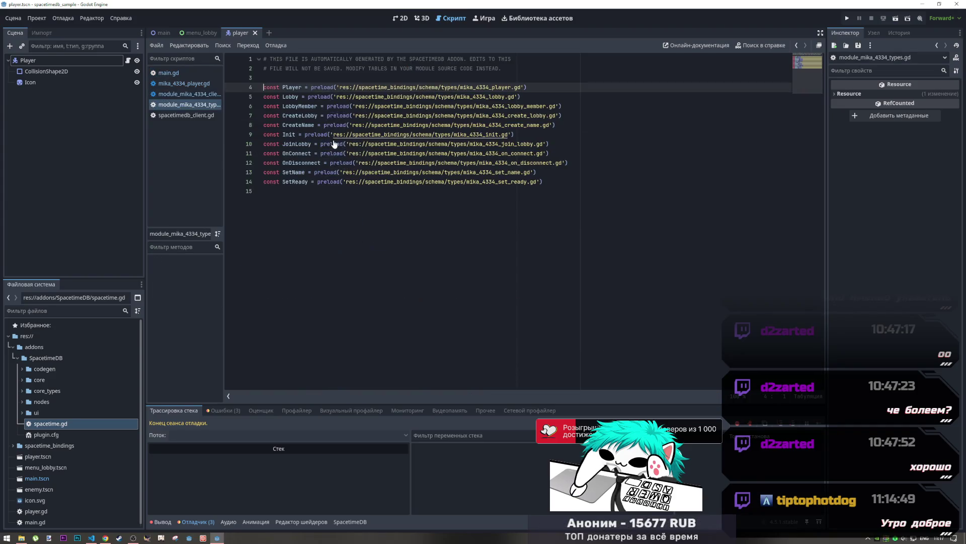
pyautogui.keyDown('ctrl'); pyautogui.click(406, 88); pyautogui.keyUp('ctrl')
pyautogui.click(312, 247)
pyautogui.click(315, 304)
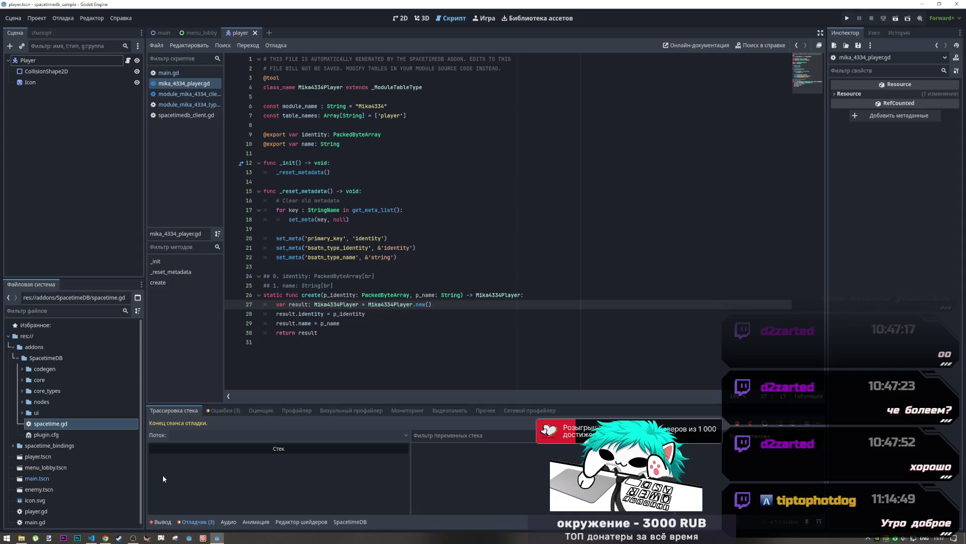
pyautogui.click(105, 538)
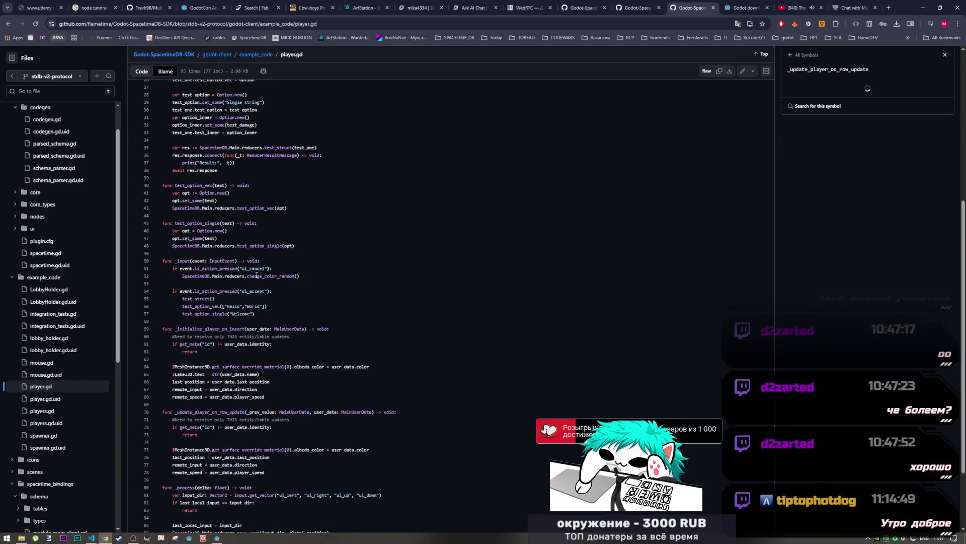
# - Review the SDK's LobbyHolder.gd example, checking lobby_id and get_local_identity references
pyautogui.scroll(3, 257, 275)
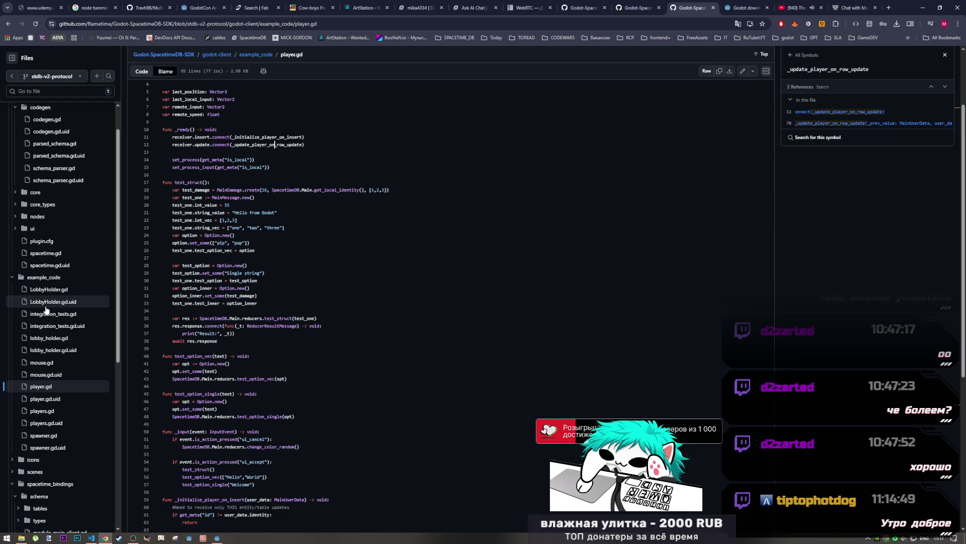
pyautogui.click(53, 291)
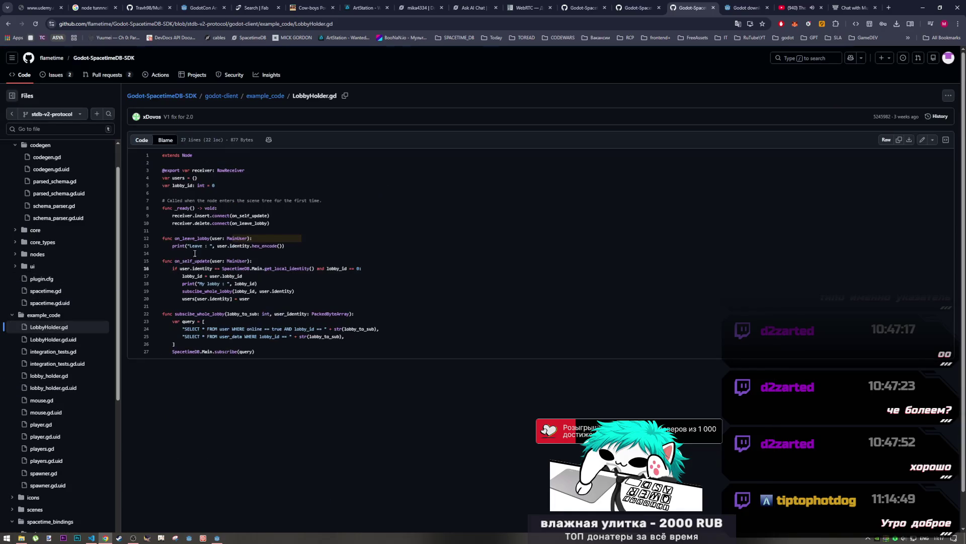
pyautogui.doubleClick(232, 276)
pyautogui.click(289, 268)
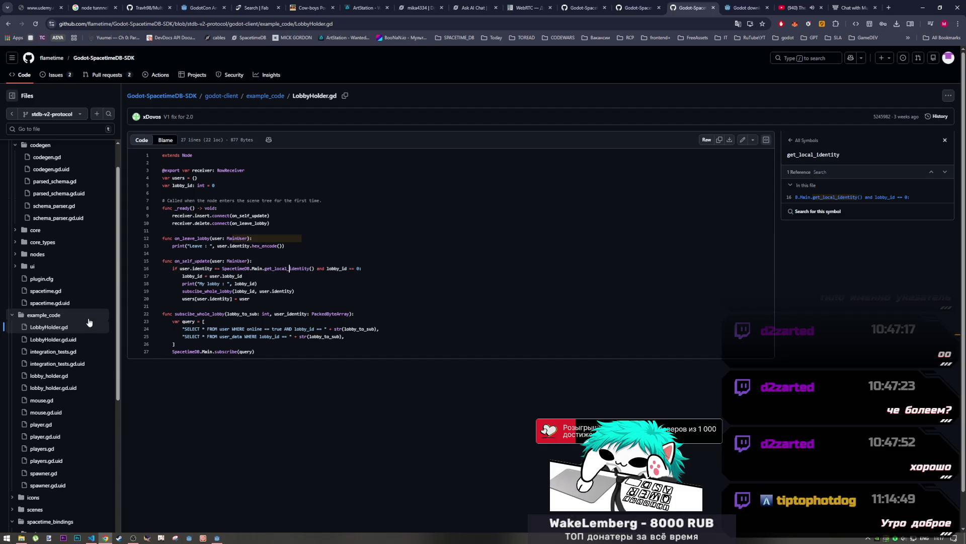
pyautogui.scroll(-1, 57, 372)
pyautogui.scroll(-1, 57, 371)
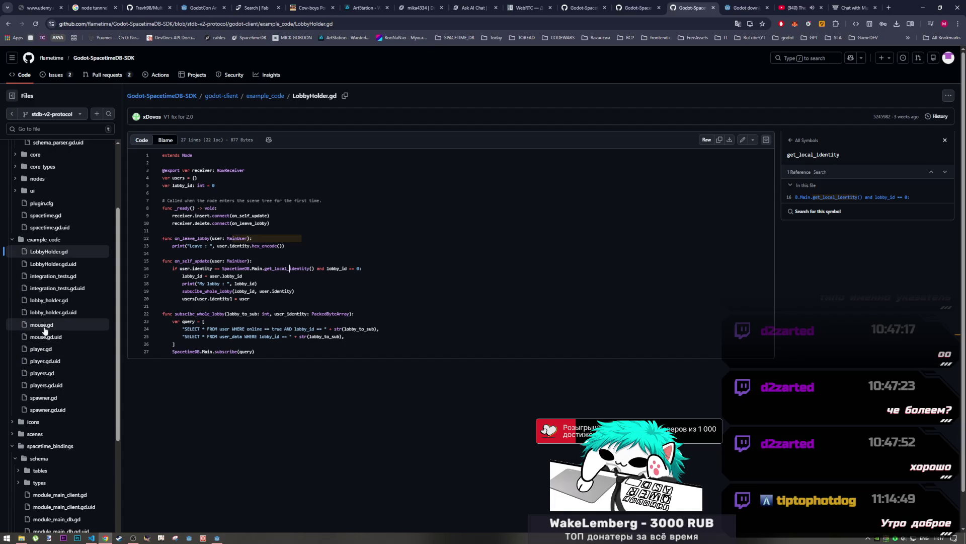
# - Study spawner.gd's user_row references, players lookup and MainUserData type, then return to Godot
pyautogui.click(46, 398)
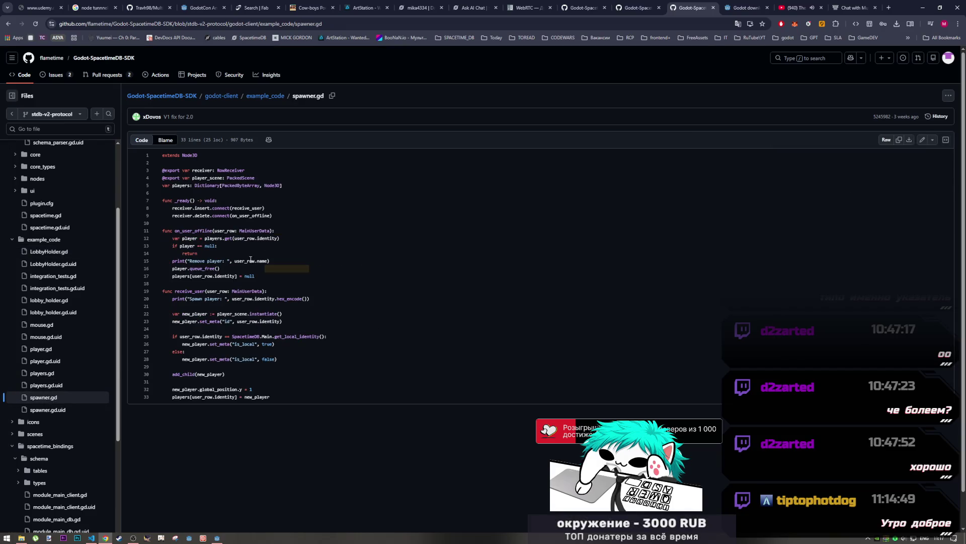
pyautogui.click(240, 239)
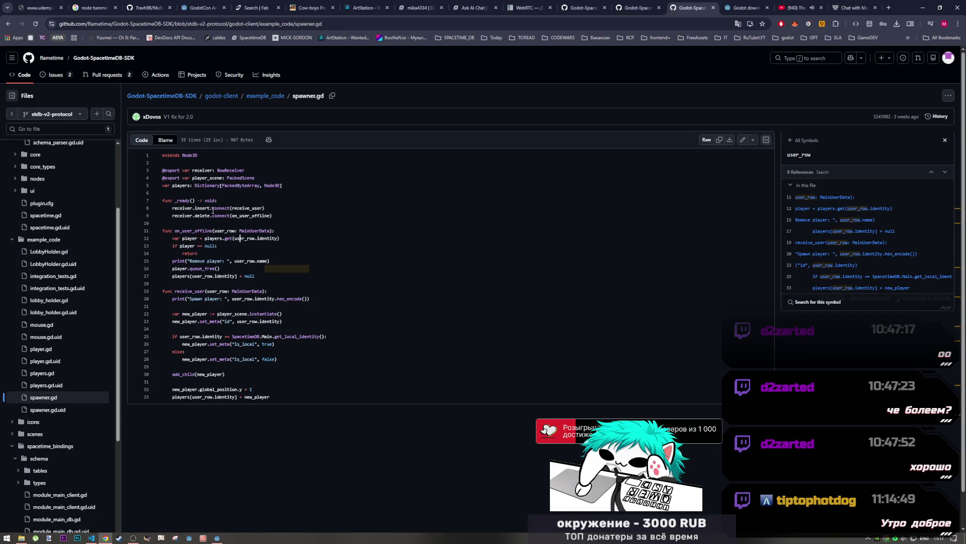
pyautogui.moveTo(225, 242); pyautogui.dragTo(254, 238)
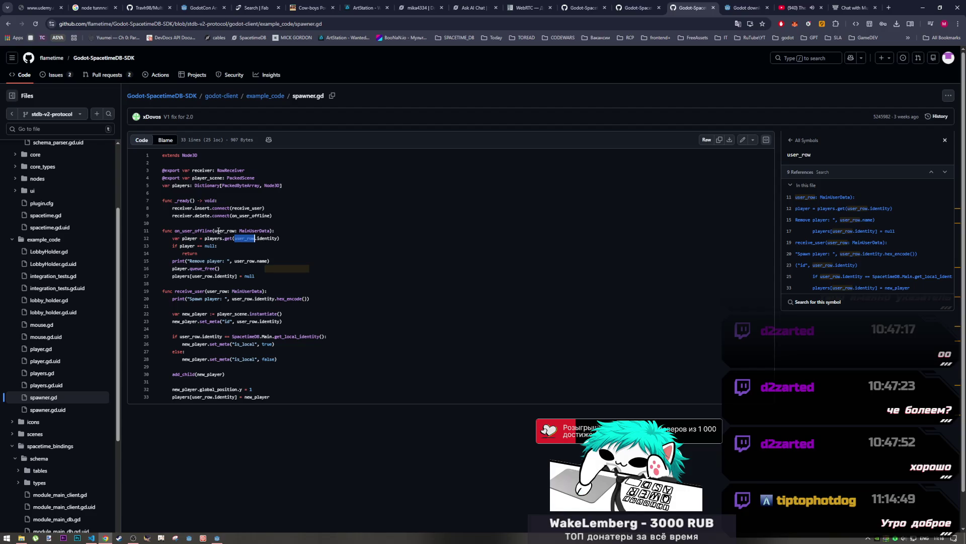
pyautogui.moveTo(215, 230); pyautogui.dragTo(268, 230)
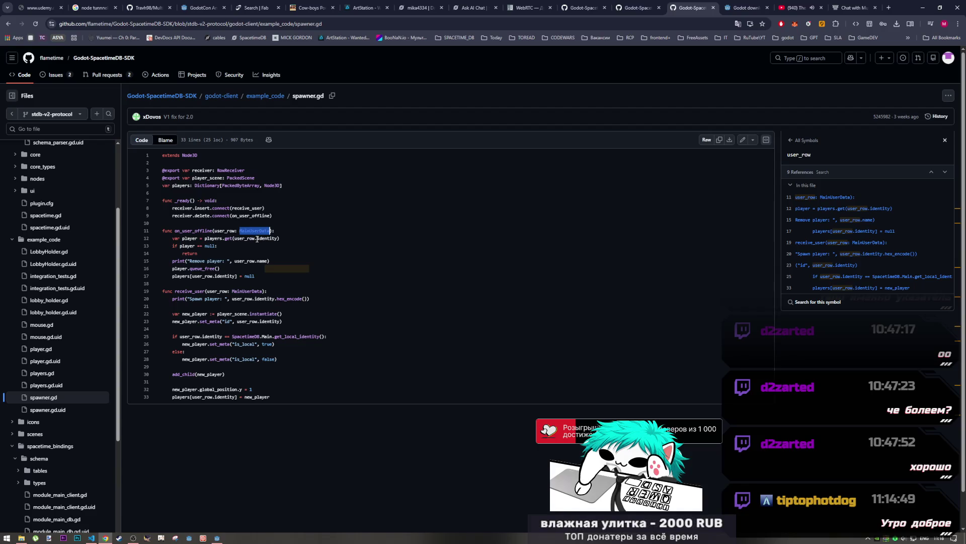
pyautogui.click(282, 271)
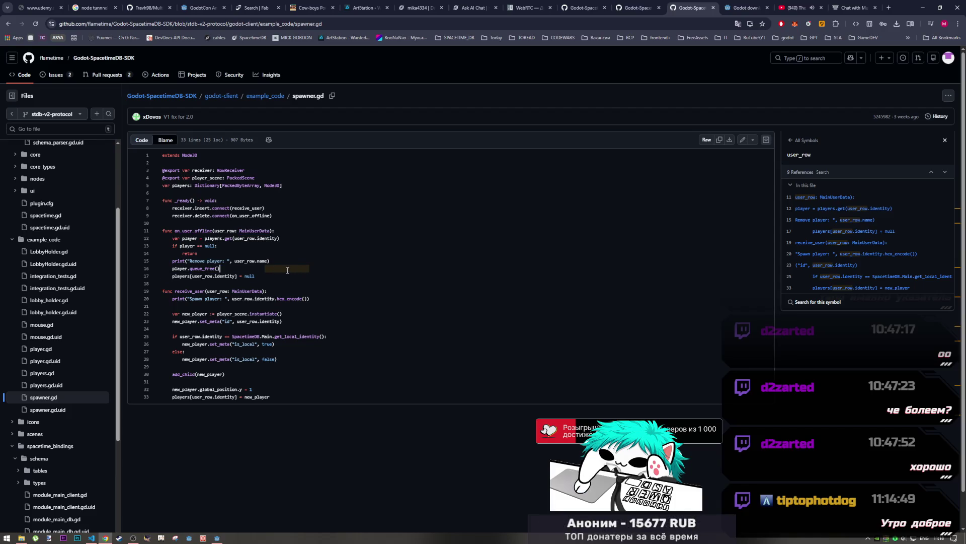
pyautogui.scroll(-1, 280, 273)
pyautogui.scroll(1, 280, 273)
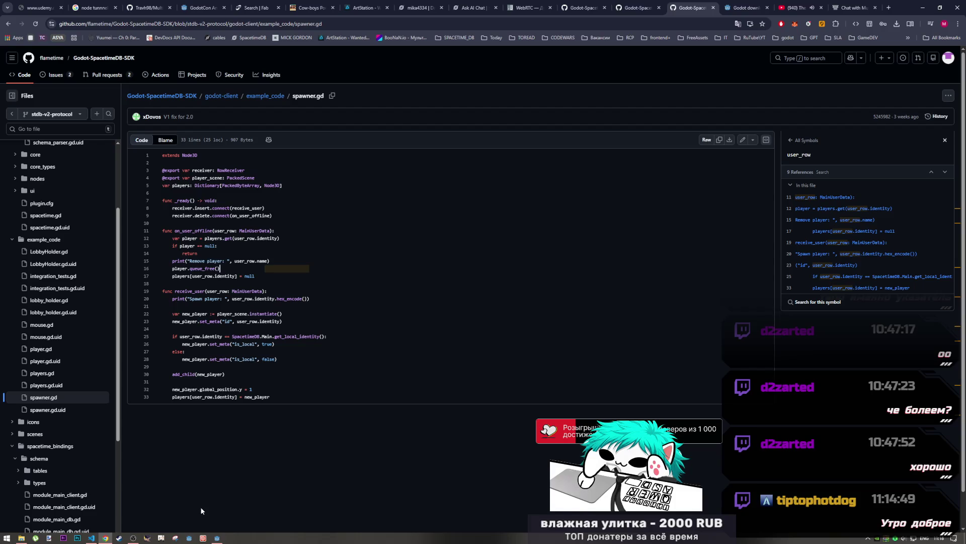
pyautogui.click(216, 537)
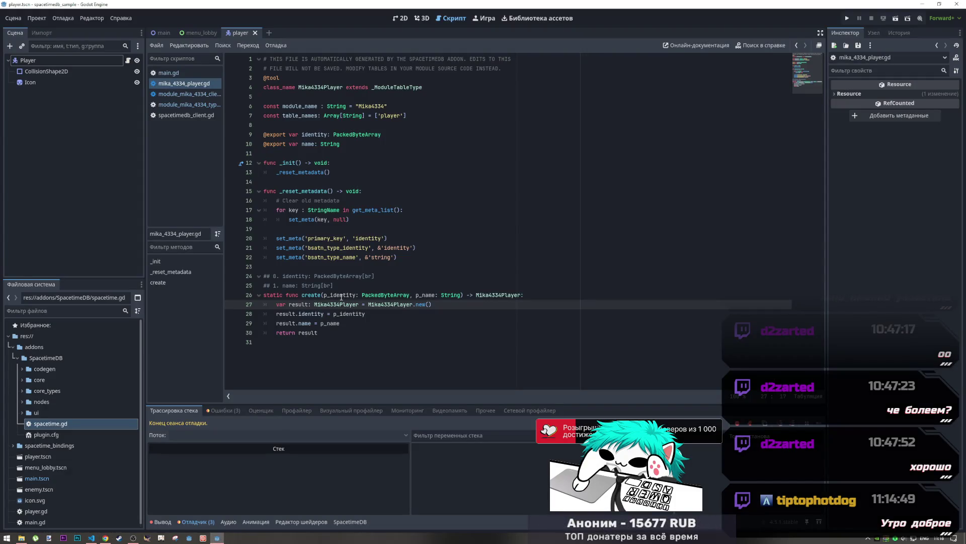
pyautogui.doubleClick(312, 323)
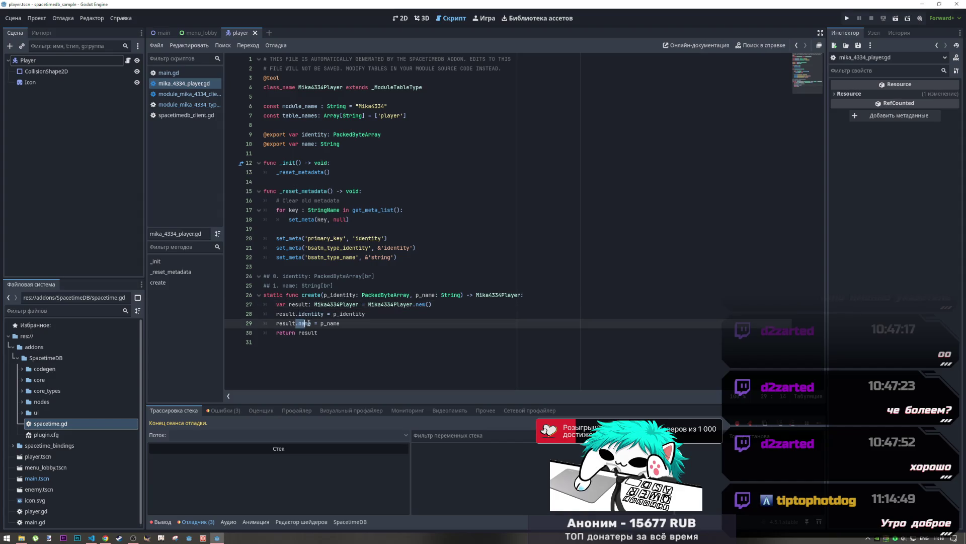
pyautogui.doubleClick(311, 296)
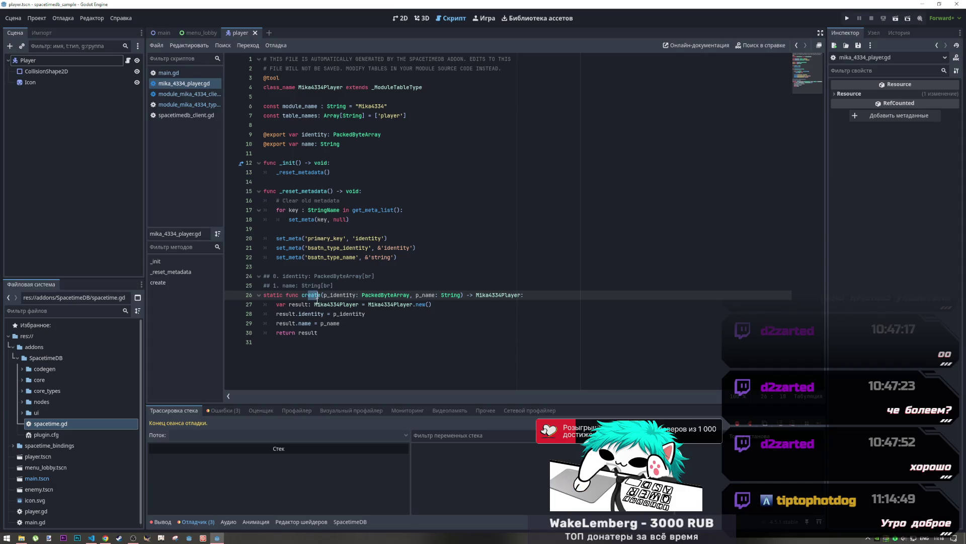
pyautogui.click(181, 73)
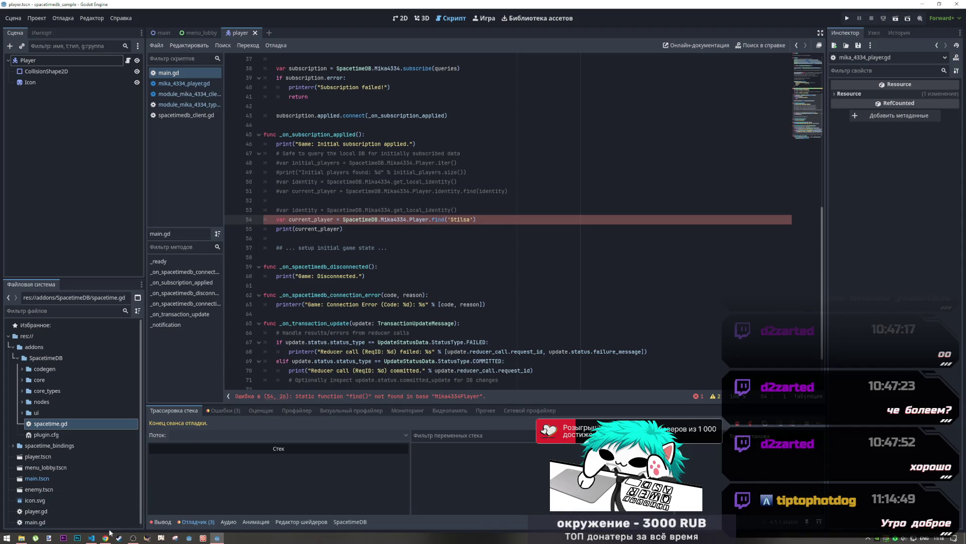
pyautogui.moveTo(105, 537)
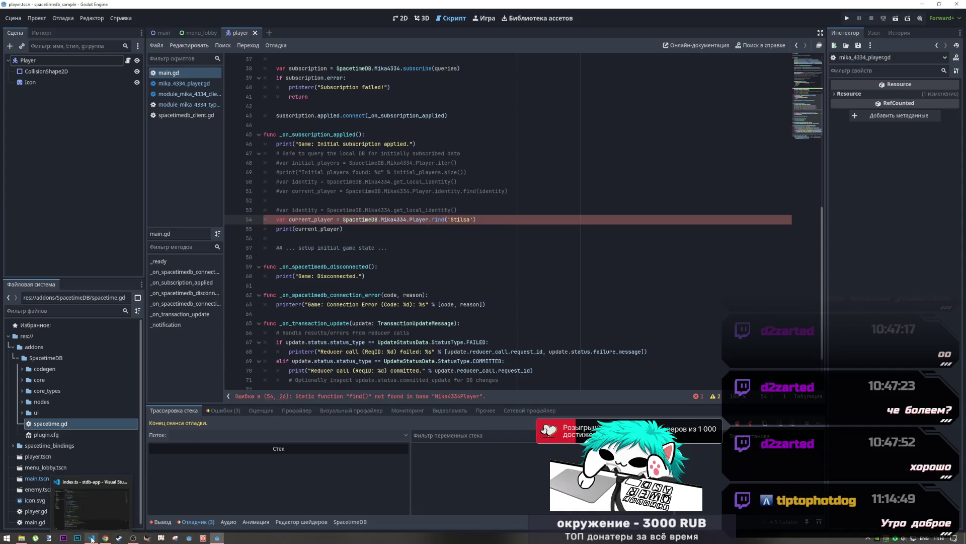
pyautogui.click(104, 538)
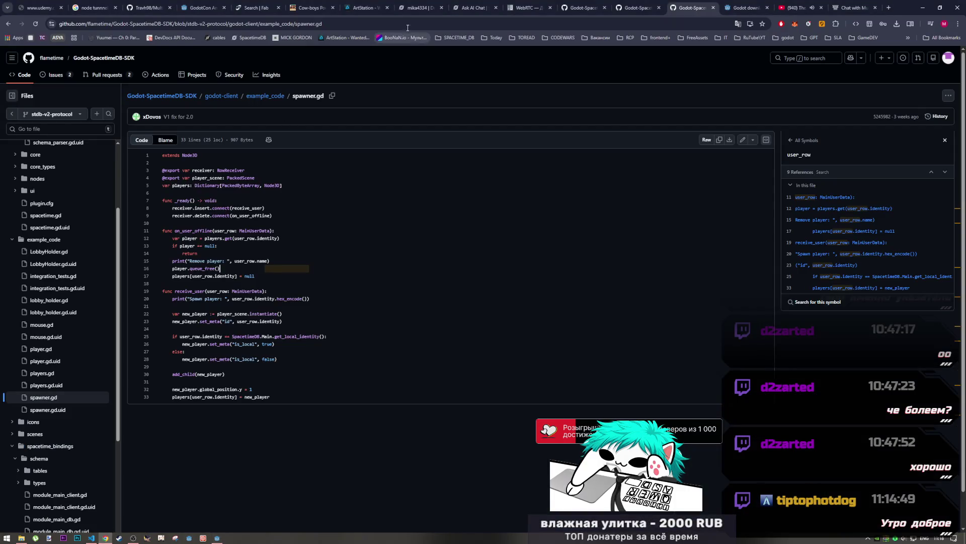
# - Scroll through index.ts from the init callback to create_name, checking identity's type
pyautogui.click(425, 8)
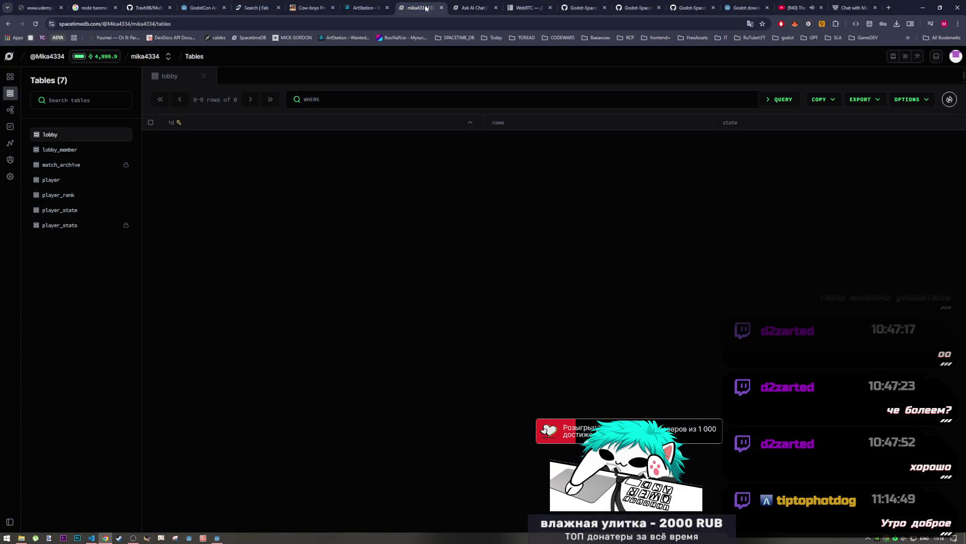
pyautogui.click(91, 538)
pyautogui.scroll(-4, 187, 230)
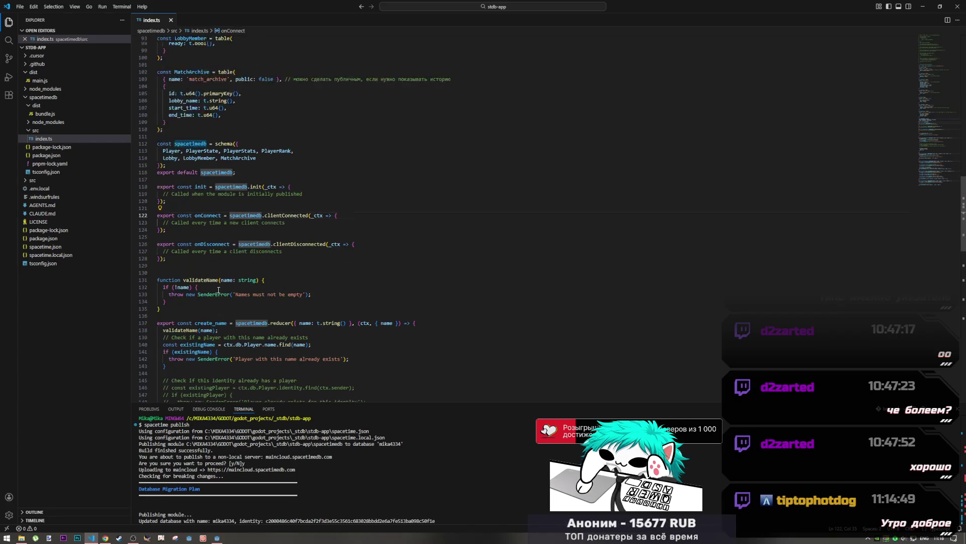
pyautogui.click(188, 230)
pyautogui.scroll(-8, 218, 288)
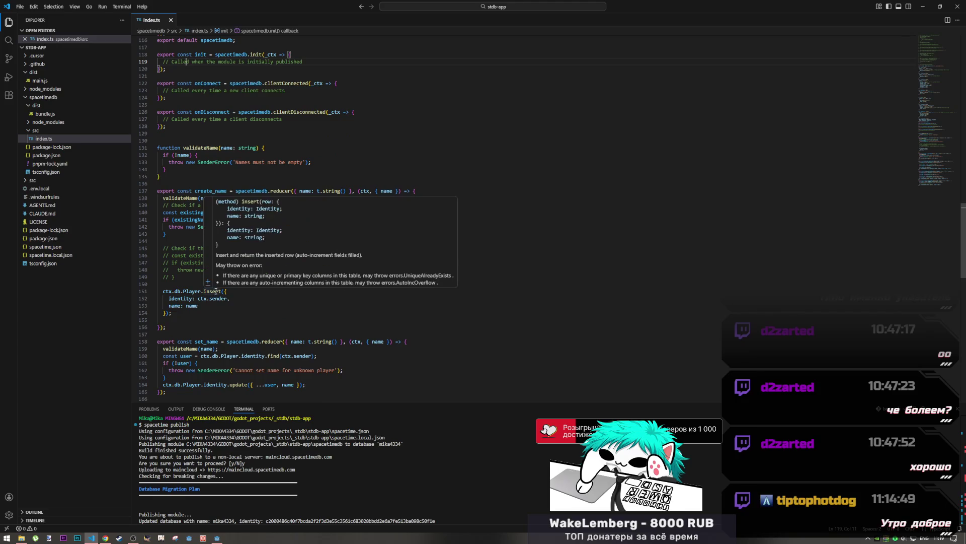
pyautogui.click(187, 285)
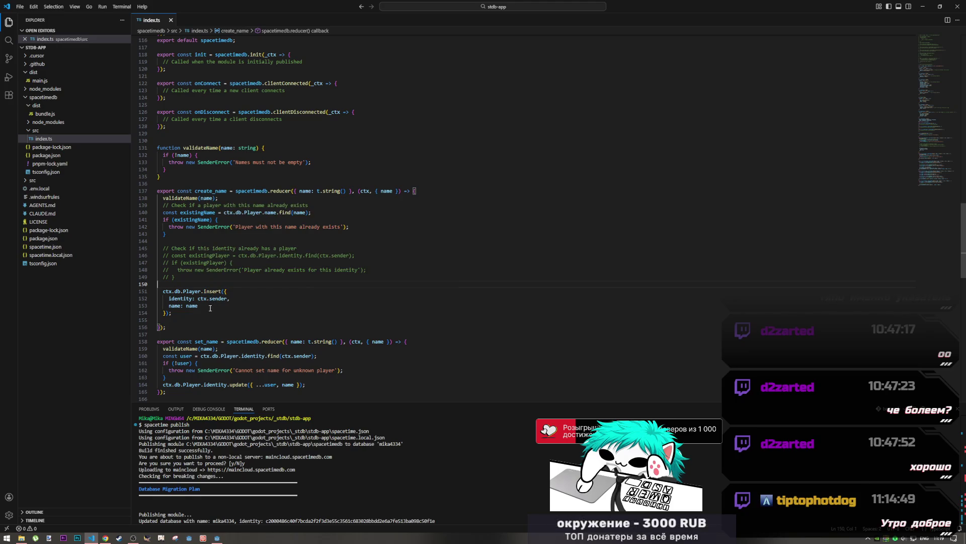
pyautogui.scroll(-3, 210, 308)
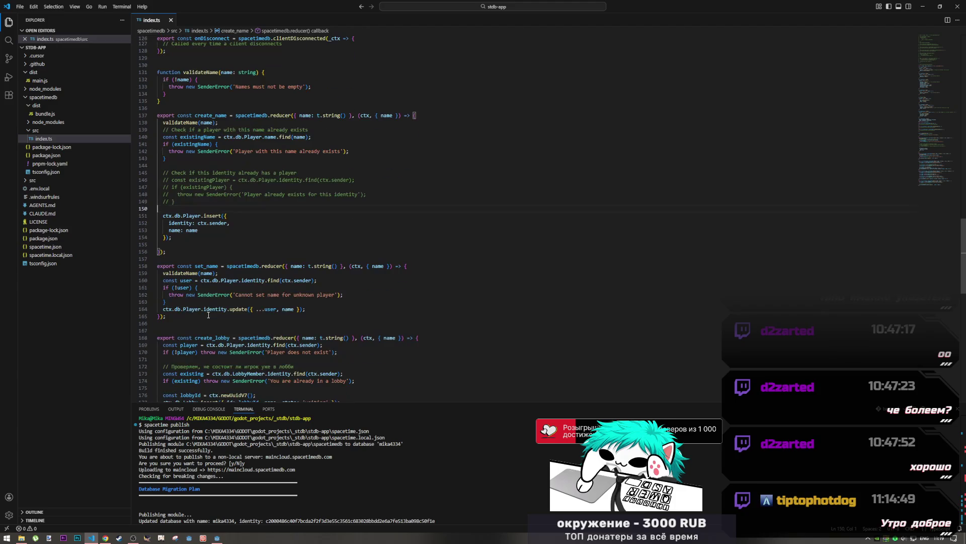
pyautogui.moveTo(209, 312)
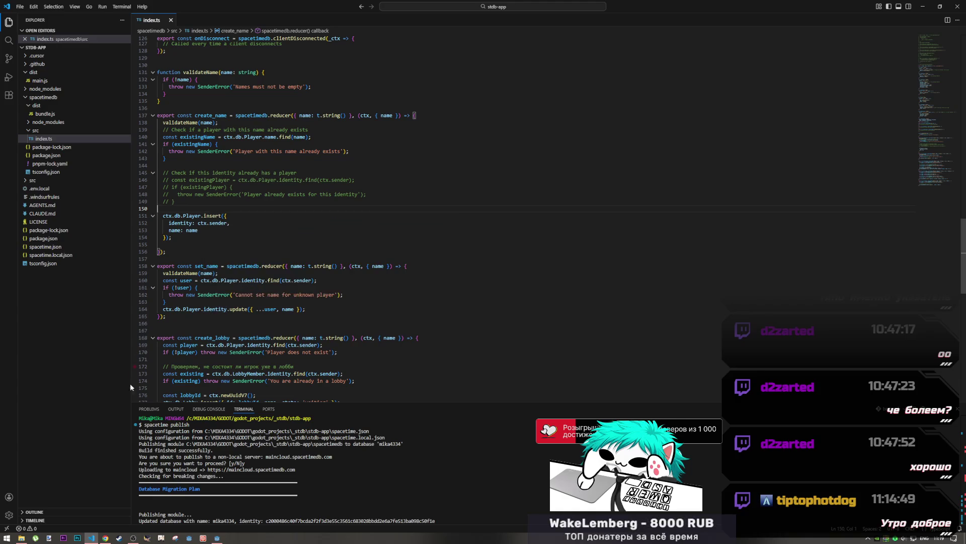
pyautogui.hotkey('alt', 'Tab')
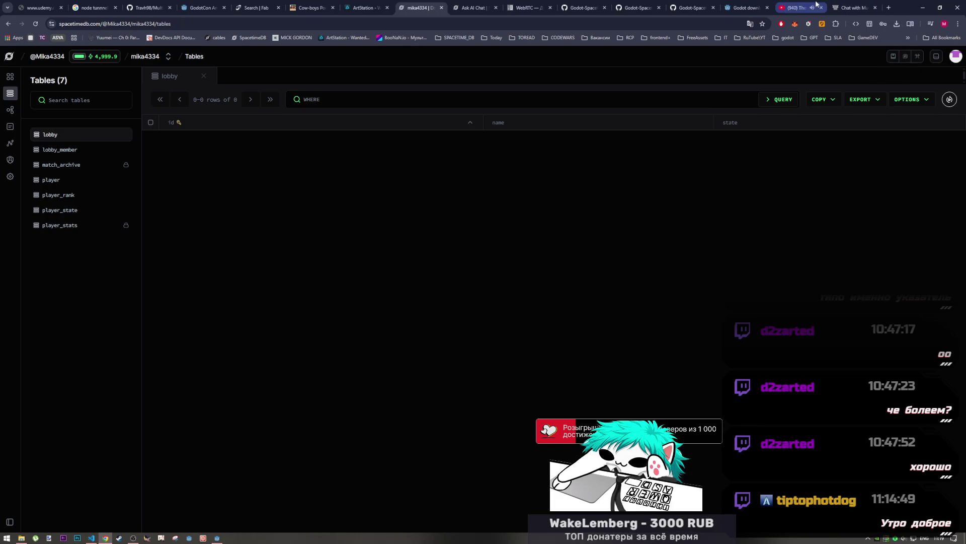
# - Skip to the next YouTube track and return to the SDK GitHub tab
pyautogui.click(798, 8)
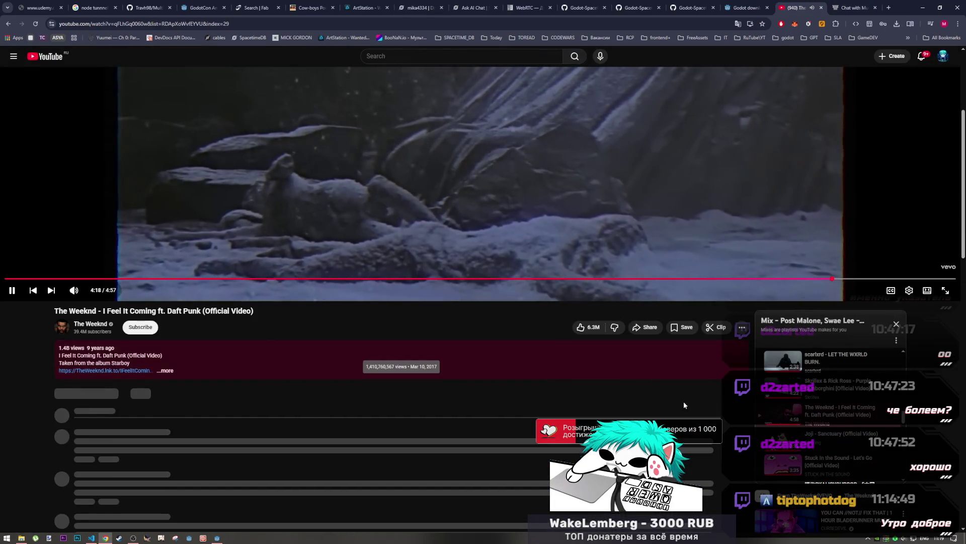
pyautogui.hotkey('shift', 'n')
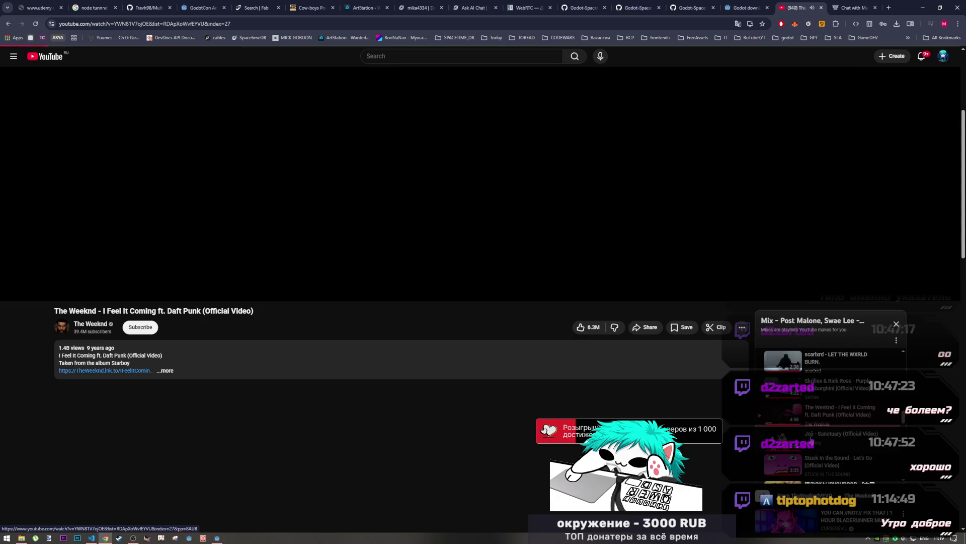
pyautogui.click(846, 7)
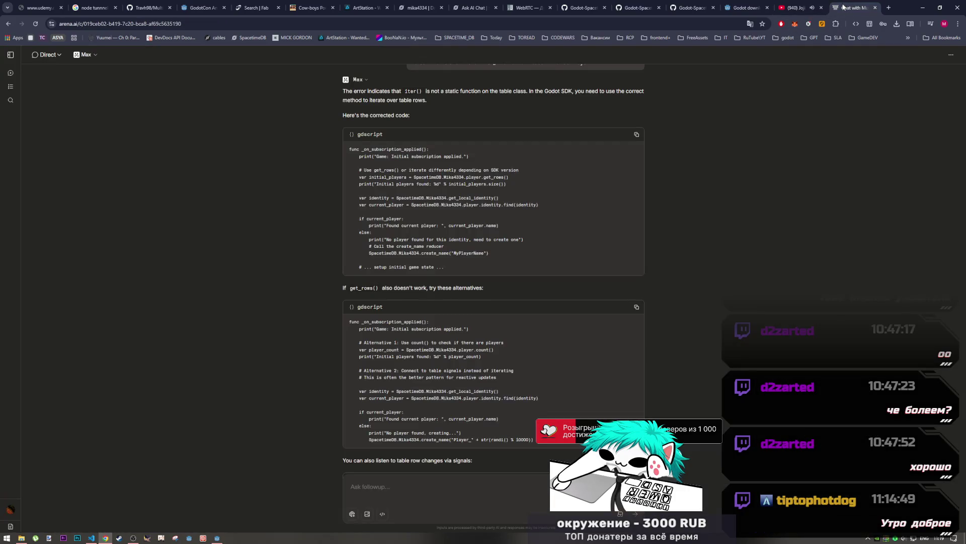
pyautogui.click(726, 4)
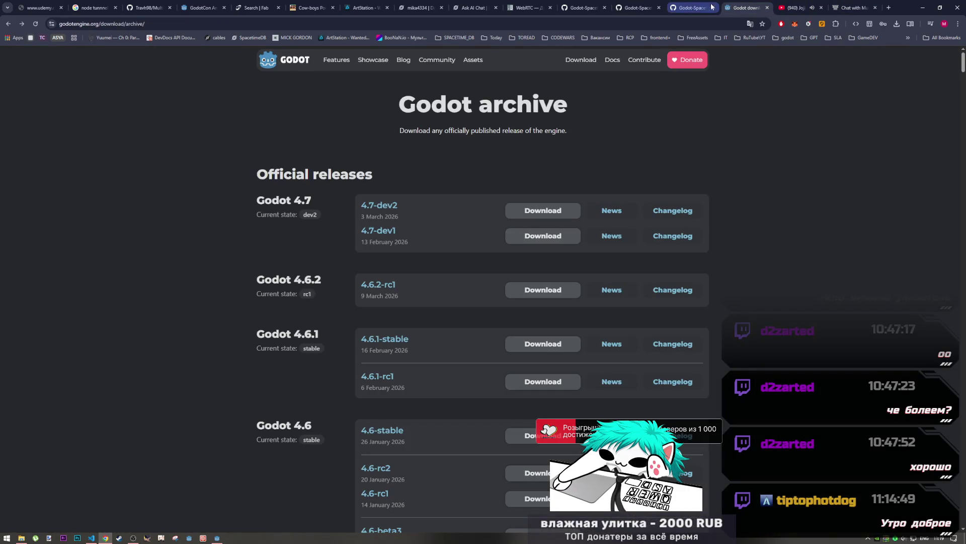
pyautogui.click(693, 8)
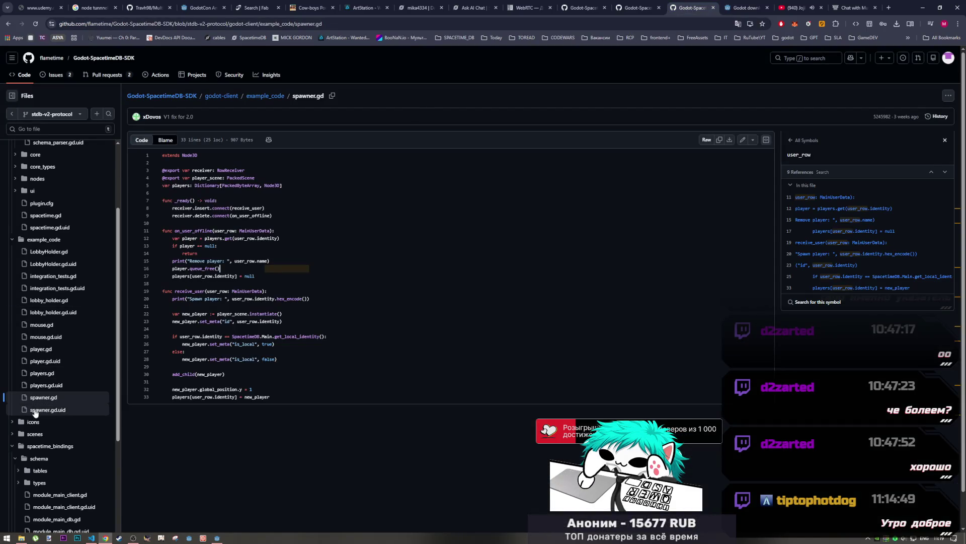
# - Read the players.gd and LobbyHolder.gd example scripts
pyautogui.scroll(-1, 200, 350)
pyautogui.scroll(1, 201, 351)
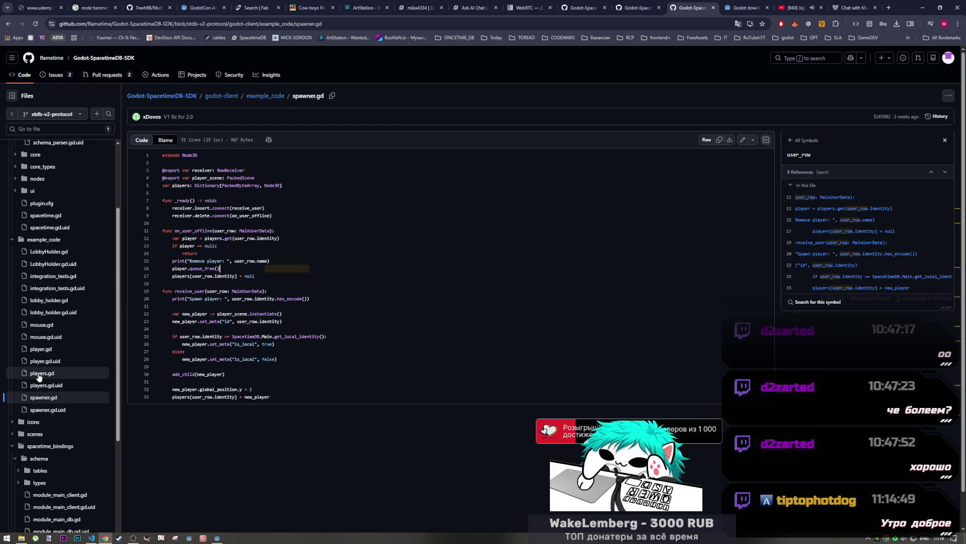
pyautogui.click(39, 374)
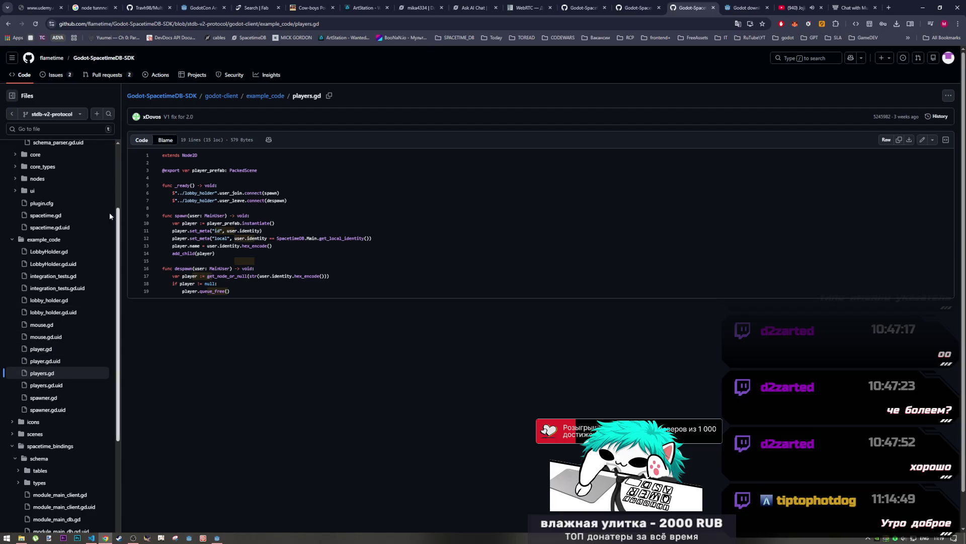
pyautogui.click(45, 252)
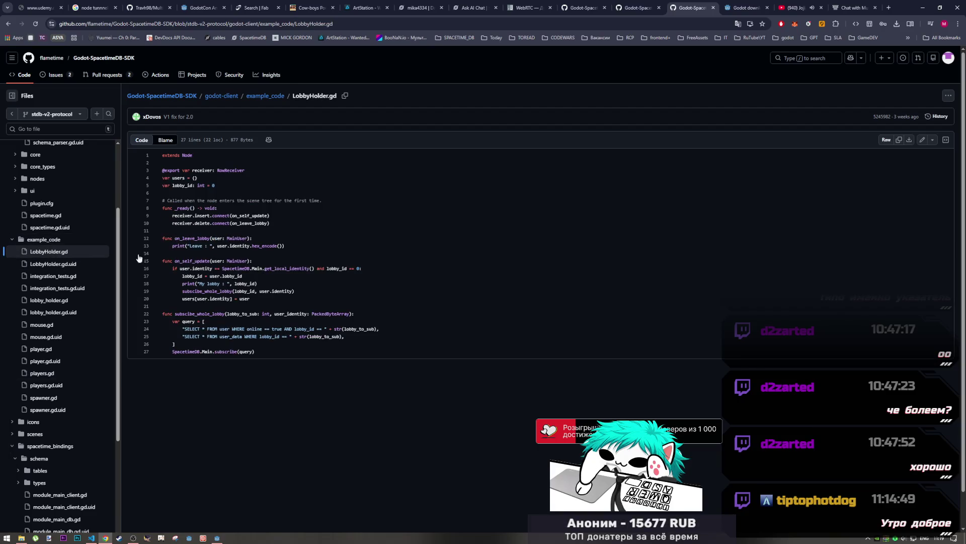
pyautogui.scroll(2, 50, 252)
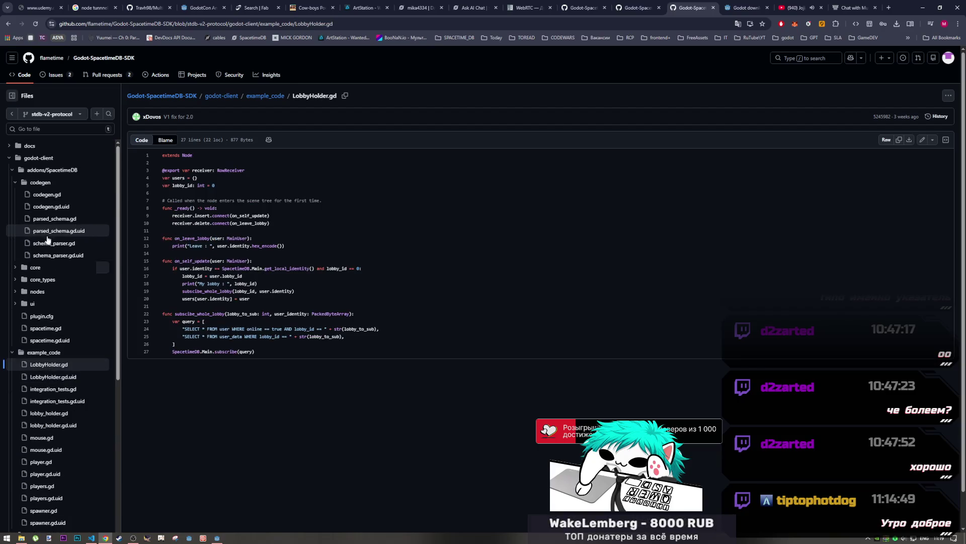
# - Look through spacetime.gd, then module_main_client.gd and its reducers preload path
pyautogui.click(56, 330)
pyautogui.scroll(-3, 47, 332)
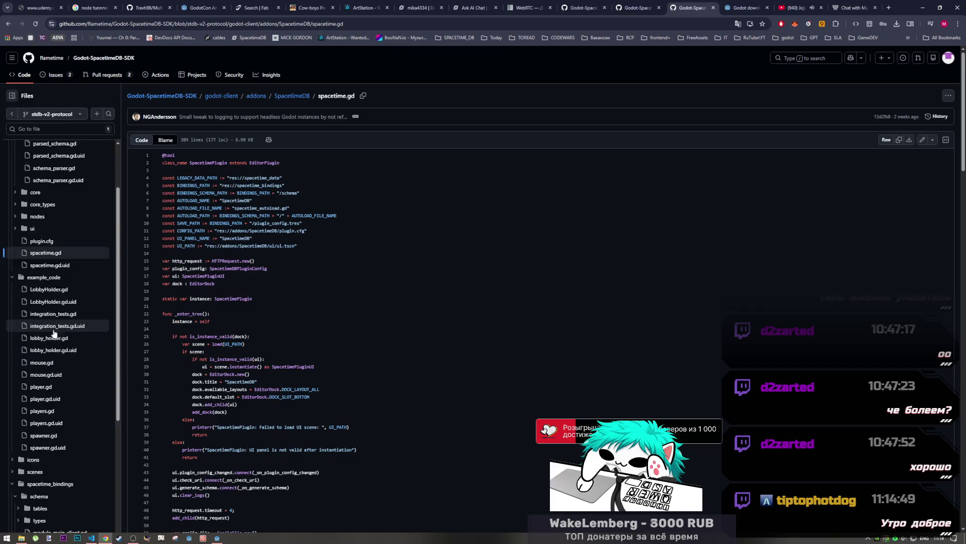
pyautogui.scroll(-1, 46, 335)
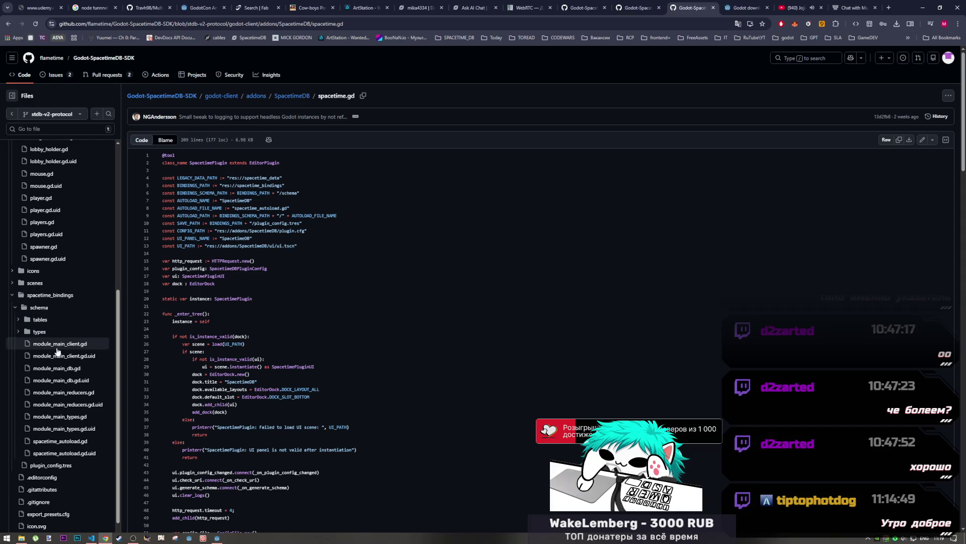
pyautogui.scroll(-1, 57, 352)
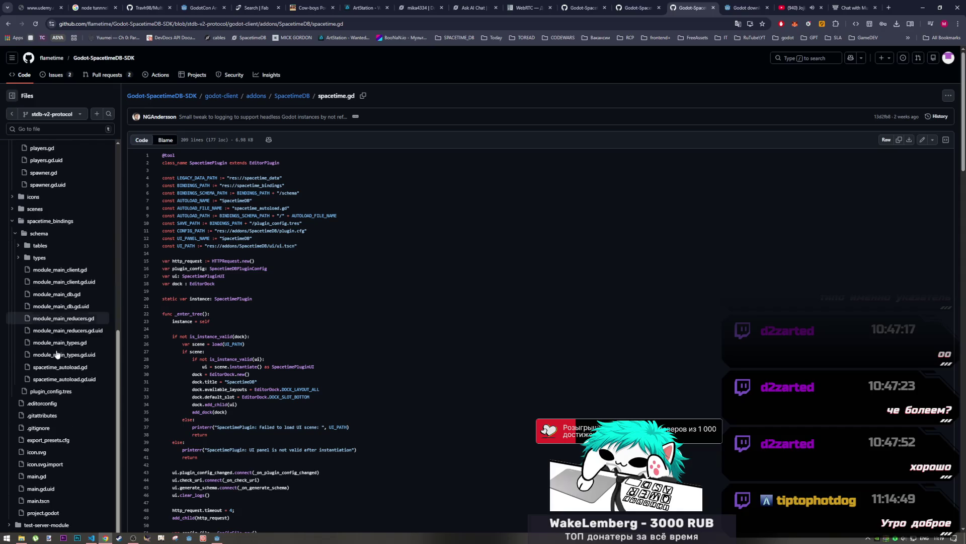
pyautogui.click(67, 270)
pyautogui.scroll(-1, 186, 264)
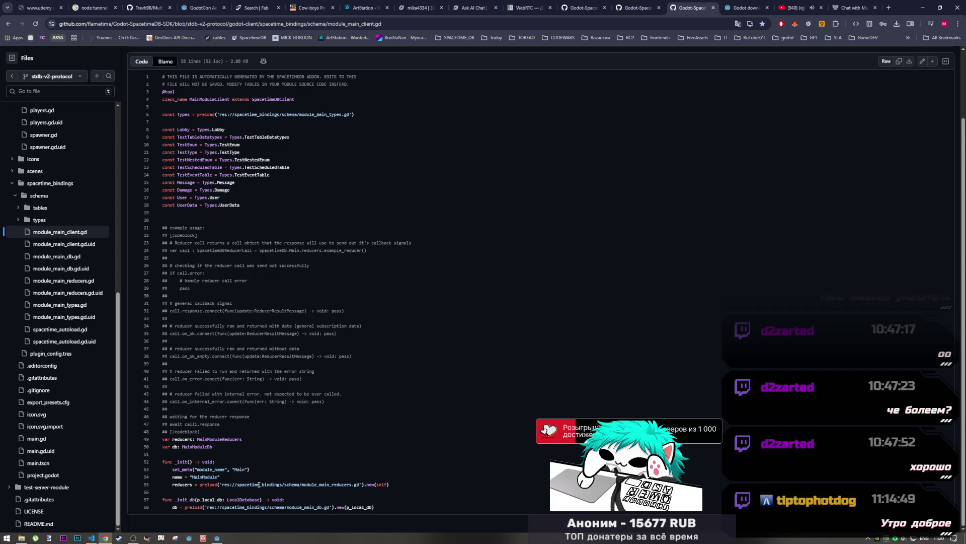
pyautogui.moveTo(315, 485); pyautogui.dragTo(348, 484)
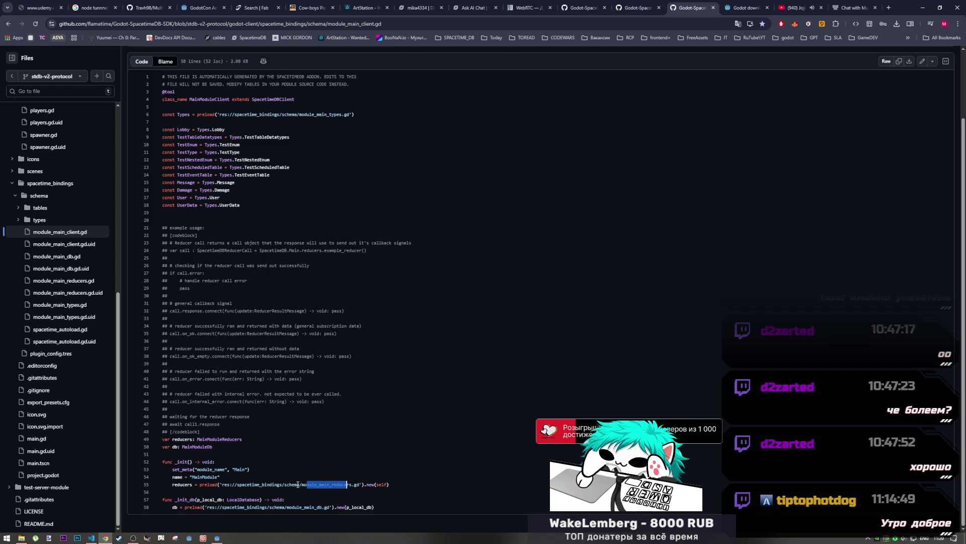
# - Compare with Godot's generated client by jumping from main.gd line 54 to the Player type
pyautogui.hotkey('alt', 'Tab')
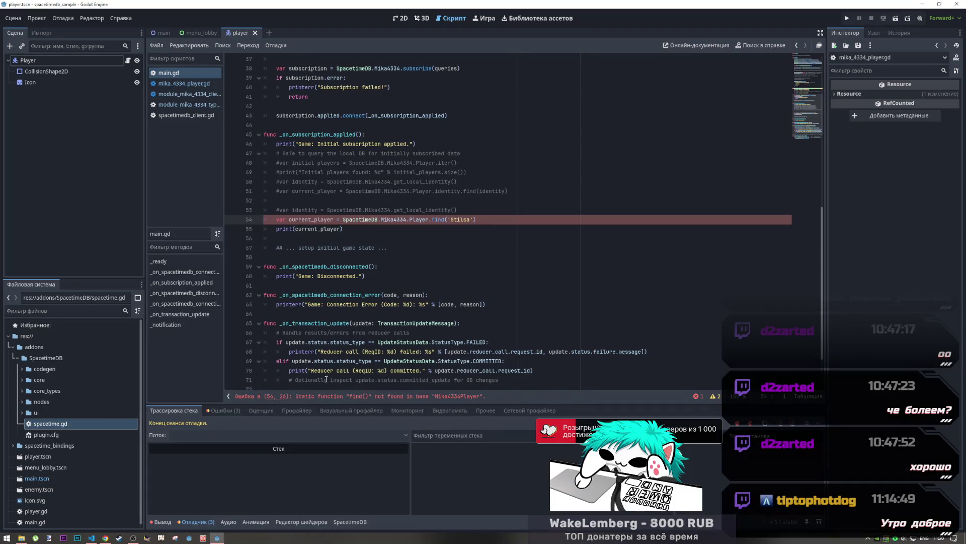
pyautogui.click(406, 220)
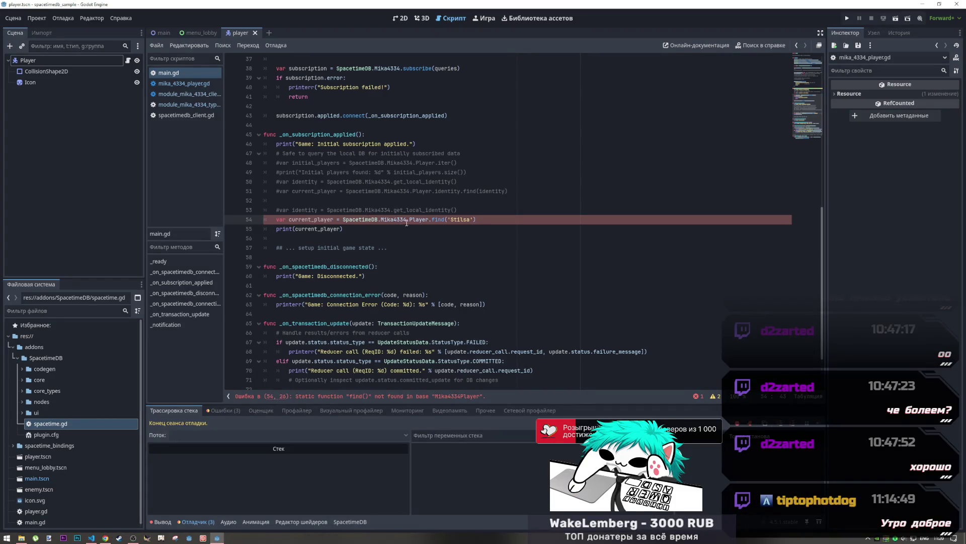
pyautogui.keyDown('ctrl'); pyautogui.click(417, 224); pyautogui.keyUp('ctrl')
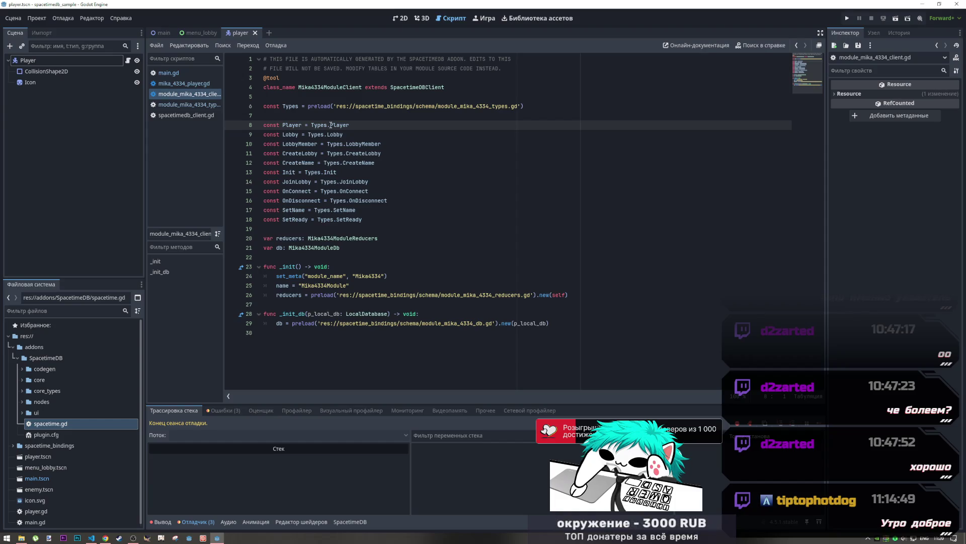
pyautogui.hotkey('alt', 'Tab')
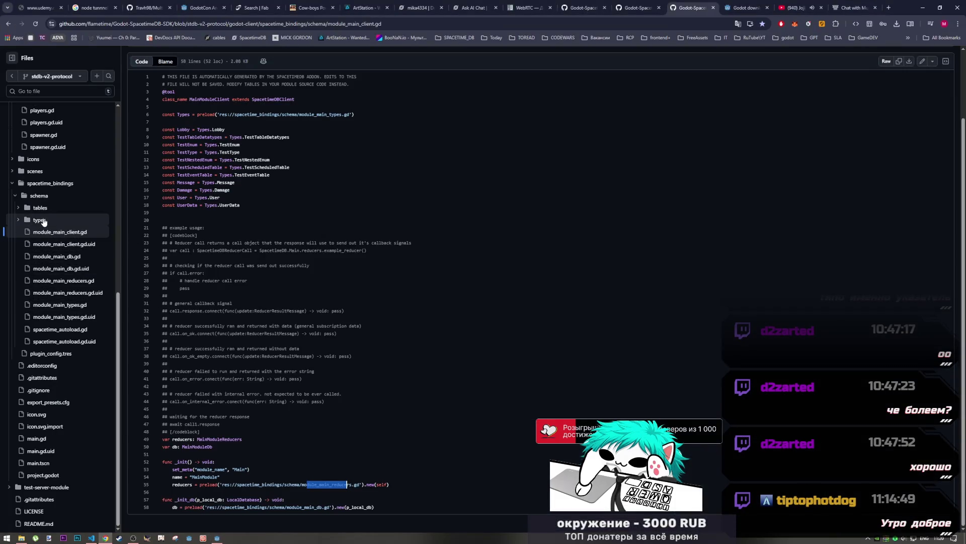
# - Expand the generated types folder and read main_user.gd's create function
pyautogui.click(19, 220)
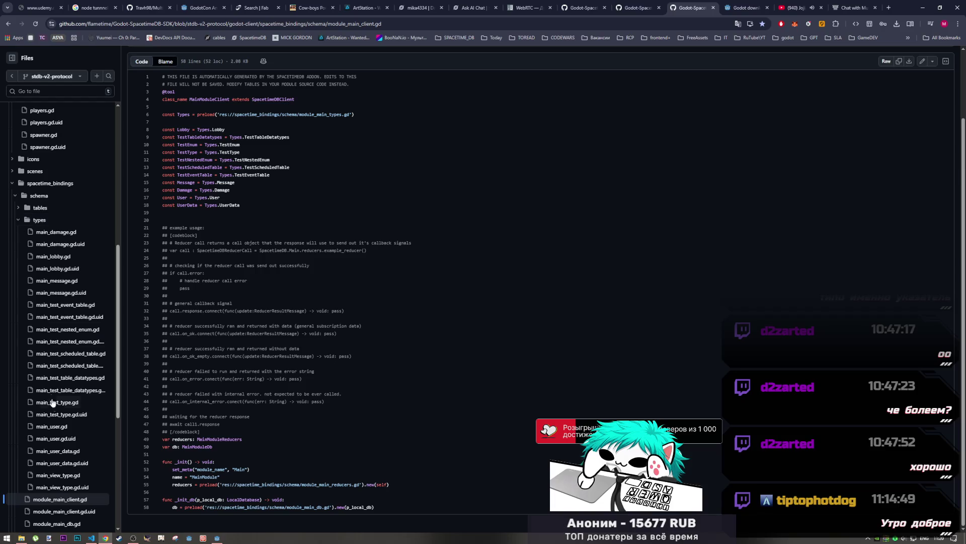
pyautogui.click(55, 426)
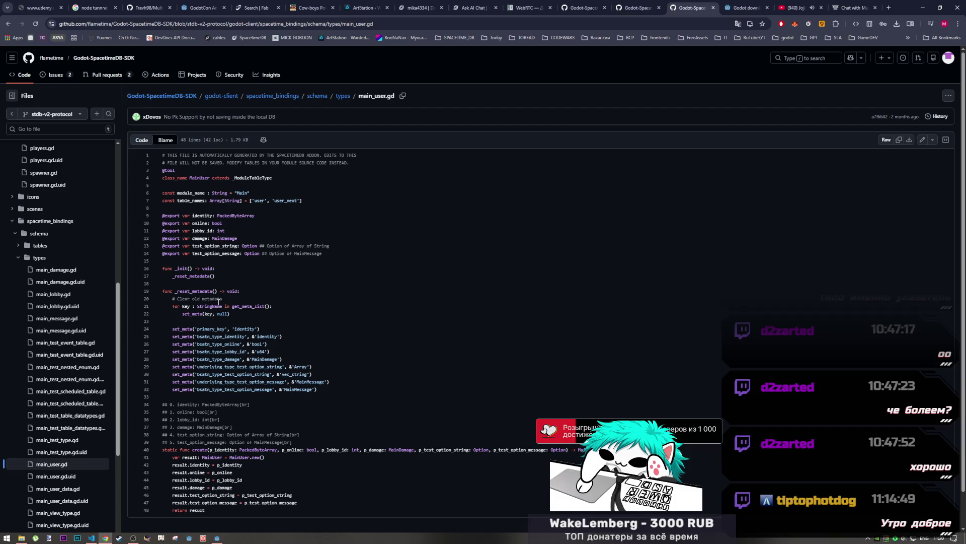
pyautogui.scroll(-1, 219, 457)
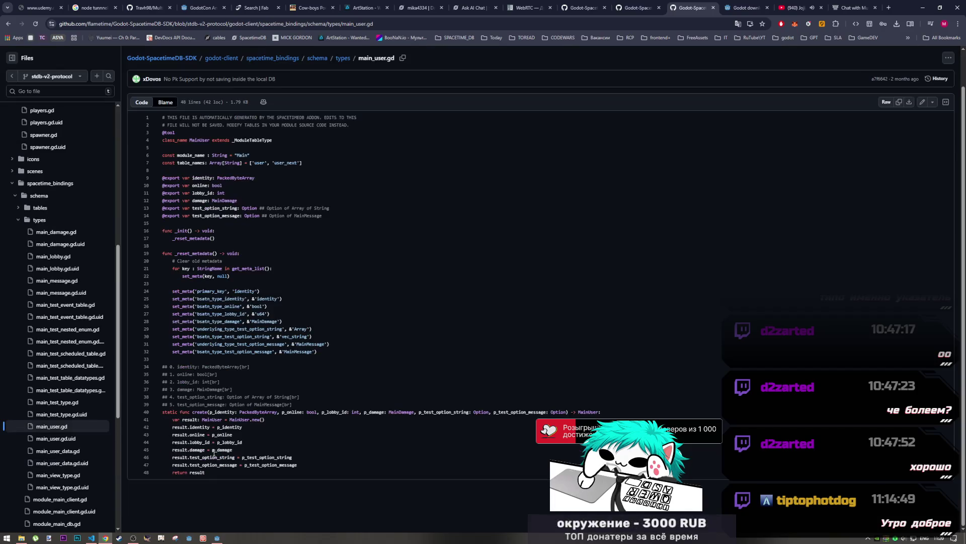
pyautogui.moveTo(187, 426); pyautogui.dragTo(206, 435)
pyautogui.click(206, 437)
pyautogui.scroll(-3, 41, 421)
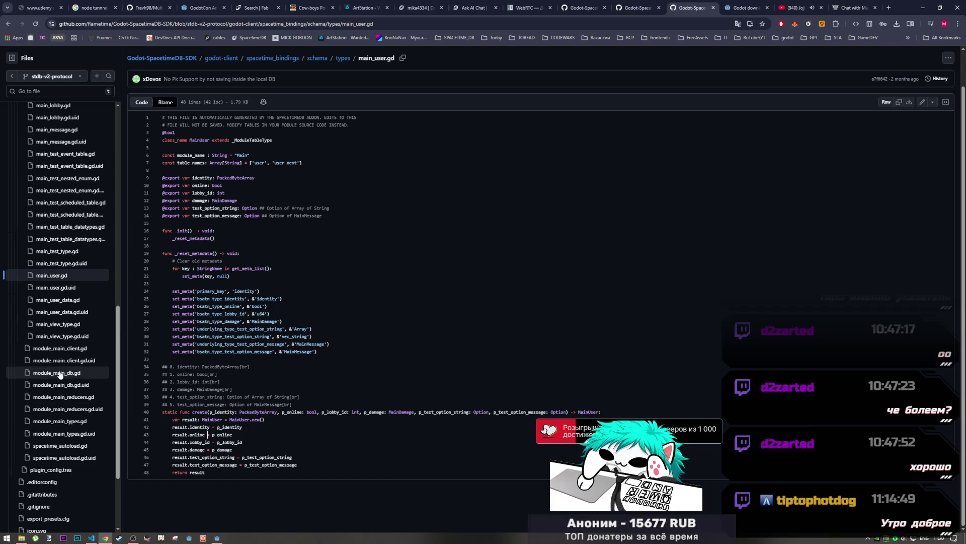
# - Open the generated module_main_reducers.gd after passing over the .uid files
pyautogui.click(65, 408)
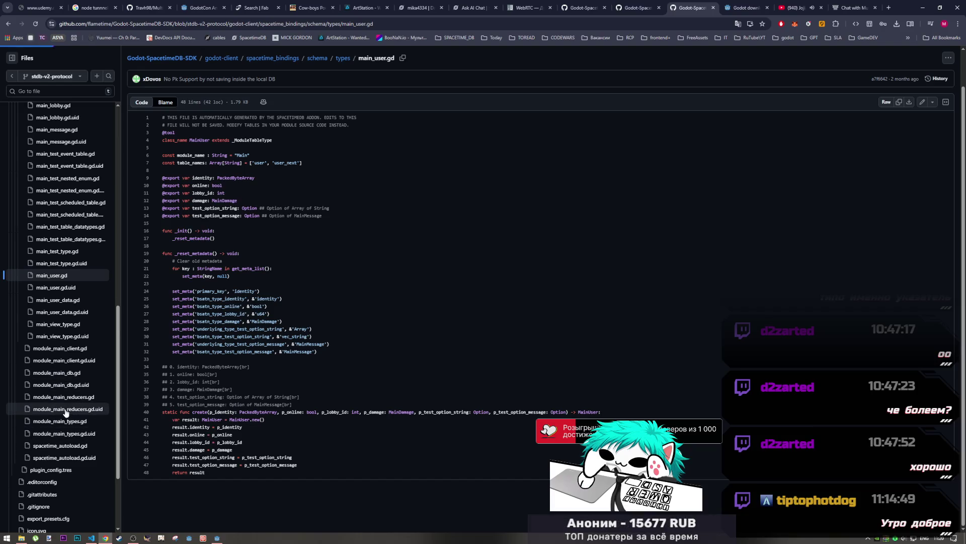
pyautogui.click(67, 398)
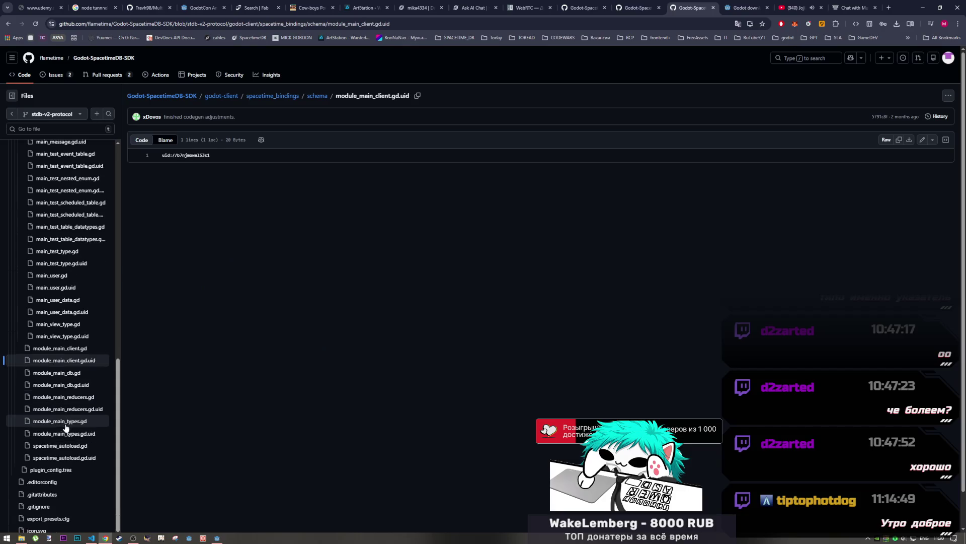
pyautogui.click(75, 398)
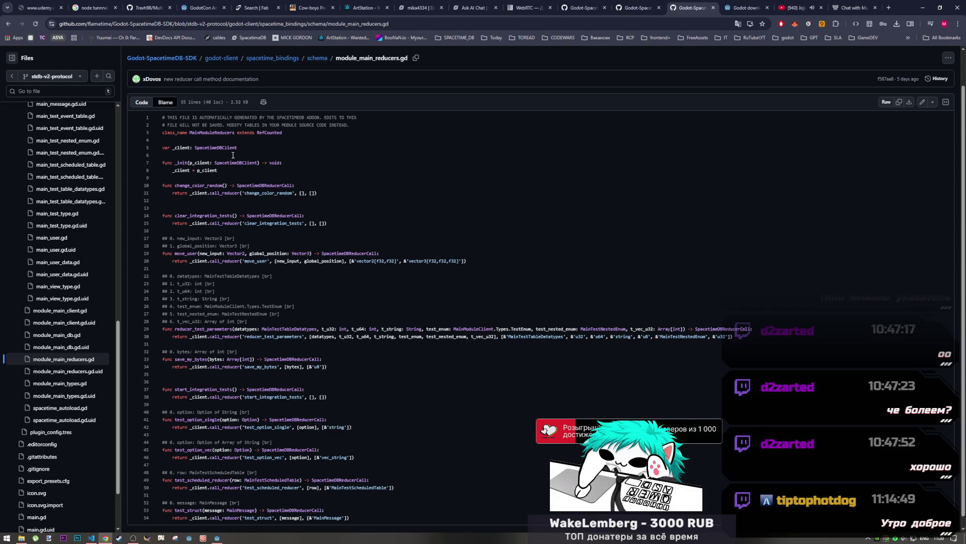
pyautogui.scroll(-1, 251, 254)
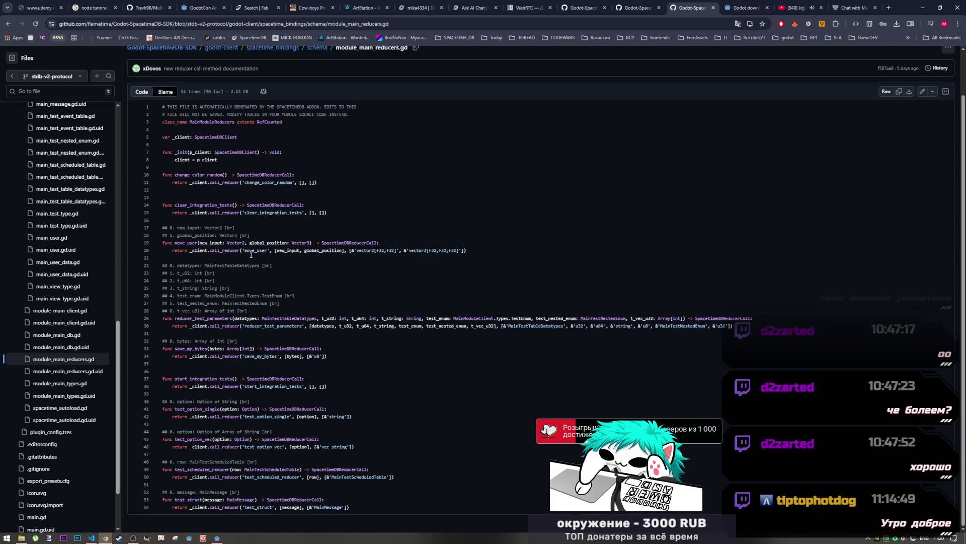
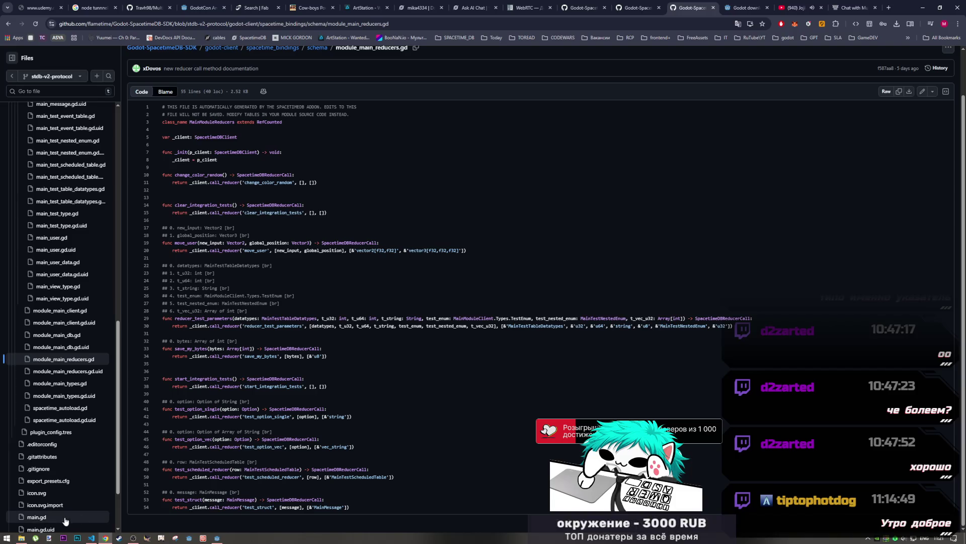
# - Switch from Chrome back to the Godot editor showing module_mika_4334_client.gd
pyautogui.click(216, 538)
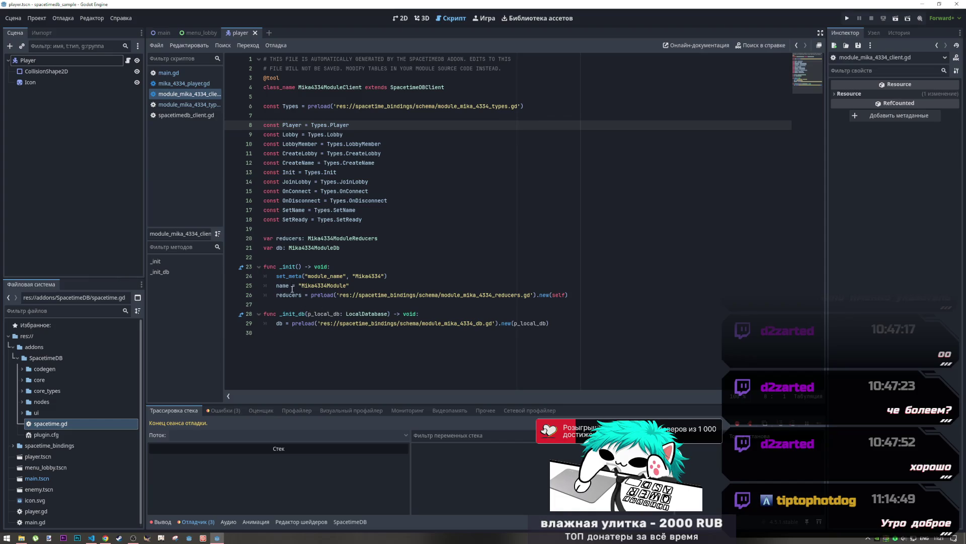
# - Open the generated reducers script from its preload path and locate create_name
pyautogui.click(421, 295)
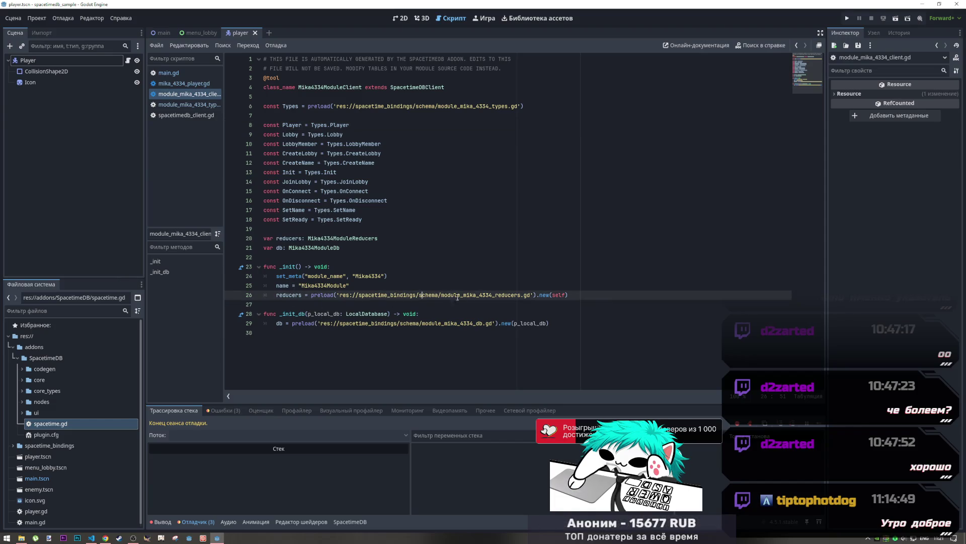
pyautogui.keyDown('ctrl'); pyautogui.click(505, 297); pyautogui.keyUp('ctrl')
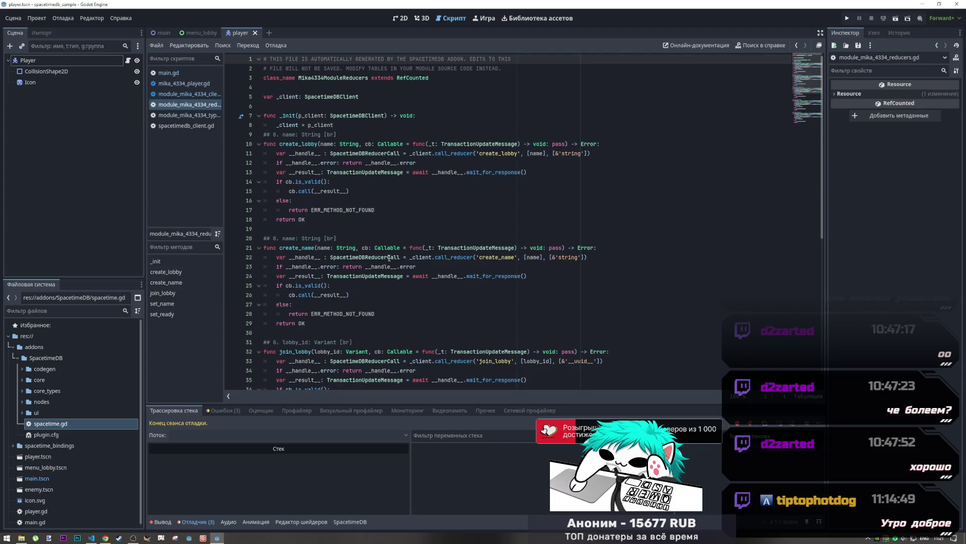
pyautogui.scroll(-10, 312, 278)
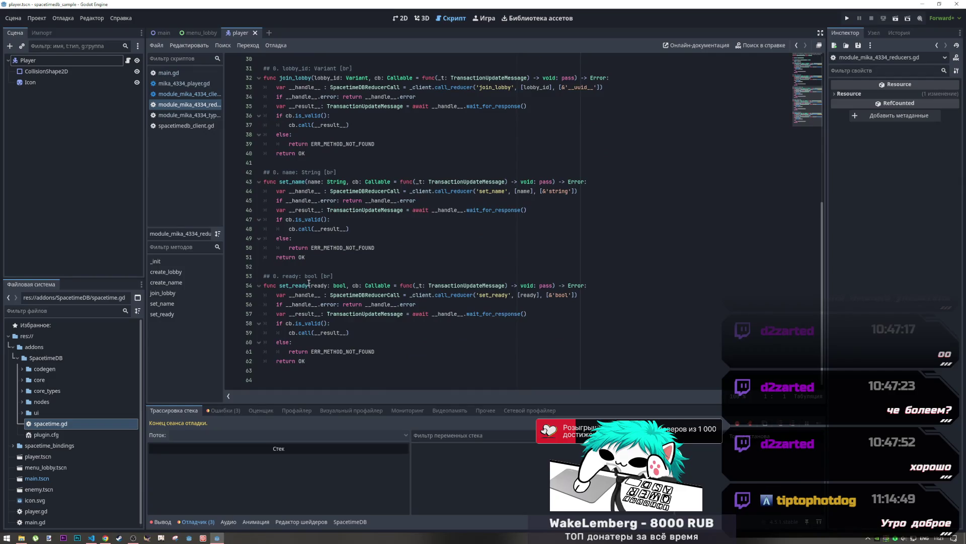
pyautogui.scroll(8, 306, 285)
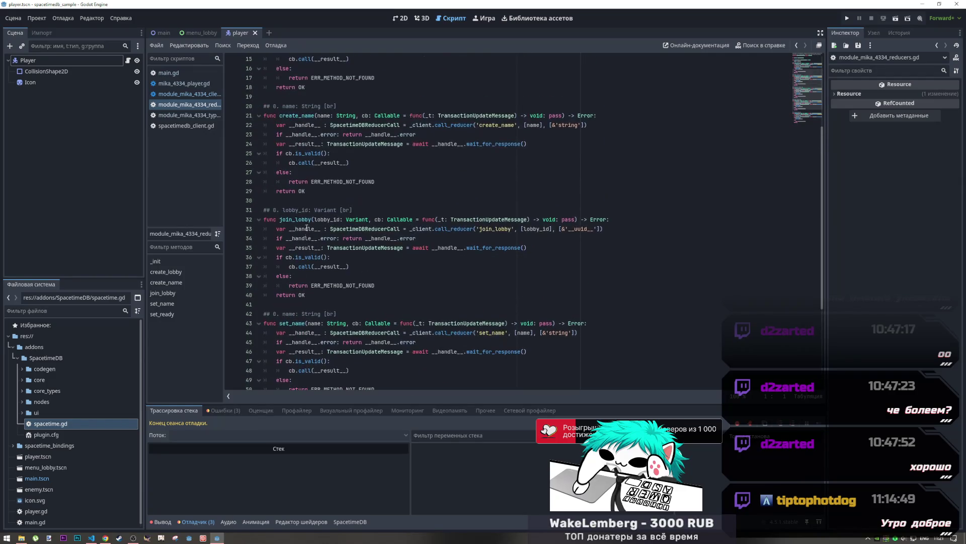
pyautogui.click(292, 202)
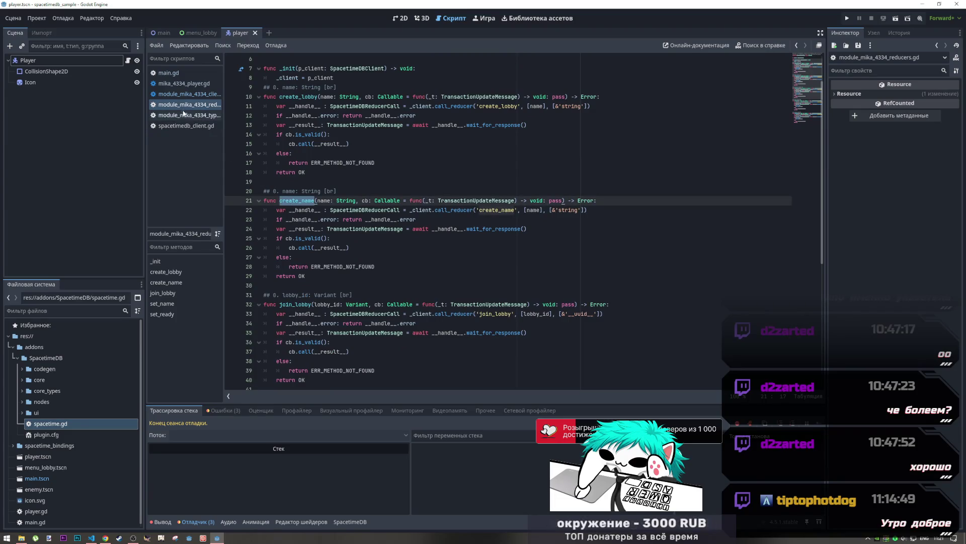
# - Open mika_4334_player.gd, then return to main.gd at the flagged line 54
pyautogui.click(179, 84)
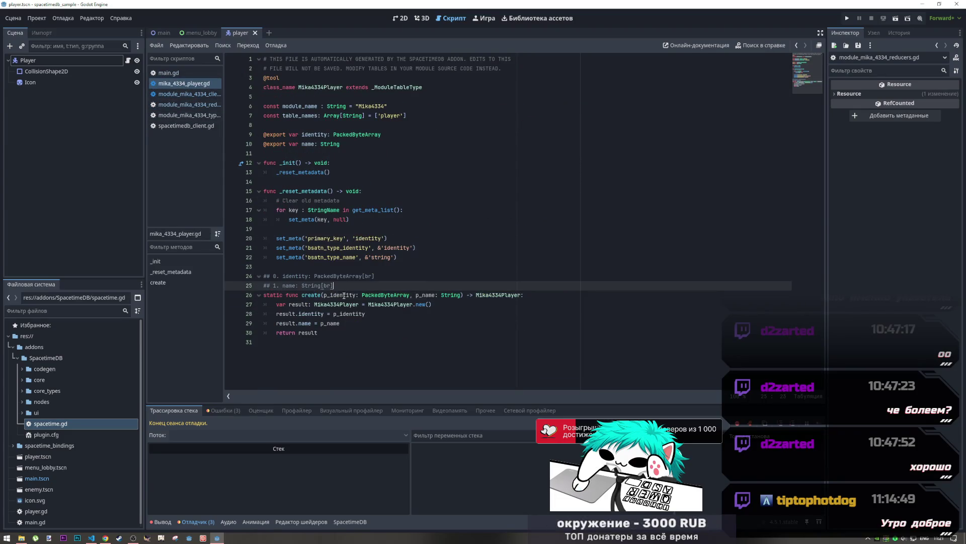
pyautogui.click(184, 75)
pyautogui.click(431, 209)
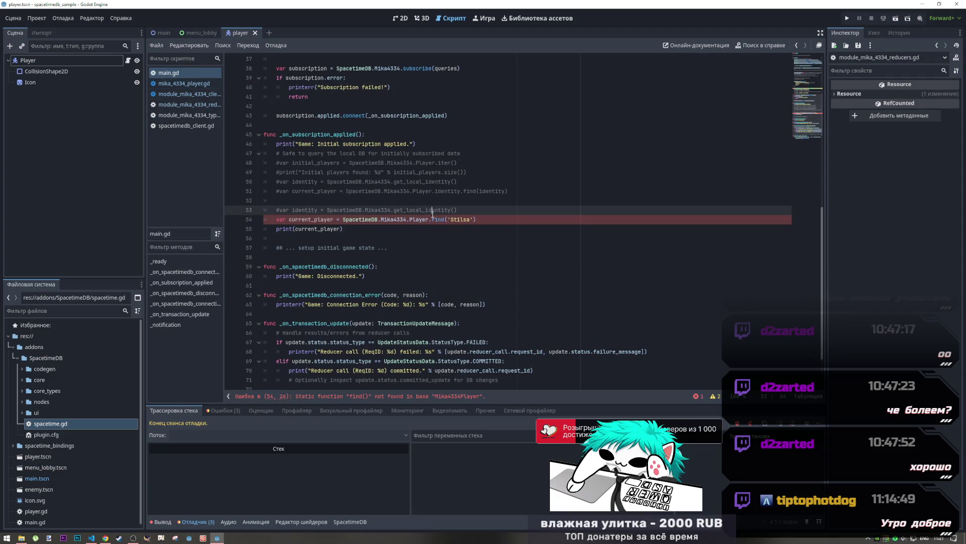
# - Change line 54's find call to create_name, with '123' in place of 'Stilsa'
pyautogui.doubleClick(439, 220)
pyautogui.write('create')
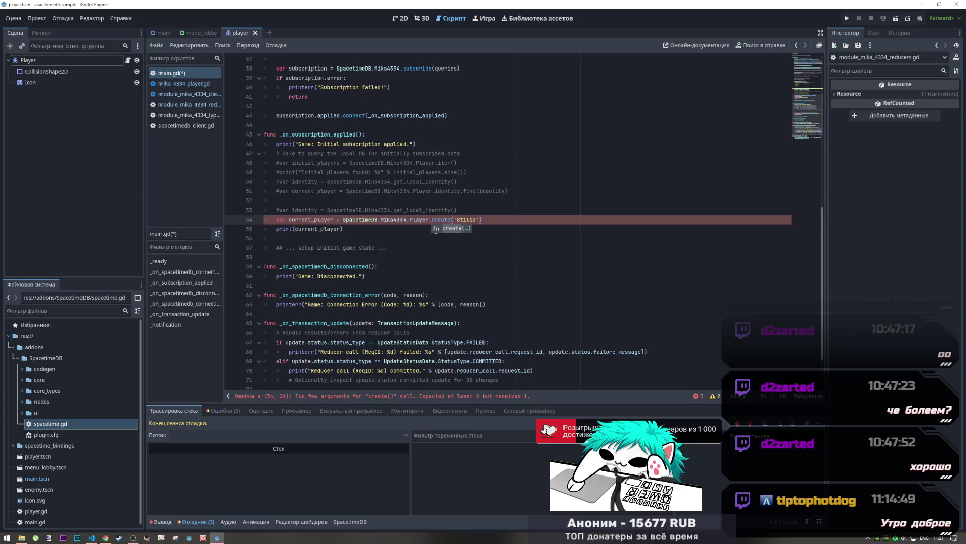
pyautogui.write('_name')
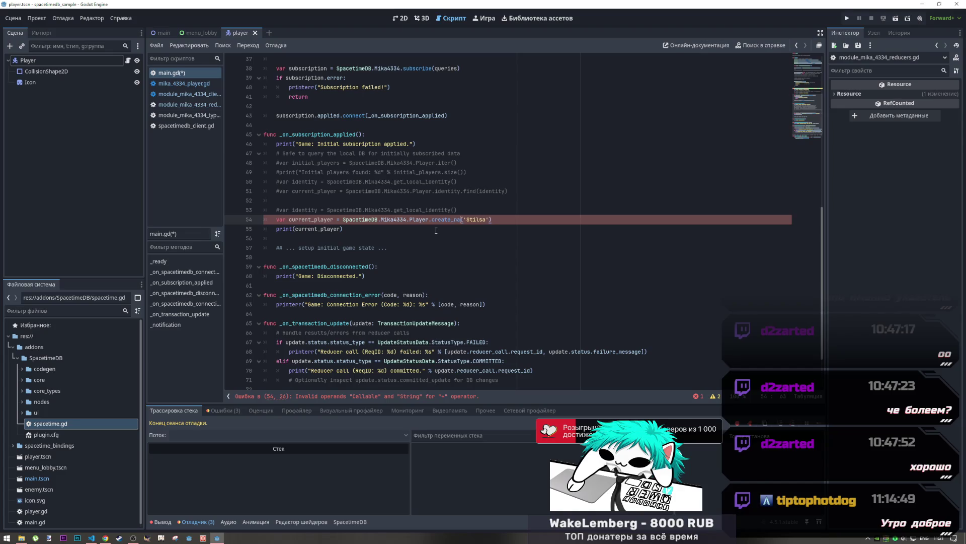
pyautogui.moveTo(493, 220); pyautogui.dragTo(473, 219)
pyautogui.write('123')
pyautogui.click(347, 231)
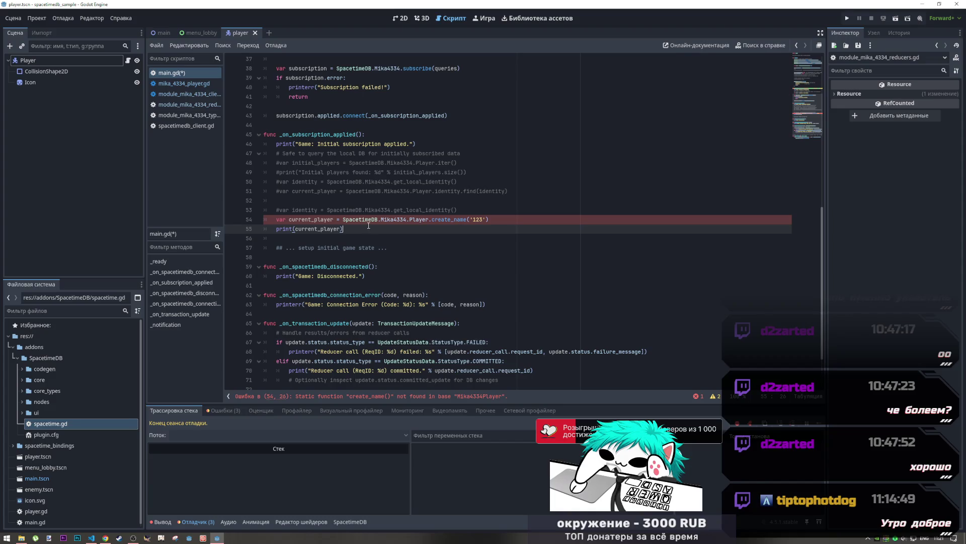
pyautogui.click(393, 210)
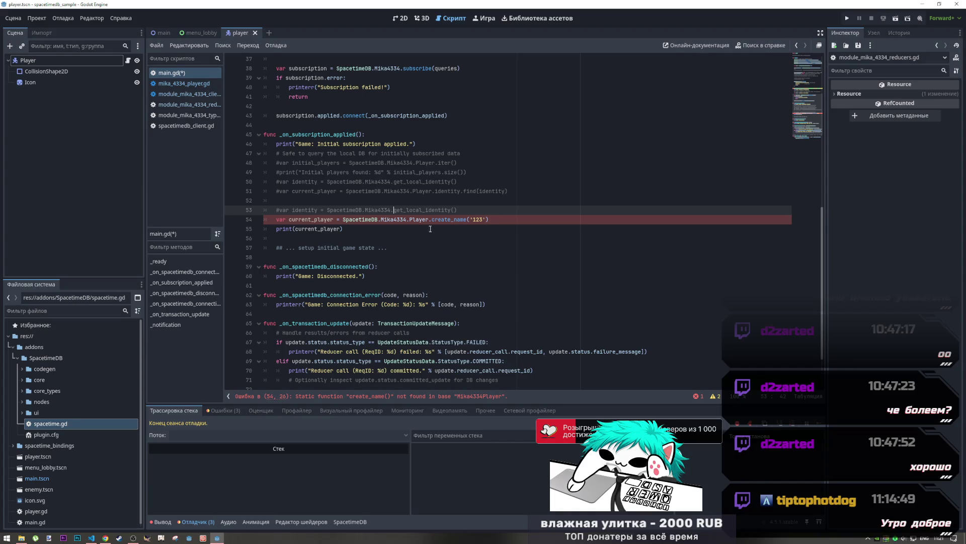
pyautogui.click(432, 220)
pyautogui.press('Left')
pyautogui.write('.')
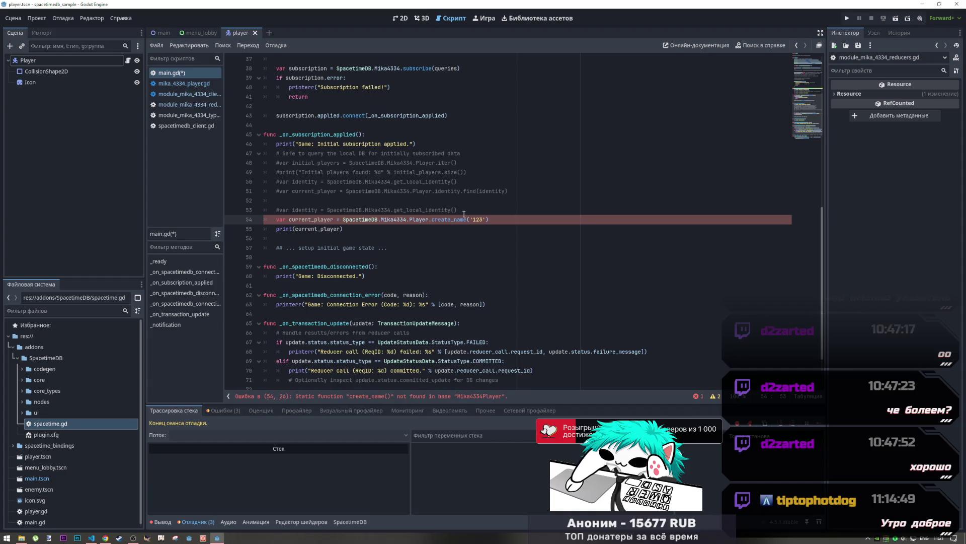
# - Trace Player through the client and types scripts to its create function
pyautogui.keyDown('ctrl'); pyautogui.click(423, 220); pyautogui.keyUp('ctrl')
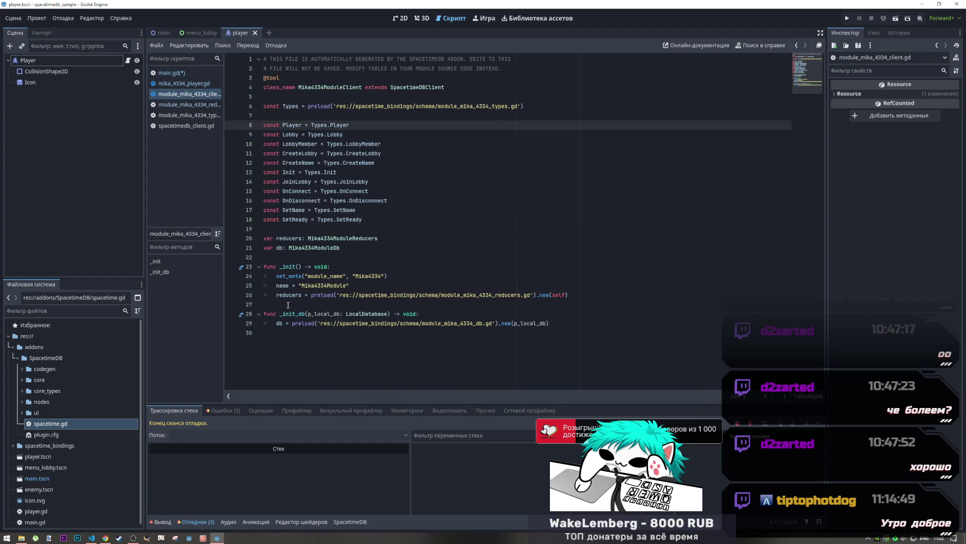
pyautogui.moveTo(289, 304); pyautogui.dragTo(312, 314)
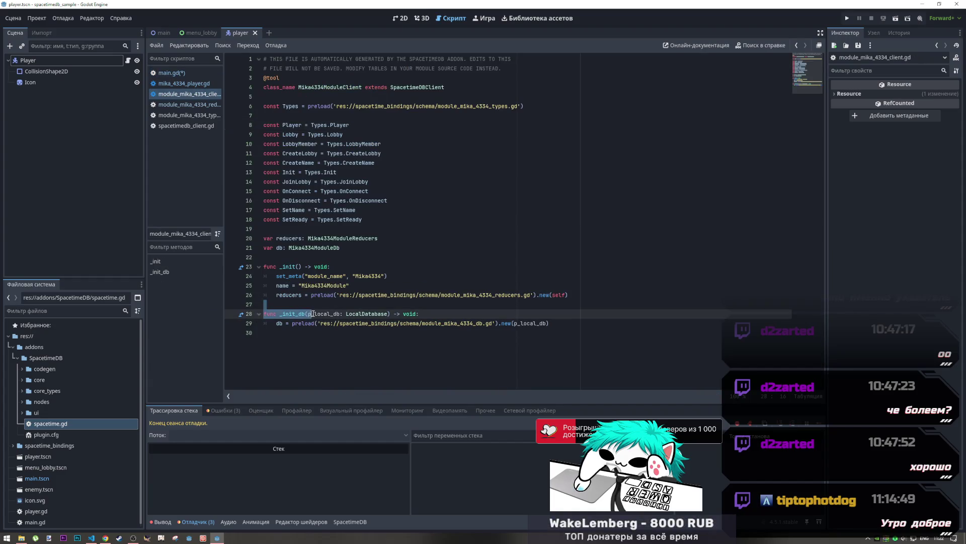
pyautogui.click(317, 285)
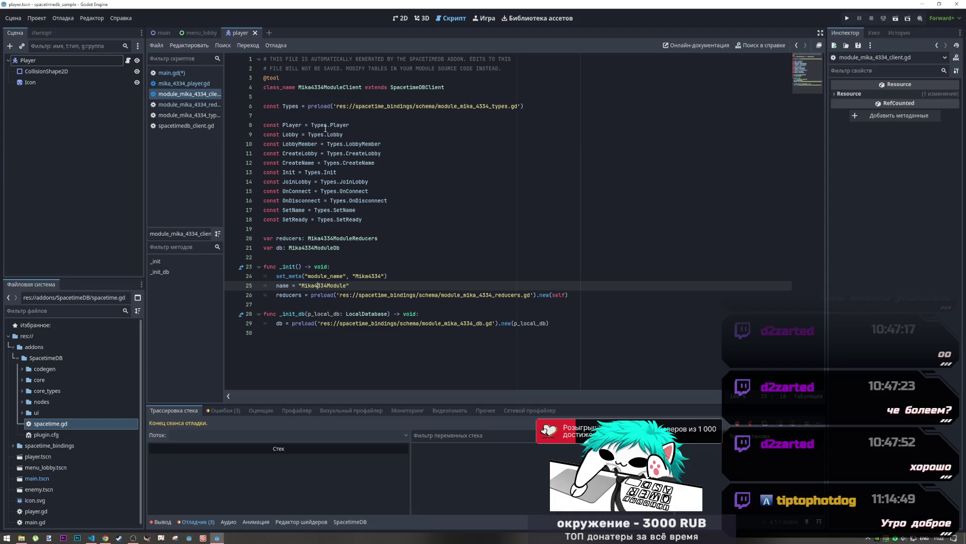
pyautogui.keyDown('ctrl'); pyautogui.click(411, 106); pyautogui.keyUp('ctrl')
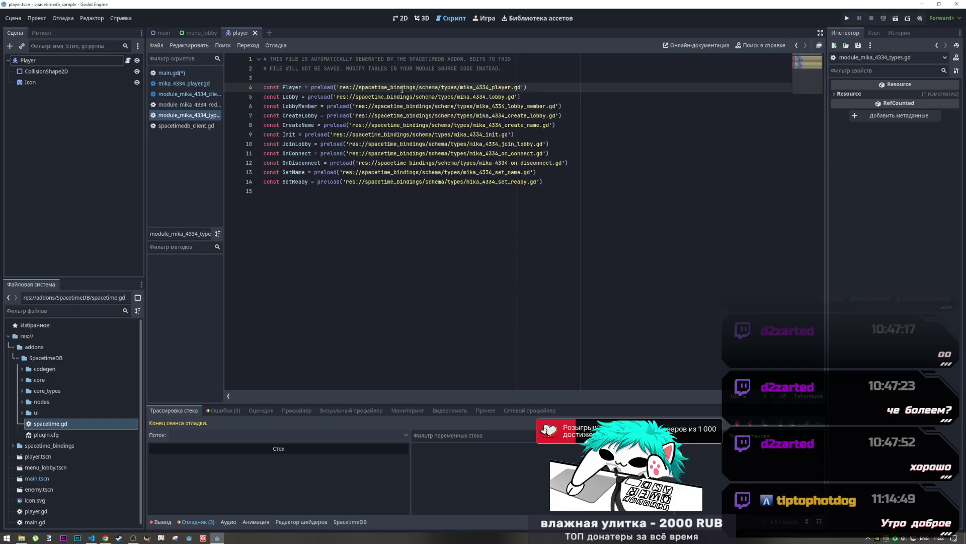
pyautogui.keyDown('ctrl'); pyautogui.click(401, 90); pyautogui.keyUp('ctrl')
pyautogui.click(296, 304)
pyautogui.click(321, 295)
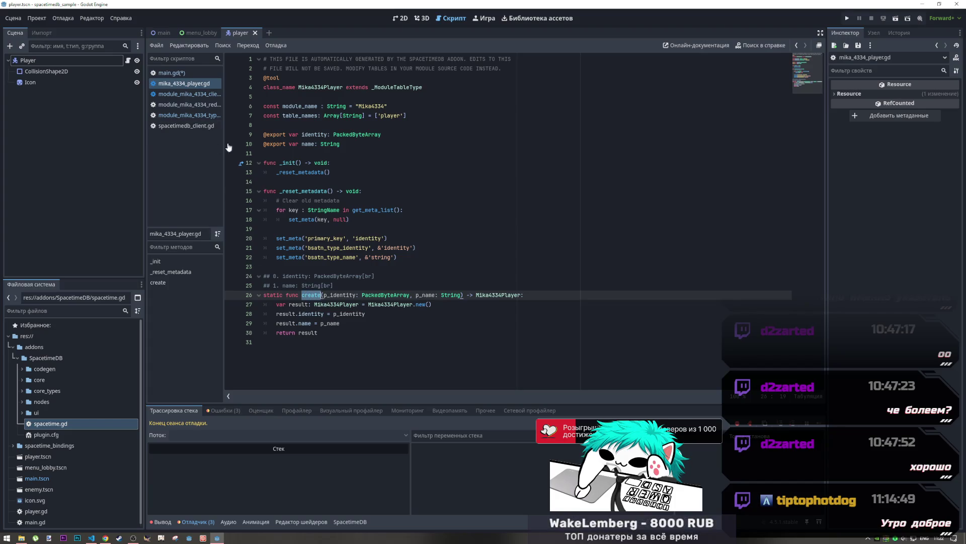
pyautogui.click(171, 73)
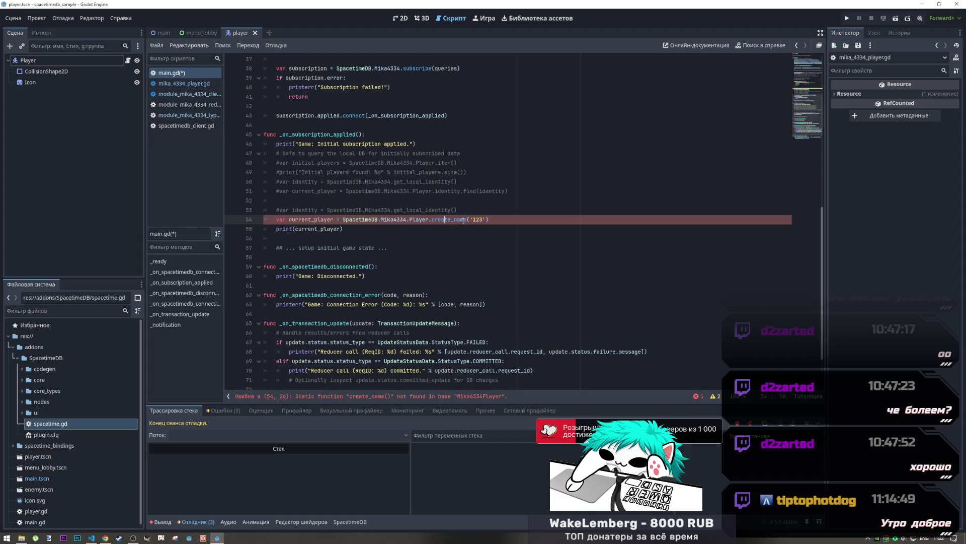
# - Make the call create, uncomment the get_local_identity line, and pass identity first
pyautogui.moveTo(466, 220); pyautogui.dragTo(452, 220)
pyautogui.press('BackSpace')
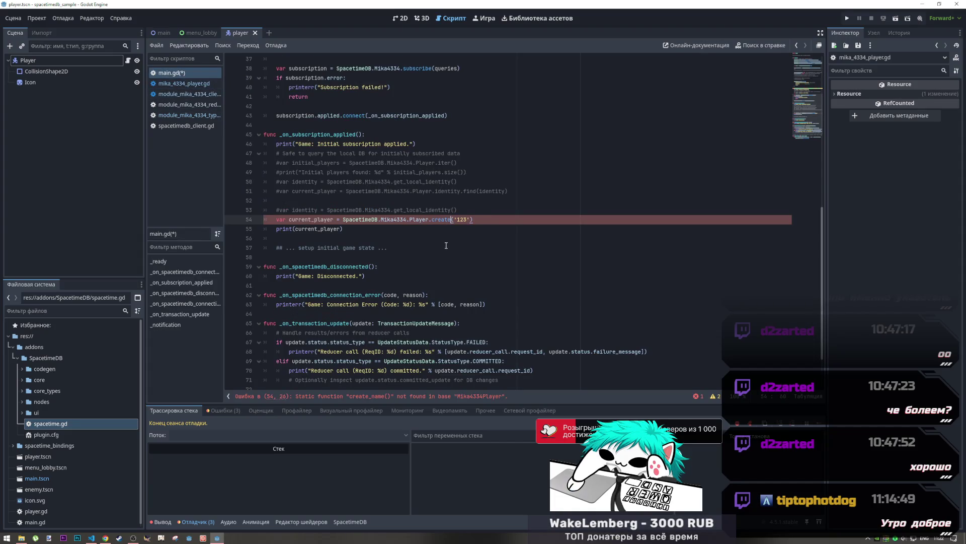
pyautogui.click(455, 220)
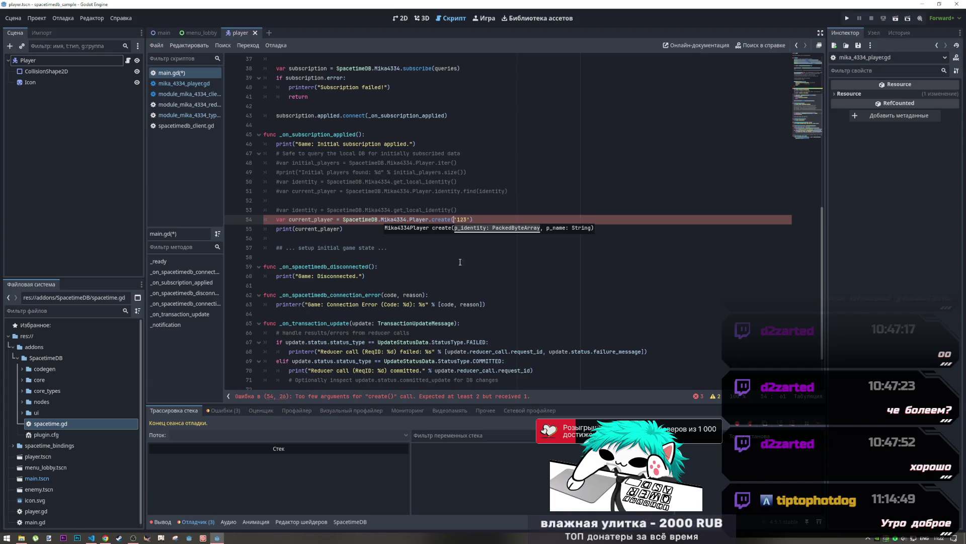
pyautogui.moveTo(464, 209); pyautogui.dragTo(280, 212)
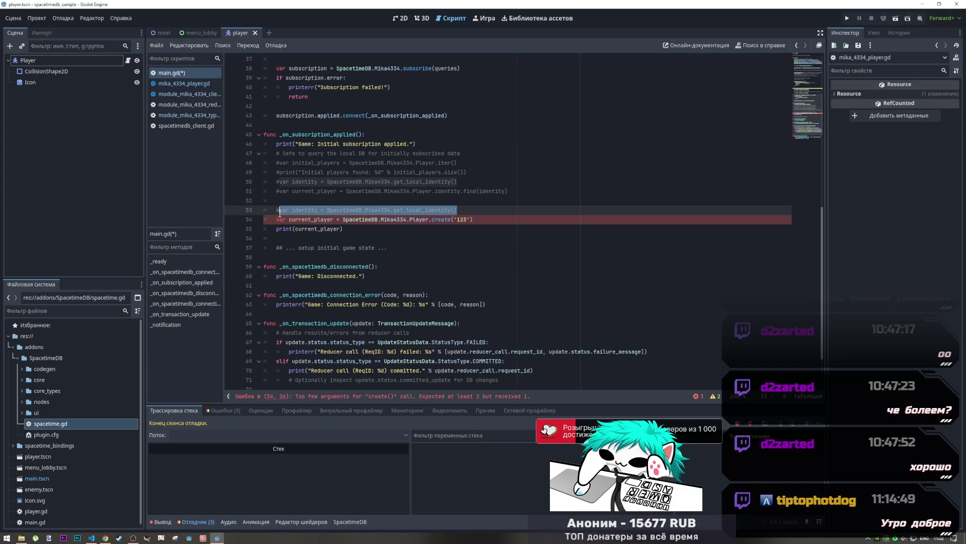
pyautogui.hotkey('ctrl', 'k')
pyautogui.doubleClick(300, 209)
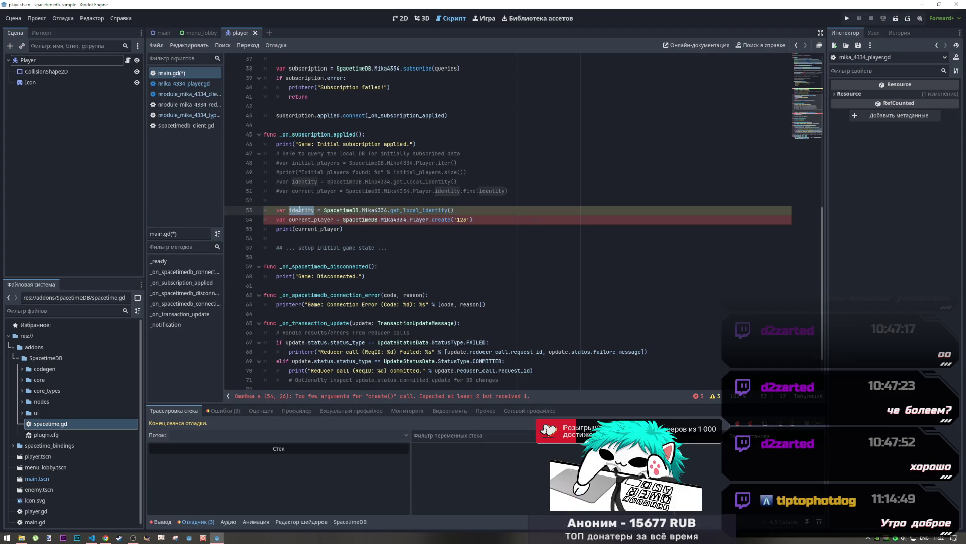
pyautogui.hotkey('ctrl', 'c')
pyautogui.click(458, 219)
pyautogui.hotkey('ctrl', 'v')
pyautogui.write(',')
# - Save main.gd and run the project
pyautogui.click(363, 229)
pyautogui.hotkey('ctrl', 's')
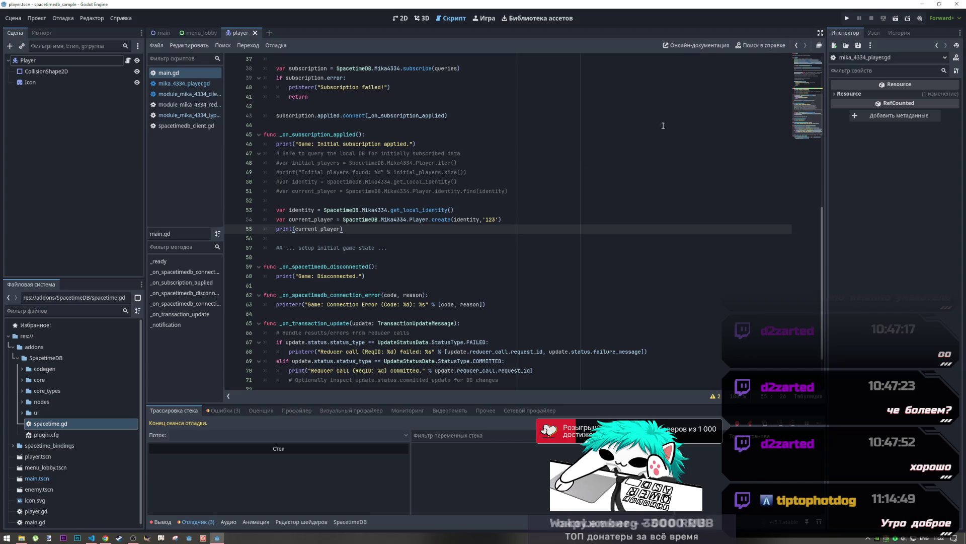
pyautogui.click(846, 20)
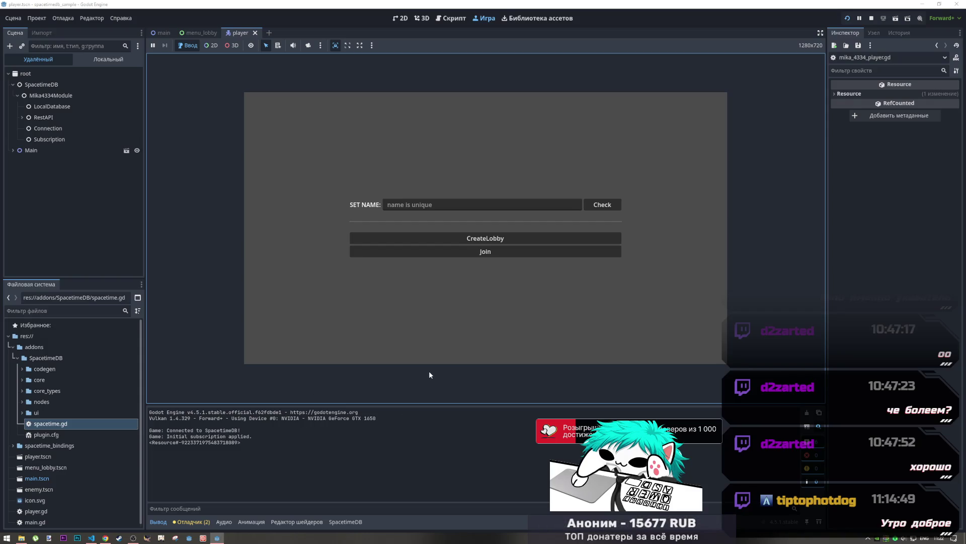
# - Look at the Player Resource id printed in the running game's output
pyautogui.click(34, 149)
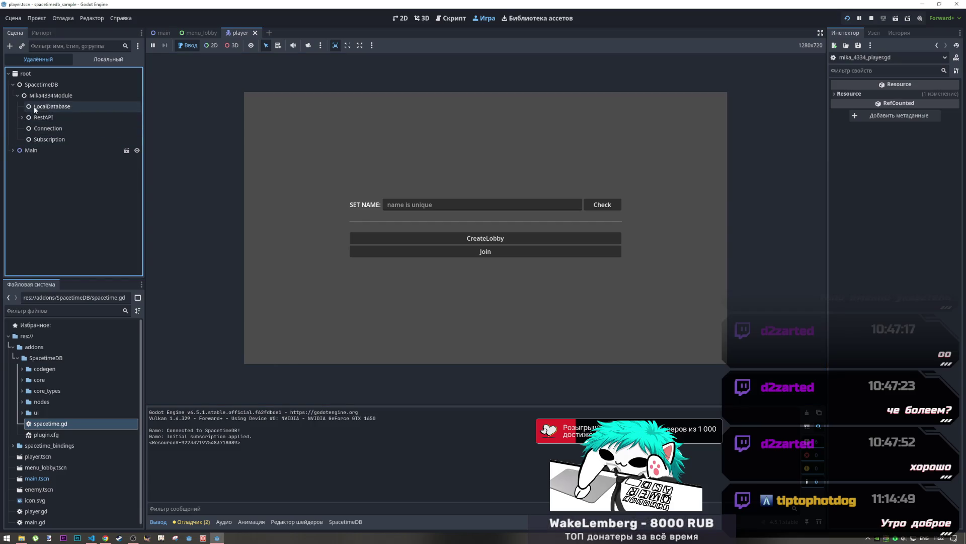
pyautogui.click(252, 168)
pyautogui.moveTo(170, 443); pyautogui.dragTo(223, 443)
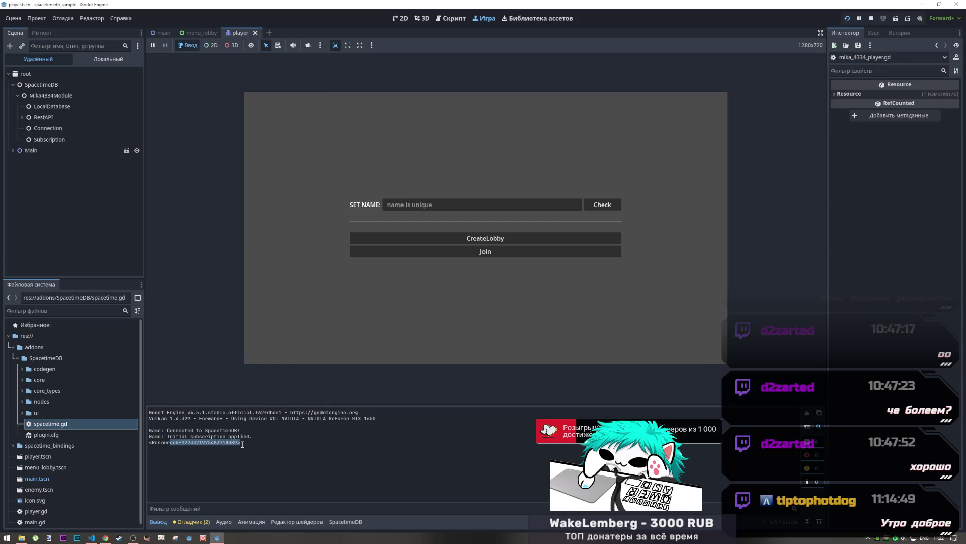
# - Inspect the remote RestAPI, LocalDatabase, Subscription and Connection nodes, then stop the game
pyautogui.click(45, 118)
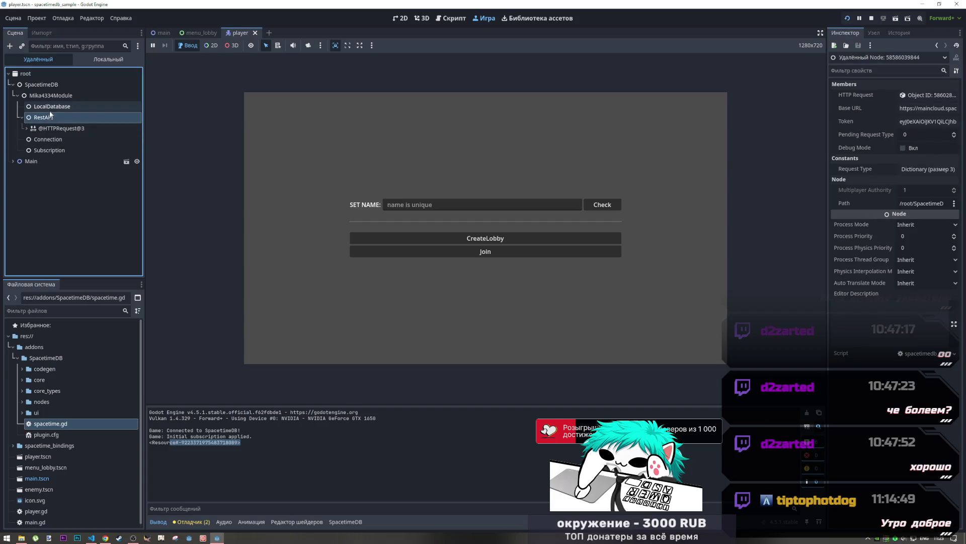
pyautogui.click(50, 105)
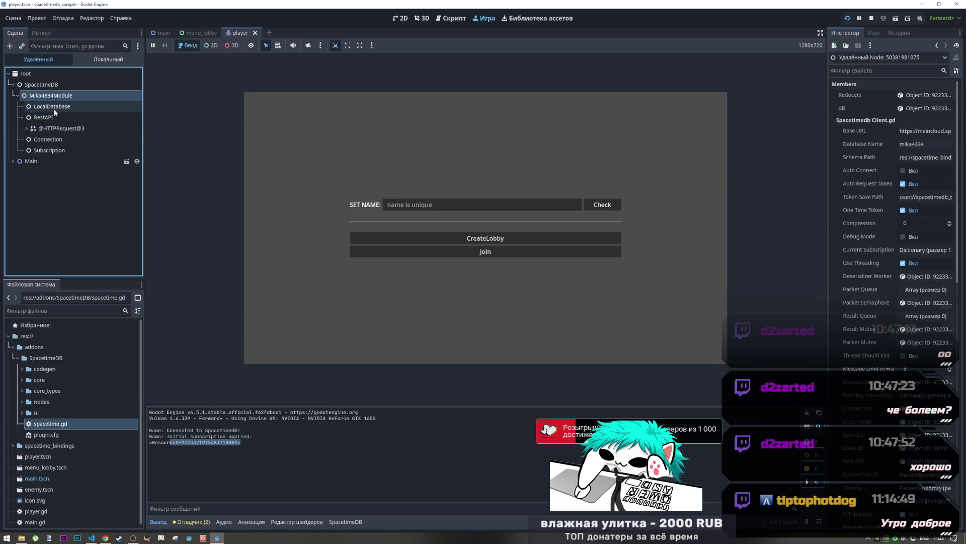
pyautogui.click(51, 150)
pyautogui.click(51, 140)
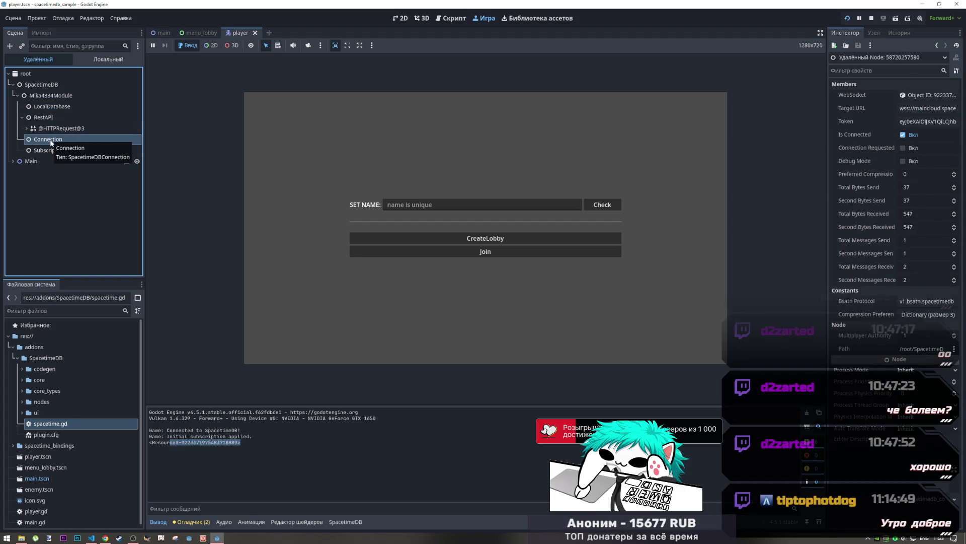
pyautogui.doubleClick(913, 301)
pyautogui.click(902, 301)
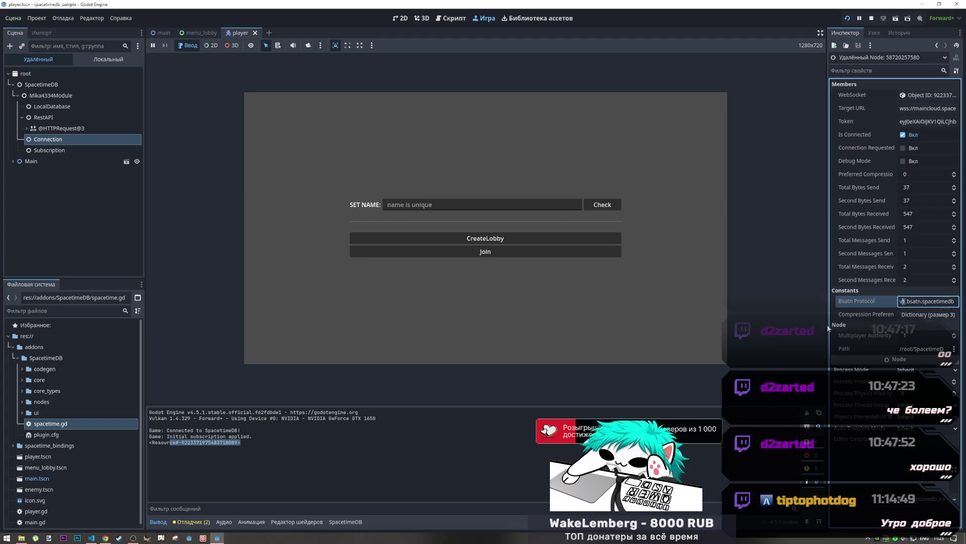
pyautogui.click(870, 18)
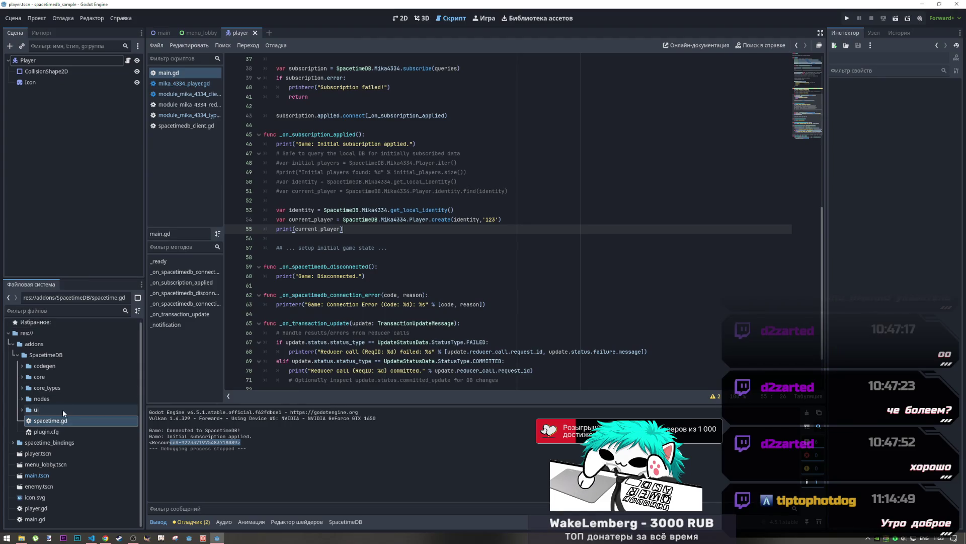
pyautogui.click(57, 307)
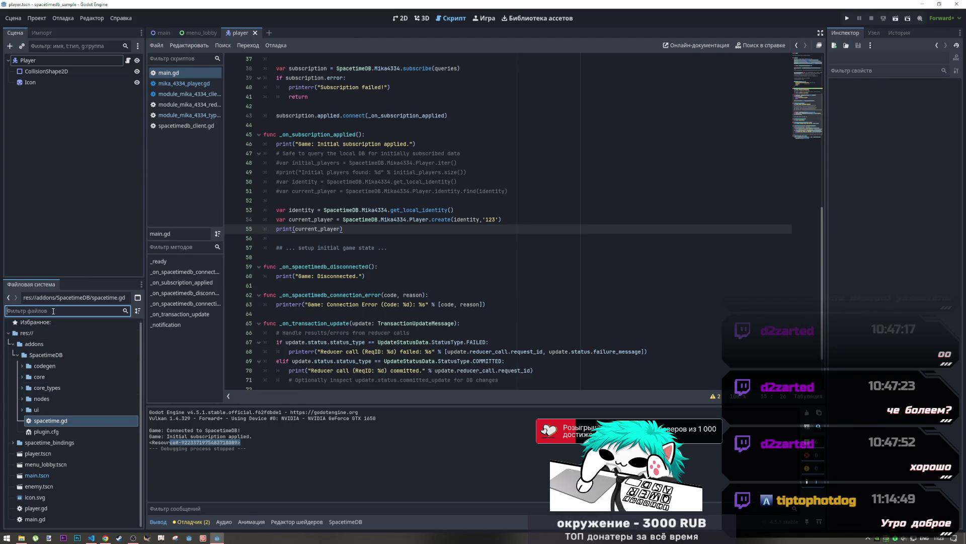
pyautogui.write('bstanm')
pyautogui.press('BackSpace')
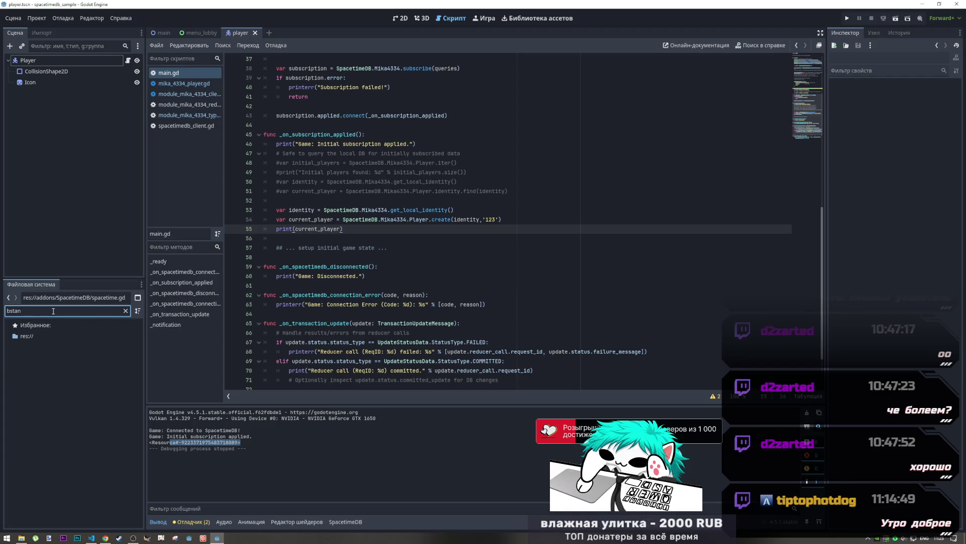
pyautogui.press('BackSpace')
pyautogui.press('BackSpace')
pyautogui.press('BackSpace')
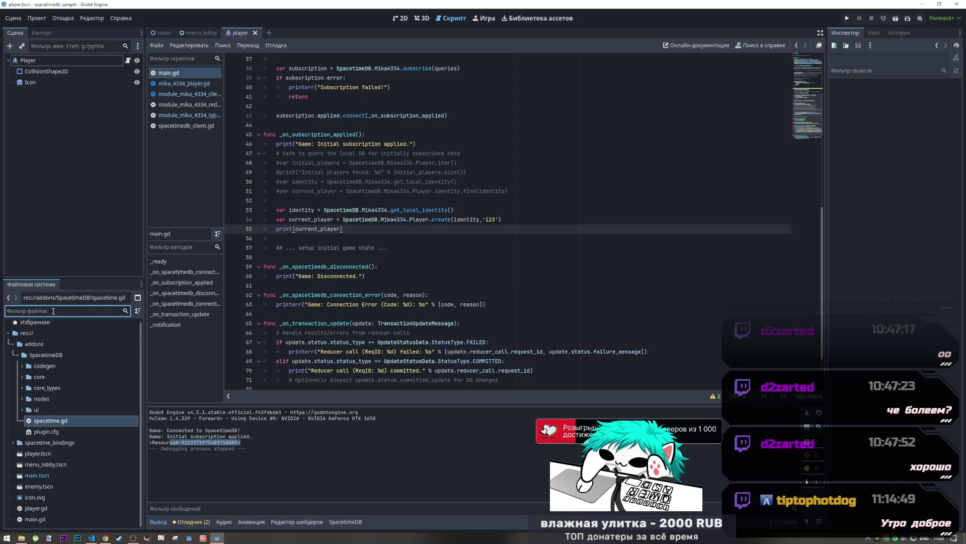
pyautogui.write('bsa')
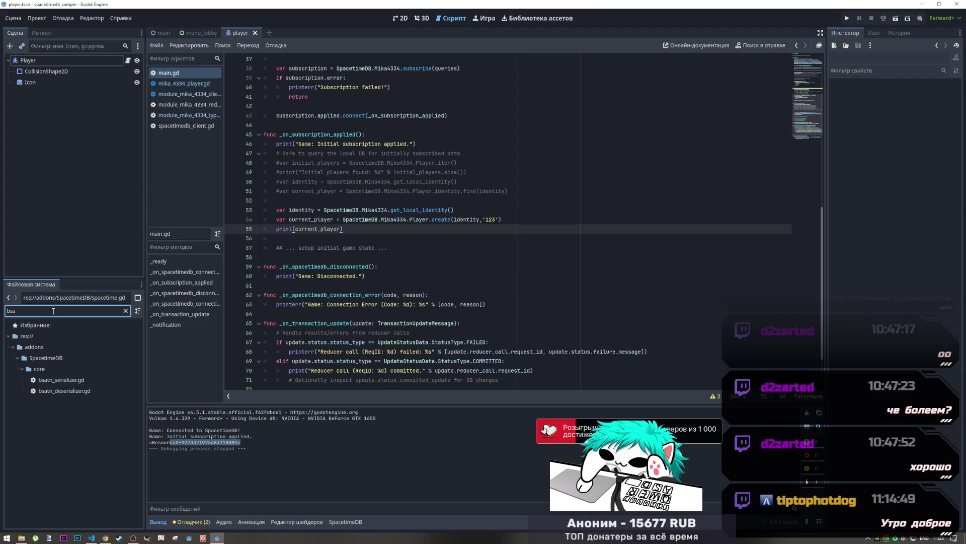
pyautogui.click(59, 379)
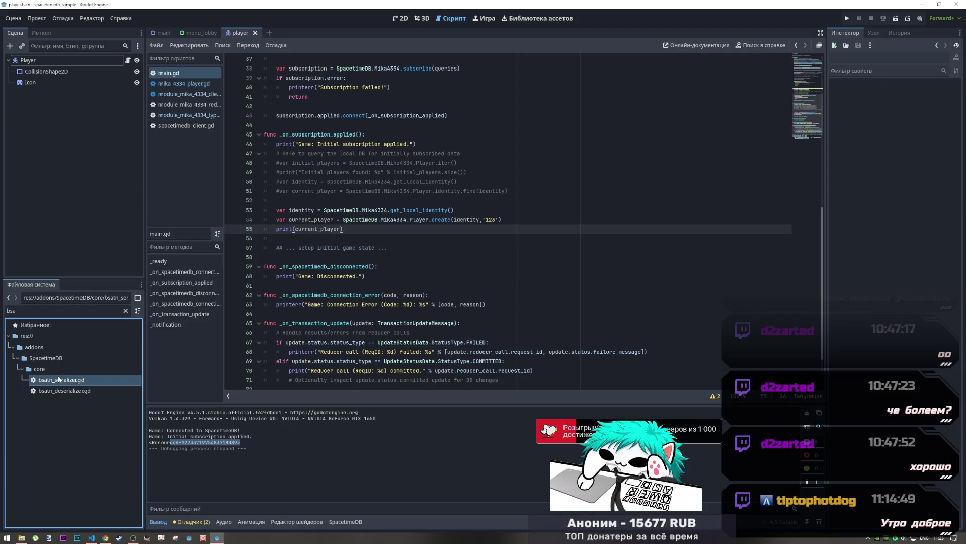
pyautogui.doubleClick(59, 379)
pyautogui.doubleClick(62, 391)
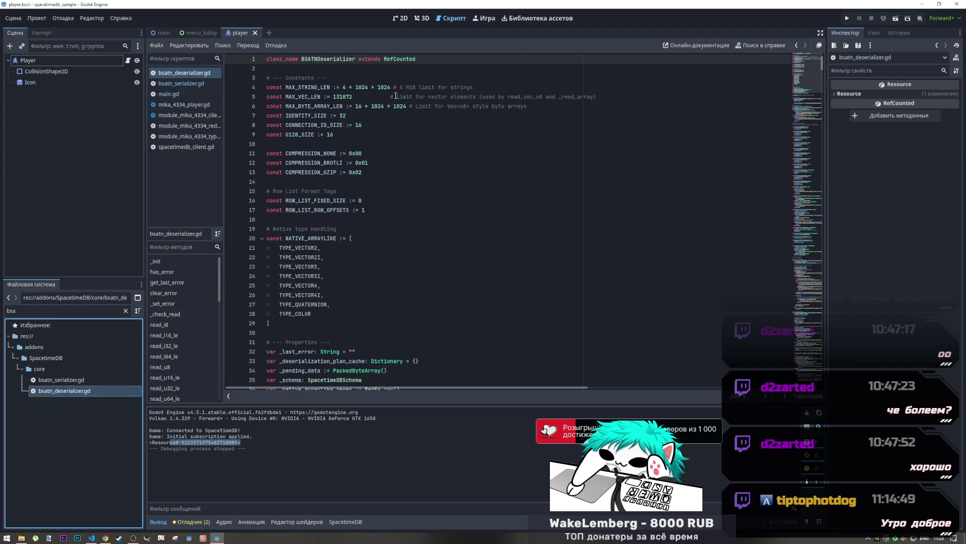
pyautogui.scroll(-1, 393, 232)
pyautogui.hotkey('ctrl', 'w')
pyautogui.hotkey('ctrl', 'w')
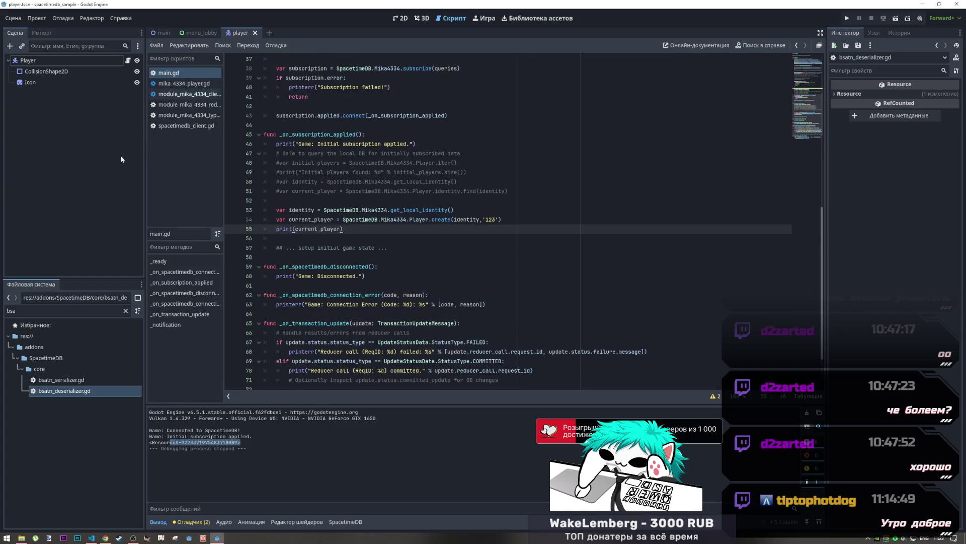
pyautogui.moveTo(58, 311); pyautogui.dragTo(4, 311)
pyautogui.write('proto')
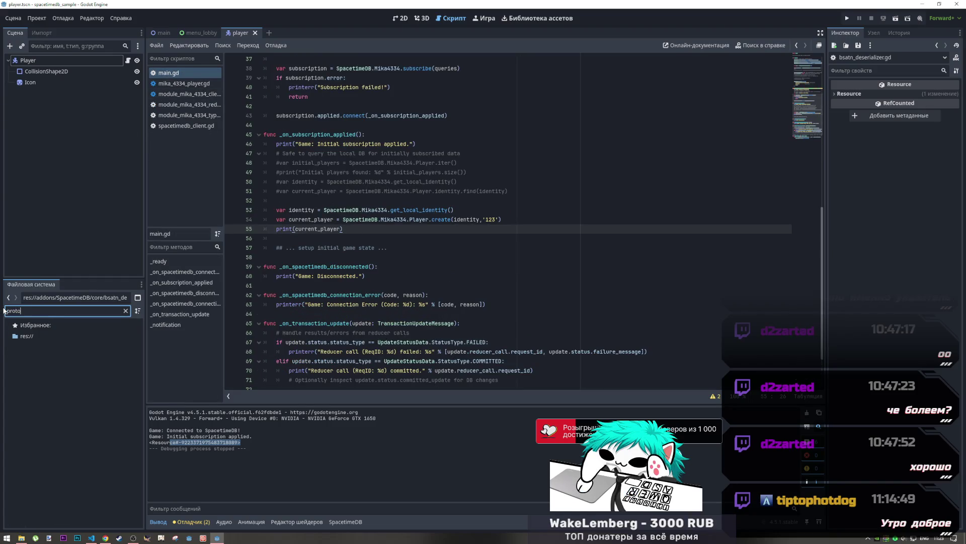
pyautogui.press('BackSpace')
pyautogui.press('BackSpace')
pyautogui.press('BackSpace')
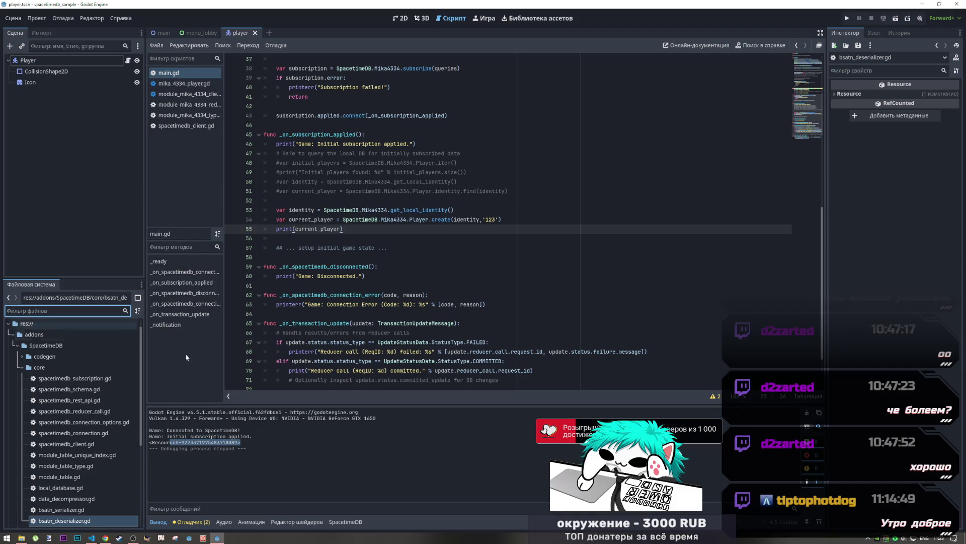
pyautogui.click(422, 153)
pyautogui.scroll(-2, 416, 215)
# - Check the SpacetimeDB dashboard's player table, which holds one row, then return to Godot
pyautogui.click(411, 163)
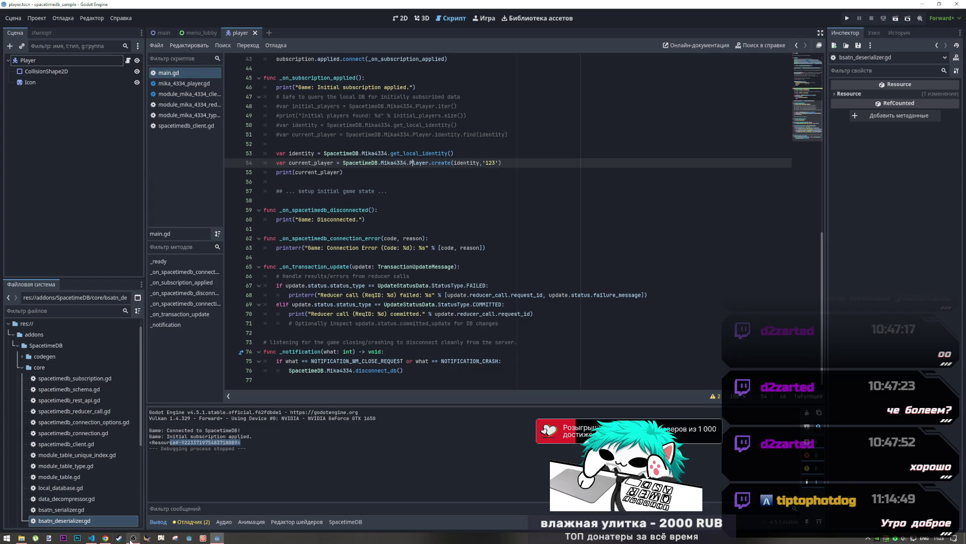
pyautogui.click(106, 538)
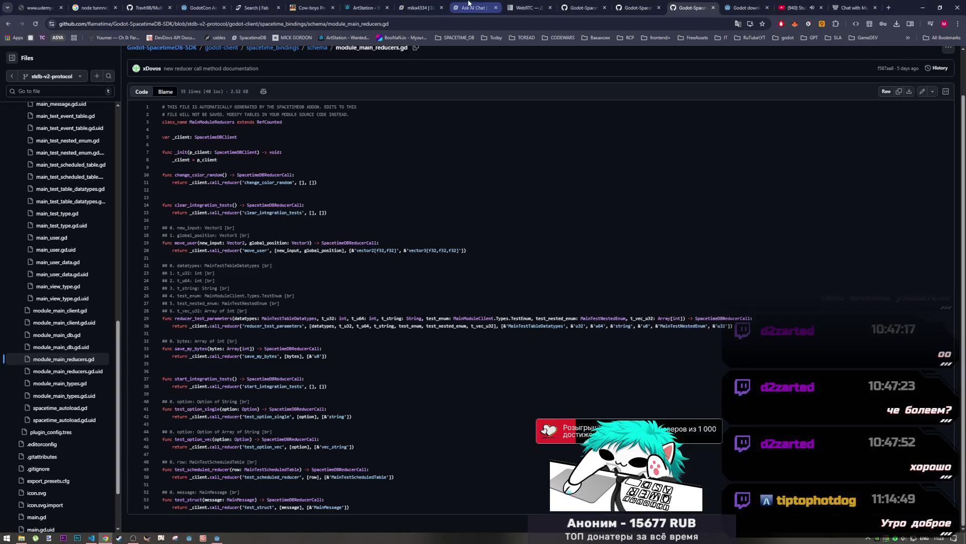
pyautogui.click(416, 8)
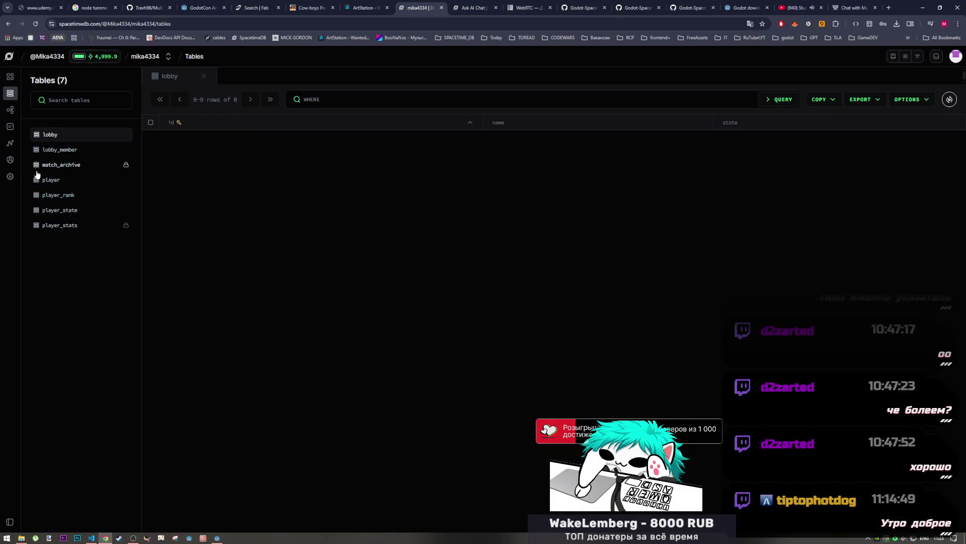
pyautogui.click(48, 182)
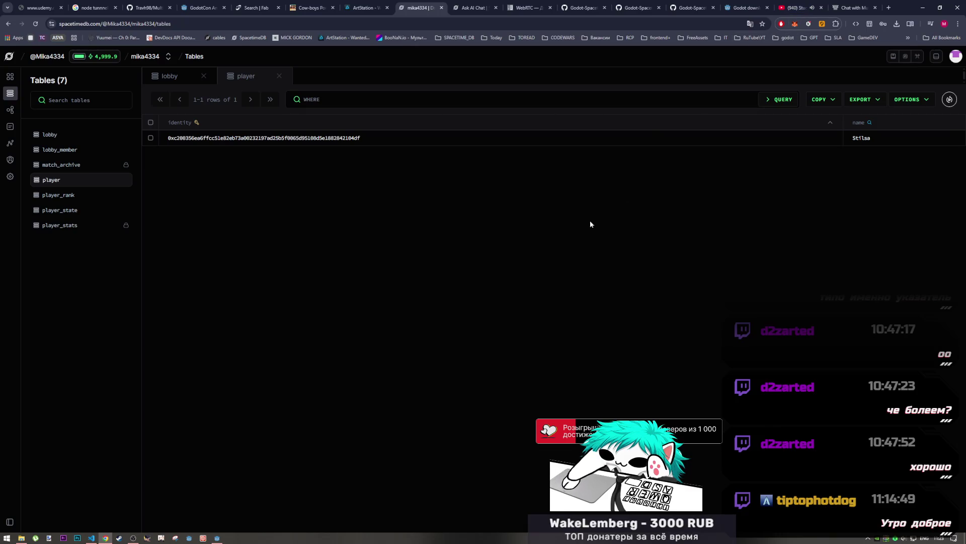
pyautogui.click(217, 538)
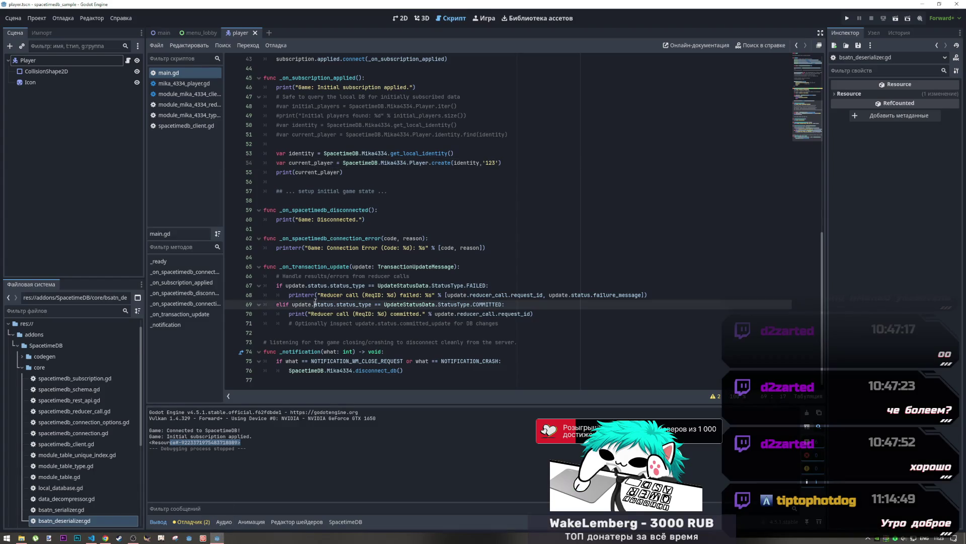
pyautogui.scroll(3, 430, 210)
# - Trace get_local_identity to spacetimedb_client.gd, where it returns the PackedByteArray _identity
pyautogui.click(355, 275)
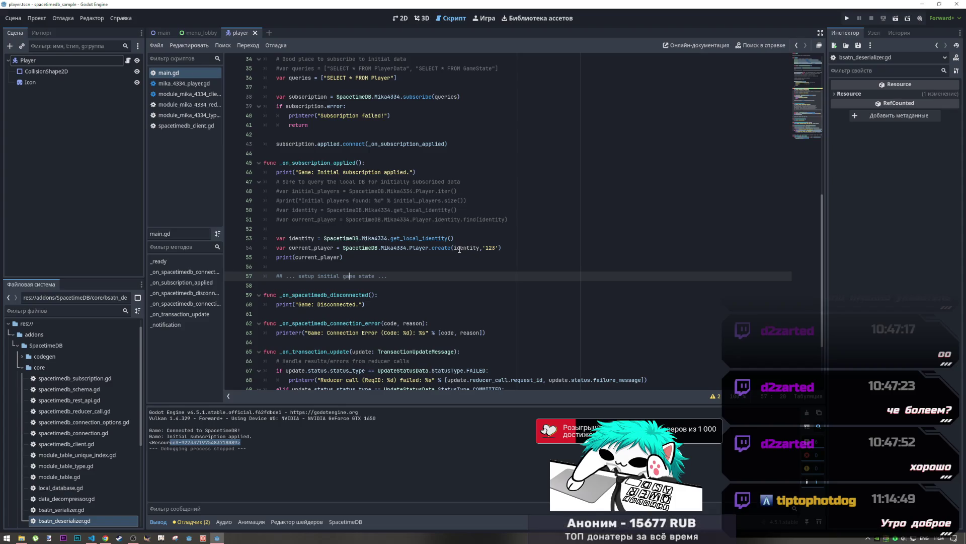
pyautogui.moveTo(457, 250)
pyautogui.click(451, 247)
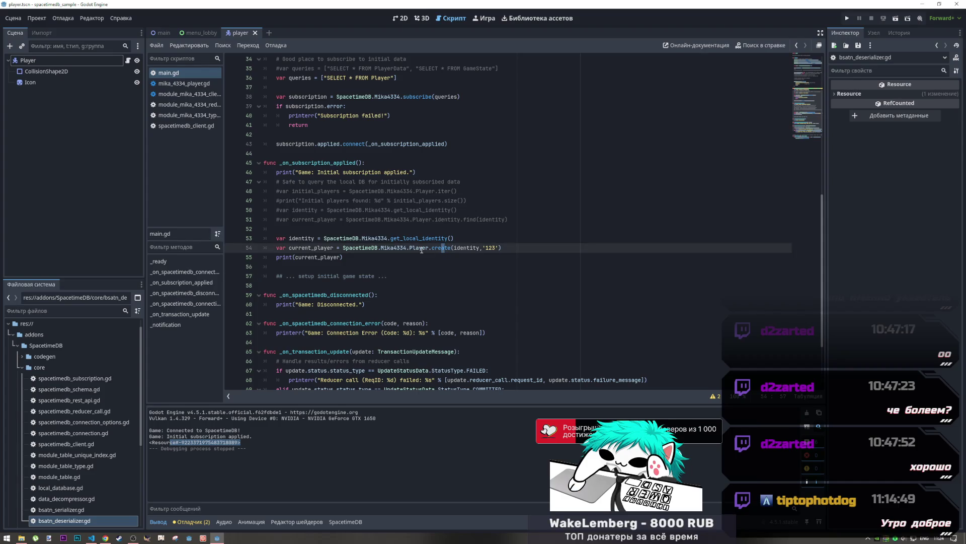
pyautogui.moveTo(407, 247)
pyautogui.click(419, 239)
pyautogui.keyDown('ctrl'); pyautogui.click(420, 238); pyautogui.keyUp('ctrl')
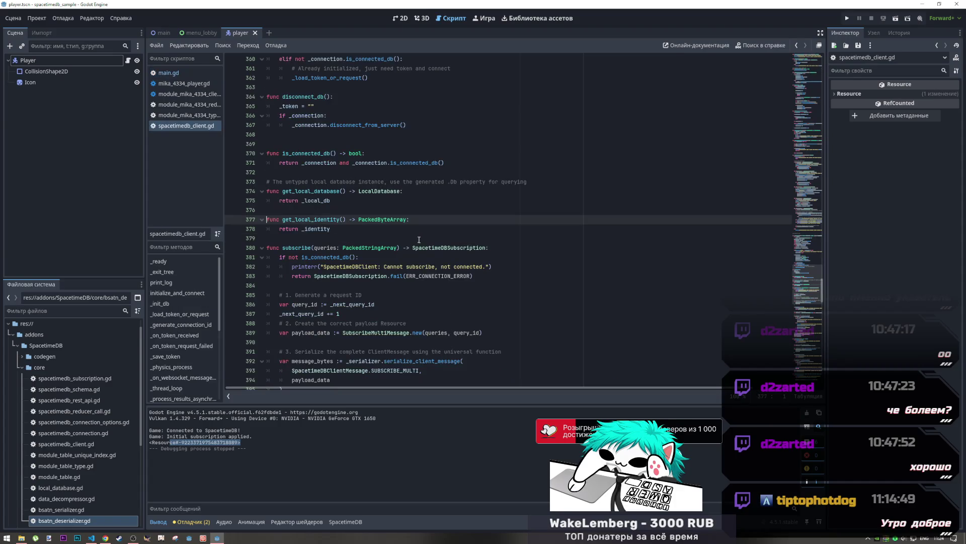
pyautogui.keyDown('ctrl'); pyautogui.click(322, 229); pyautogui.keyUp('ctrl')
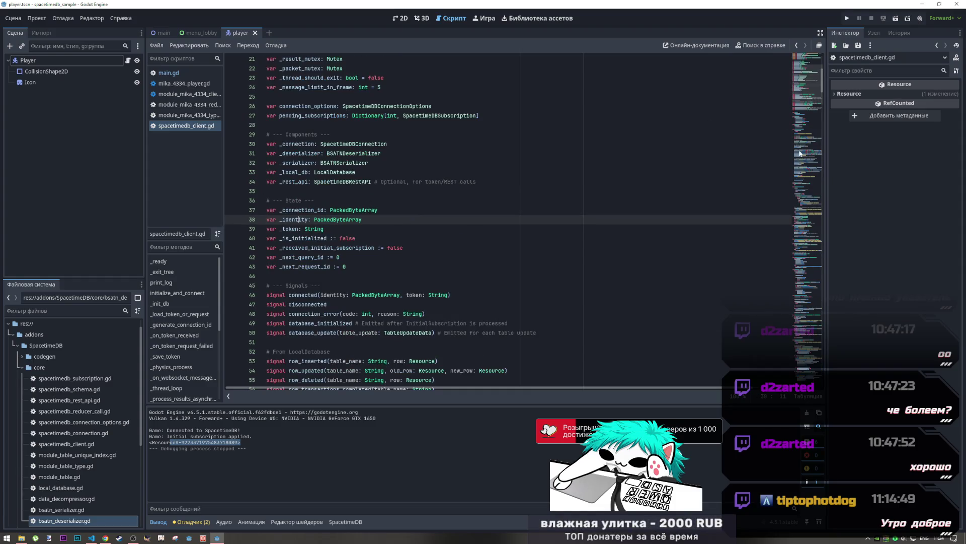
pyautogui.click(182, 85)
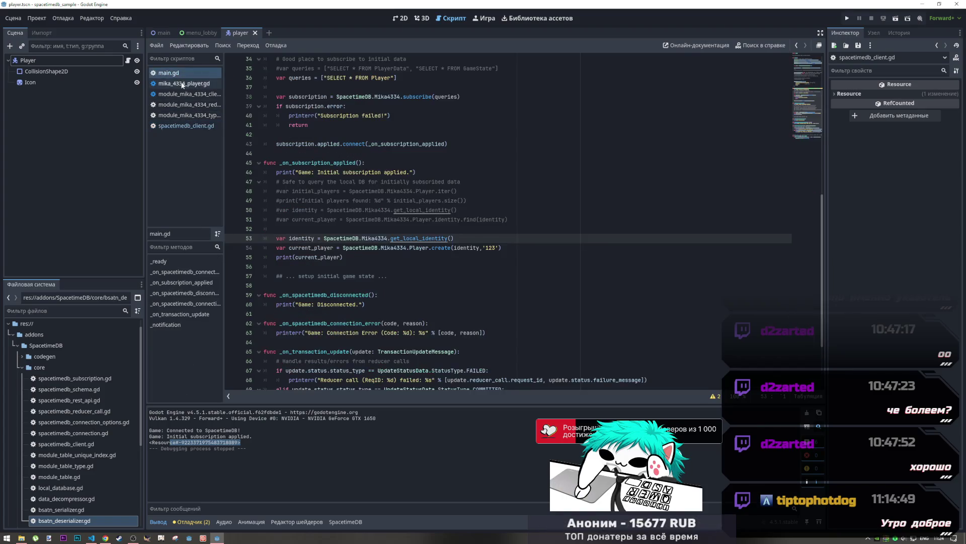
# - Review create's p_identity parameter in mika_4334_player.gd, then return to main.gd
pyautogui.click(180, 73)
pyautogui.click(182, 84)
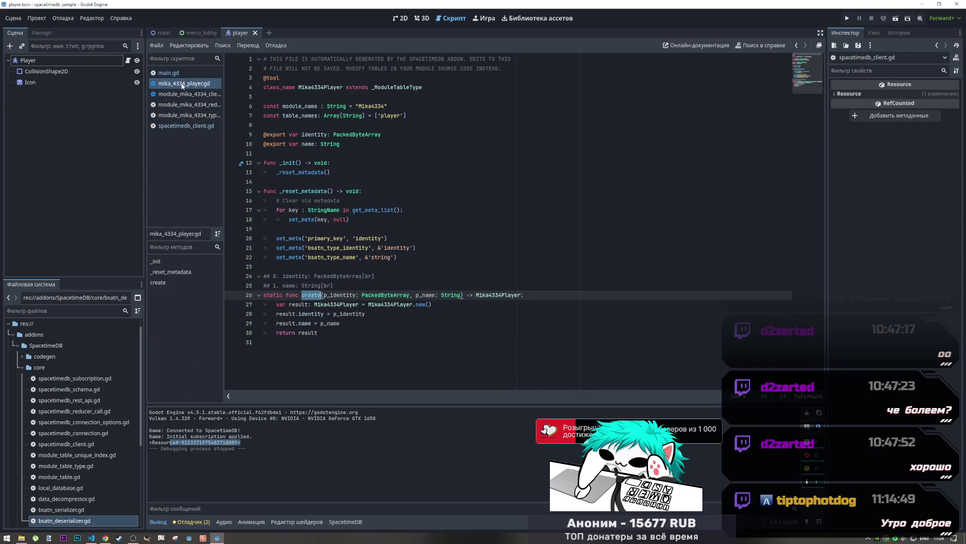
pyautogui.moveTo(324, 295); pyautogui.dragTo(357, 295)
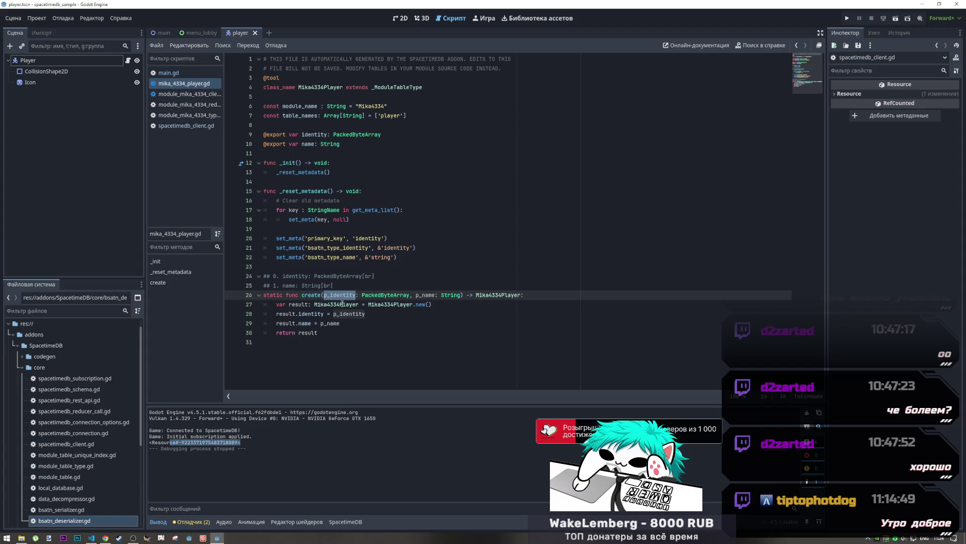
pyautogui.click(352, 314)
pyautogui.click(186, 95)
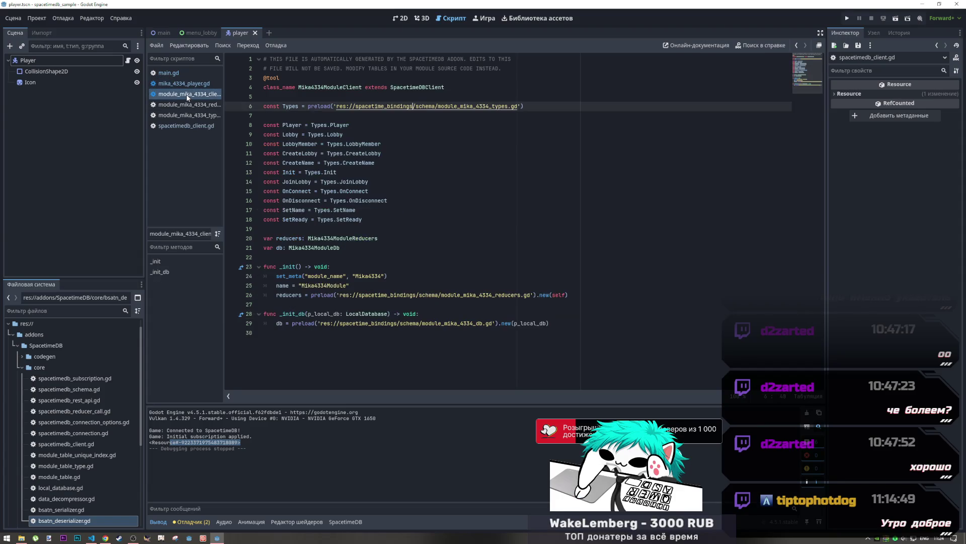
pyautogui.click(184, 72)
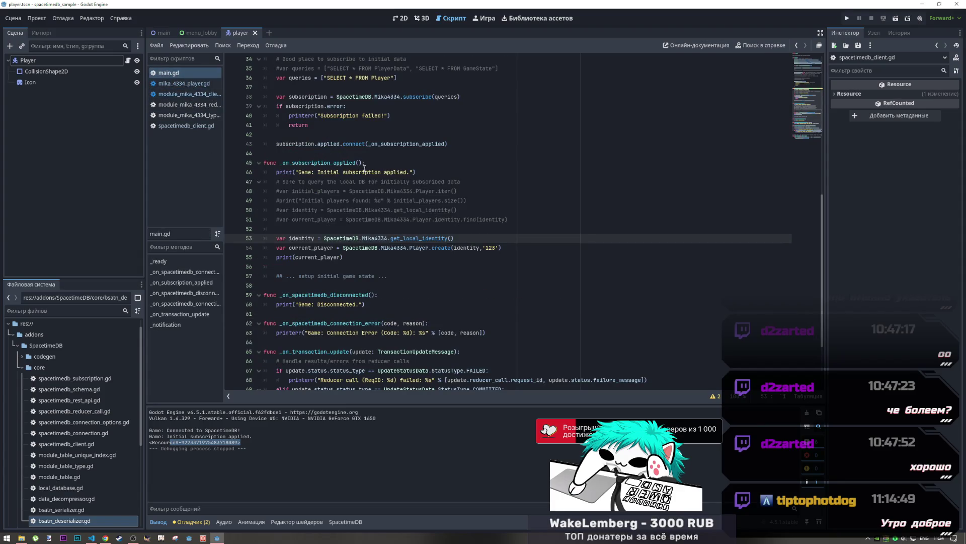
# - Try commenting out line 53 and dropping the identity argument, then undo it
pyautogui.click(474, 249)
pyautogui.doubleClick(479, 248)
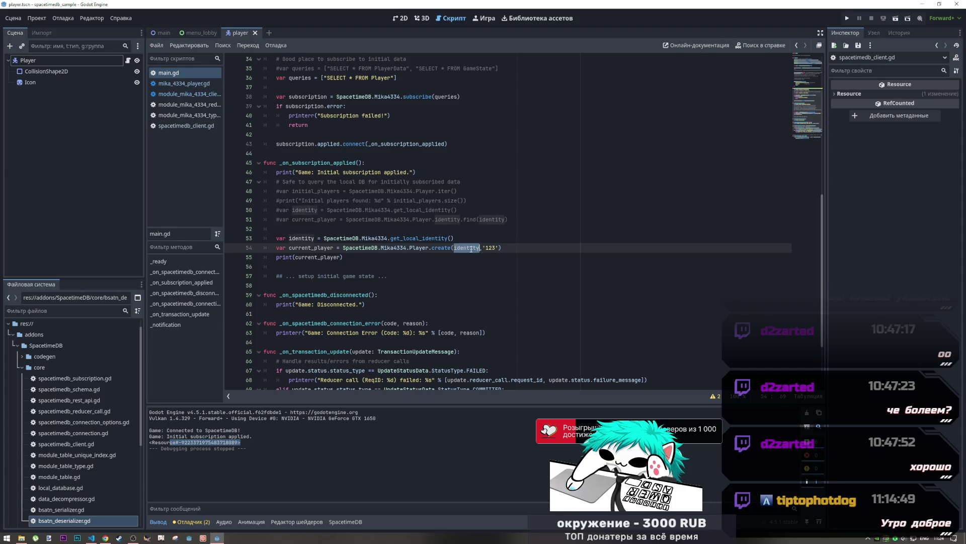
pyautogui.click(449, 238)
pyautogui.moveTo(449, 239); pyautogui.dragTo(392, 239)
pyautogui.moveTo(485, 247)
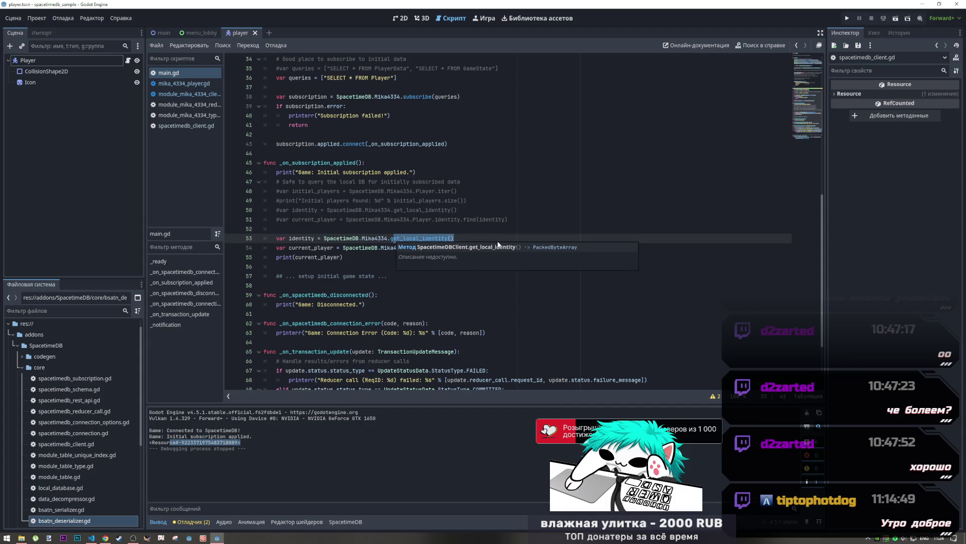
pyautogui.hotkey('ctrl', 'k')
pyautogui.doubleClick(456, 248)
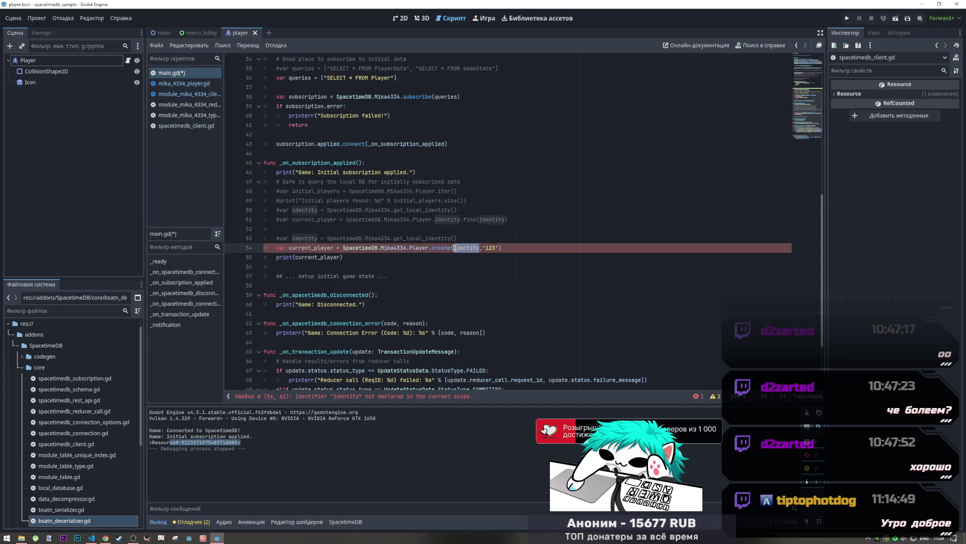
pyautogui.press('BackSpace')
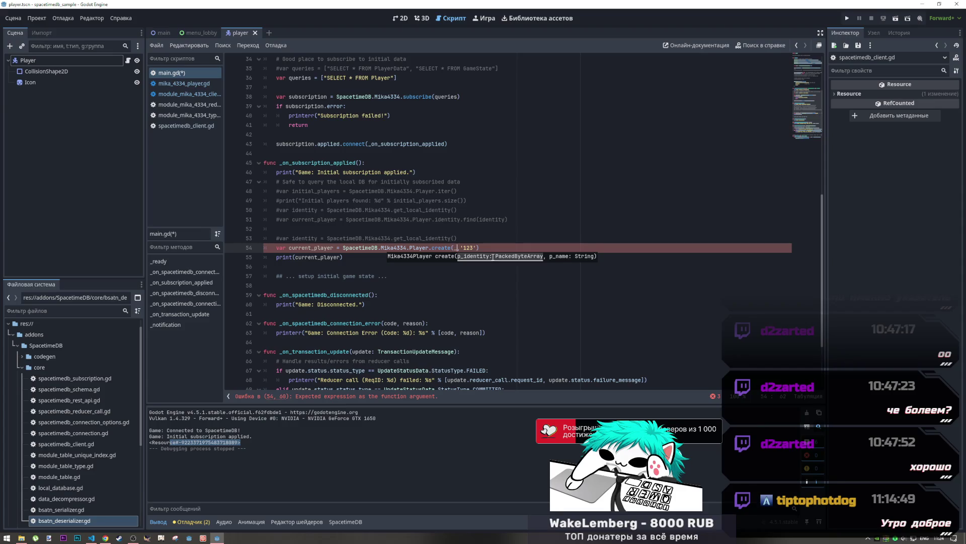
pyautogui.hotkey('ctrl', 'z')
pyautogui.hotkey('ctrl', 'z')
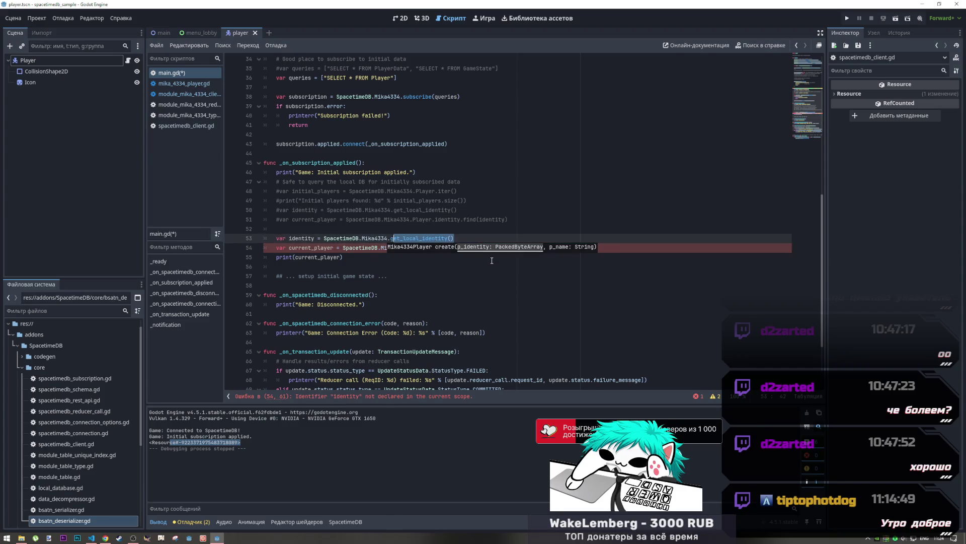
# - Look up get_local_identity() in spacetimedb_client.gd and search for its other uses
pyautogui.keyDown('ctrl'); pyautogui.click(423, 238); pyautogui.keyUp('ctrl')
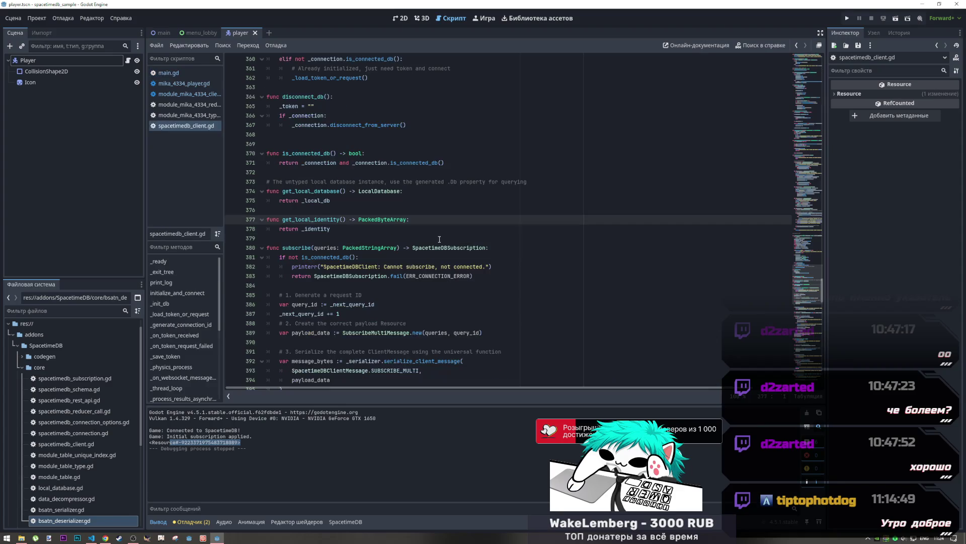
pyautogui.click(337, 220)
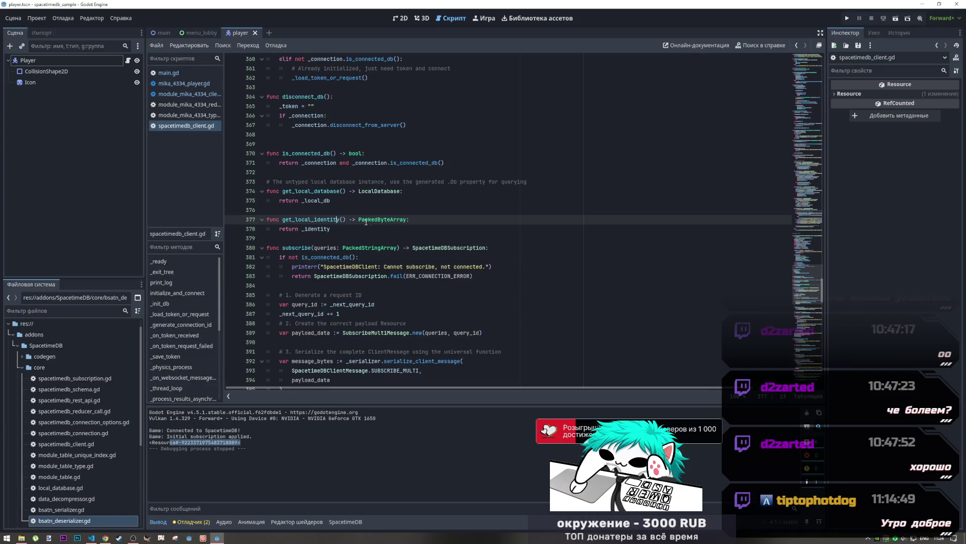
pyautogui.moveTo(349, 219); pyautogui.dragTo(282, 220)
pyautogui.hotkey('ctrl', 'f')
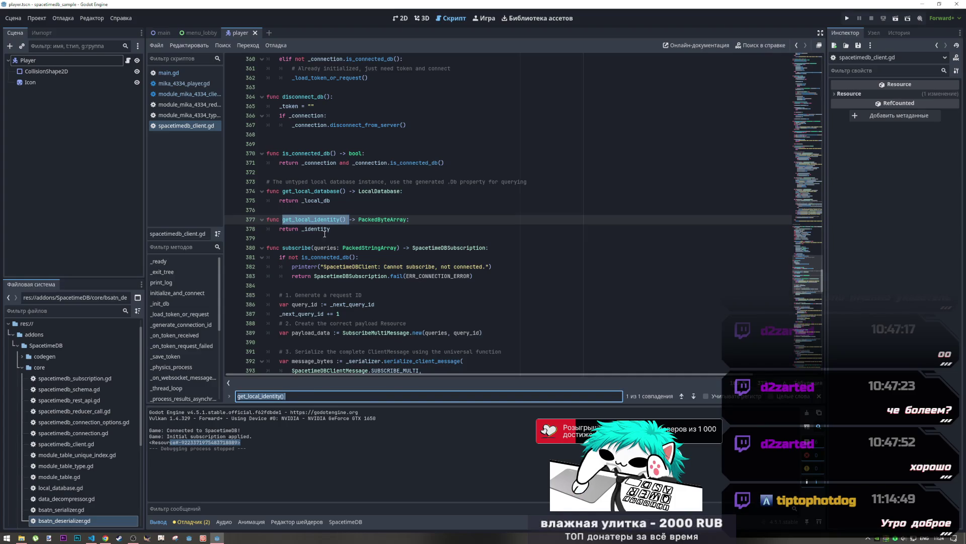
pyautogui.click(693, 396)
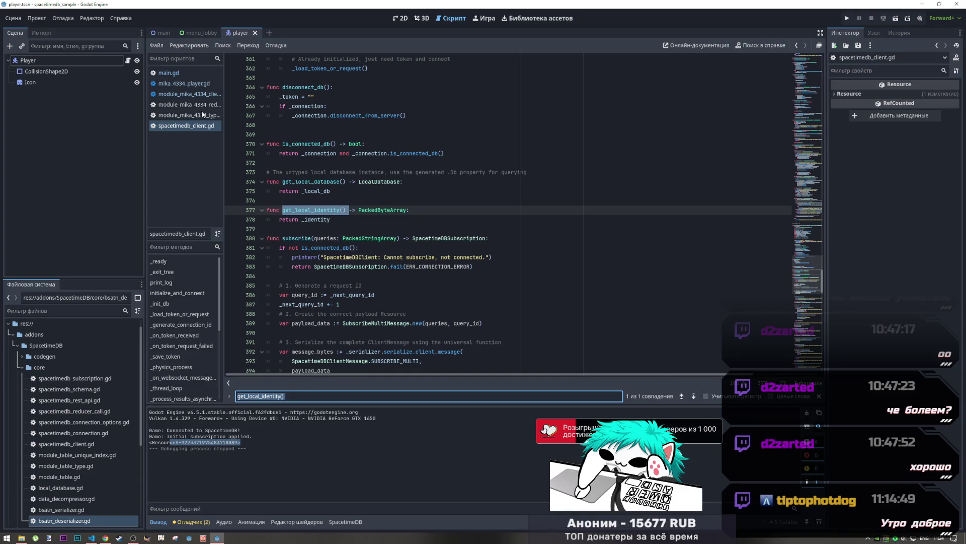
# - Insert Player. before get_local_identity on line 53, triggering a static-function-not-found error
pyautogui.click(171, 84)
pyautogui.click(171, 76)
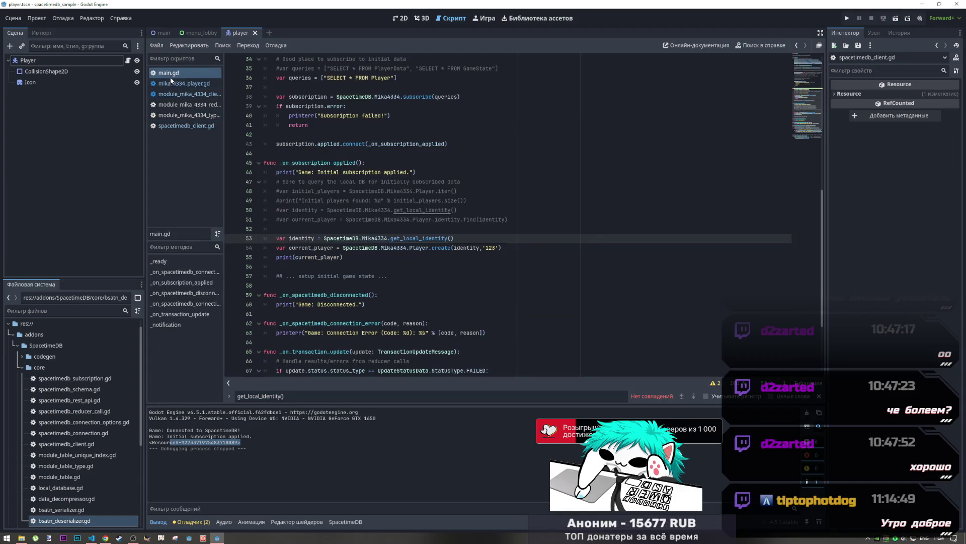
pyautogui.click(441, 254)
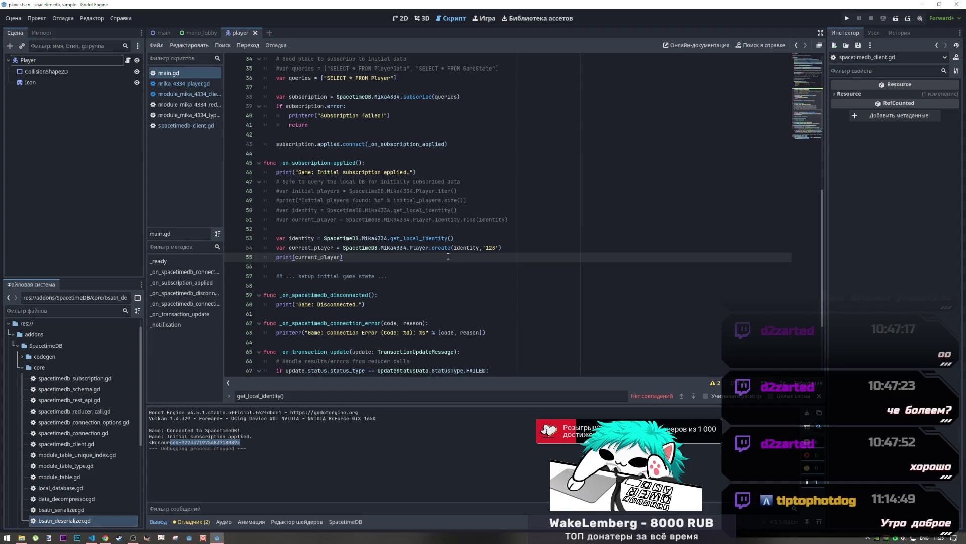
pyautogui.click(443, 238)
pyautogui.doubleClick(428, 248)
pyautogui.click(391, 238)
pyautogui.write('.Player')
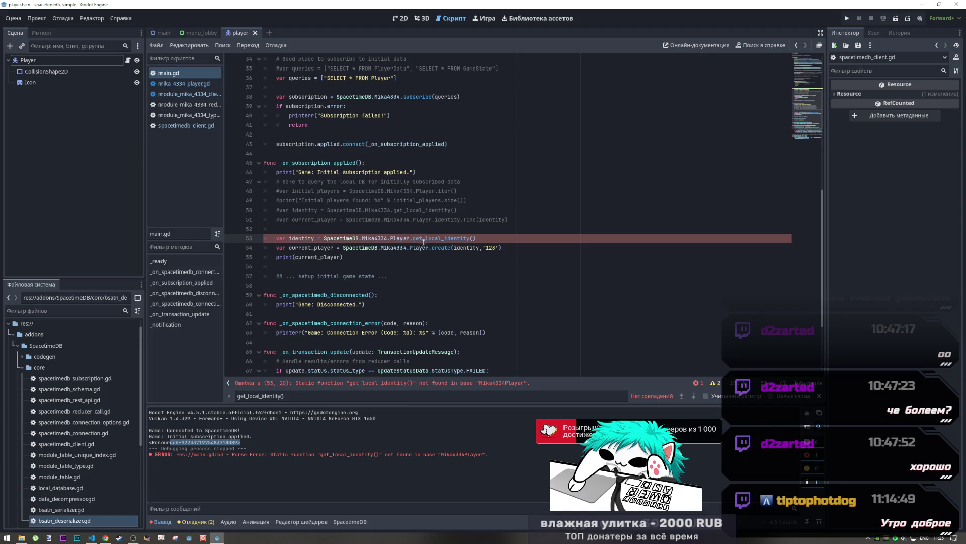
# - Remove 'Player.' so line 53 calls SpacetimeDB.Mika4334.get_local_identity() again
pyautogui.doubleClick(492, 220)
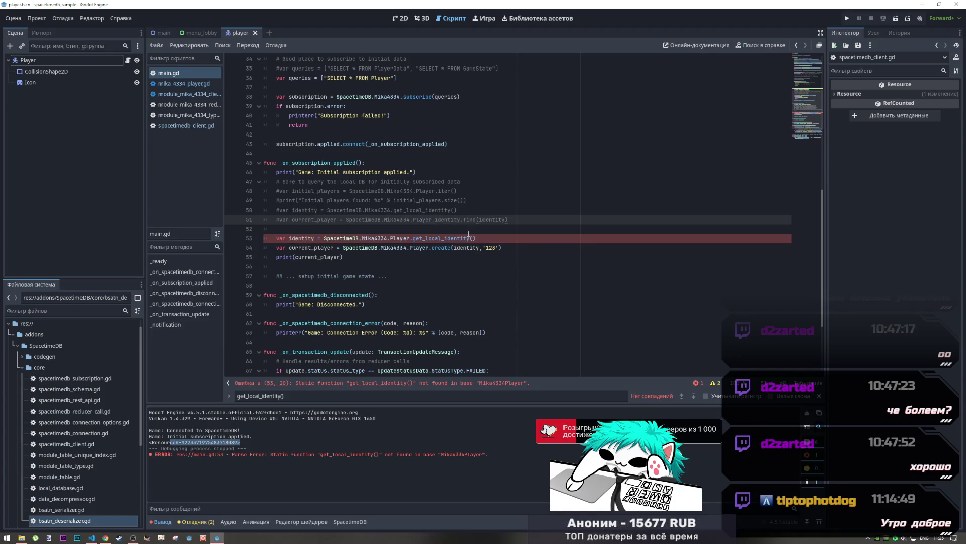
pyautogui.moveTo(362, 191); pyautogui.dragTo(458, 190)
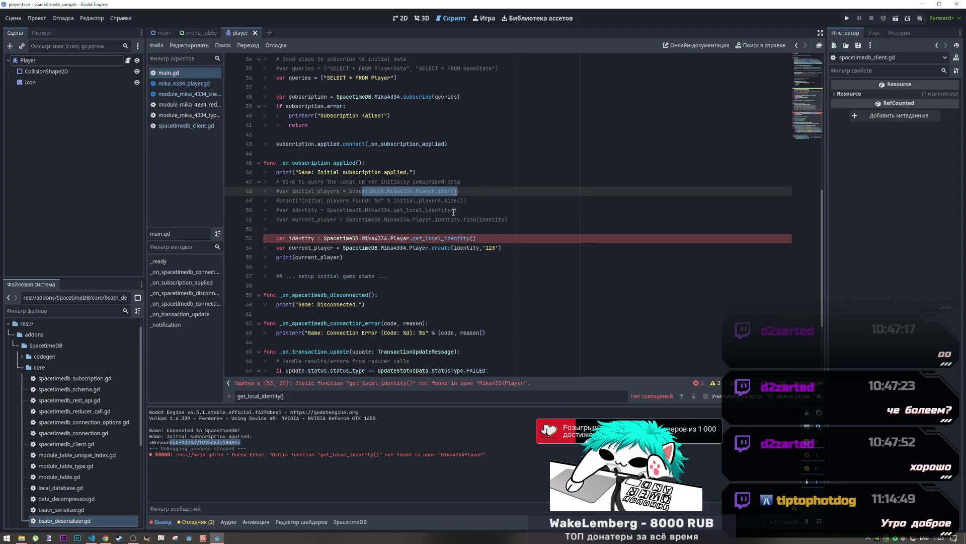
pyautogui.click(456, 210)
pyautogui.click(452, 238)
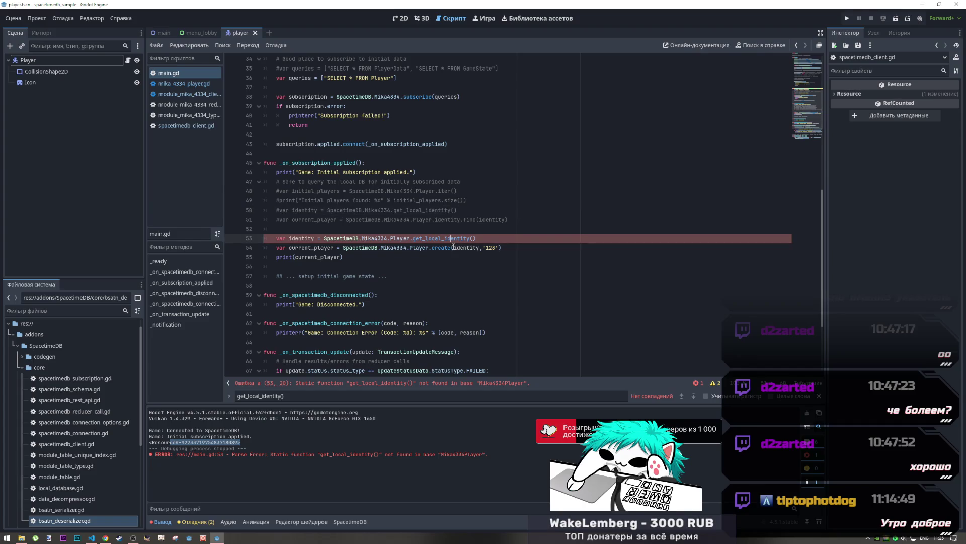
pyautogui.click(428, 240)
pyautogui.press('BackSpace')
pyautogui.press('BackSpace')
pyautogui.press('BackSpace')
# - Check the '123' name argument on line 54 and review the run log in Output
pyautogui.click(479, 248)
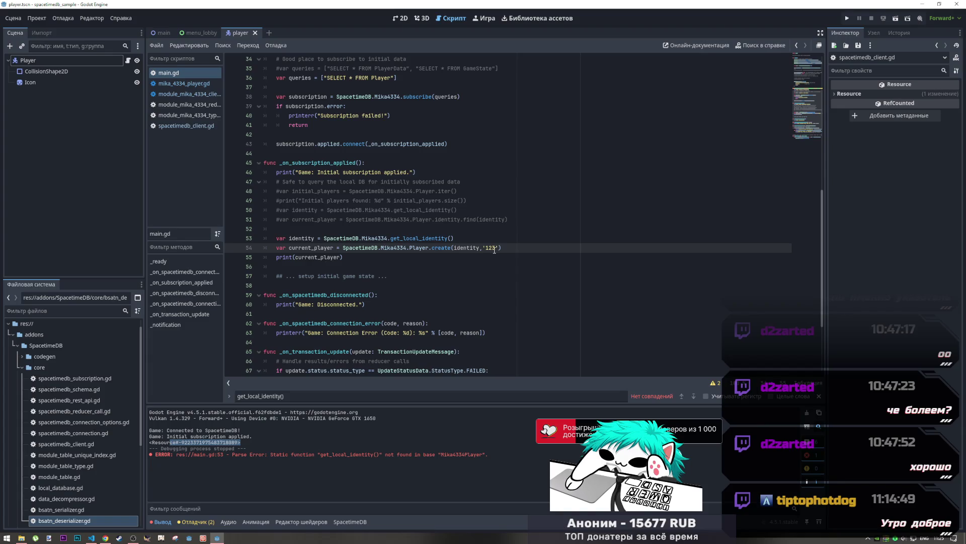
pyautogui.doubleClick(491, 247)
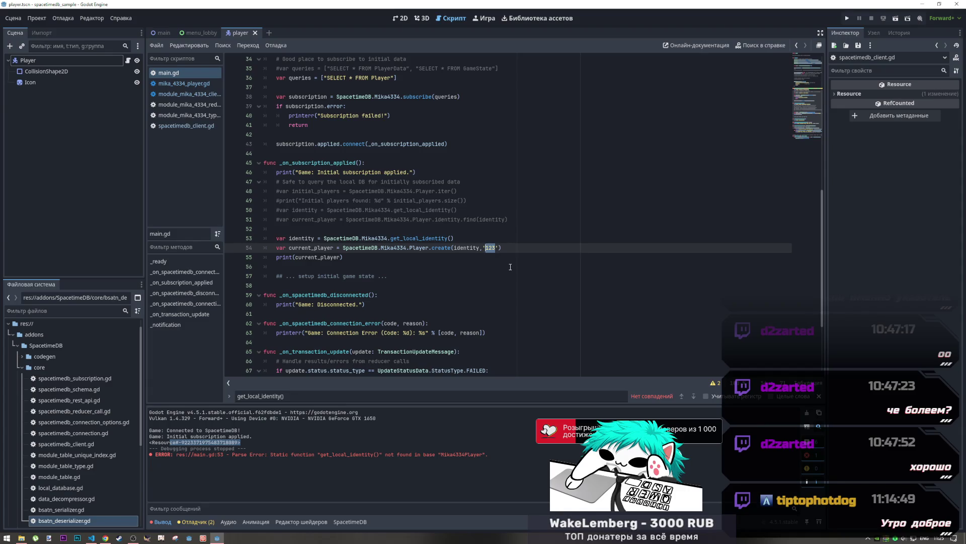
pyautogui.click(161, 521)
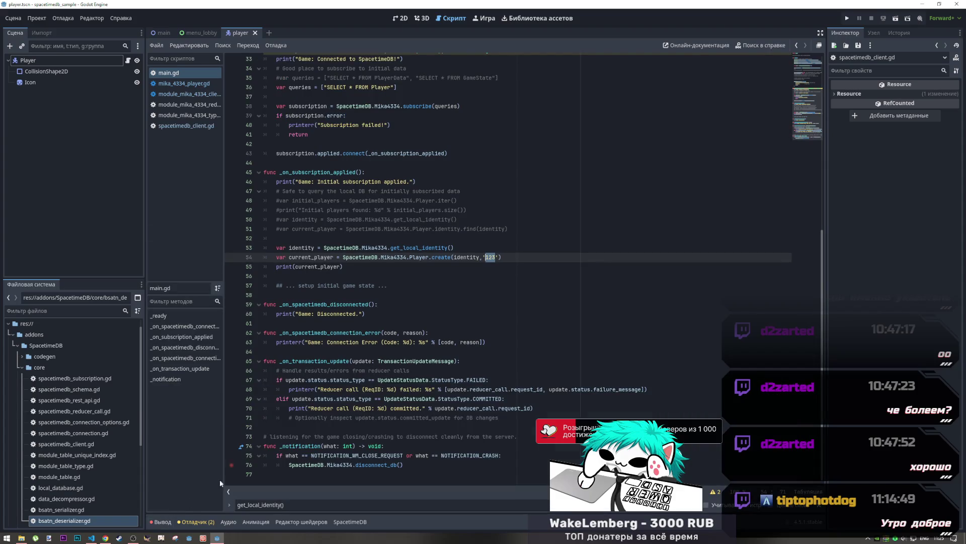
pyautogui.click(161, 521)
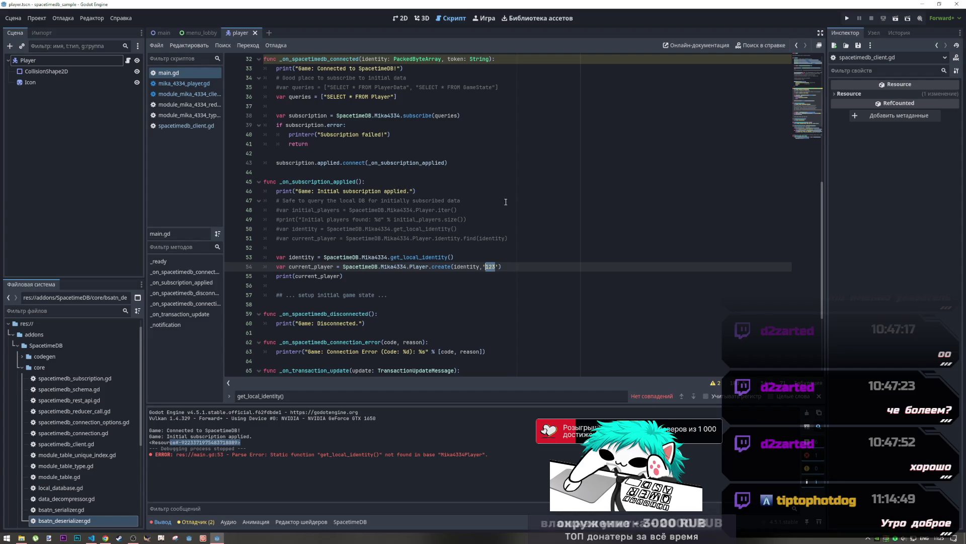
pyautogui.scroll(-3, 506, 202)
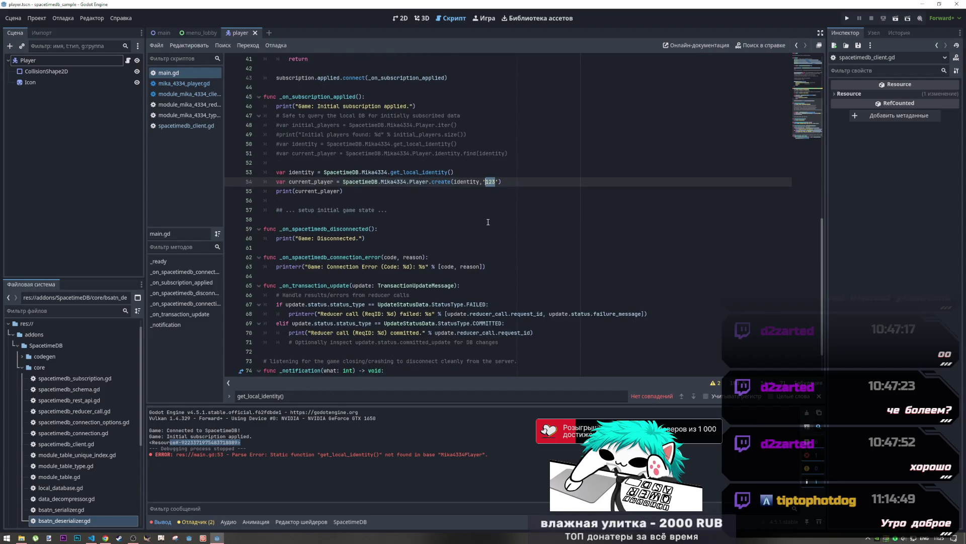
pyautogui.scroll(-1, 487, 222)
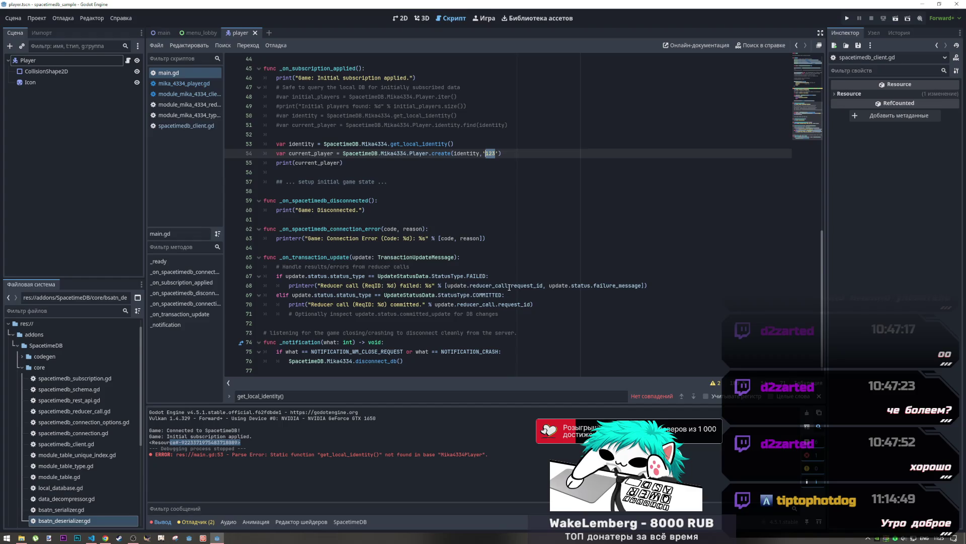
pyautogui.scroll(2, 496, 286)
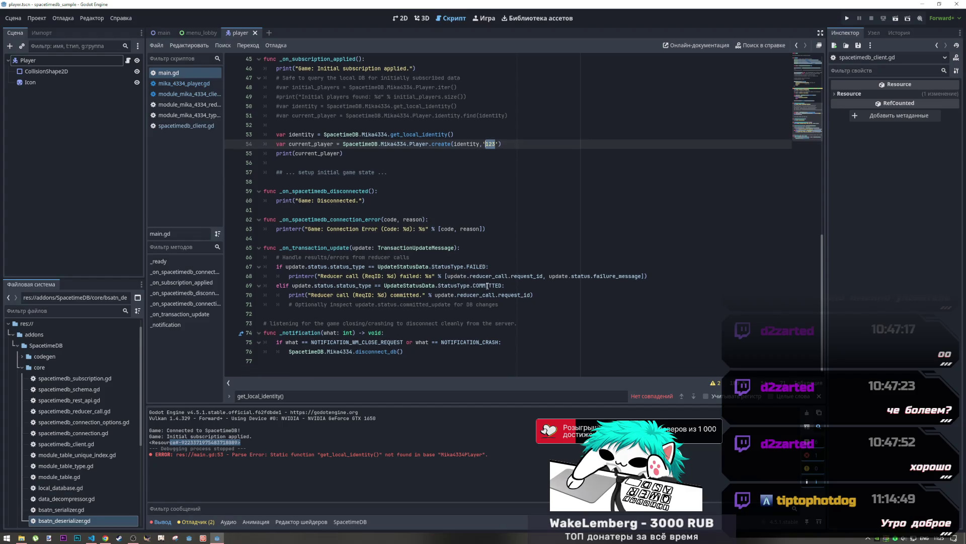
pyautogui.scroll(-3, 482, 287)
pyautogui.scroll(6, 468, 302)
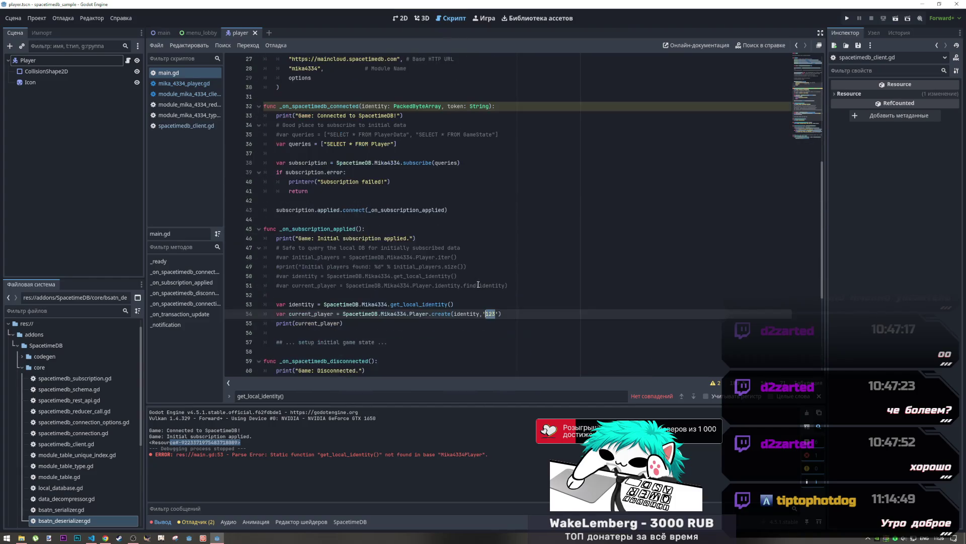
pyautogui.click(466, 305)
pyautogui.scroll(-2, 467, 308)
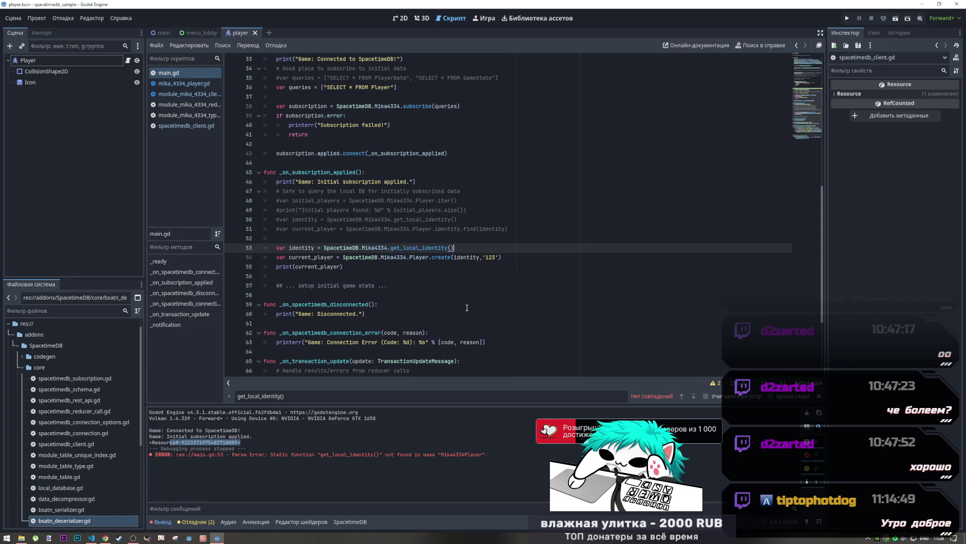
pyautogui.click(106, 537)
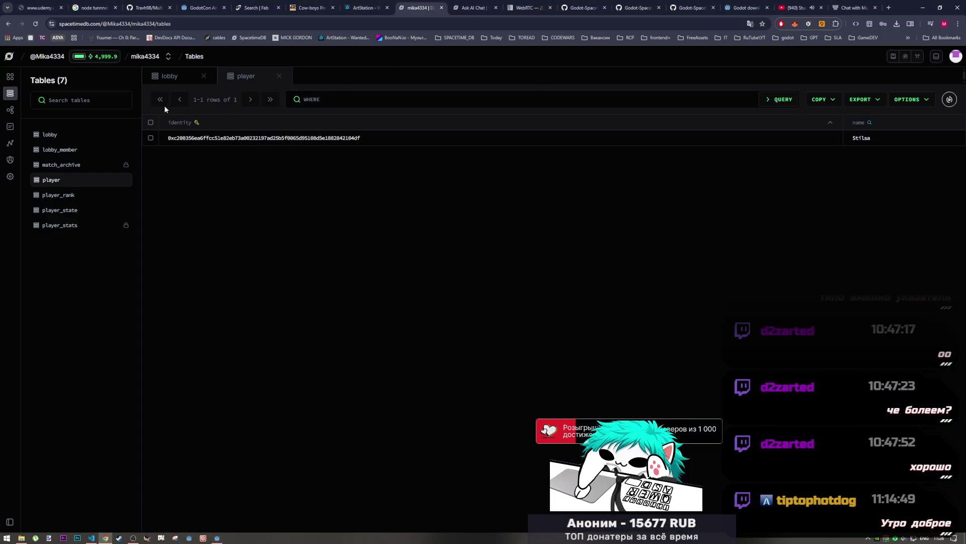
# - Check create_name's name String parameter in the dashboard's Functions list, then return to Godot
pyautogui.click(10, 109)
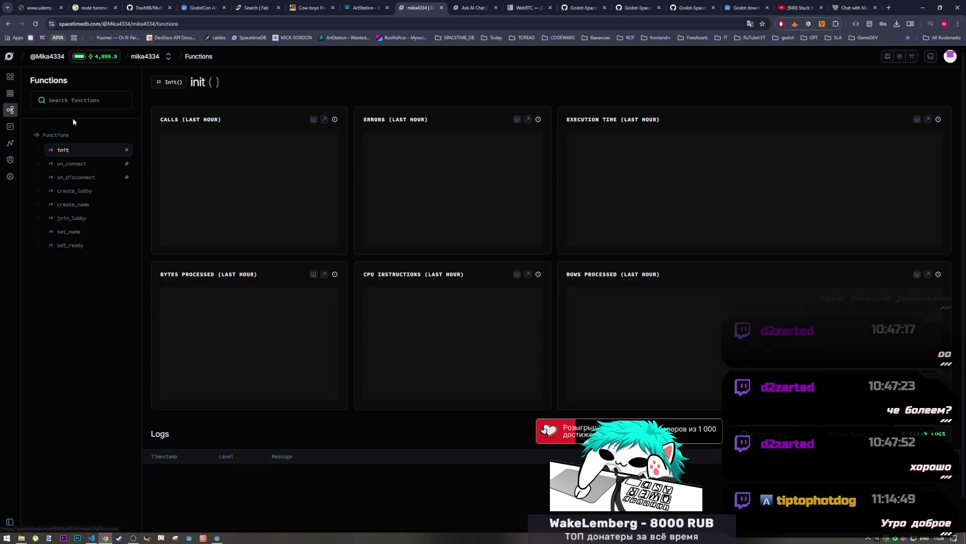
pyautogui.click(81, 204)
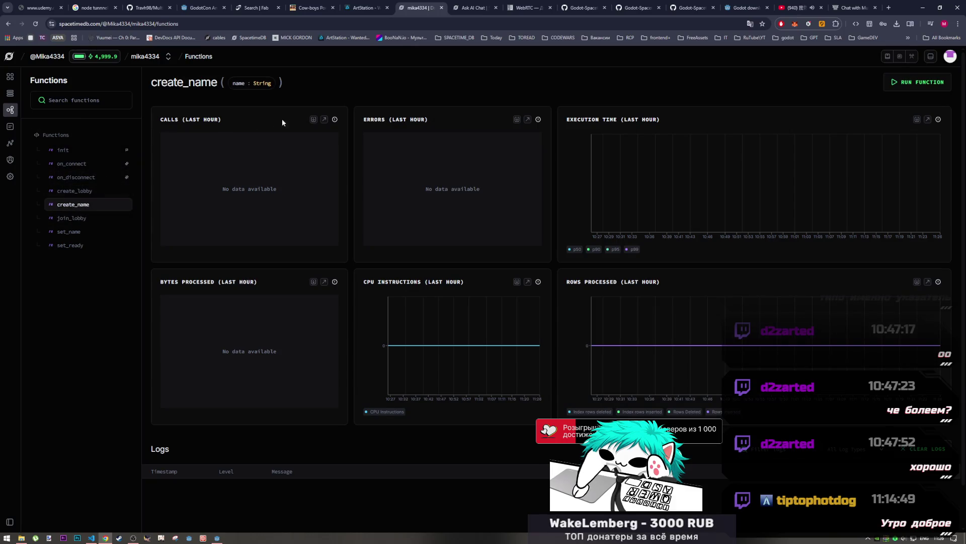
pyautogui.click(35, 23)
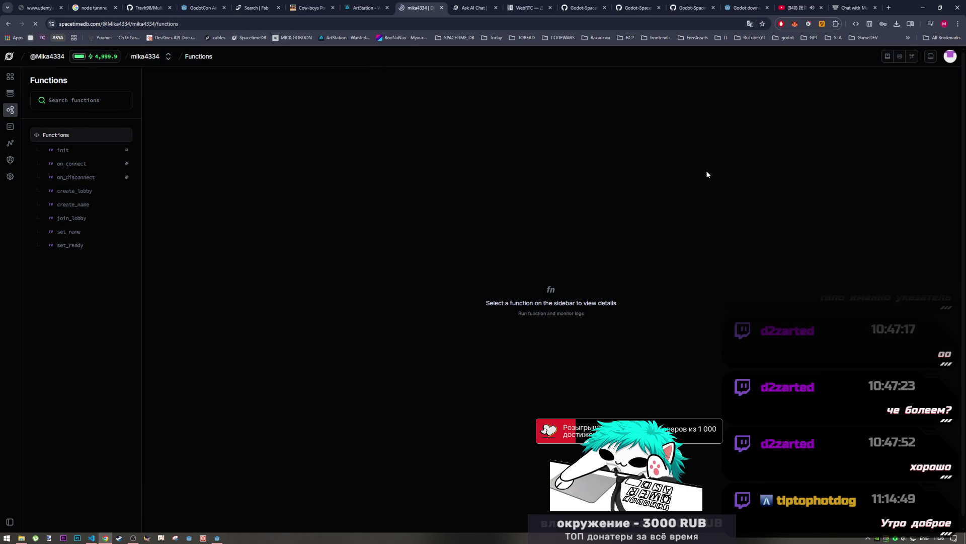
pyautogui.click(86, 205)
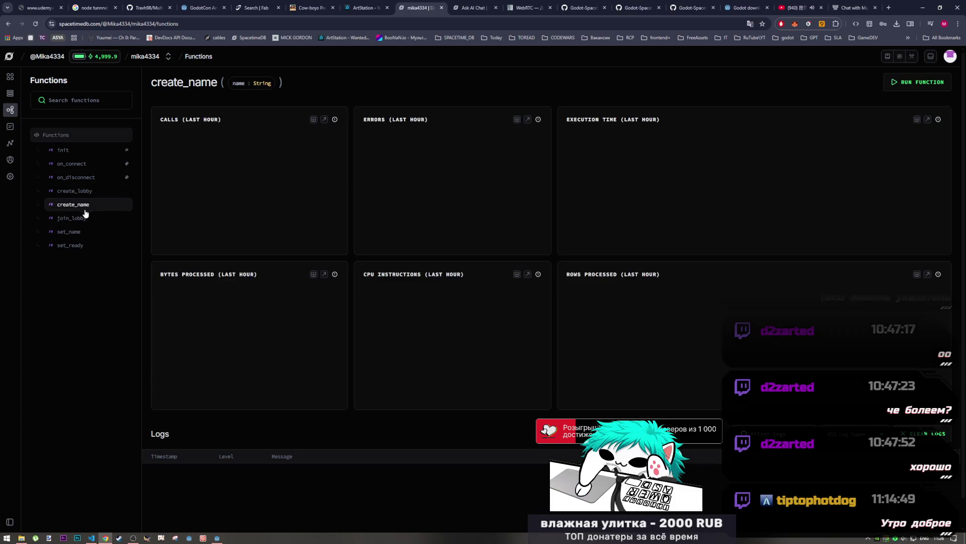
pyautogui.hotkey('alt', 'Tab')
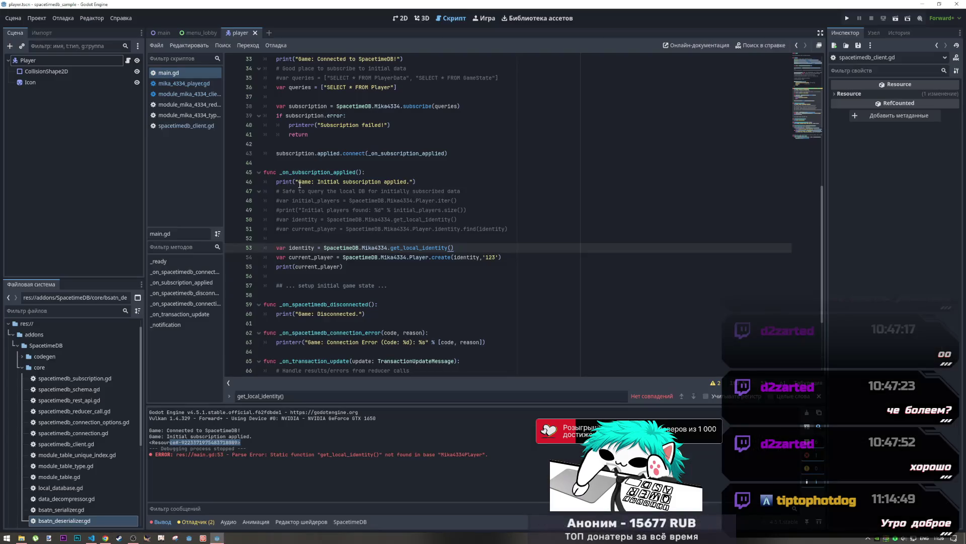
# - Jump from line 54 to create() in mika_4334_player.gd and review its p_name assignment
pyautogui.click(459, 285)
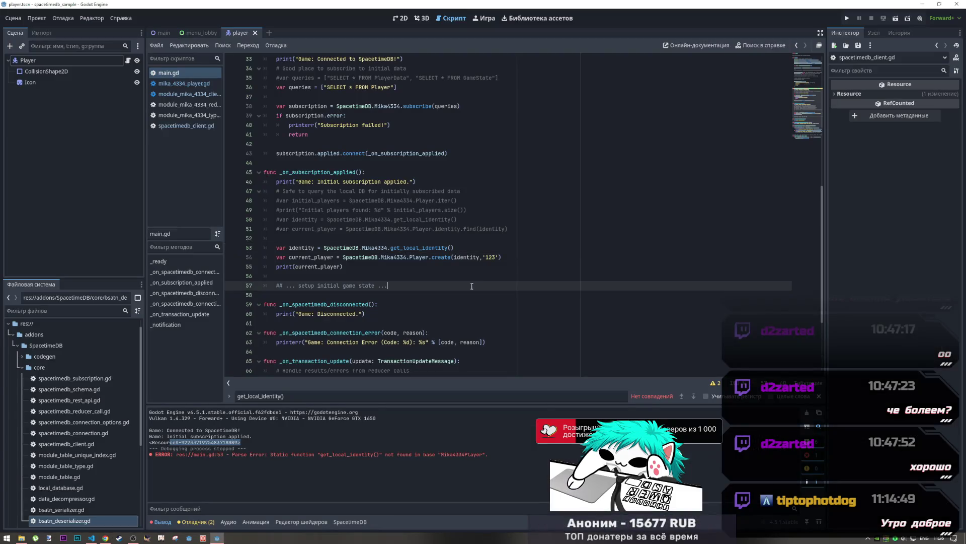
pyautogui.click(445, 259)
pyautogui.keyDown('ctrl'); pyautogui.click(443, 259); pyautogui.keyUp('ctrl')
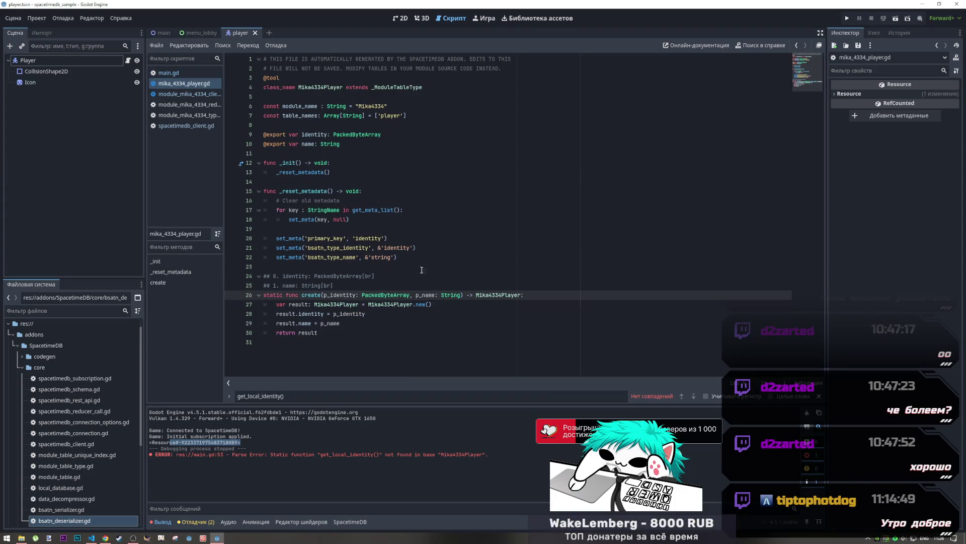
pyautogui.click(298, 299)
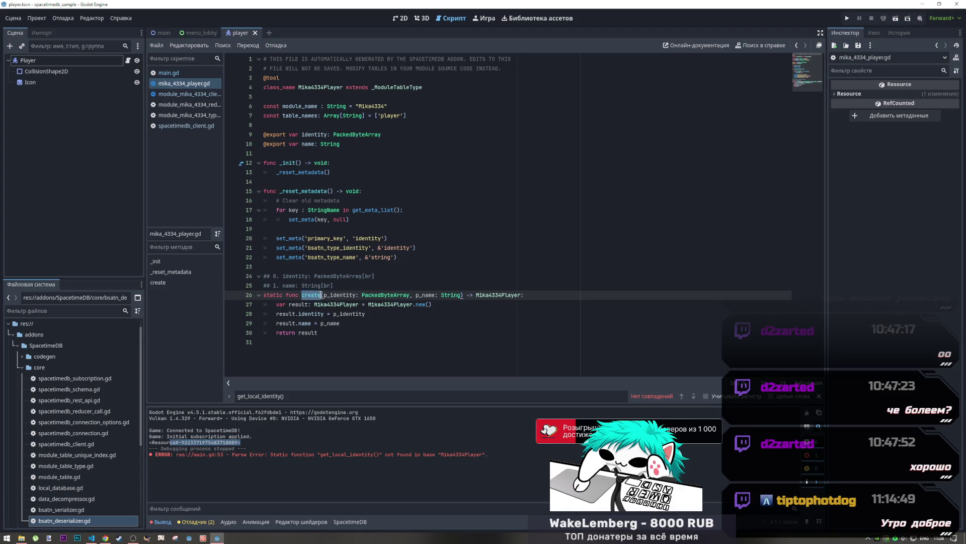
pyautogui.press('Return')
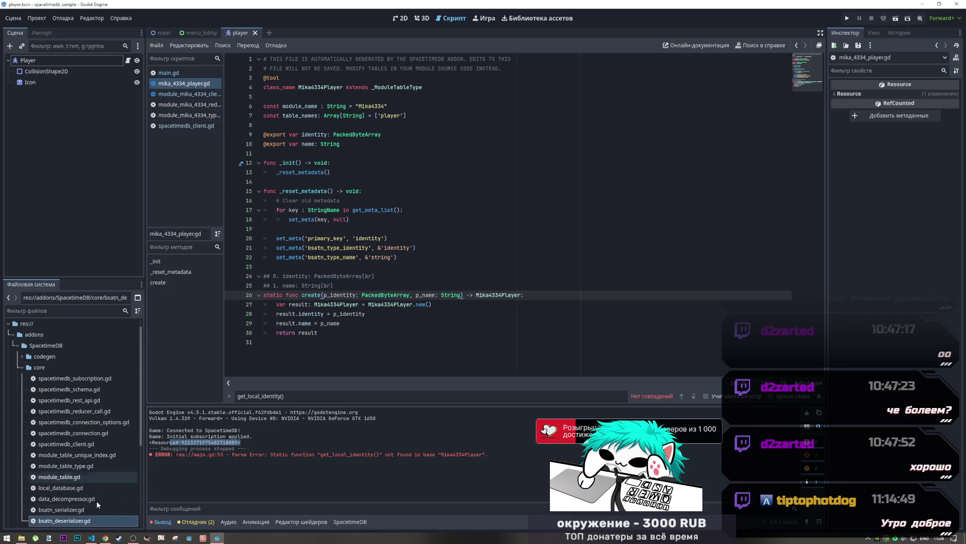
pyautogui.moveTo(104, 539)
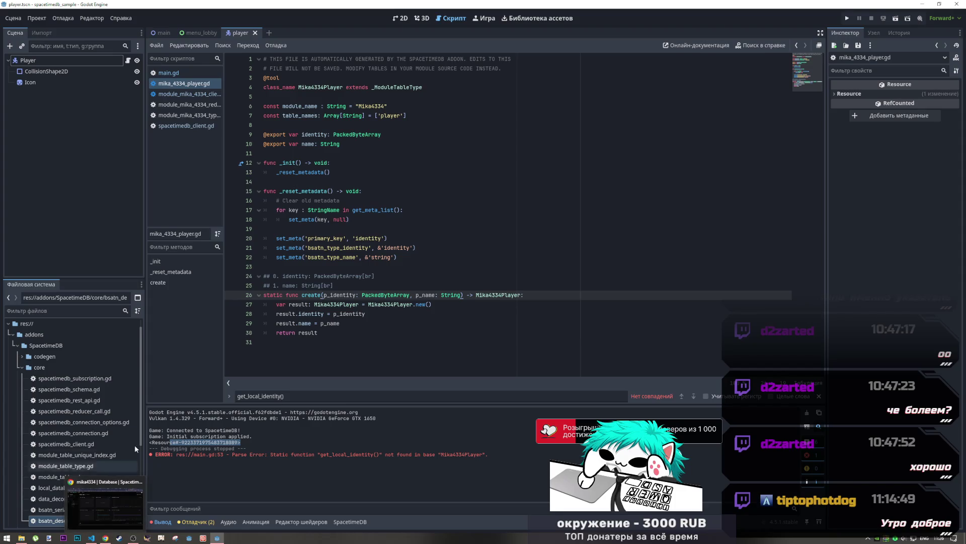
pyautogui.click(323, 276)
pyautogui.click(322, 295)
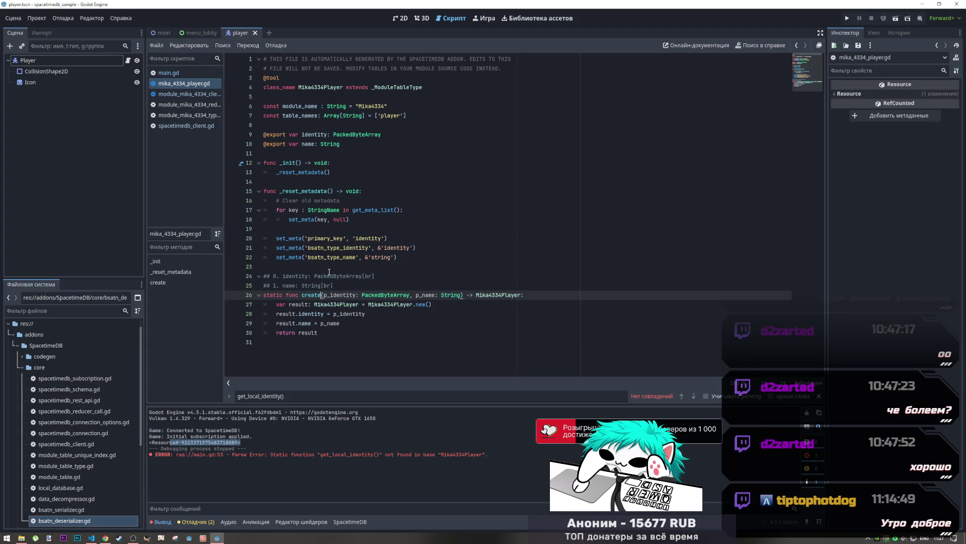
# - Open the module client script and main.gd, and review the connection message in the log
pyautogui.click(202, 95)
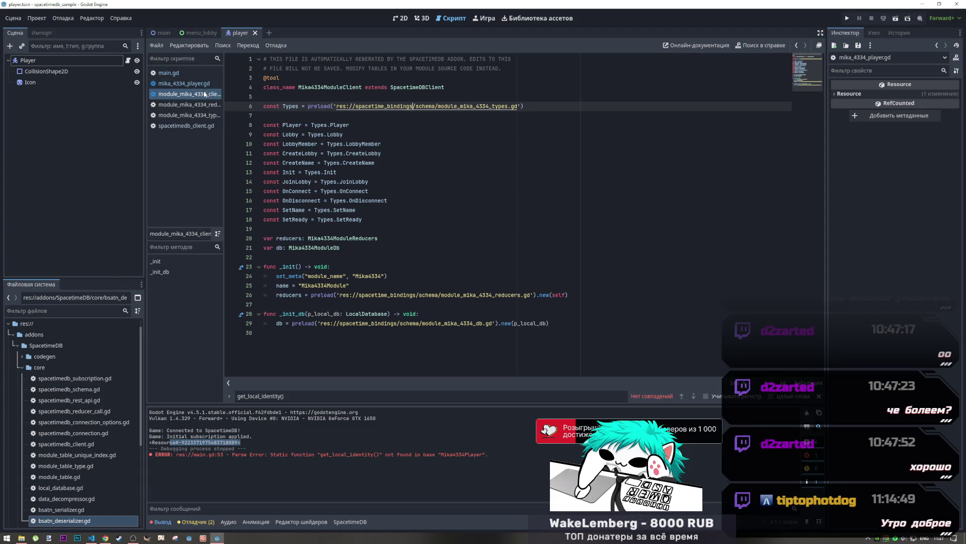
pyautogui.click(194, 71)
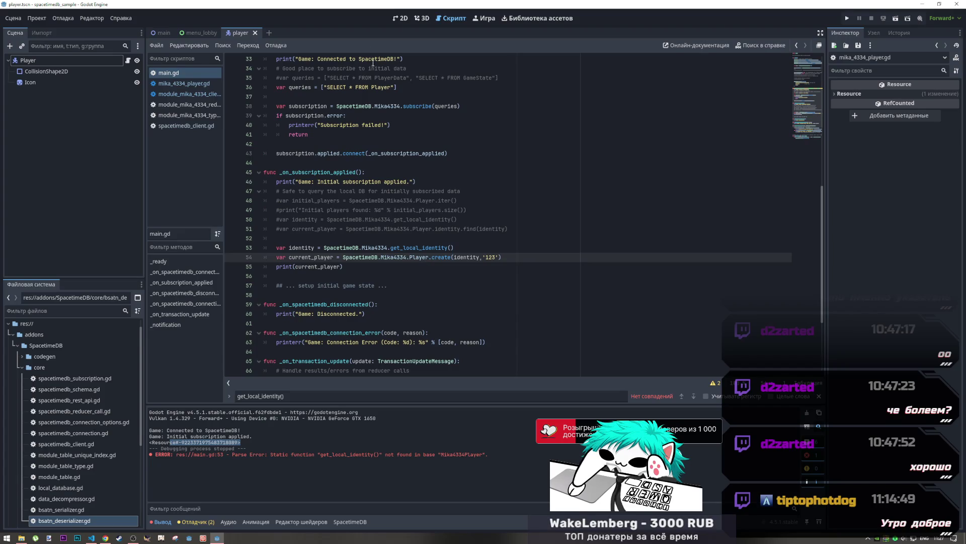
pyautogui.click(340, 182)
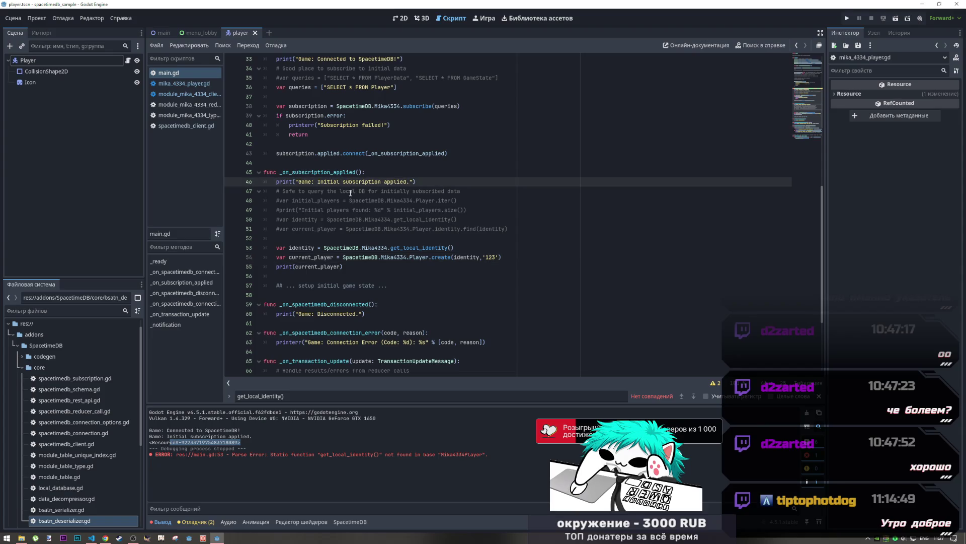
pyautogui.moveTo(164, 432)
pyautogui.mouseDown()
pyautogui.moveTo(244, 433)
pyautogui.moveTo(147, 438)
pyautogui.mouseUp()
pyautogui.click(254, 437)
pyautogui.click(195, 444)
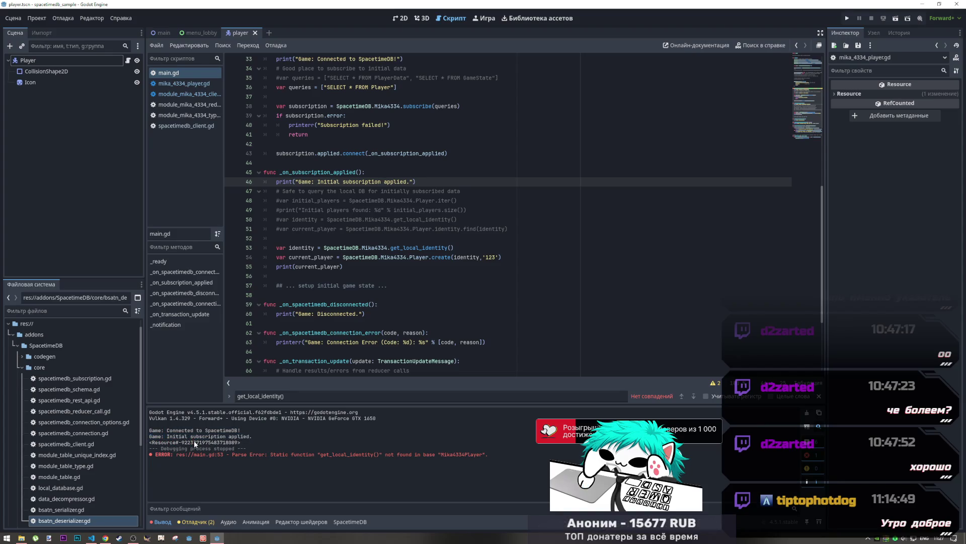
# - Go from Player on line 54 to its Types.Player definition in module_mika_4334_client.gd
pyautogui.click(448, 257)
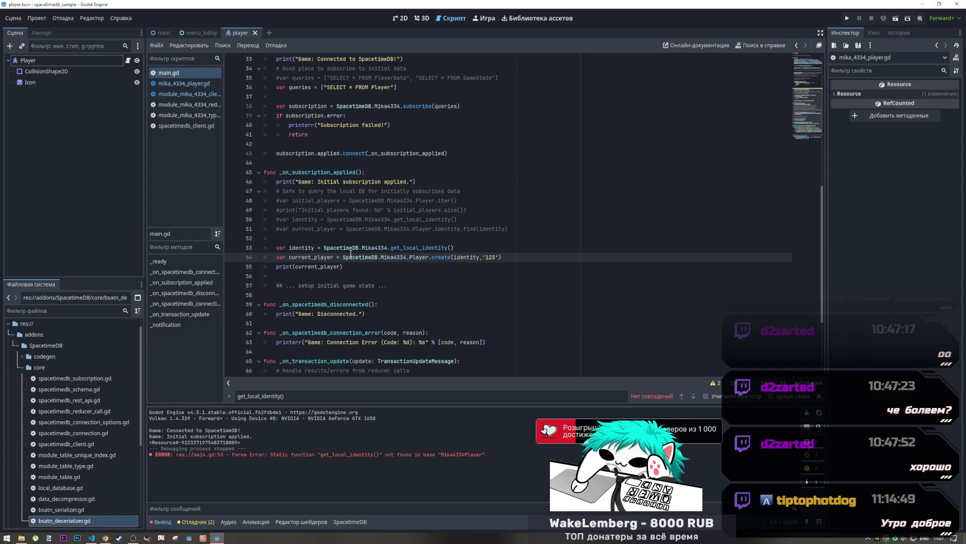
pyautogui.click(400, 257)
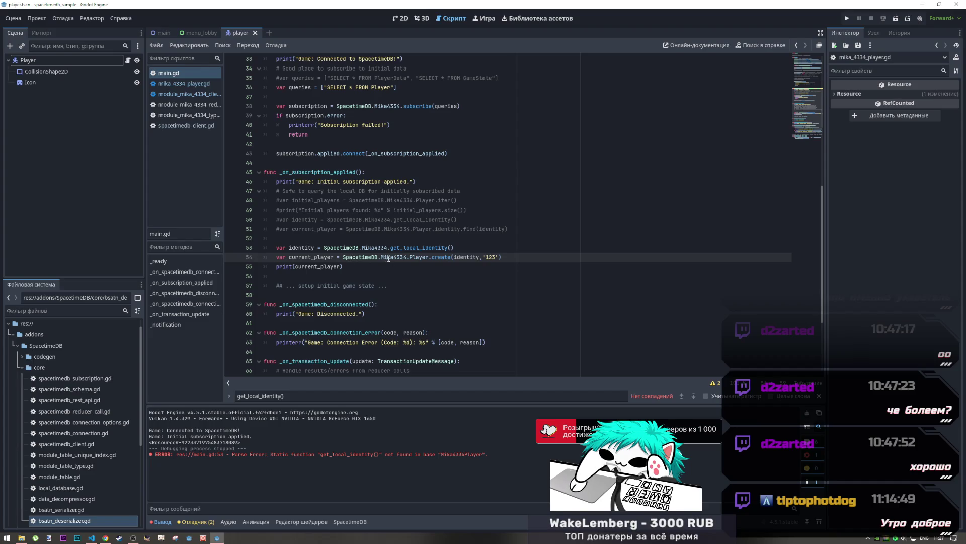
pyautogui.click(419, 258)
pyautogui.keyDown('ctrl'); pyautogui.click(421, 258); pyautogui.keyUp('ctrl')
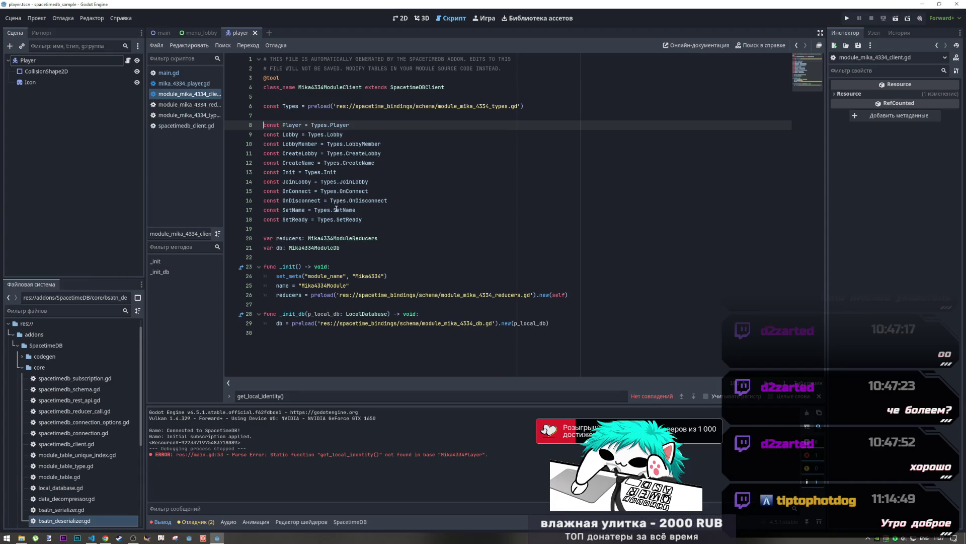
# - Open the reducers script from its preload path and browse the player, client and reducers scripts
pyautogui.click(476, 296)
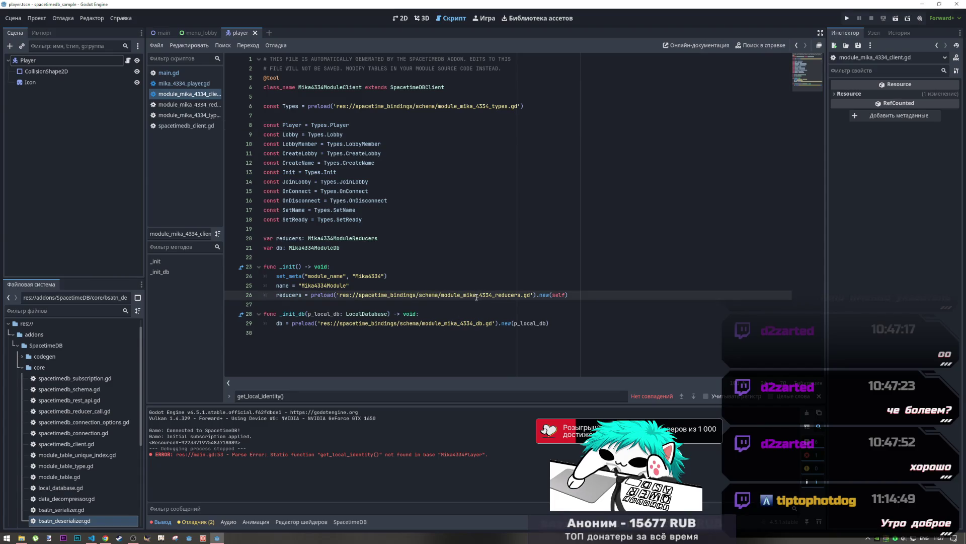
pyautogui.keyDown('ctrl'); pyautogui.click(476, 297); pyautogui.keyUp('ctrl')
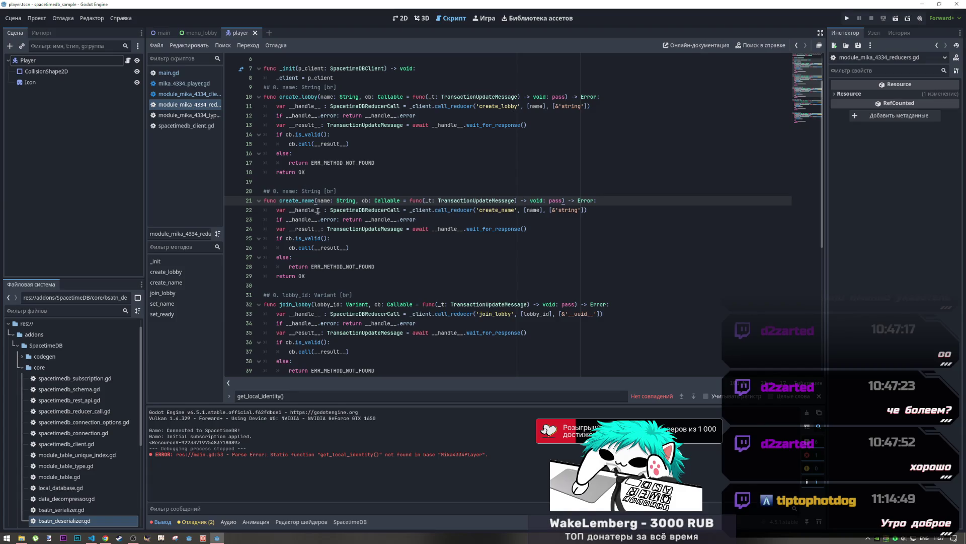
pyautogui.scroll(2, 319, 216)
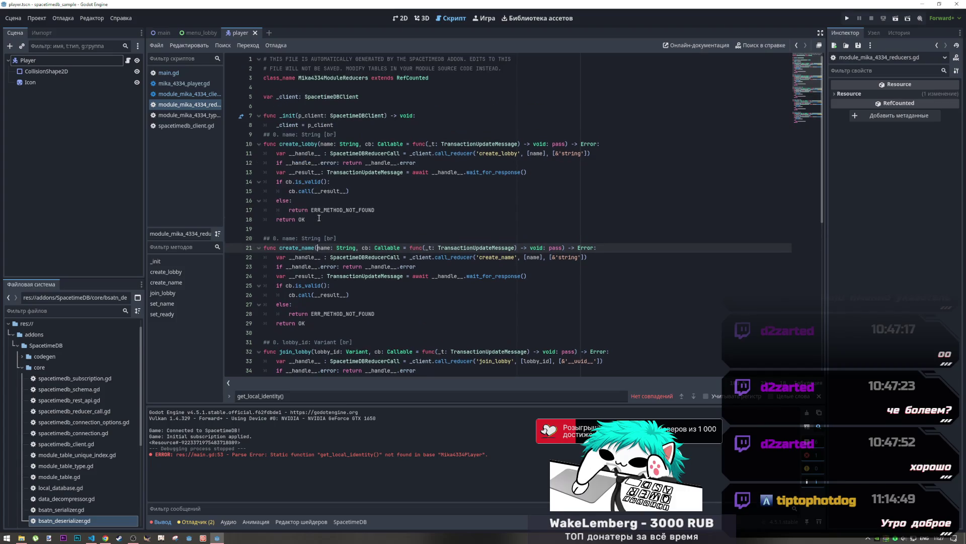
pyautogui.click(194, 84)
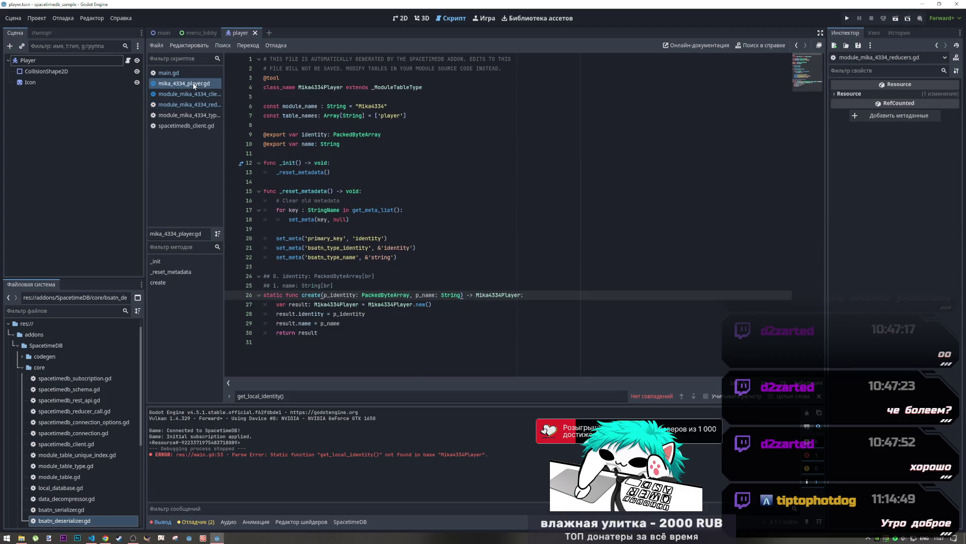
pyautogui.click(195, 95)
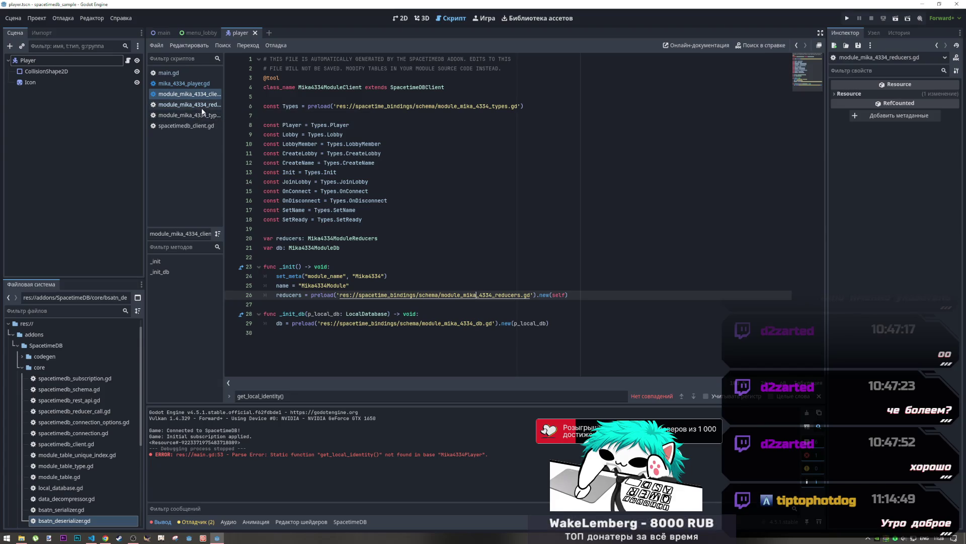
pyautogui.click(199, 106)
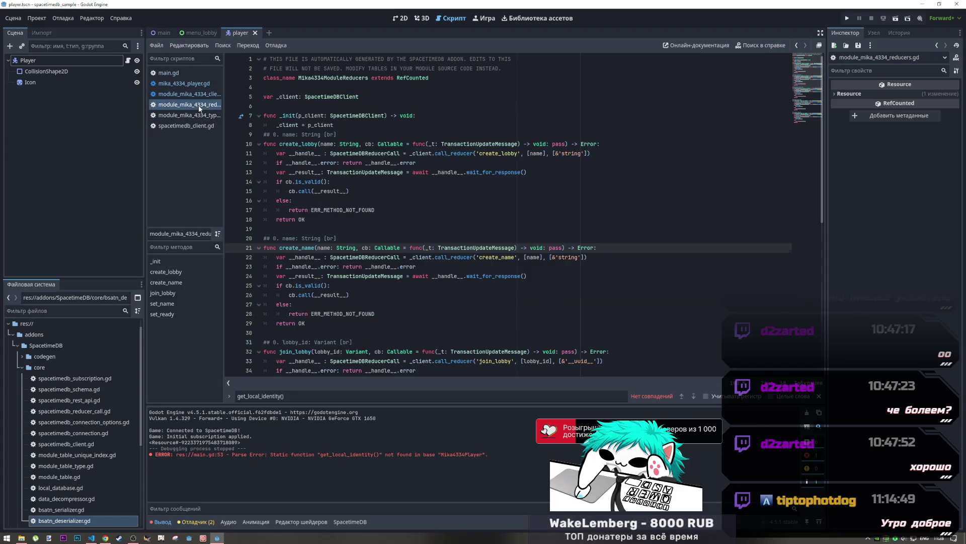
# - Back in main.gd, inspect the transaction update handler signature and Player on line 54
pyautogui.click(186, 74)
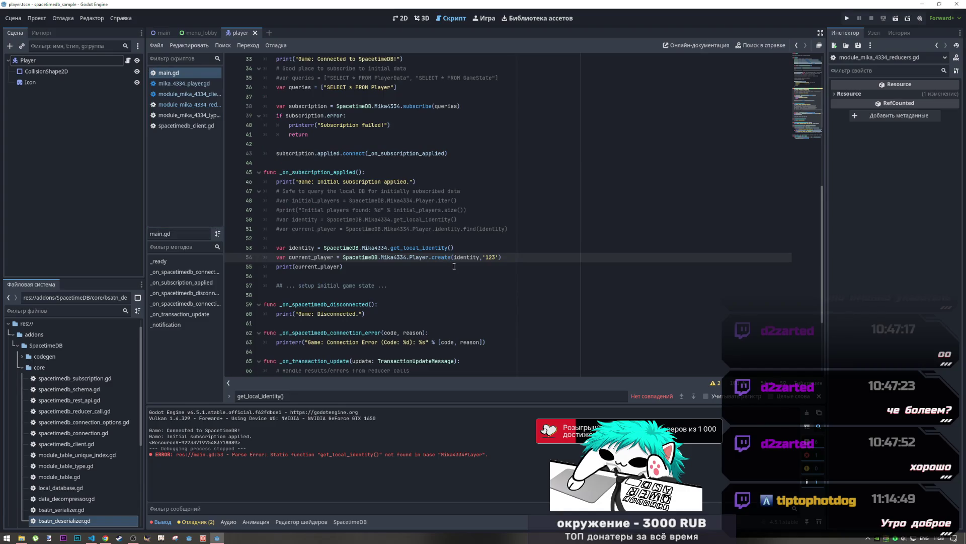
pyautogui.scroll(-4, 452, 269)
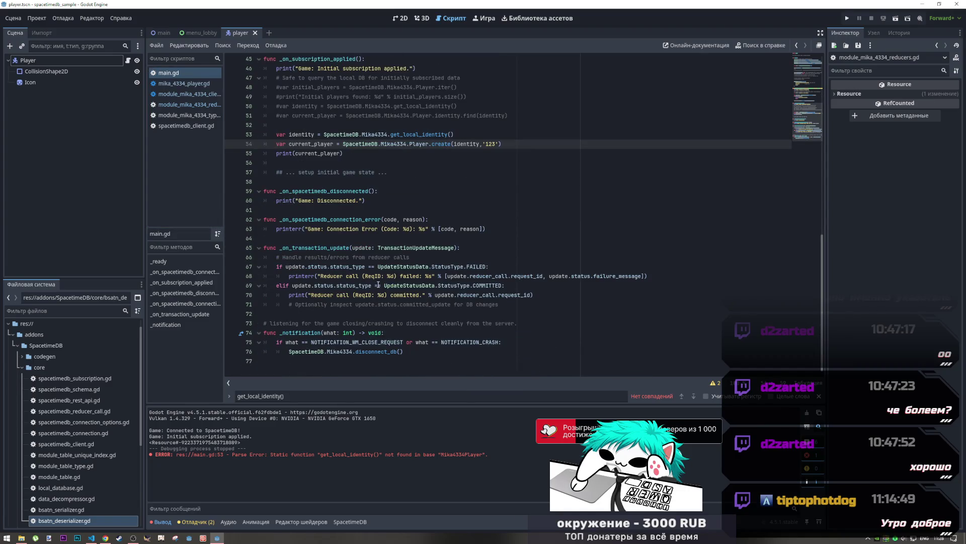
pyautogui.moveTo(340, 248); pyautogui.dragTo(474, 249)
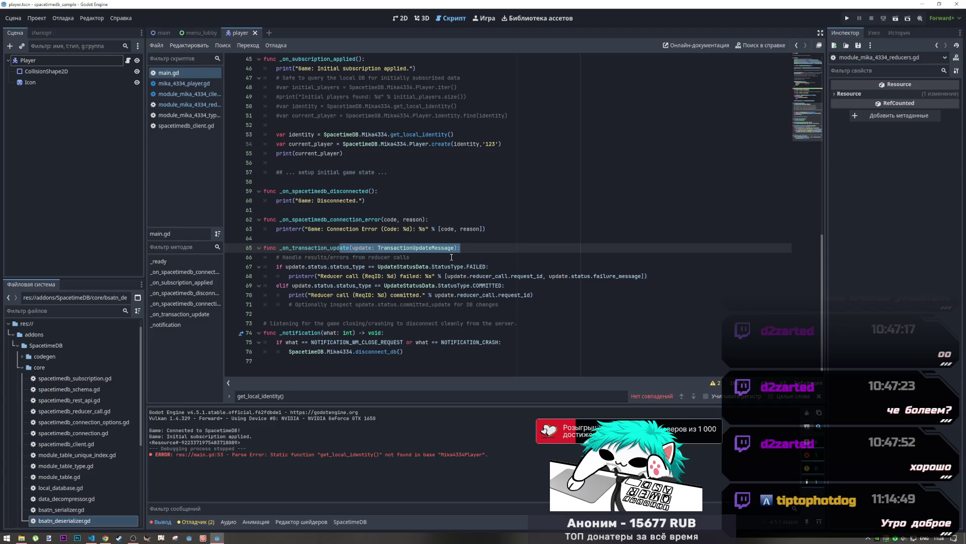
pyautogui.scroll(4, 383, 170)
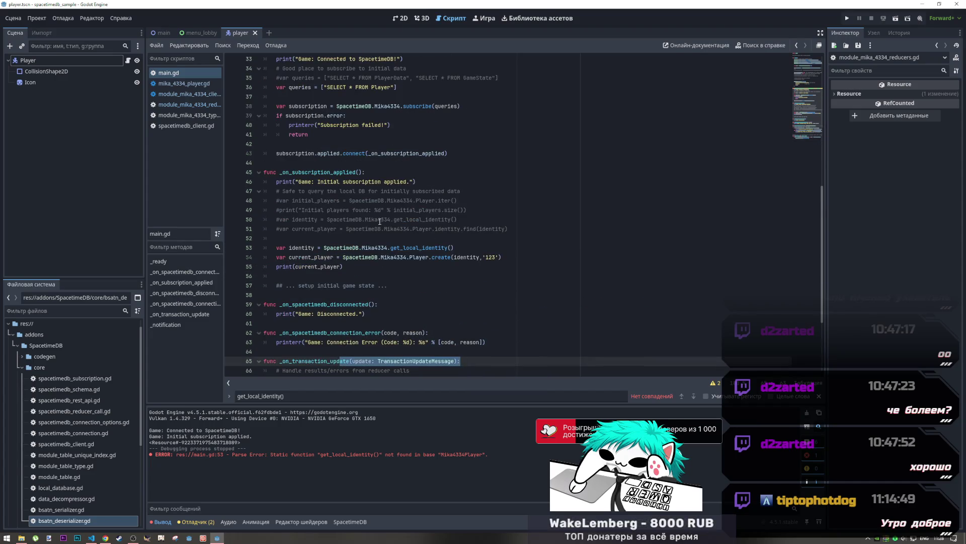
pyautogui.moveTo(430, 259); pyautogui.dragTo(412, 261)
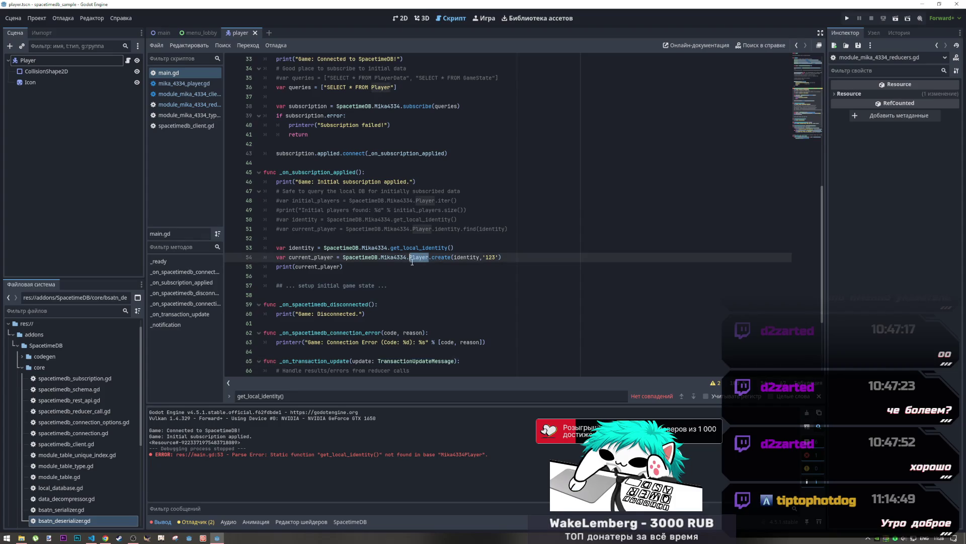
# - Follow Player into the player table script defining create, then return to main.gd line 53
pyautogui.keyDown('ctrl'); pyautogui.click(416, 259); pyautogui.keyUp('ctrl')
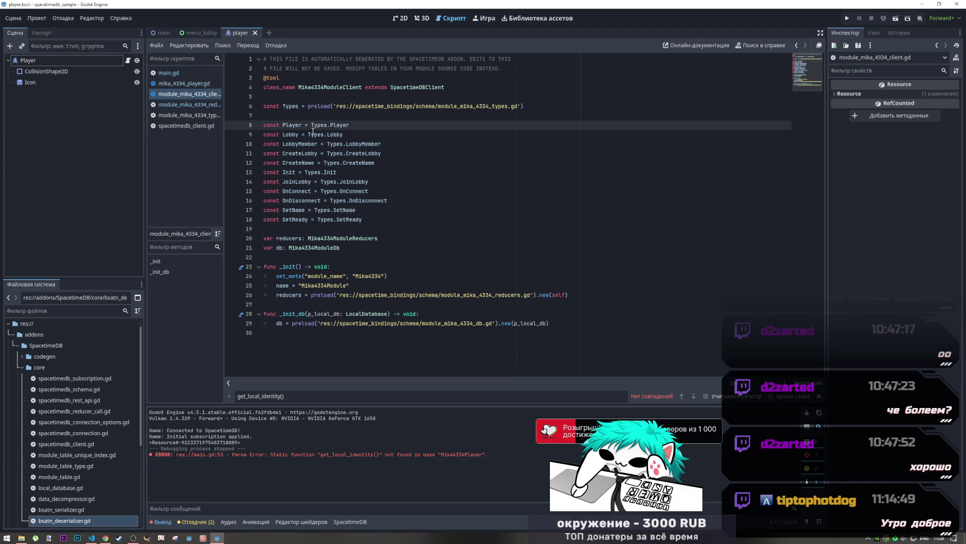
pyautogui.keyDown('ctrl'); pyautogui.click(338, 126); pyautogui.keyUp('ctrl')
pyautogui.keyDown('ctrl'); pyautogui.click(438, 92); pyautogui.keyUp('ctrl')
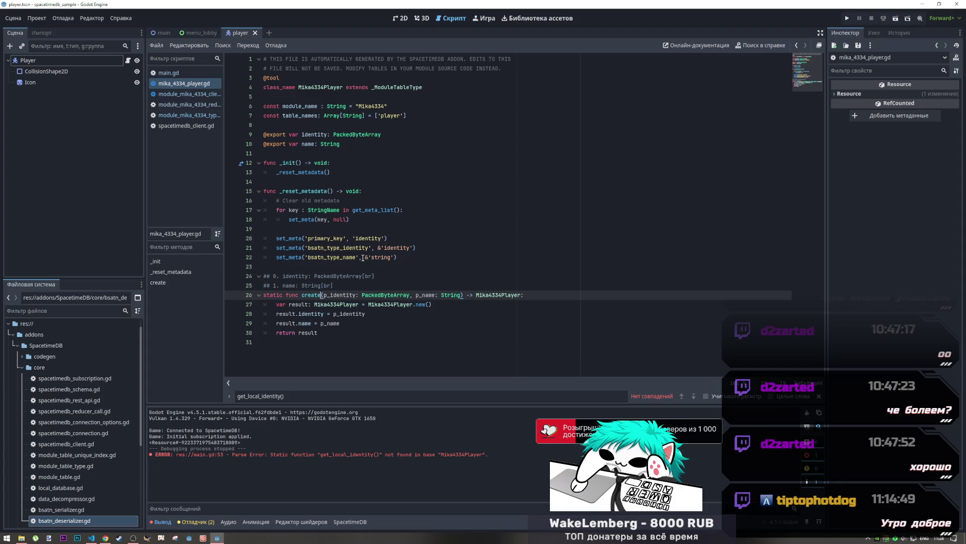
pyautogui.click(174, 73)
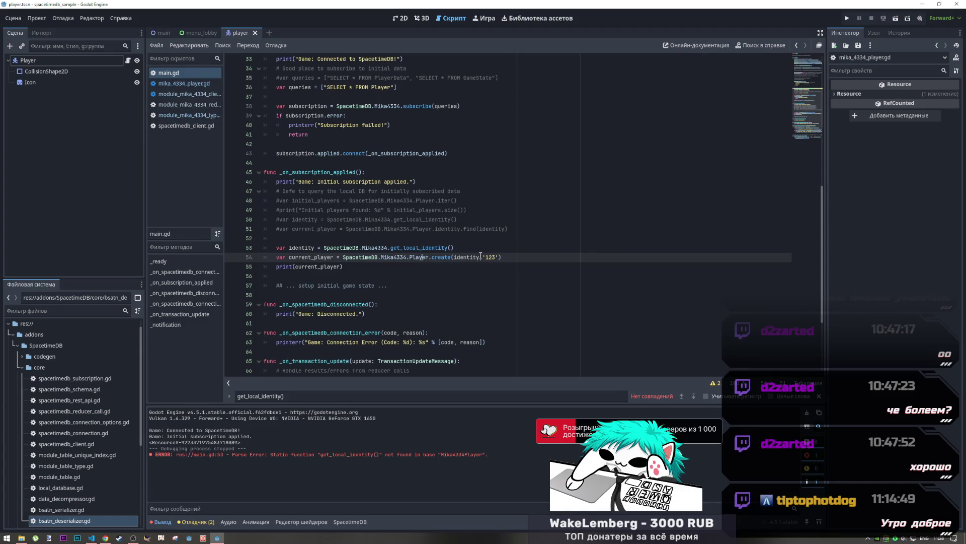
pyautogui.click(453, 247)
# - Comment out line 53 and replace identity in the create() call with 0
pyautogui.hotkey('ctrl', 'k')
pyautogui.click(455, 258)
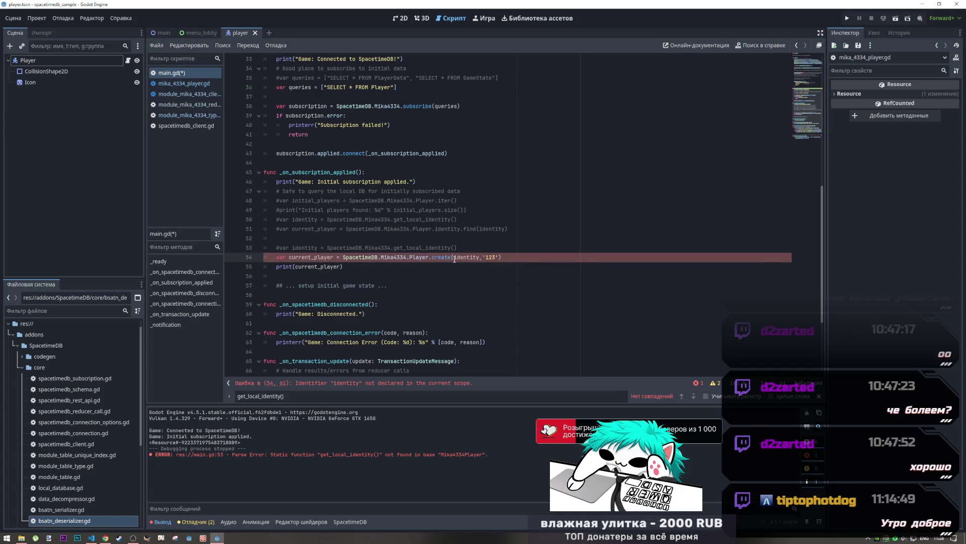
pyautogui.write('_')
pyautogui.press('Escape')
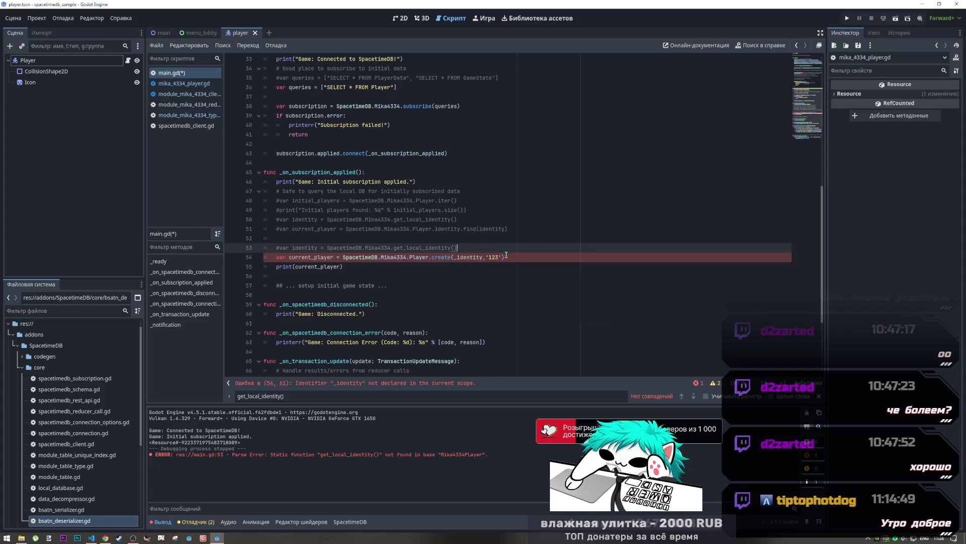
pyautogui.press('BackSpace')
pyautogui.write('0')
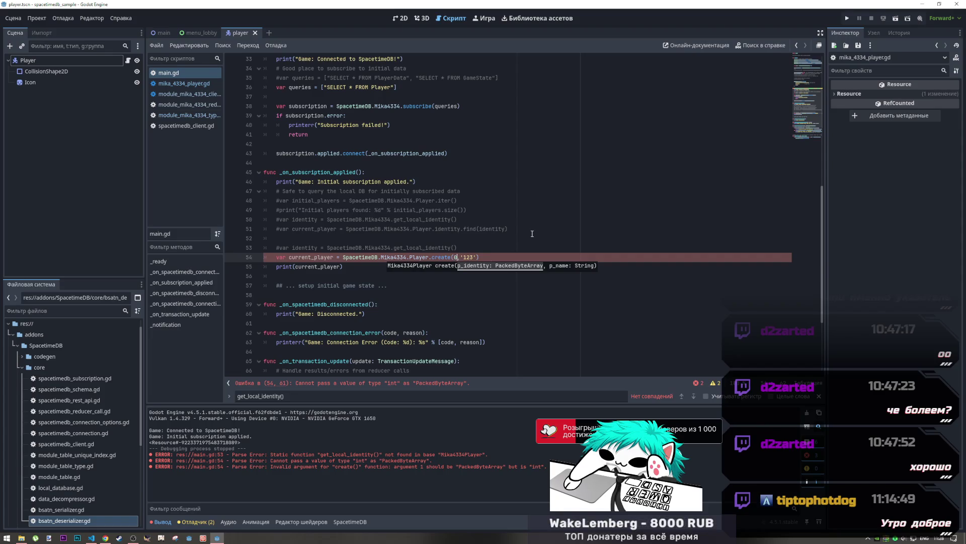
# - Try another argument value, then restore the original identity lines 53–54
pyautogui.rightClick(532, 235)
pyautogui.click(461, 260)
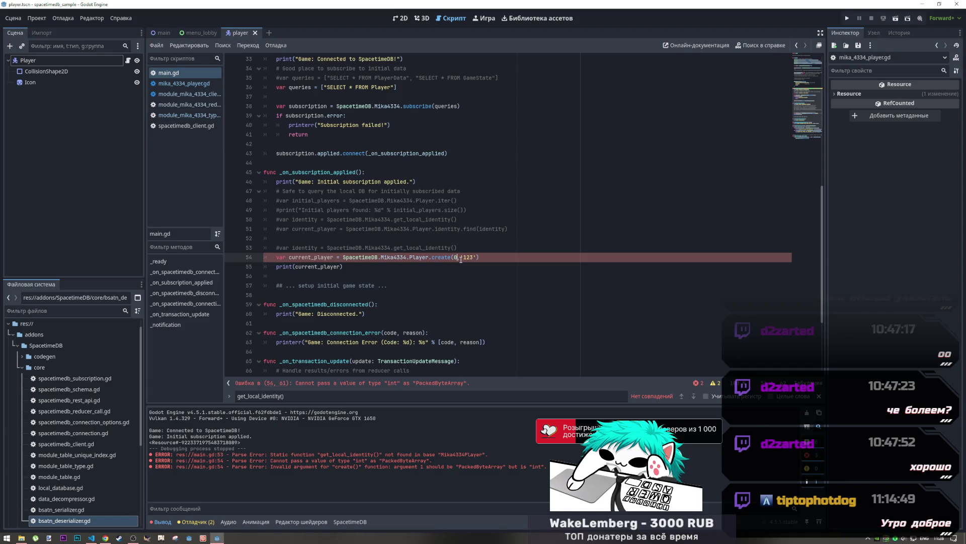
pyautogui.write('1')
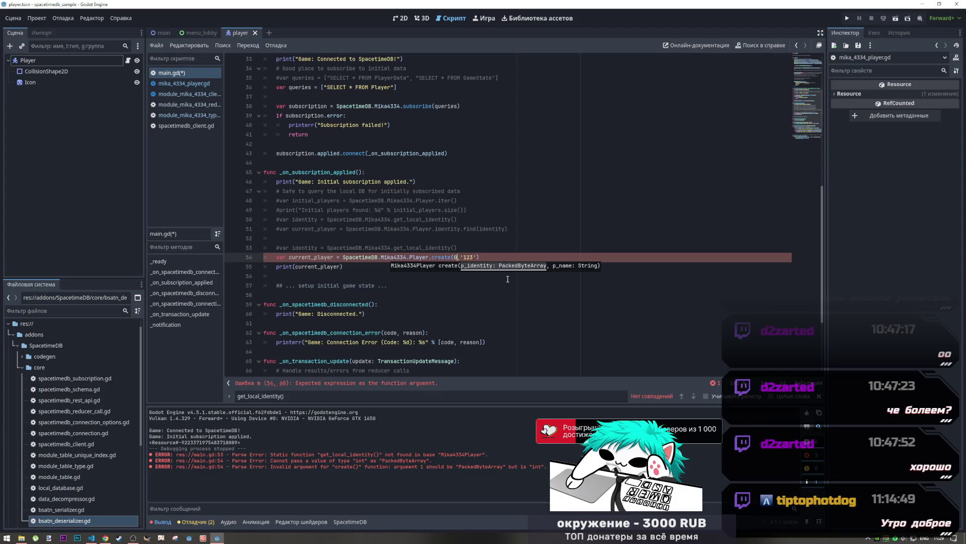
pyautogui.click(440, 245)
pyautogui.hotkey('ctrl', 'k')
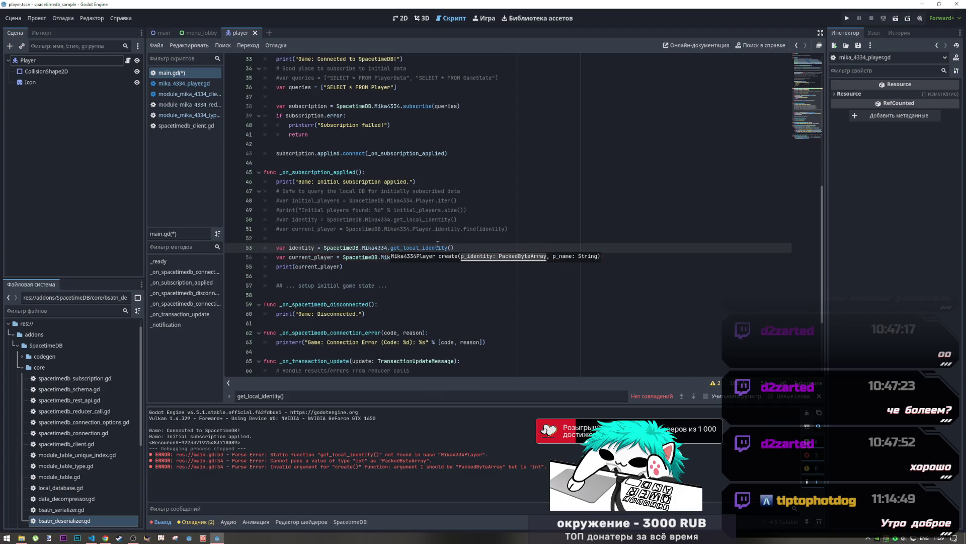
# - Trace get_local_identity to its definition and the _identity declaration
pyautogui.click(459, 256)
pyautogui.click(398, 247)
pyautogui.keyDown('ctrl'); pyautogui.click(403, 247); pyautogui.keyUp('ctrl')
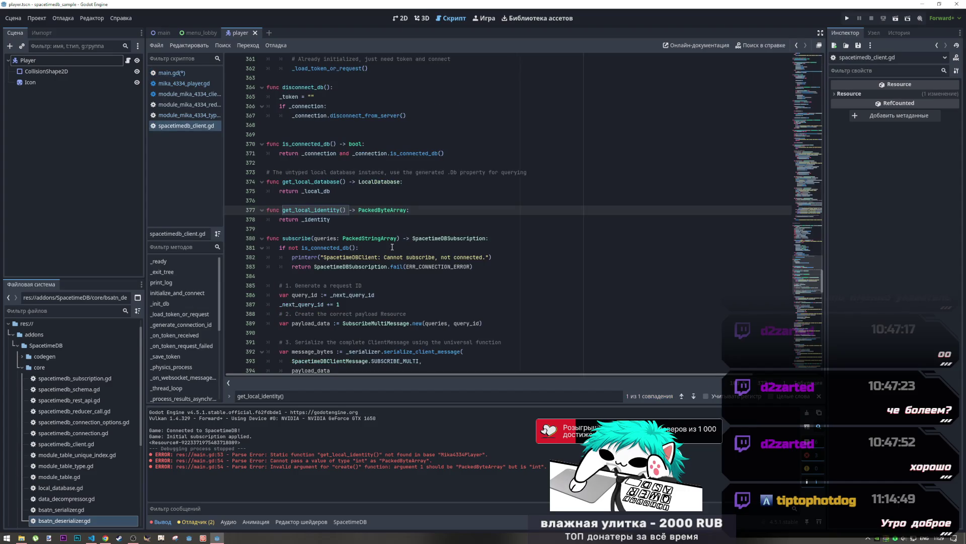
pyautogui.click(326, 220)
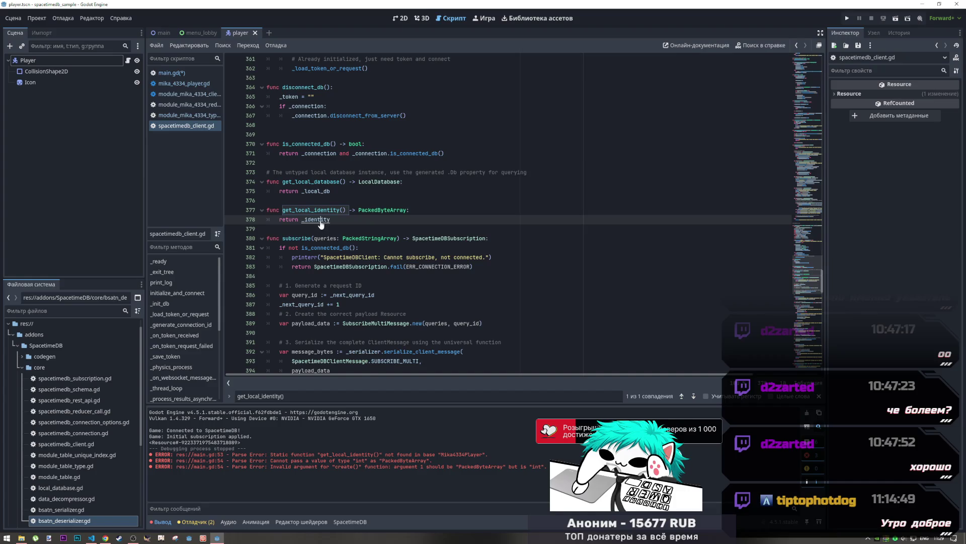
pyautogui.keyDown('ctrl'); pyautogui.click(321, 220); pyautogui.keyUp('ctrl')
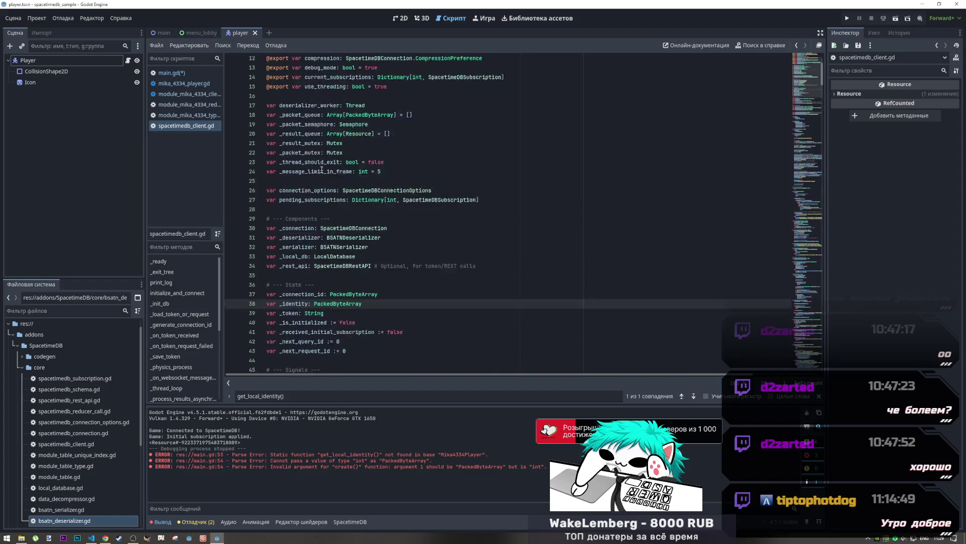
pyautogui.scroll(7, 327, 150)
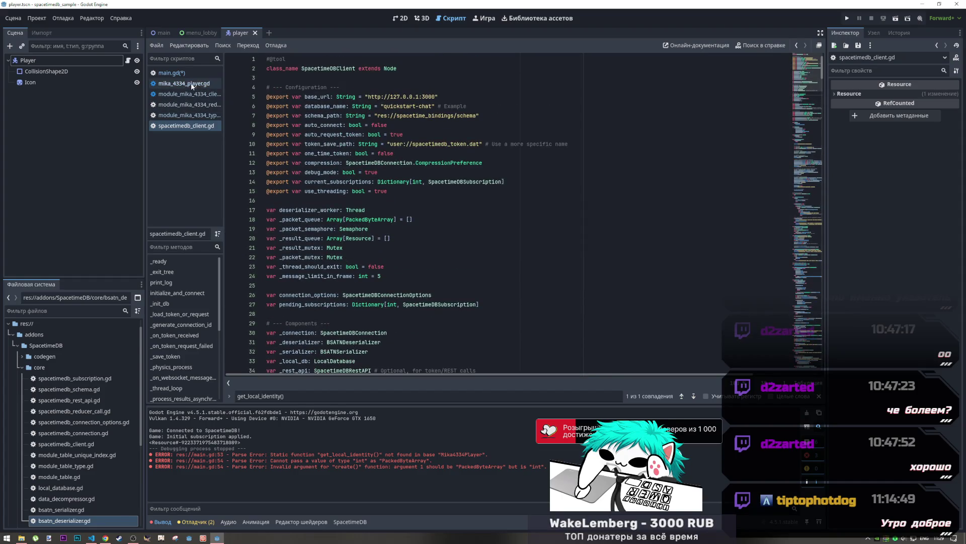
# - Return to main.gd's subscription handler, then bring up the SDK api.md reference in the browser
pyautogui.click(180, 73)
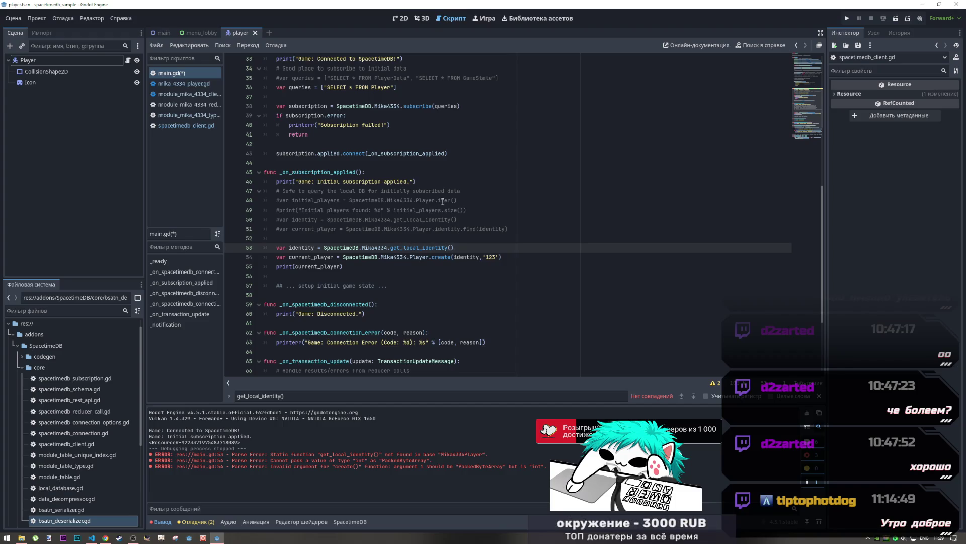
pyautogui.click(439, 205)
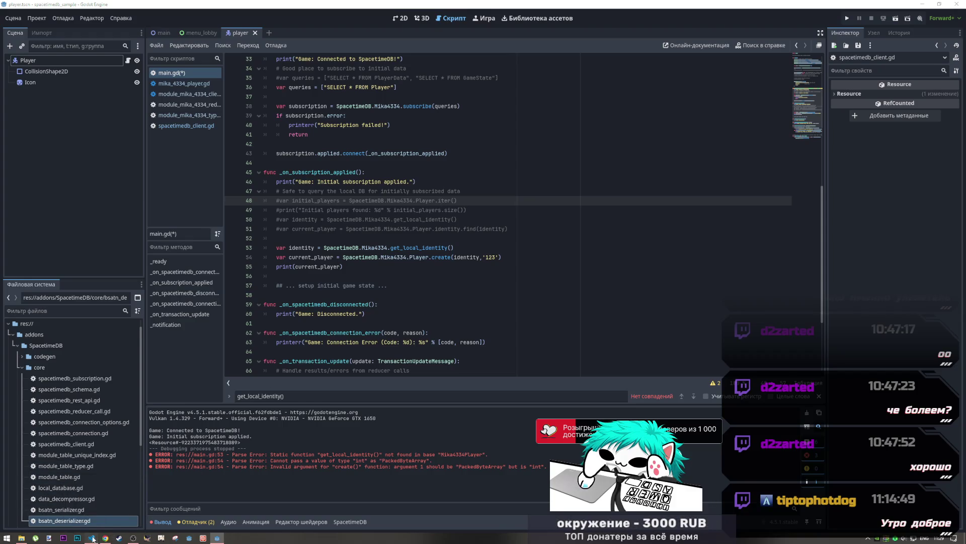
pyautogui.click(92, 538)
pyautogui.click(105, 538)
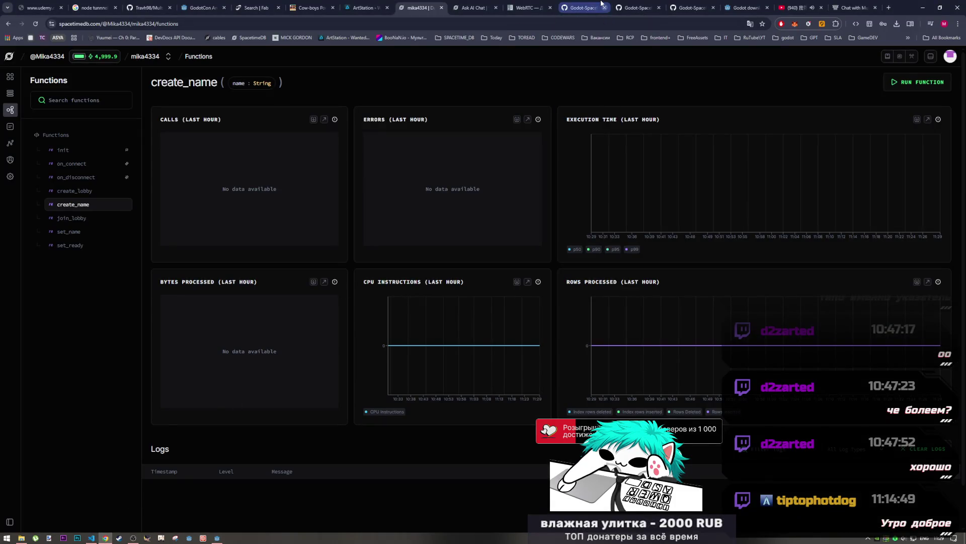
pyautogui.click(635, 8)
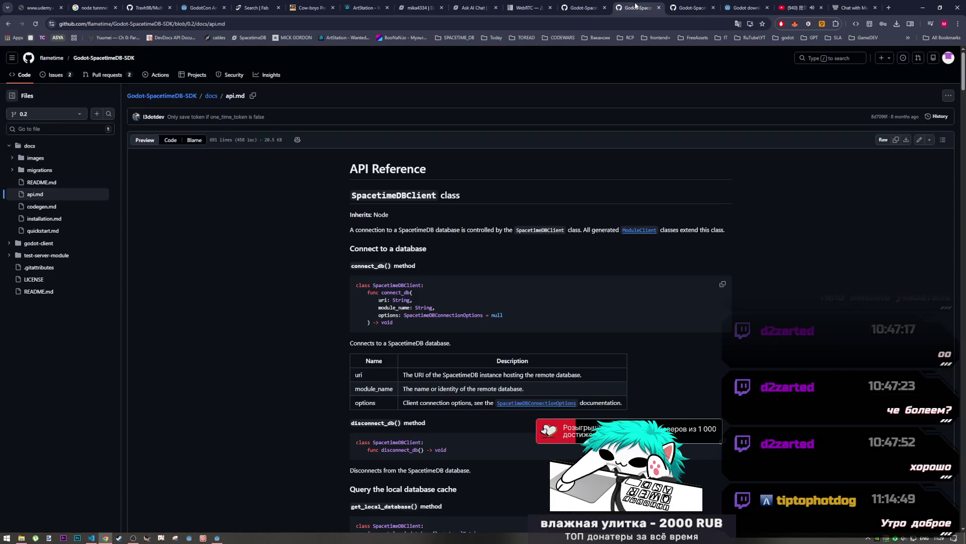
# - In quickstart.md, highlight the global signal names and their code example
pyautogui.click(584, 8)
pyautogui.scroll(-8, 482, 352)
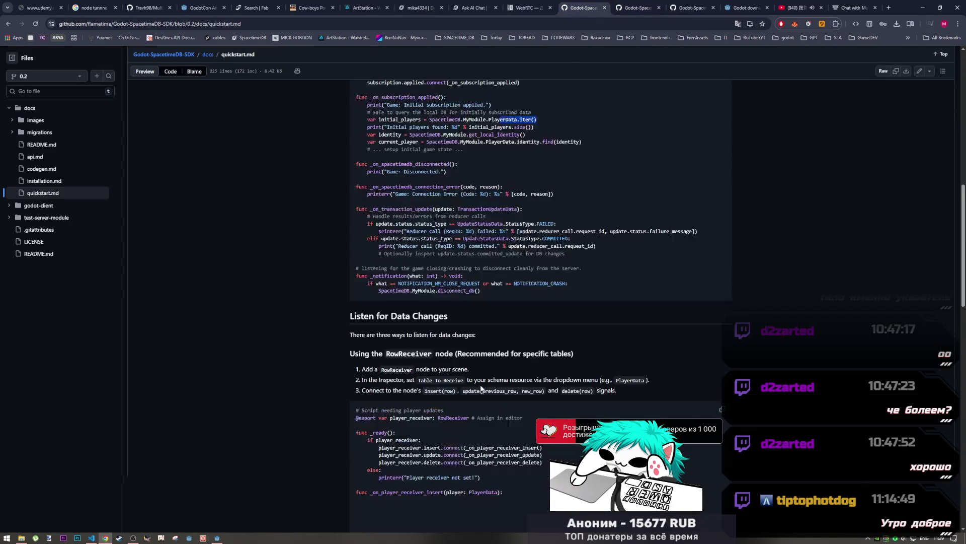
pyautogui.scroll(3, 482, 386)
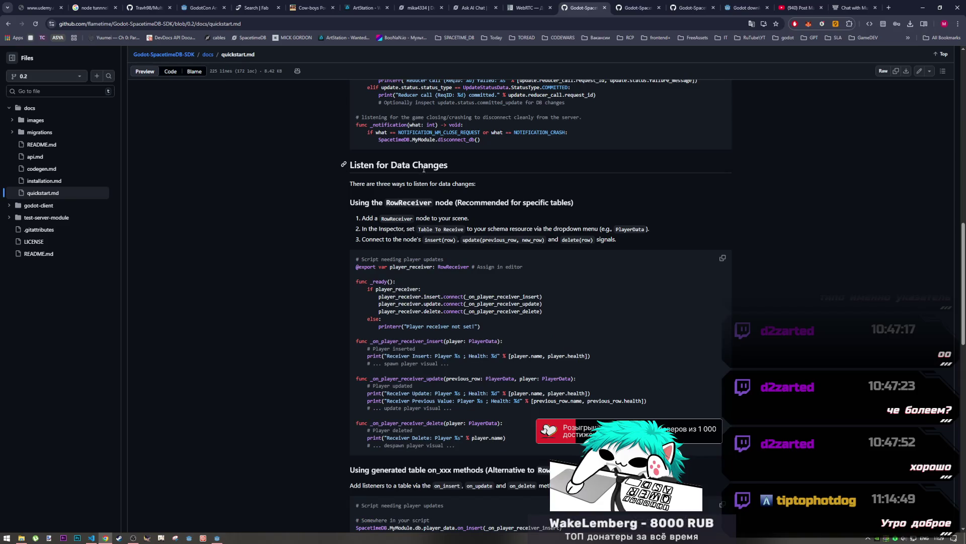
pyautogui.scroll(-1, 397, 297)
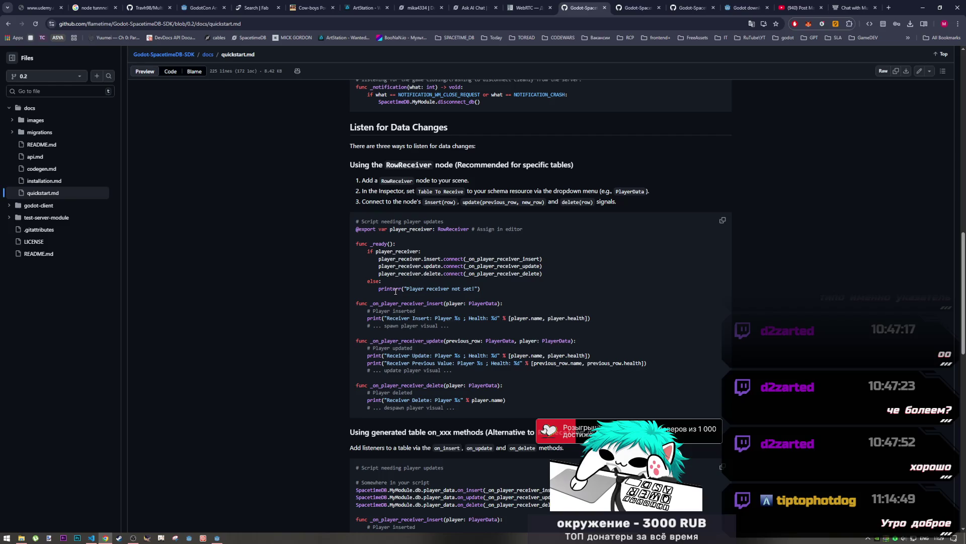
pyautogui.moveTo(480, 202); pyautogui.dragTo(620, 203)
pyautogui.click(620, 204)
pyautogui.moveTo(410, 202); pyautogui.dragTo(443, 216)
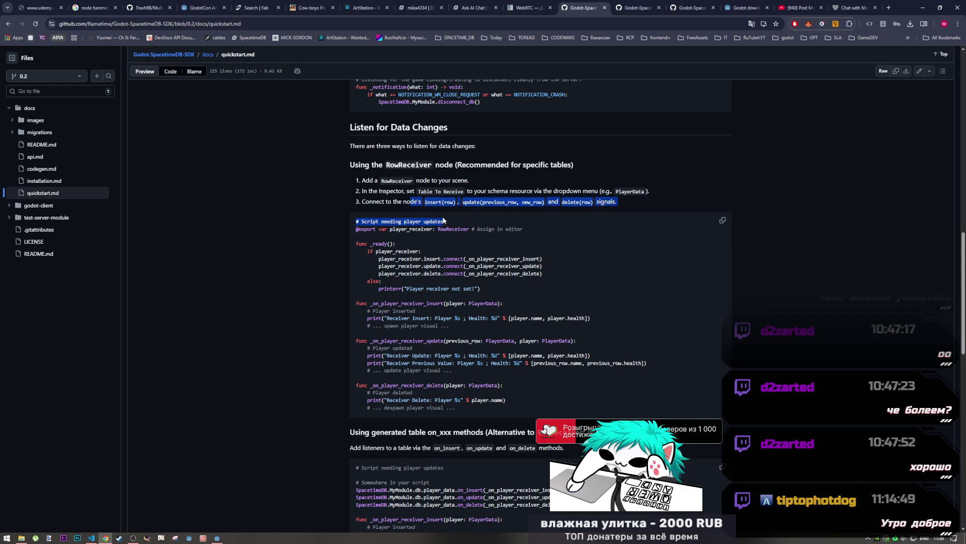
# - Read down to the Call Reducers example, highlight move_player, and switch to the music video tab
pyautogui.scroll(-3, 433, 276)
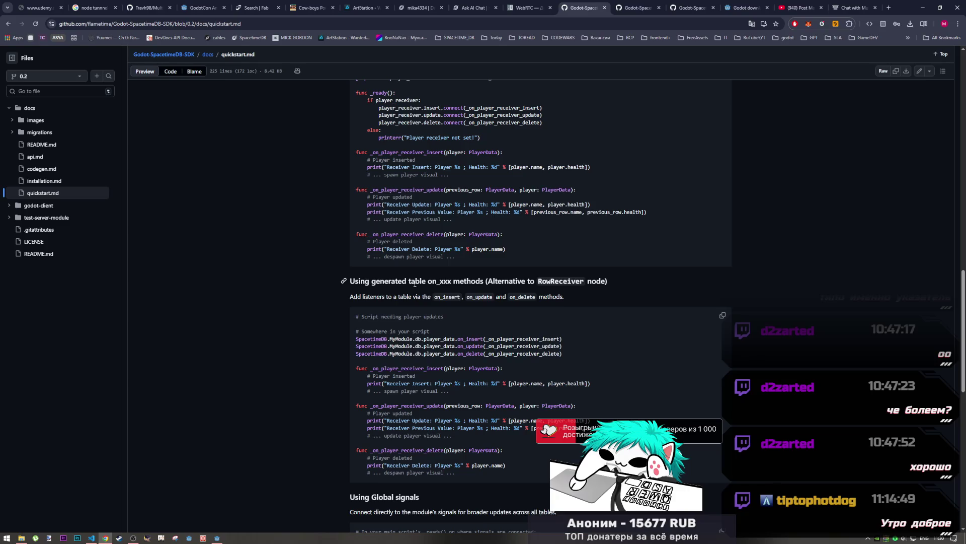
pyautogui.moveTo(409, 283); pyautogui.dragTo(525, 282)
pyautogui.click(525, 284)
pyautogui.scroll(-4, 517, 300)
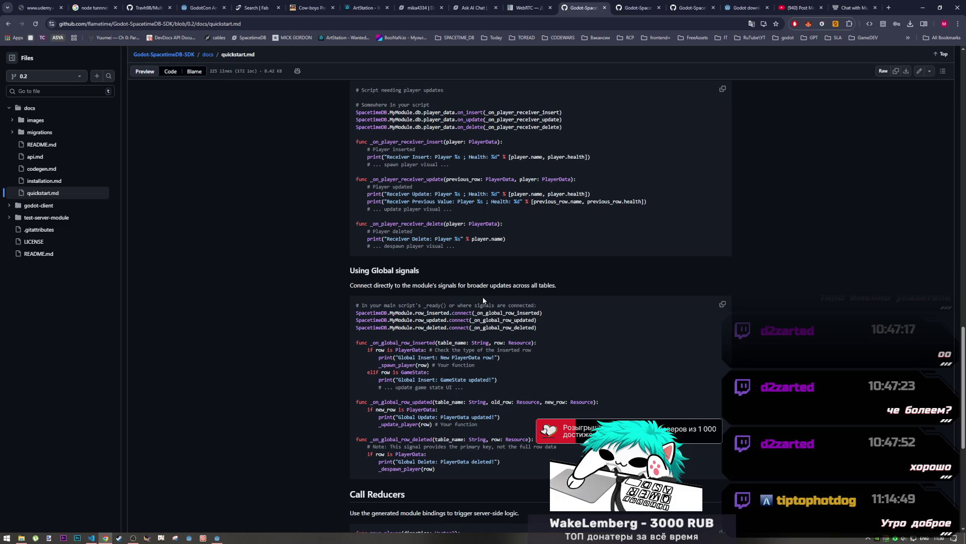
pyautogui.scroll(-2, 481, 297)
pyautogui.scroll(-2, 482, 301)
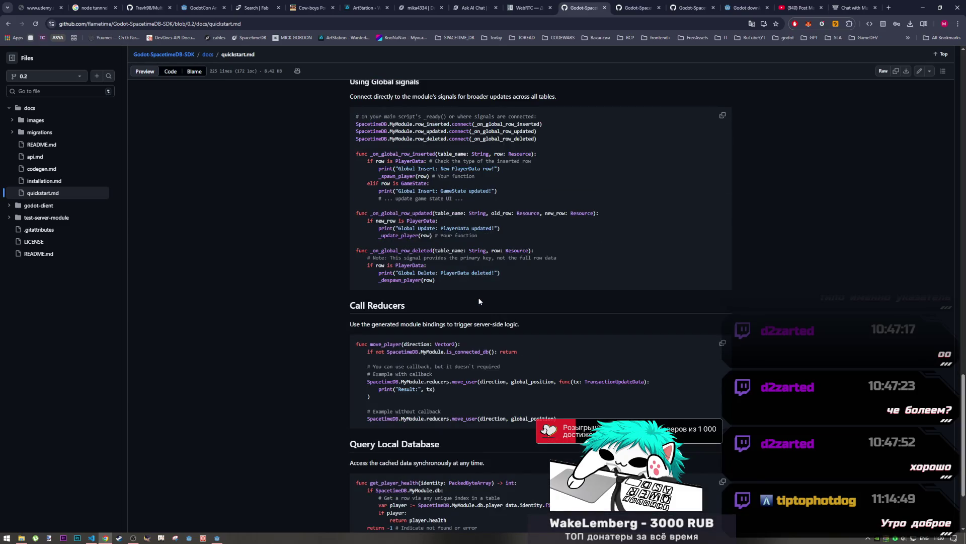
pyautogui.scroll(-2, 480, 298)
pyautogui.moveTo(364, 227); pyautogui.dragTo(401, 227)
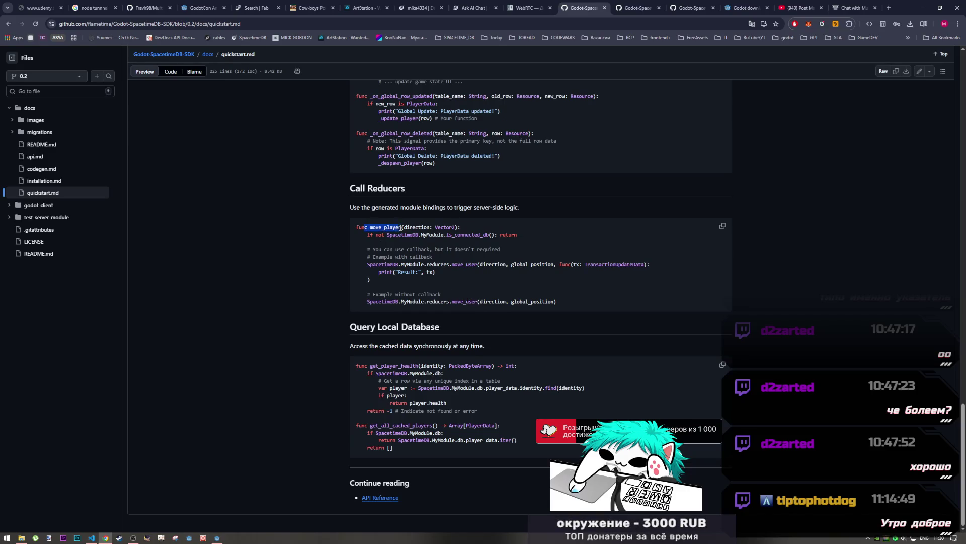
pyautogui.click(800, 7)
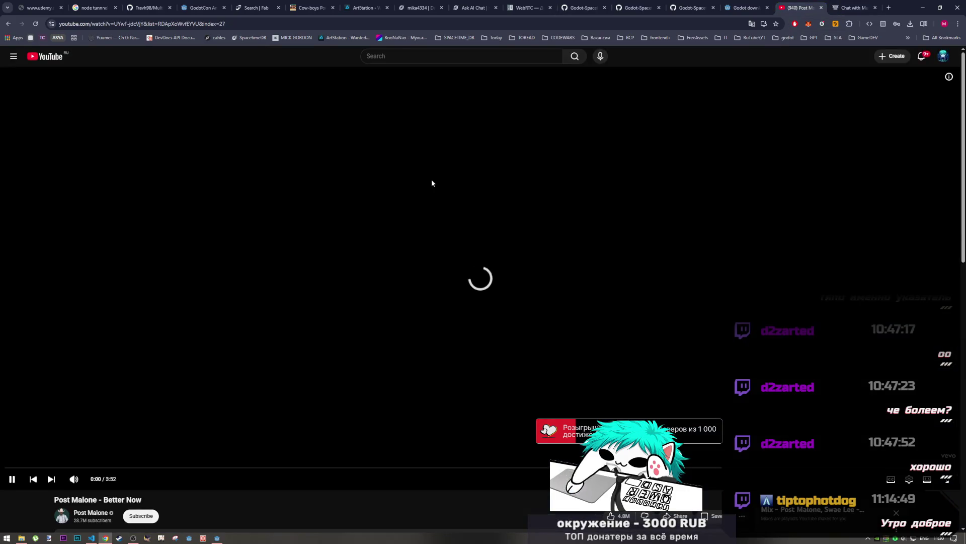
# - Reload the video page and scrub its progress bar between 0:00 and 0:30
pyautogui.scroll(-2, 182, 437)
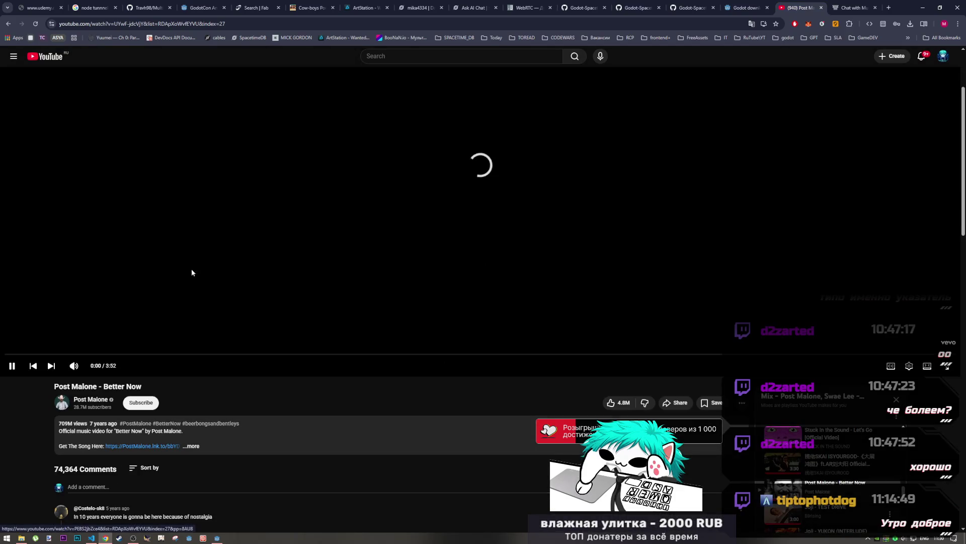
pyautogui.click(35, 23)
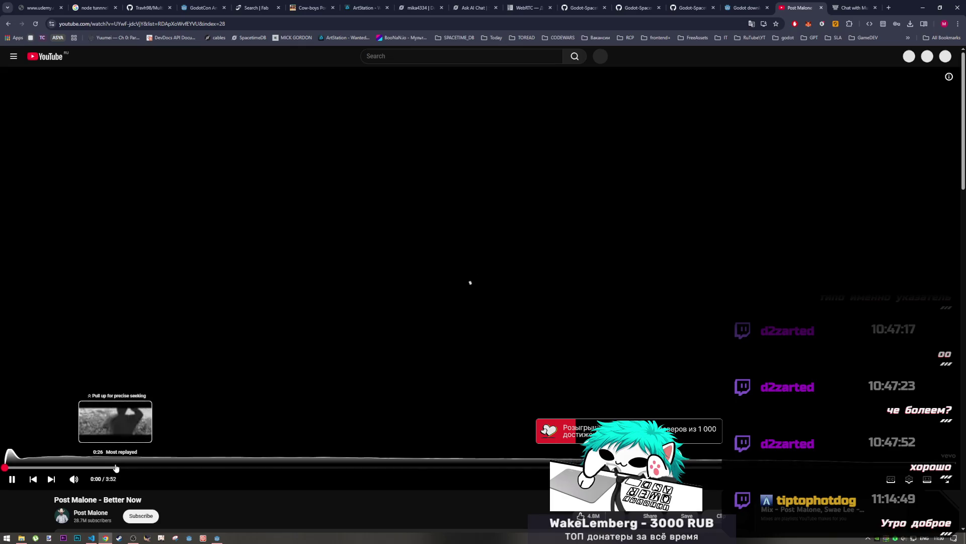
pyautogui.click(108, 467)
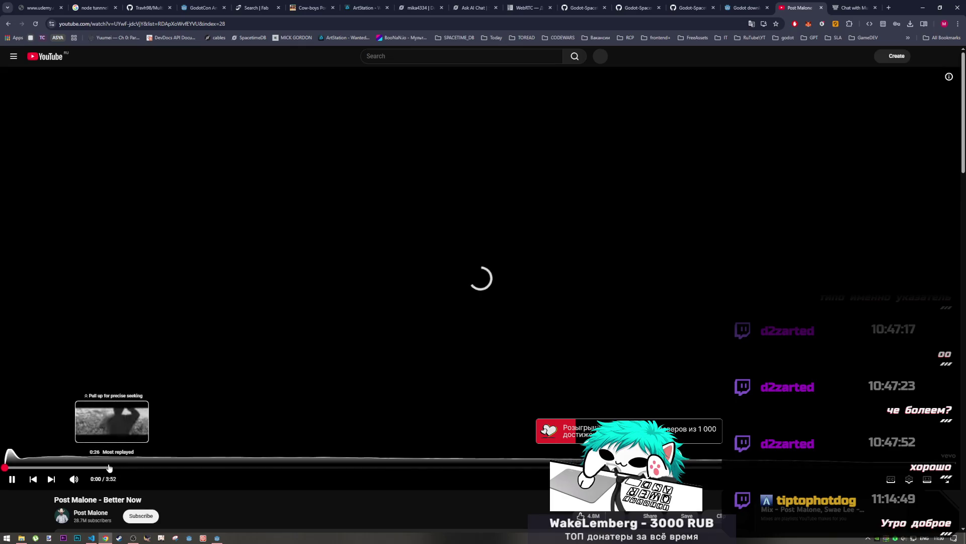
pyautogui.moveTo(28, 465)
pyautogui.mouseDown()
pyautogui.moveTo(6, 467)
pyautogui.moveTo(57, 402)
pyautogui.moveTo(49, 452)
pyautogui.moveTo(21, 466)
pyautogui.moveTo(125, 469)
pyautogui.mouseUp()
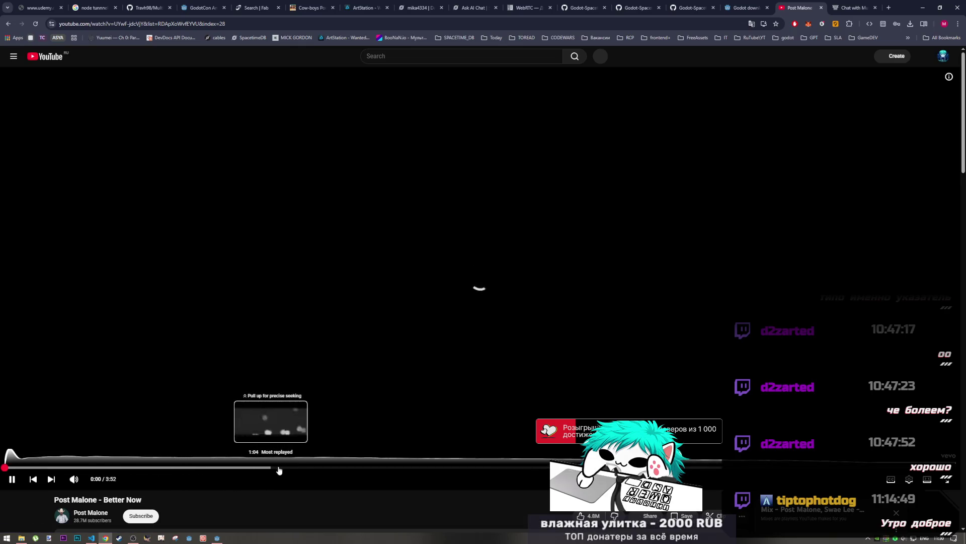
pyautogui.scroll(-5, 327, 478)
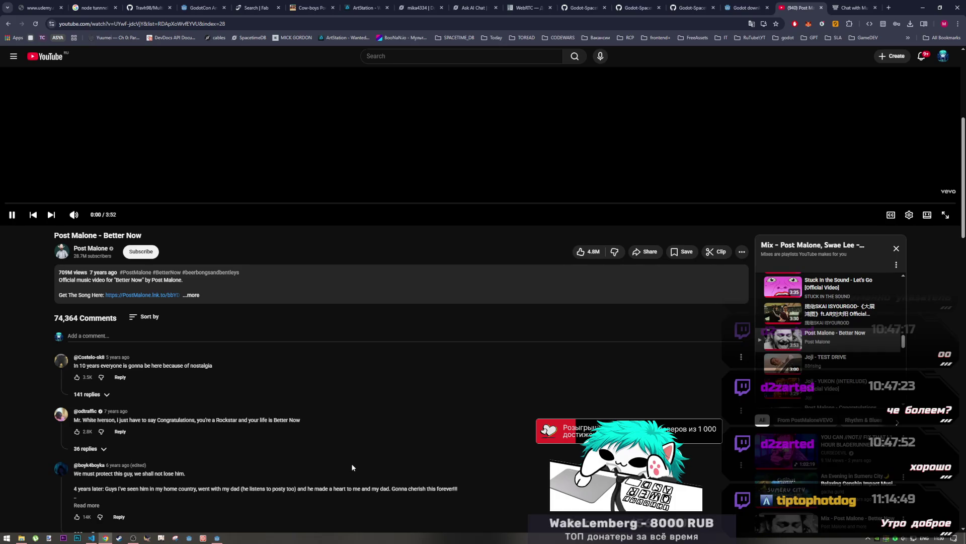
pyautogui.scroll(5, 351, 463)
pyautogui.click(129, 468)
pyautogui.click(10, 468)
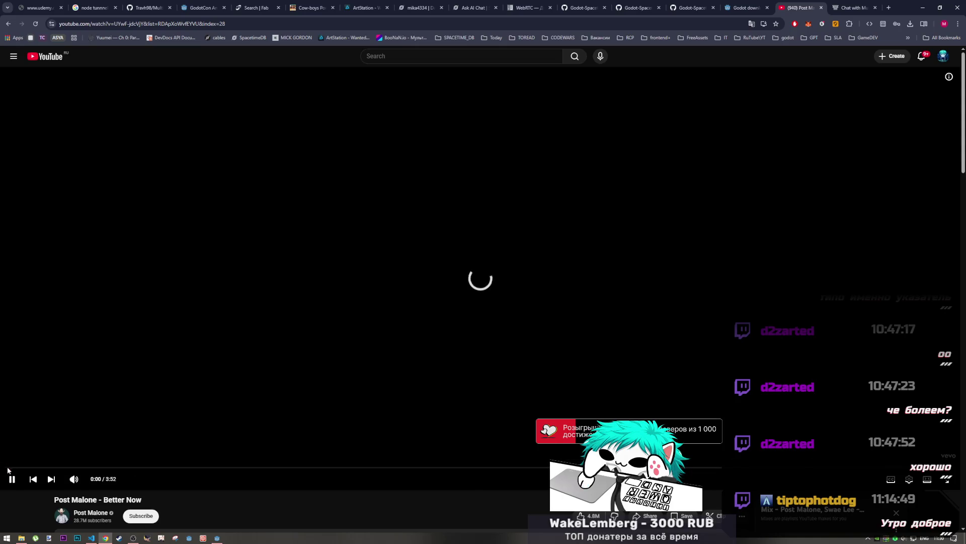
pyautogui.click(40, 25)
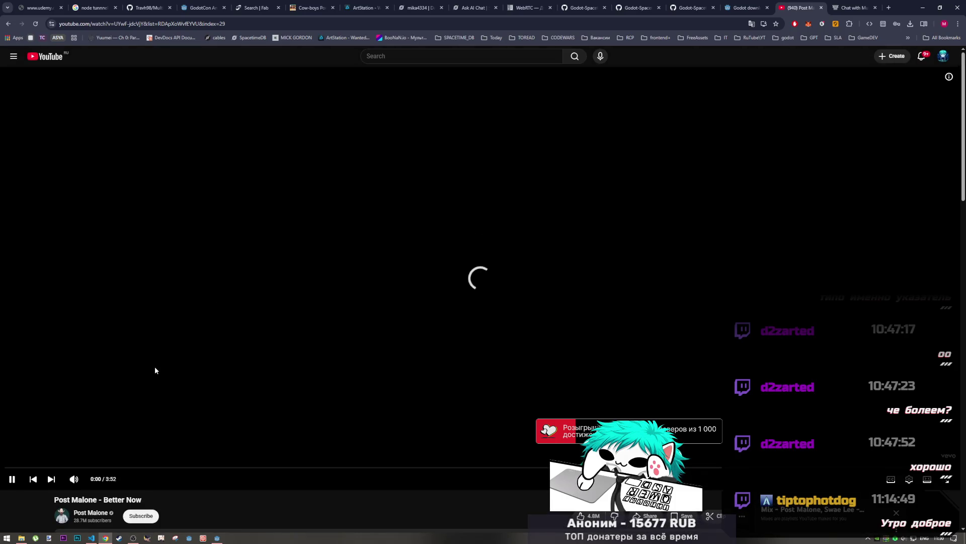
# - Scrub between 0:00 and 0:36, play TEST DRIVE from the playlist, and return to quickstart.md
pyautogui.click(158, 467)
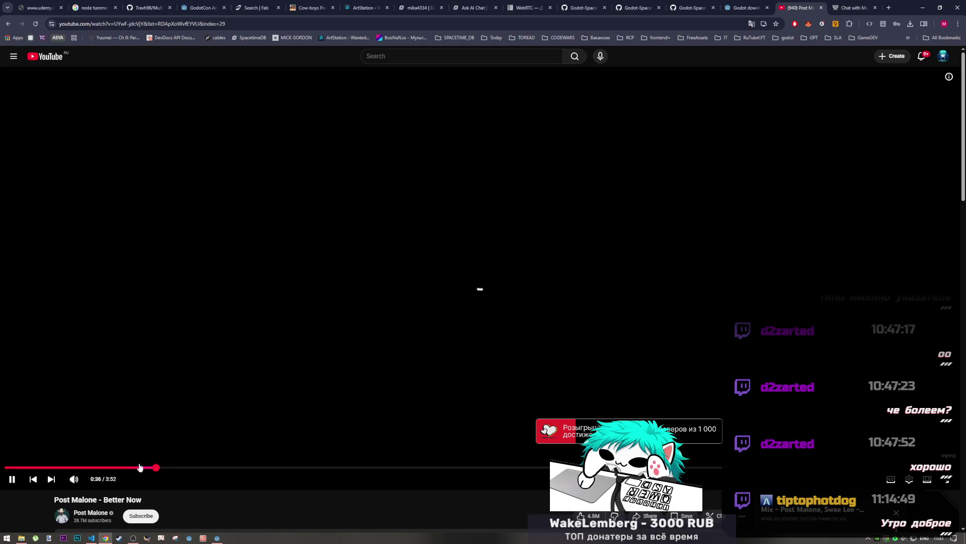
pyautogui.click(7, 468)
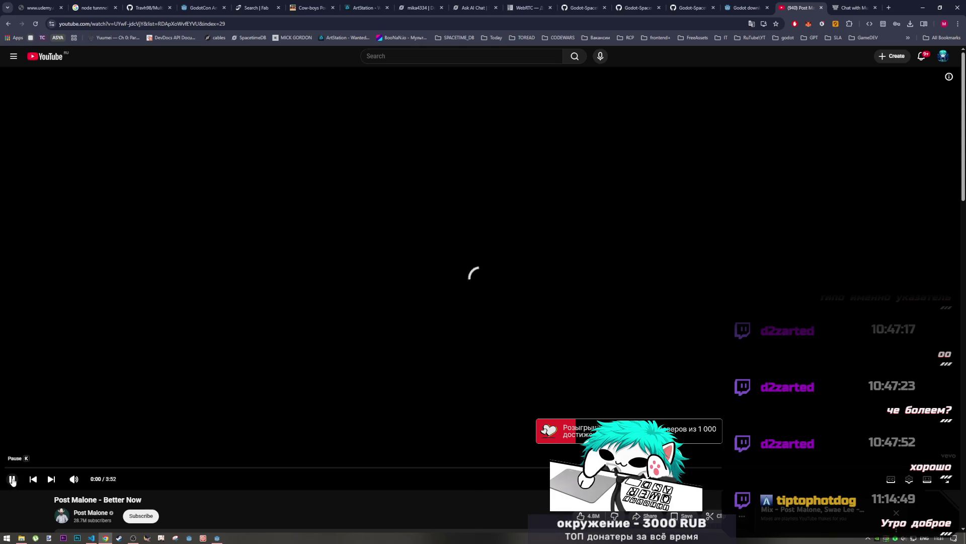
pyautogui.click(76, 468)
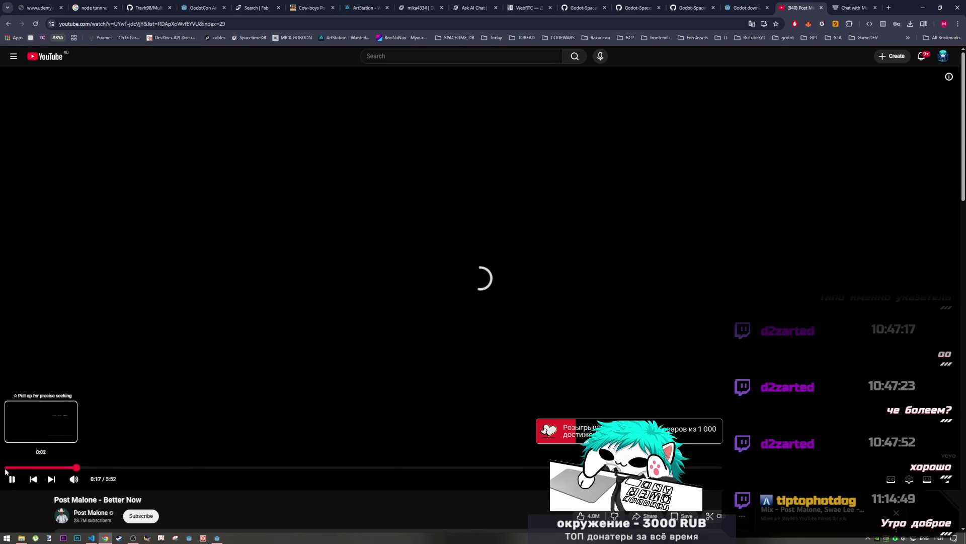
pyautogui.click(7, 467)
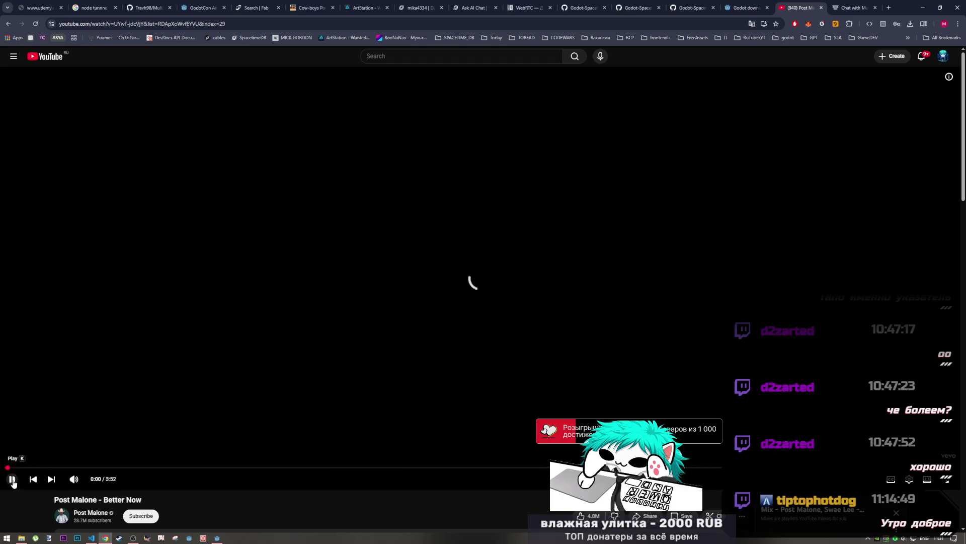
pyautogui.scroll(-5, 268, 468)
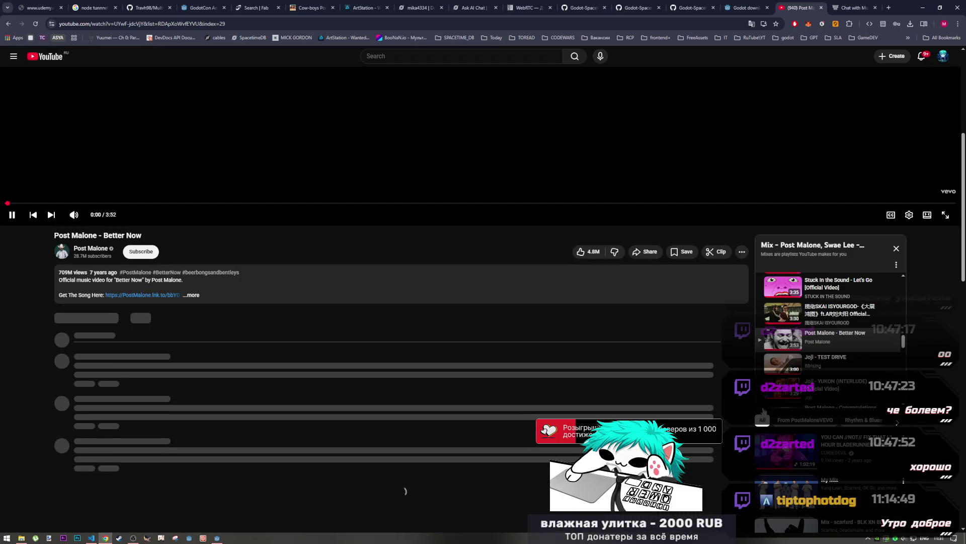
pyautogui.click(829, 364)
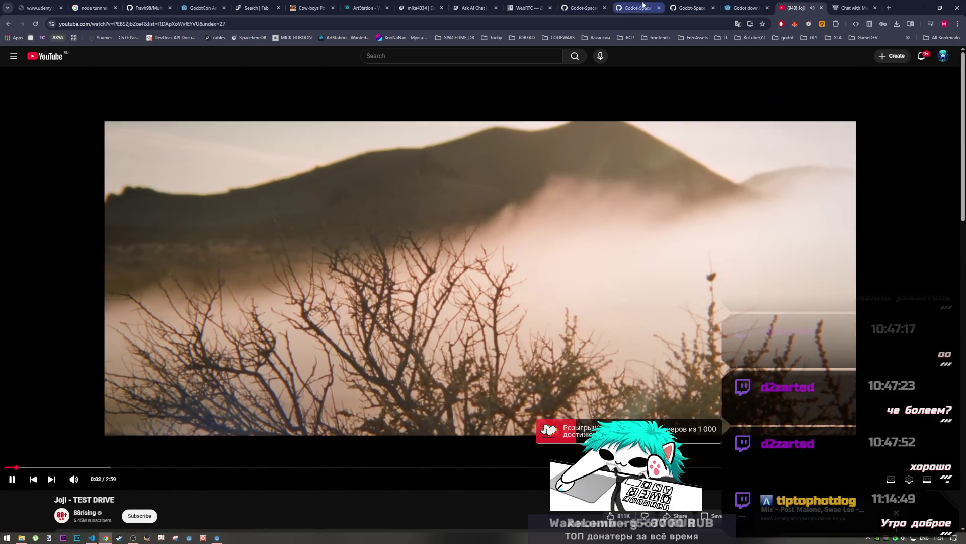
pyautogui.click(644, 7)
pyautogui.click(584, 8)
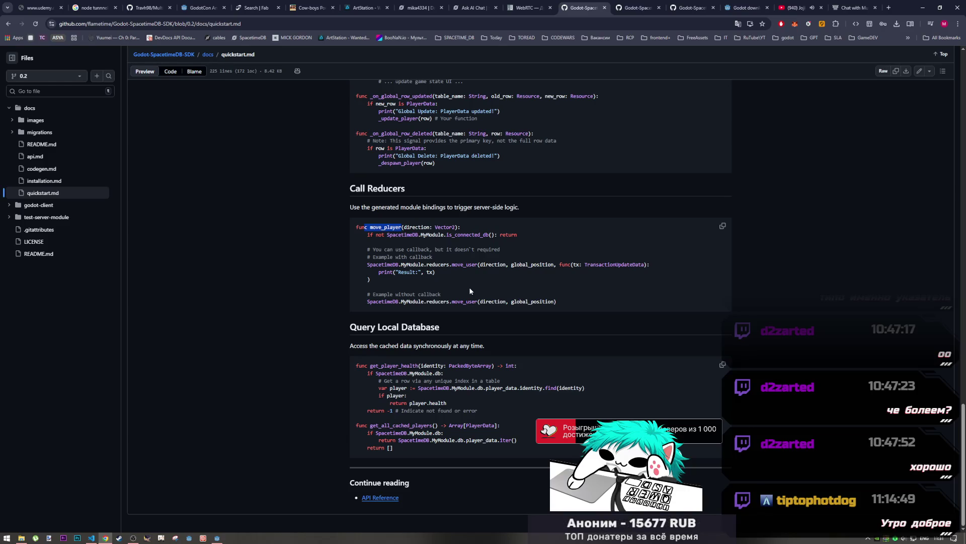
# - Select the 'if not SpacetimeDB.MyModule.is_connected_db(): return' guard line, then return to main.gd line 53
pyautogui.scroll(1, 471, 291)
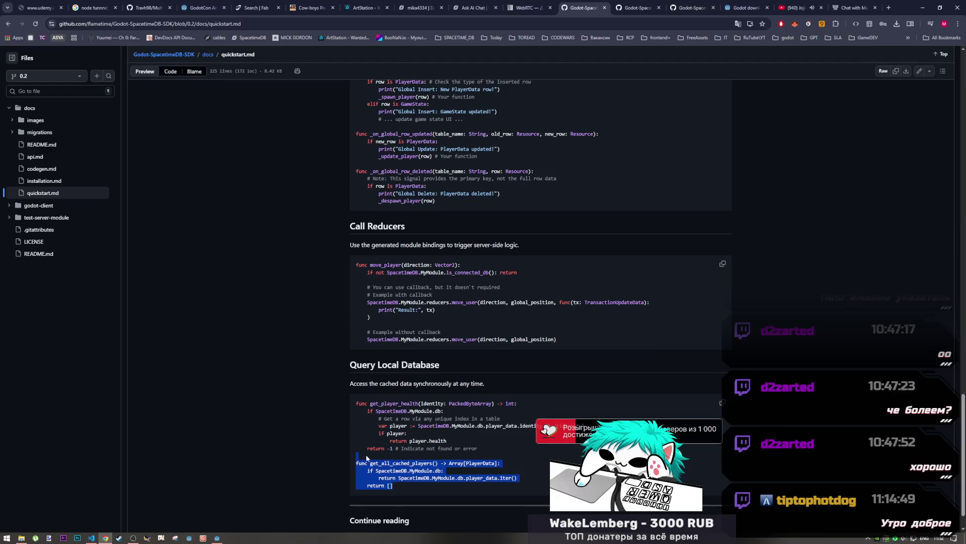
pyautogui.click(506, 371)
pyautogui.scroll(2, 506, 371)
pyautogui.moveTo(557, 452)
pyautogui.mouseDown()
pyautogui.moveTo(360, 385)
pyautogui.moveTo(357, 375)
pyautogui.mouseUp()
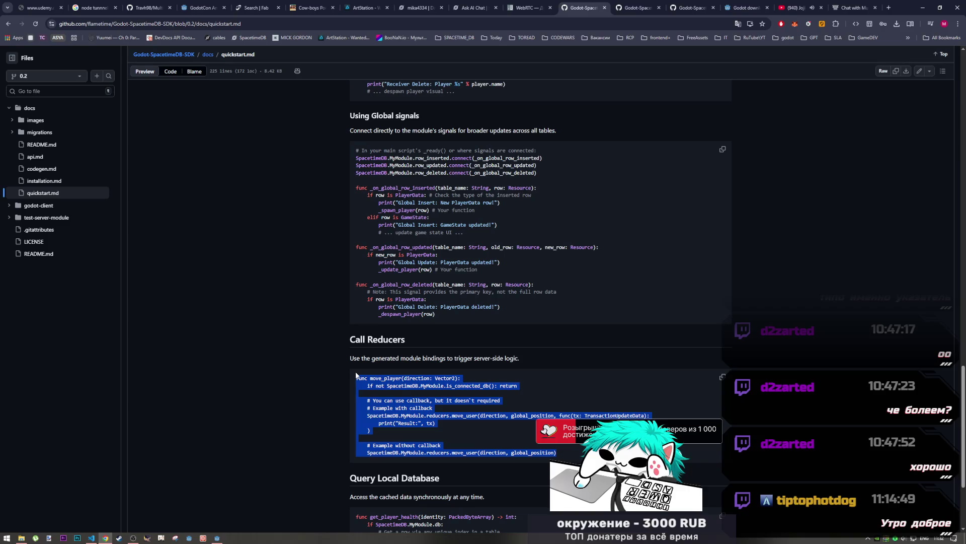
pyautogui.click(397, 385)
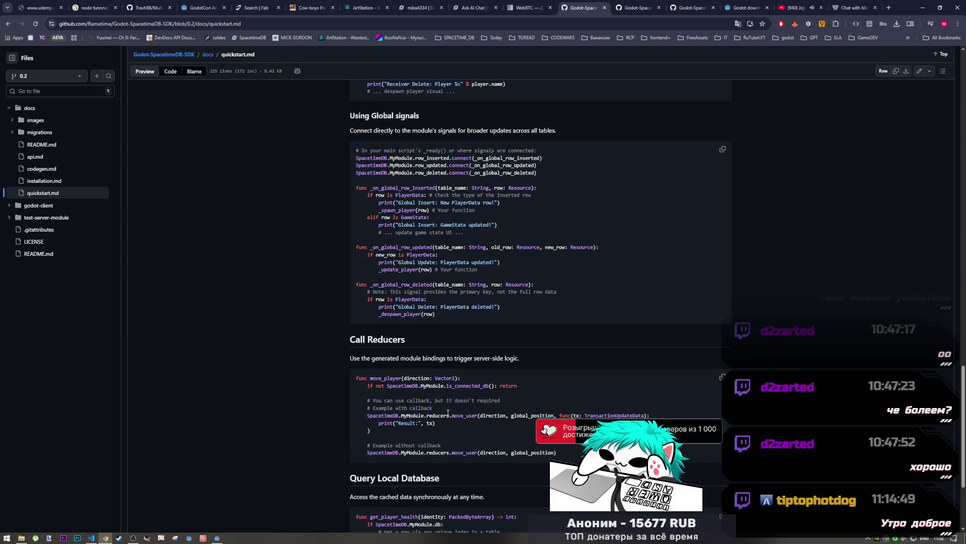
pyautogui.moveTo(523, 386)
pyautogui.mouseDown()
pyautogui.moveTo(355, 378)
pyautogui.moveTo(372, 386)
pyautogui.mouseUp()
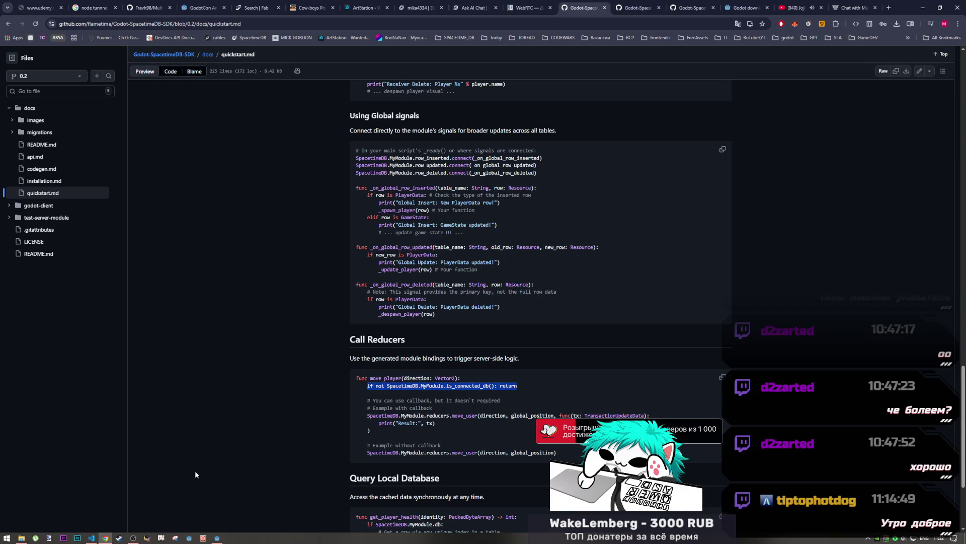
pyautogui.click(222, 521)
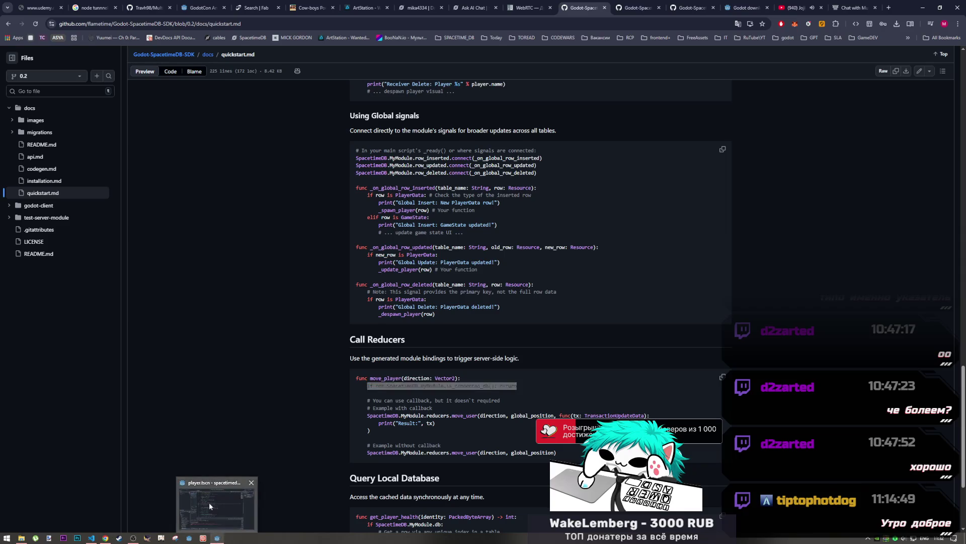
pyautogui.click(435, 248)
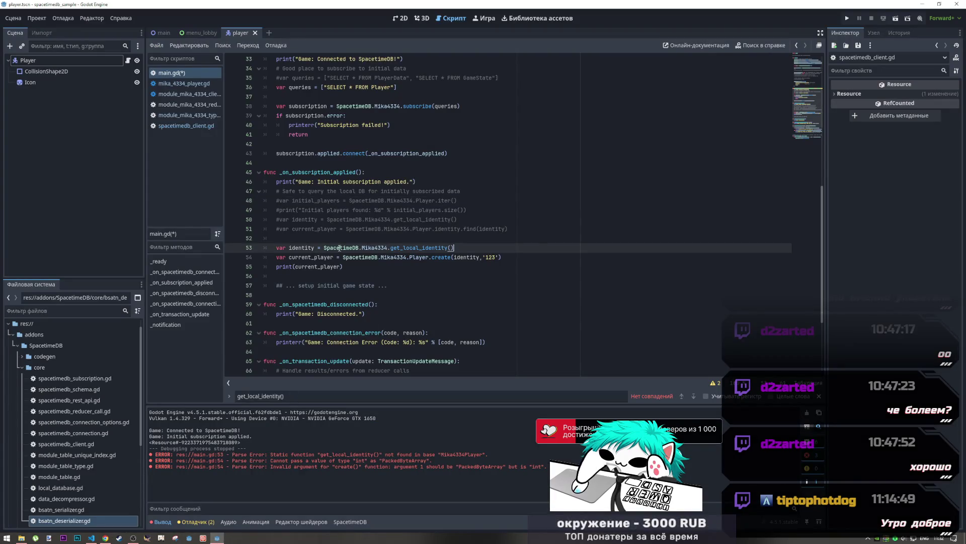
# - Replace lines 53–55 of main.gd with the pasted is_connected_db guard and start a new line
pyautogui.tripleClick(435, 247)
pyautogui.click(342, 257)
pyautogui.moveTo(352, 268); pyautogui.dragTo(280, 246)
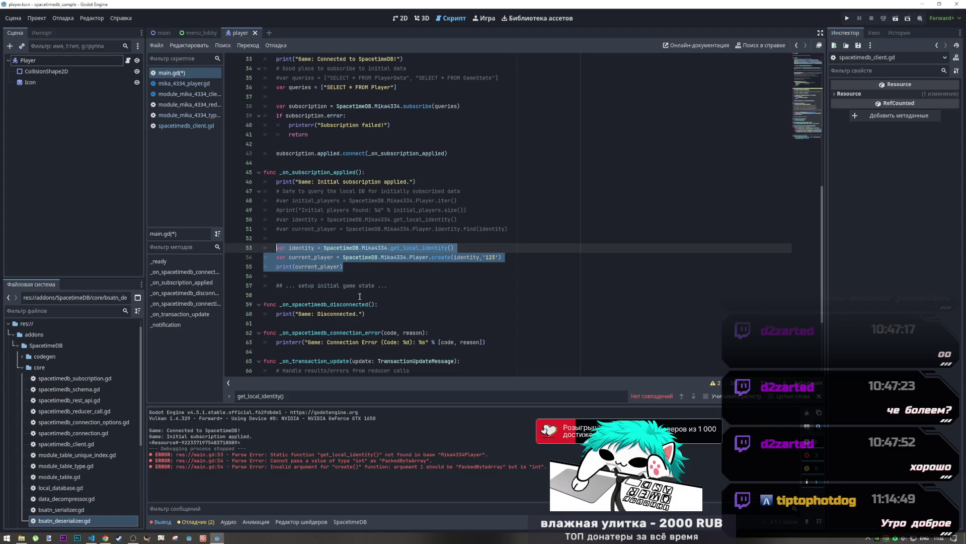
pyautogui.write('if not SpacetimeDB.MyModule.is_connected_db(): return')
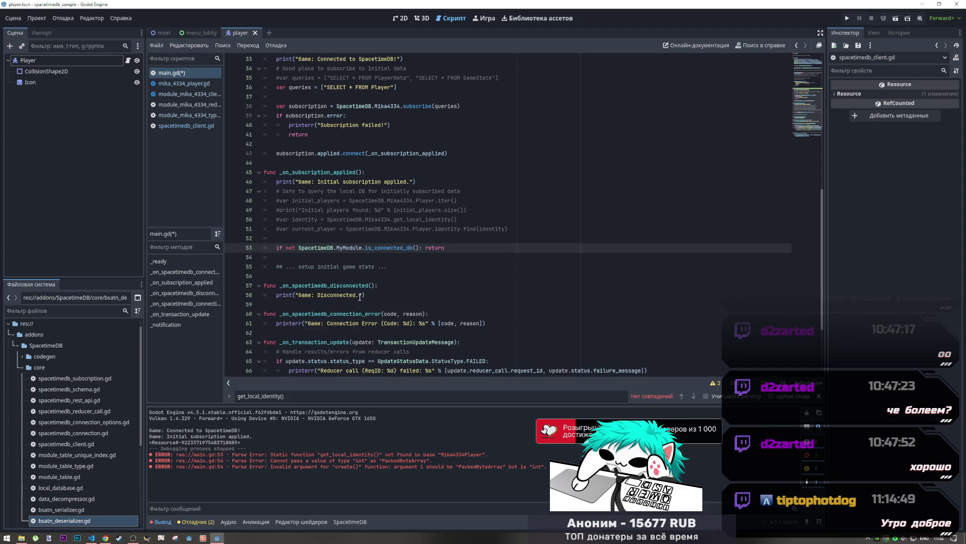
pyautogui.press('Return')
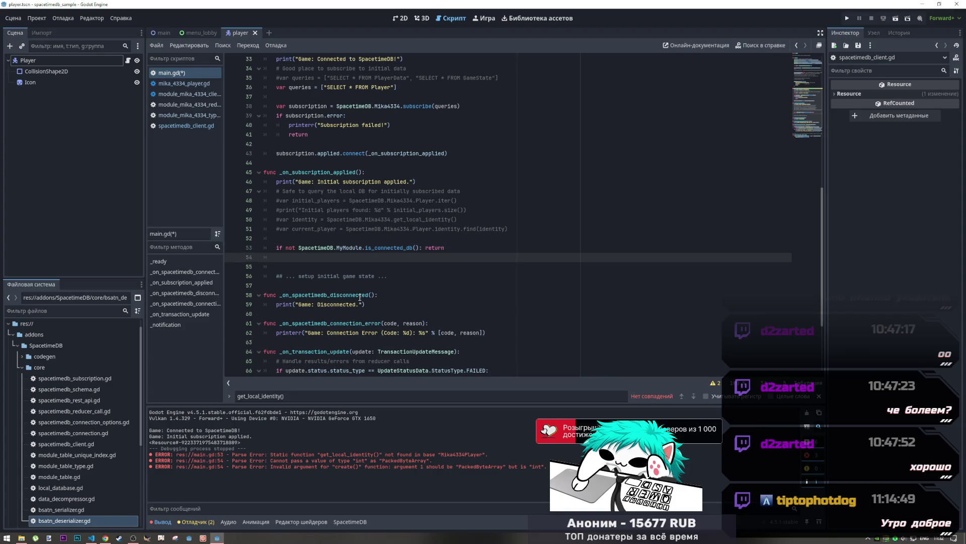
# - Copy 'SpacetimeDB.MyModule.reducers.' from the quickstart and paste it on line 54
pyautogui.hotkey('alt', 'Tab')
pyautogui.click(486, 415)
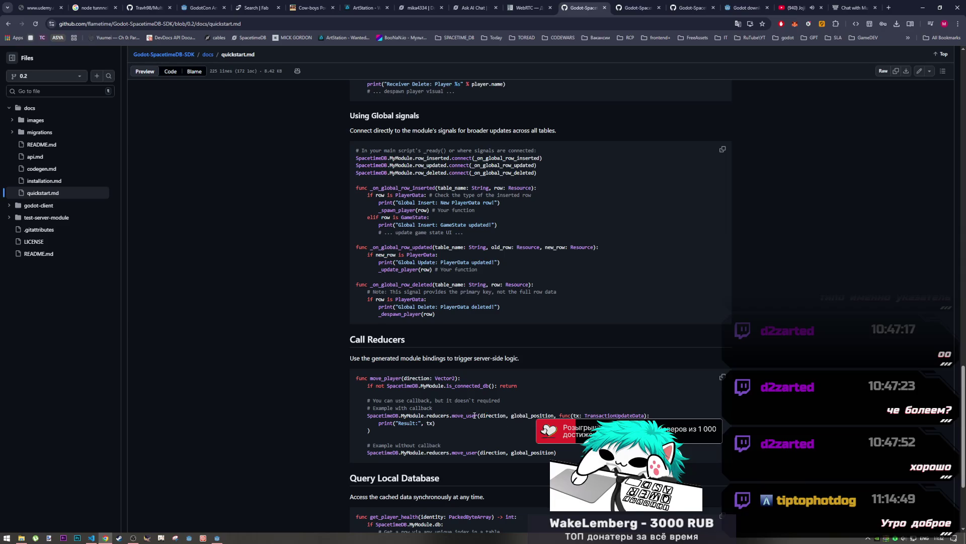
pyautogui.moveTo(452, 416); pyautogui.dragTo(367, 416)
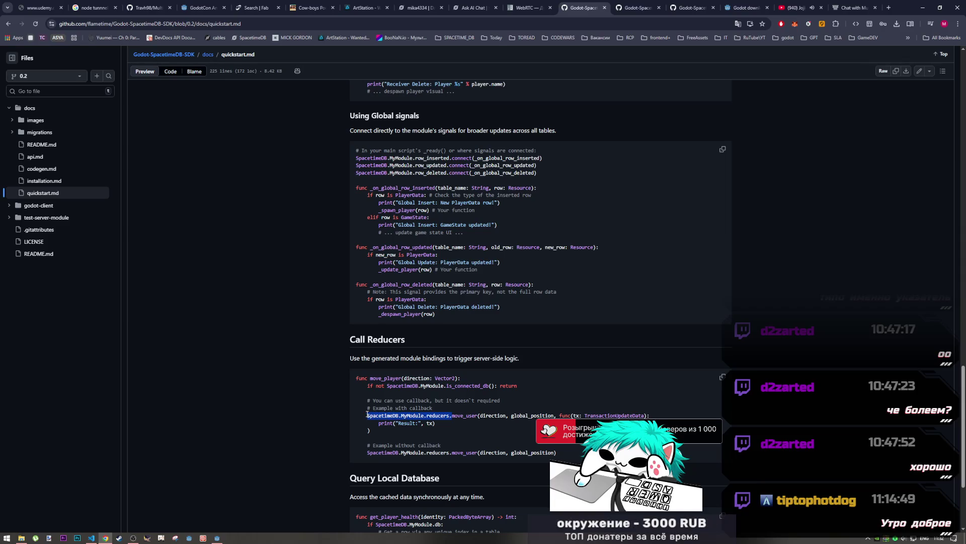
pyautogui.hotkey('ctrl', 'c')
pyautogui.hotkey('alt', 'Tab')
pyautogui.hotkey('ctrl', 'v')
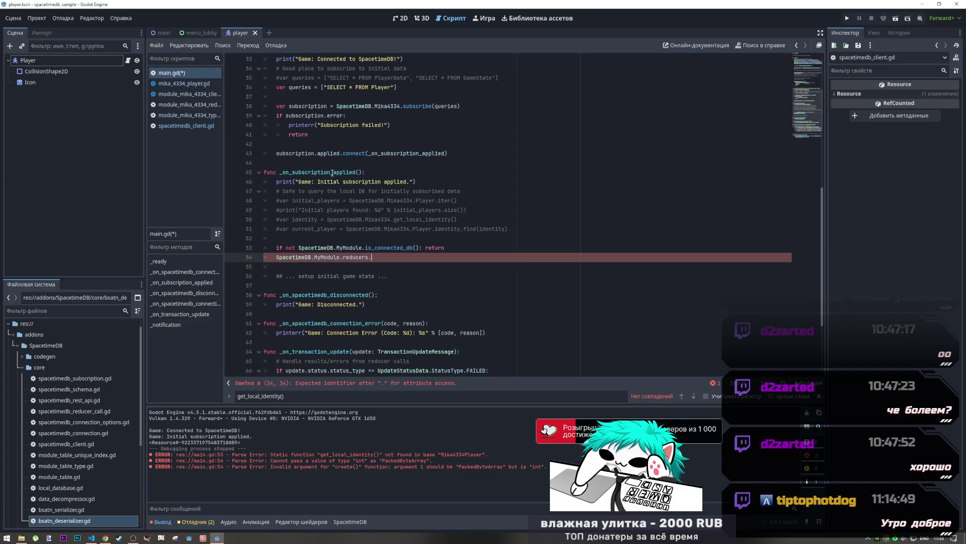
pyautogui.scroll(4, 370, 231)
pyautogui.scroll(3, 370, 232)
# - Rename MyModule to Mika4334 on both the guard and reducers lines
pyautogui.click(331, 191)
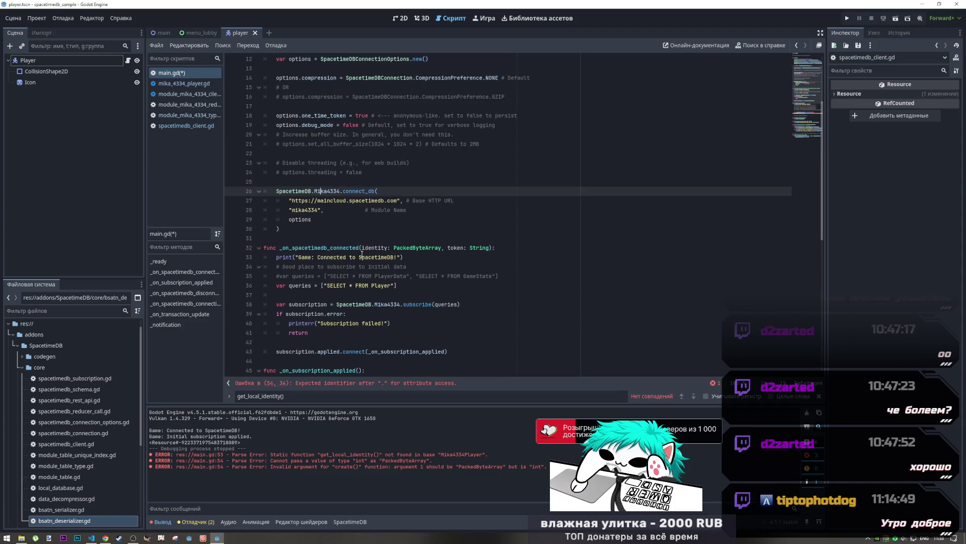
pyautogui.scroll(-5, 342, 227)
pyautogui.doubleClick(349, 304)
pyautogui.hotkey('ctrl', 'd')
pyautogui.write('Mika4334')
pyautogui.press('Escape')
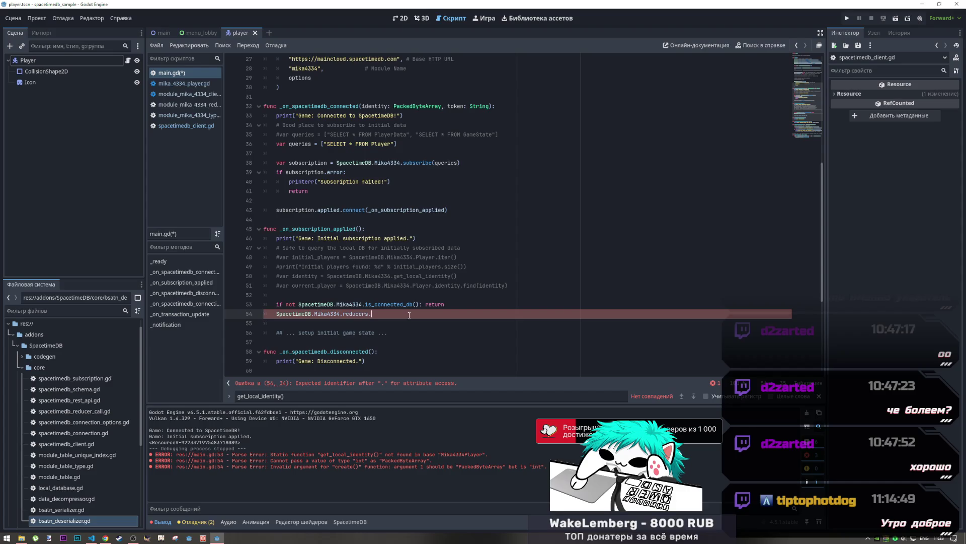
# - Complete line 54 as reducers.create_name('mika') and run the project
pyautogui.write('c')
pyautogui.press('Down')
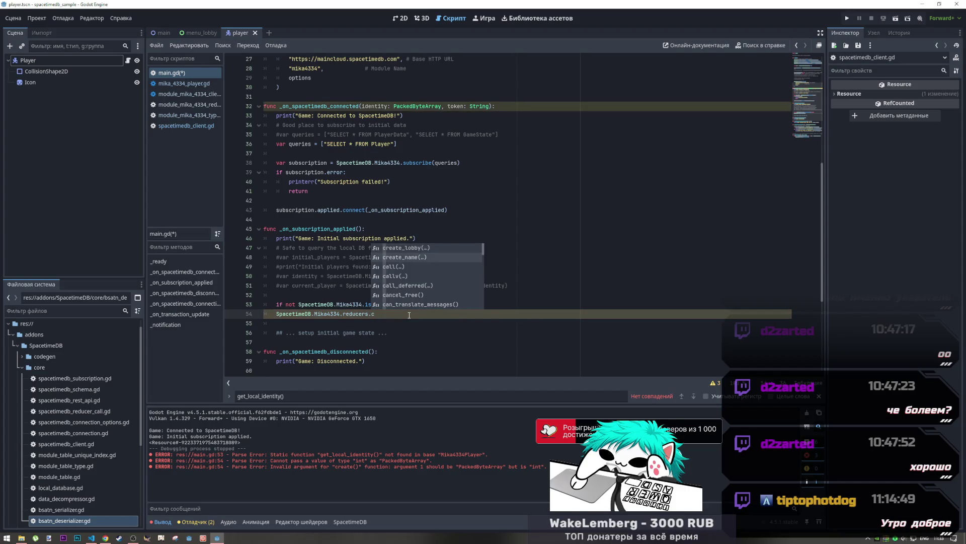
pyautogui.press('Return')
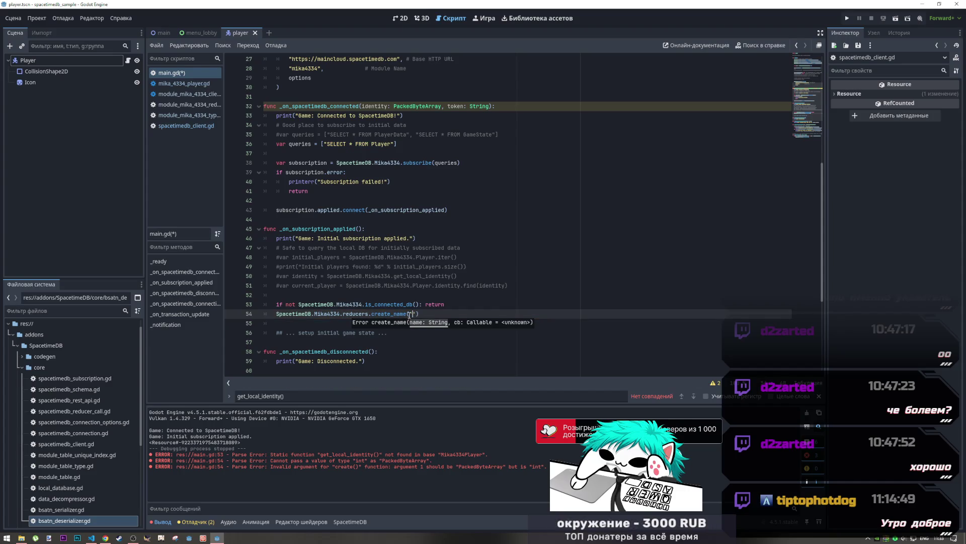
pyautogui.write("'mika")
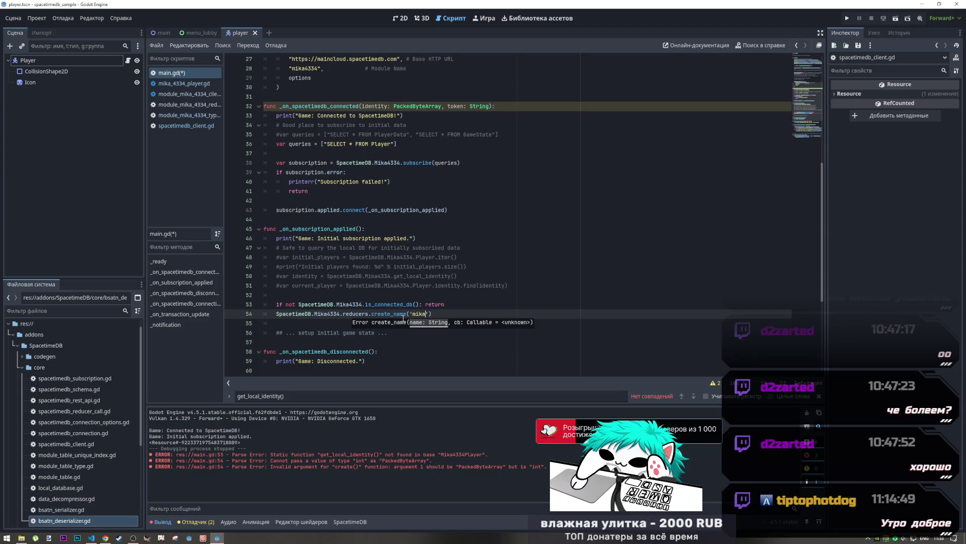
pyautogui.press('Up')
pyautogui.press('Up')
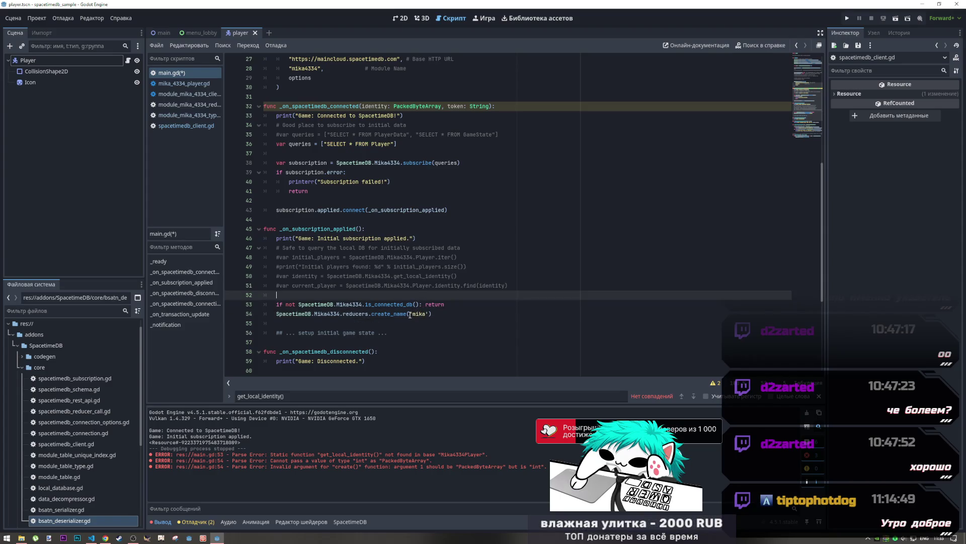
pyautogui.moveTo(319, 315)
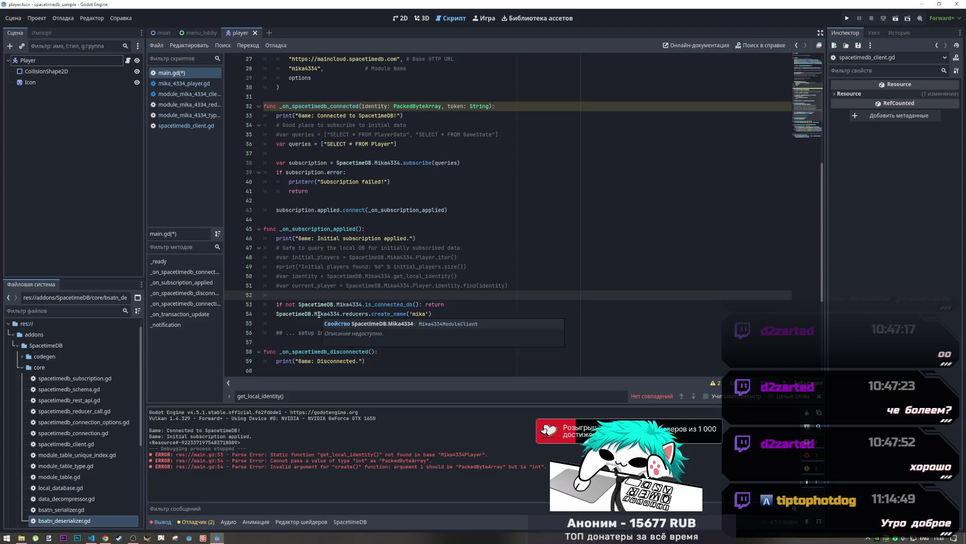
pyautogui.click(402, 305)
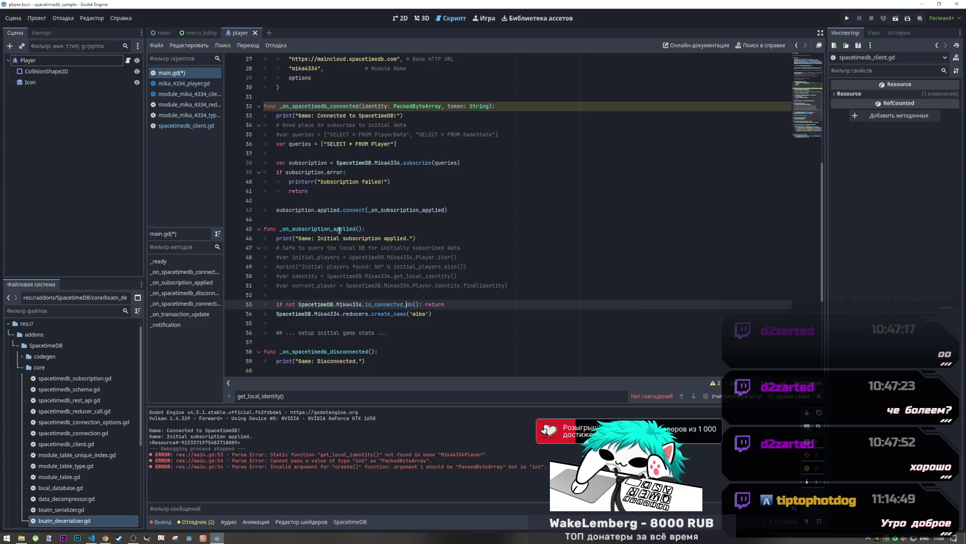
pyautogui.moveTo(289, 267); pyautogui.dragTo(399, 268)
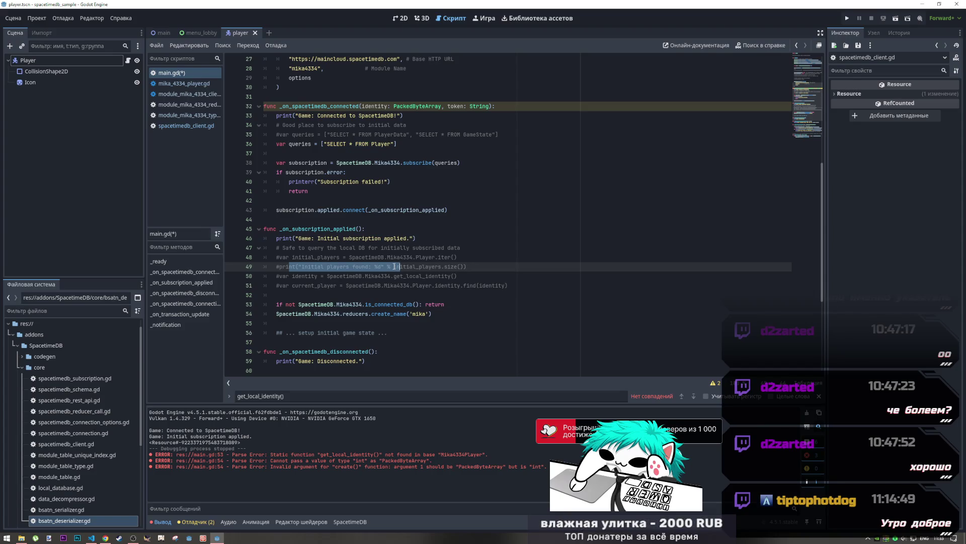
pyautogui.click(897, 19)
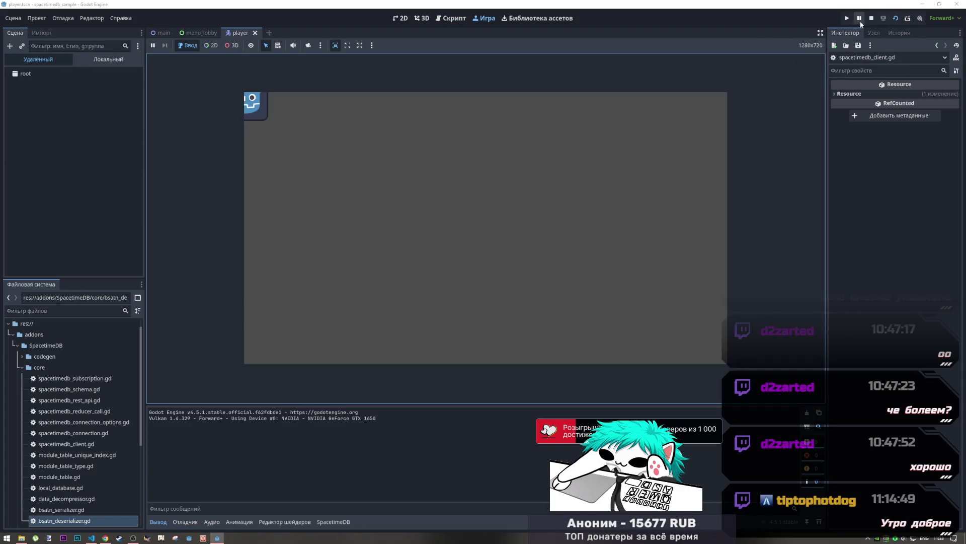
# - Stop the game, rerun it until 'Reducer call committed' is logged, then stop it
pyautogui.click(871, 18)
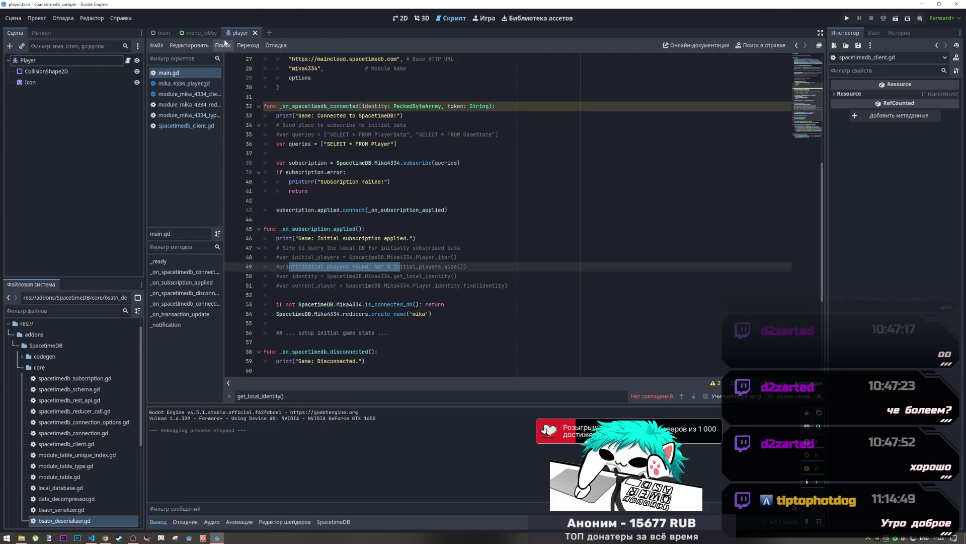
pyautogui.click(848, 18)
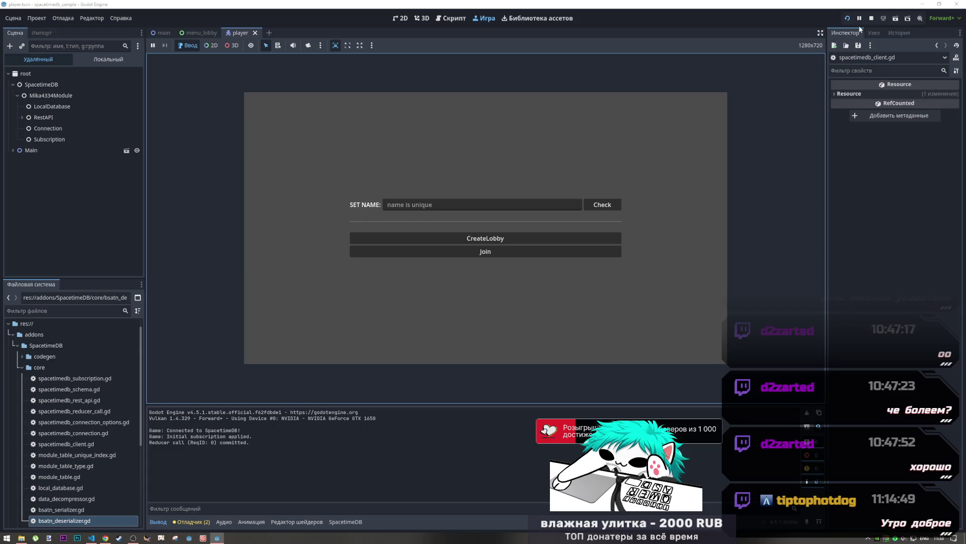
pyautogui.click(869, 19)
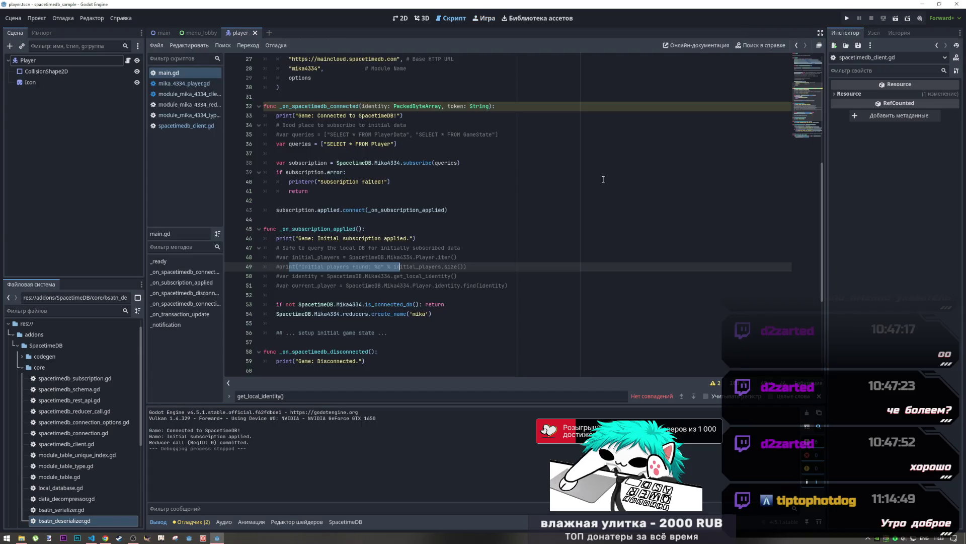
pyautogui.moveTo(133, 536)
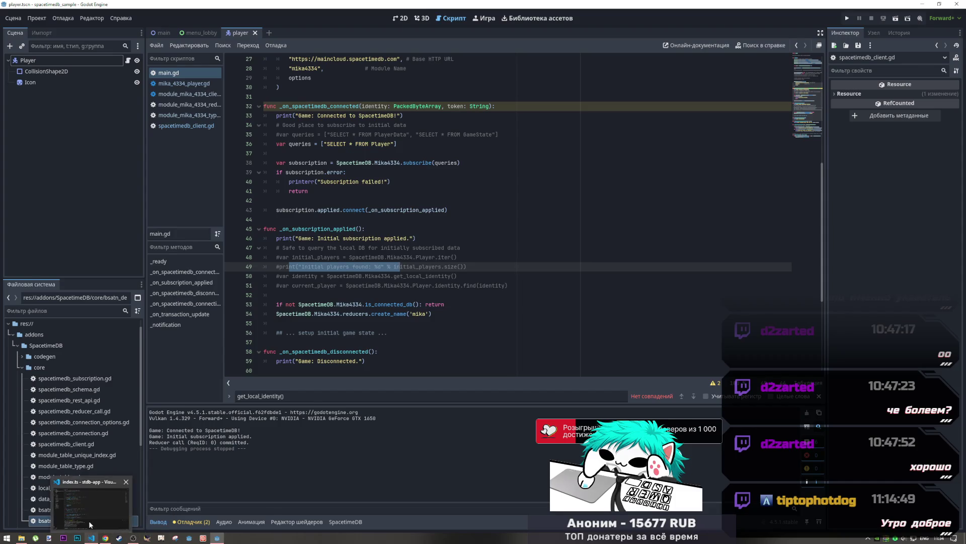
# - Check the two rows in the dashboard's player table, then select the commented player query lines in main.gd
pyautogui.click(91, 538)
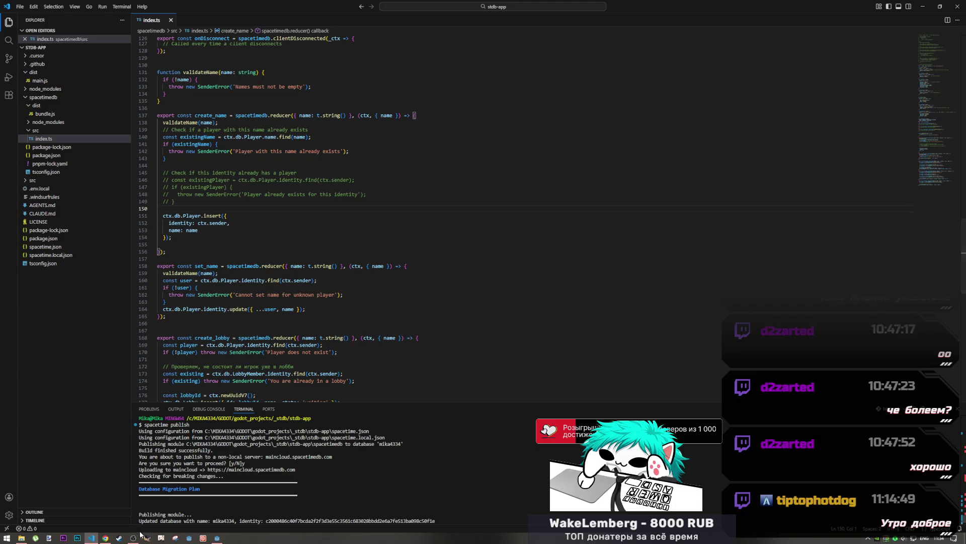
pyautogui.click(216, 538)
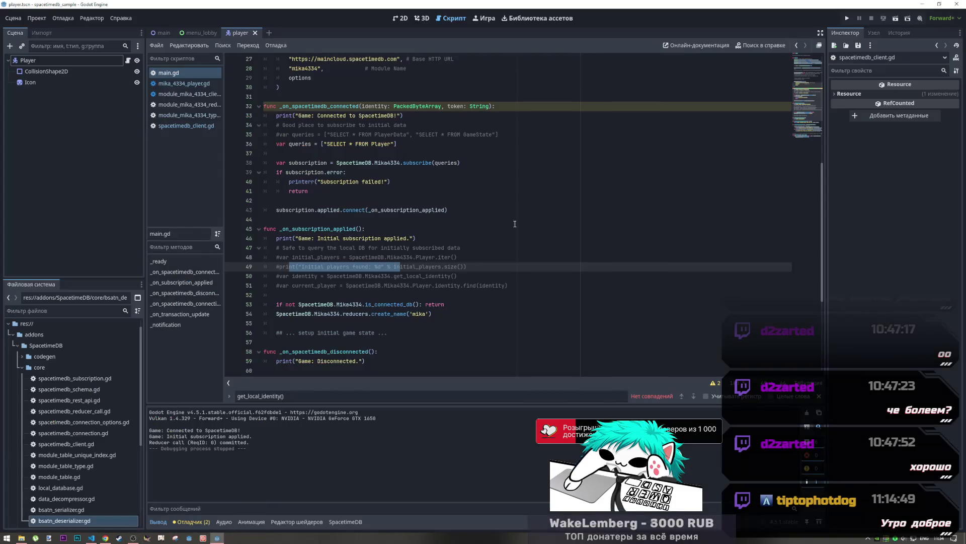
pyautogui.click(105, 537)
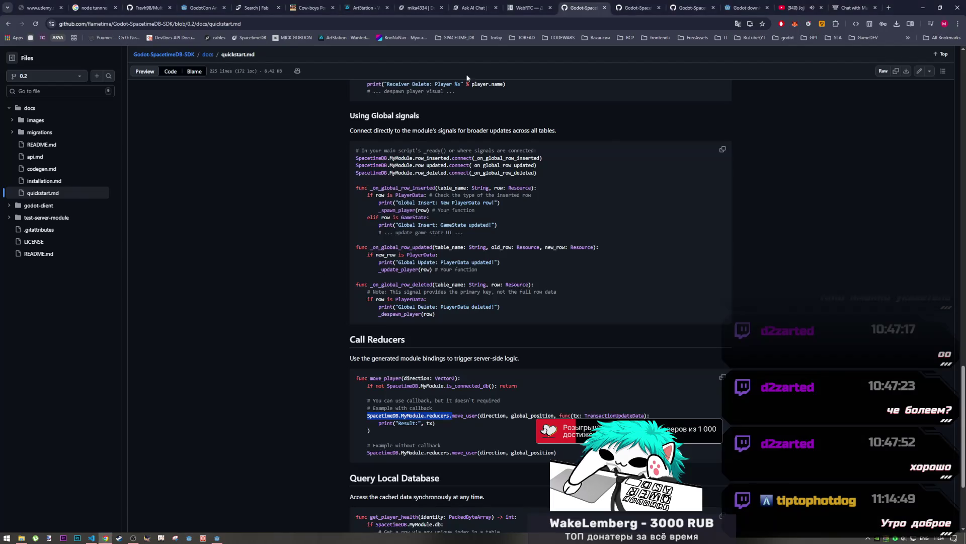
pyautogui.click(418, 8)
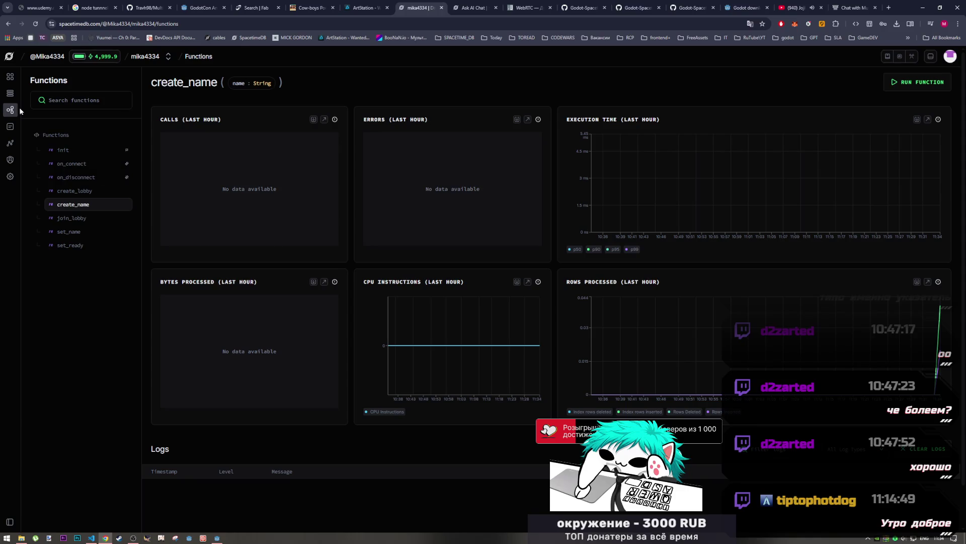
pyautogui.click(10, 93)
pyautogui.click(53, 180)
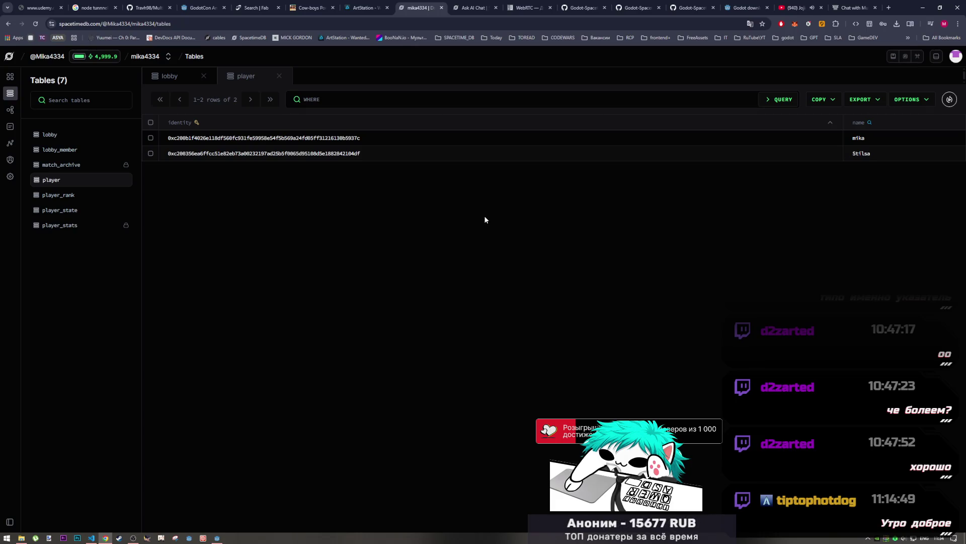
pyautogui.click(219, 538)
pyautogui.moveTo(467, 266)
pyautogui.mouseDown()
pyautogui.moveTo(361, 230)
pyautogui.moveTo(327, 240)
pyautogui.moveTo(321, 259)
pyautogui.mouseUp()
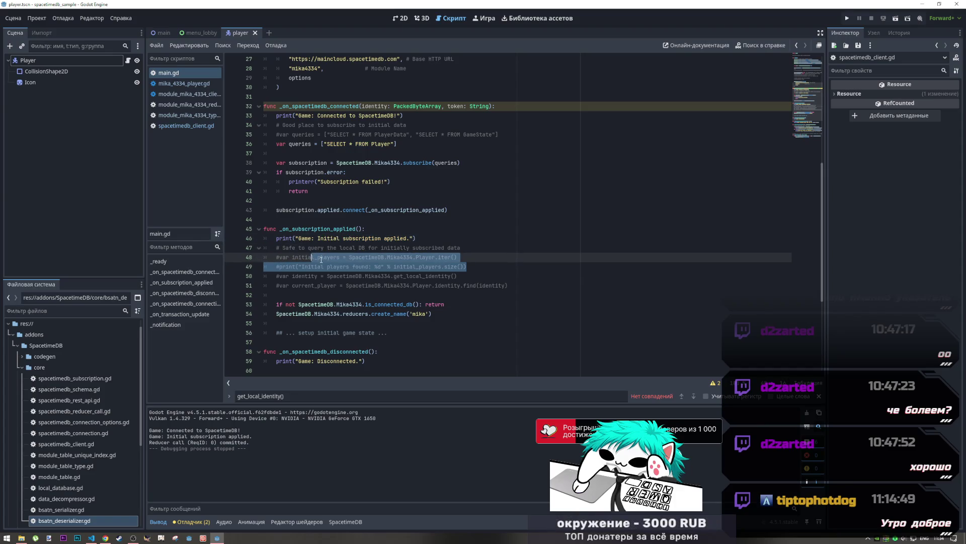
# - Select parts of the Mika4334.Player.iter() call on main.gd line 48
pyautogui.moveTo(293, 257); pyautogui.dragTo(305, 257)
pyautogui.moveTo(366, 257); pyautogui.dragTo(457, 257)
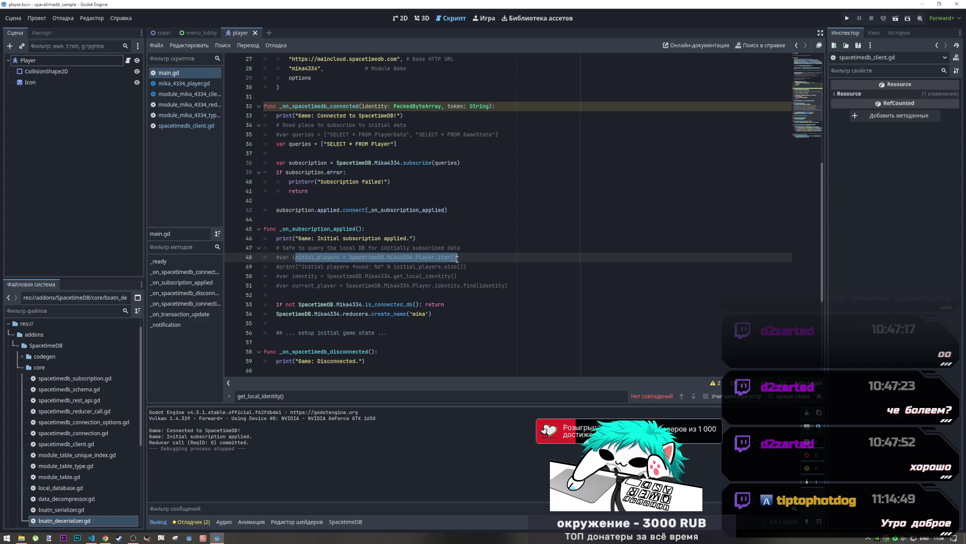
pyautogui.click(374, 304)
pyautogui.moveTo(394, 257)
pyautogui.mouseDown()
pyautogui.moveTo(452, 257)
pyautogui.moveTo(435, 255)
pyautogui.mouseUp()
pyautogui.click(457, 258)
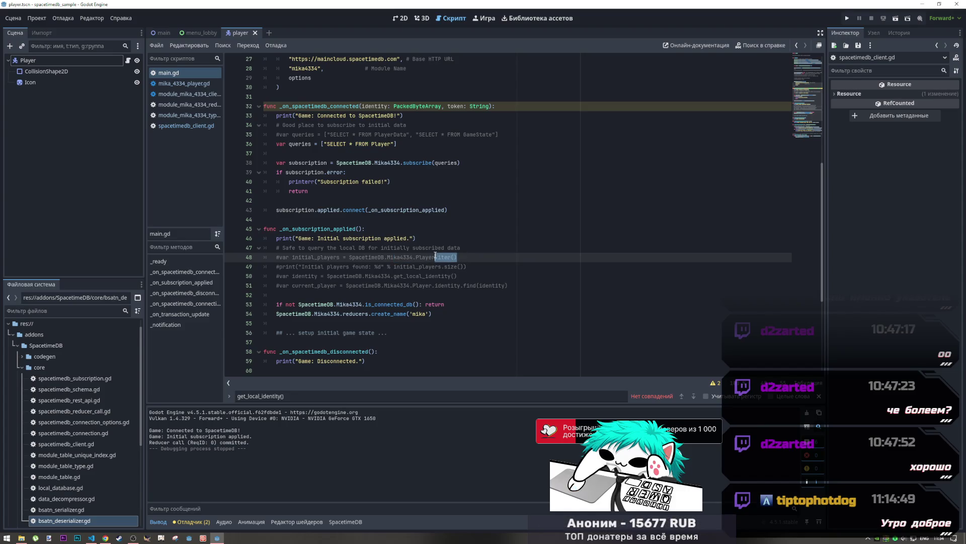
pyautogui.click(428, 257)
# - Select 'reducers' in the create_name call on line 54, then clear the selection
pyautogui.moveTo(345, 314); pyautogui.dragTo(374, 314)
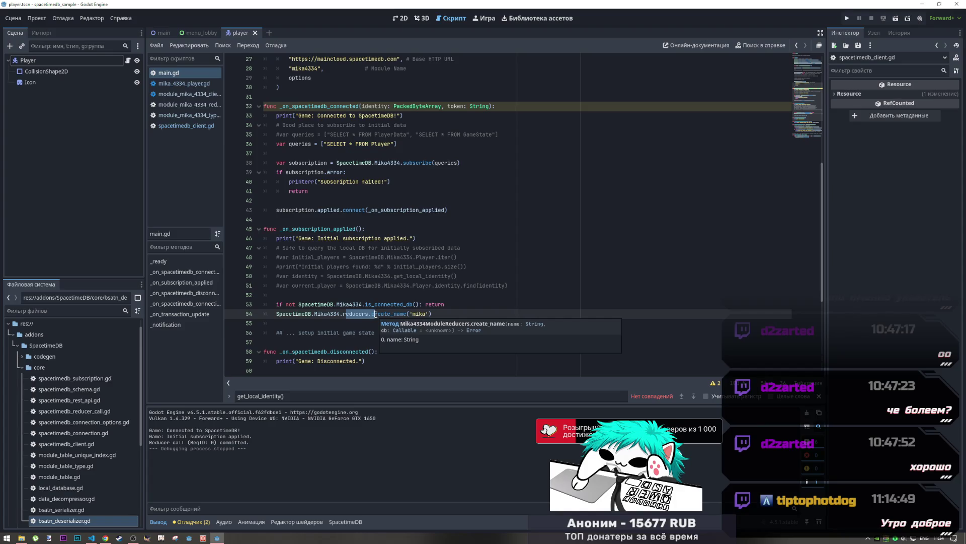
pyautogui.click(385, 295)
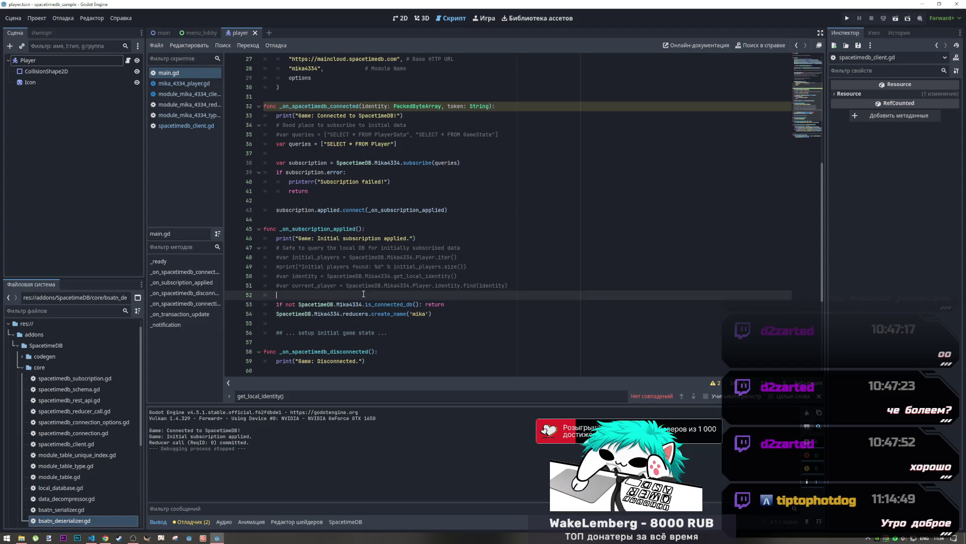
pyautogui.click(427, 313)
pyautogui.scroll(-4, 288, 260)
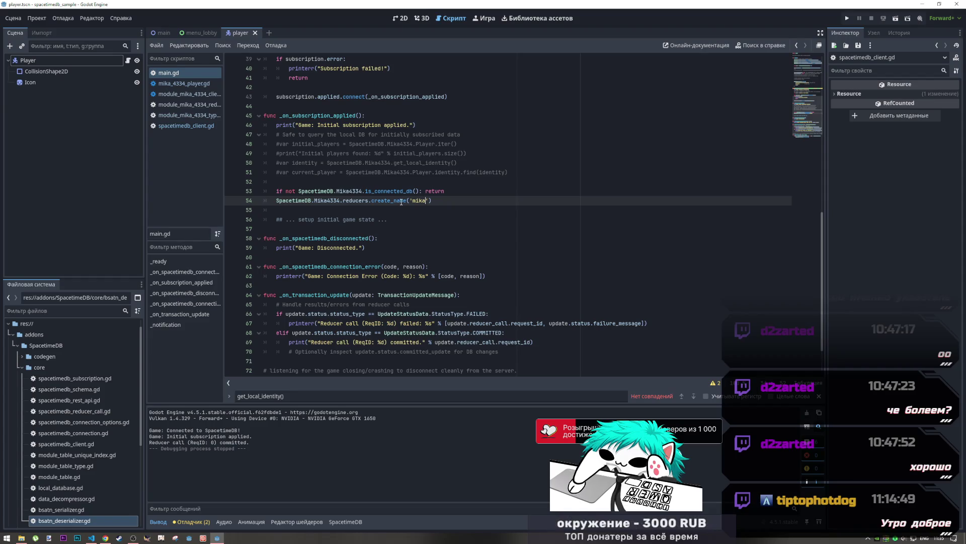
# - Highlight 'ReqID: 0' and 'committed' in the output log, then jump to create_name's definition
pyautogui.moveTo(191, 443); pyautogui.dragTo(215, 443)
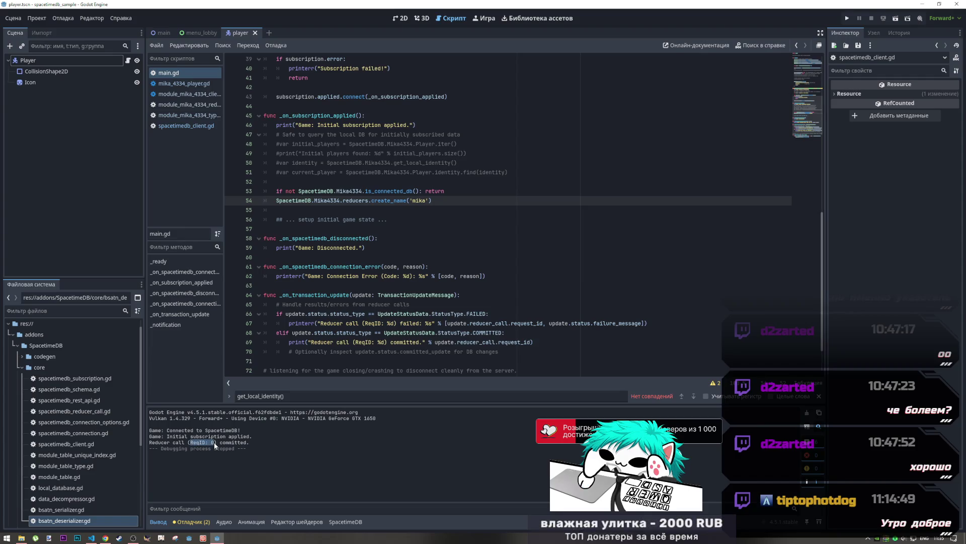
pyautogui.moveTo(220, 443); pyautogui.dragTo(250, 444)
pyautogui.doubleClick(201, 443)
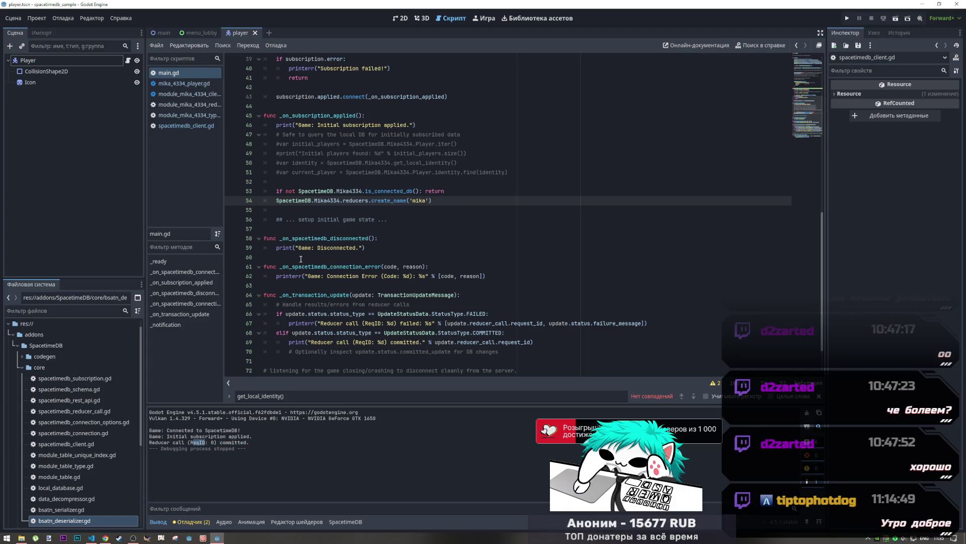
pyautogui.keyDown('ctrl'); pyautogui.click(395, 201); pyautogui.keyUp('ctrl')
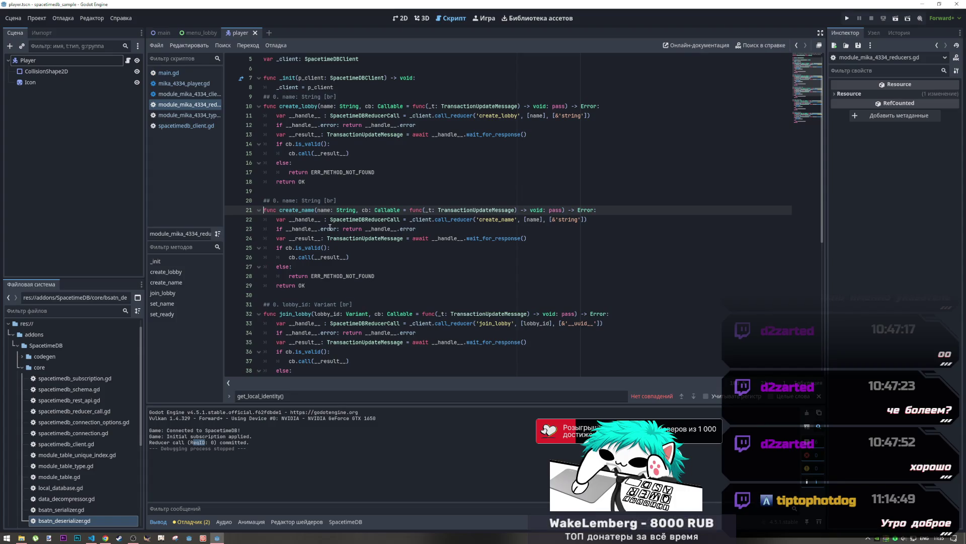
# - Browse the generated player, client, reducers and types scripts, ending on module_mika_4334_types.gd
pyautogui.scroll(2, 329, 232)
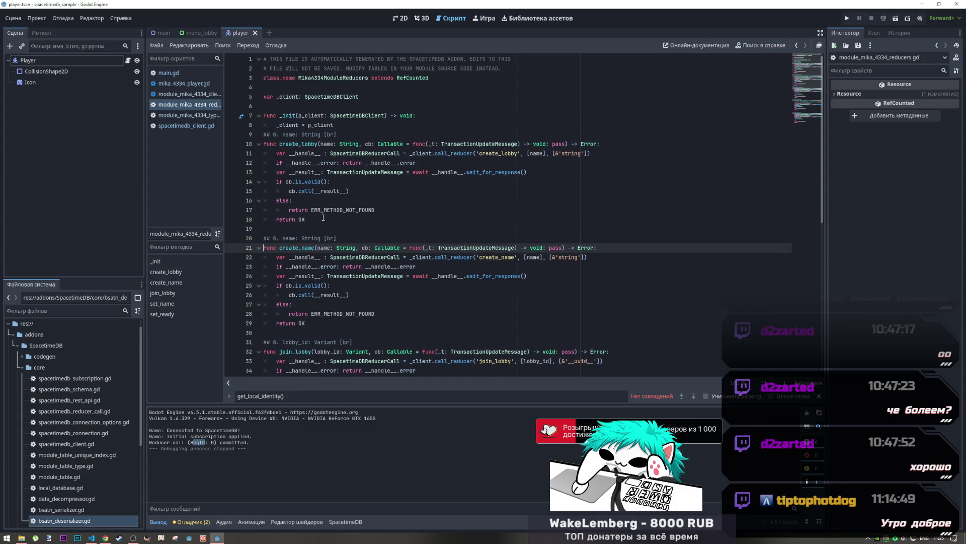
pyautogui.click(201, 83)
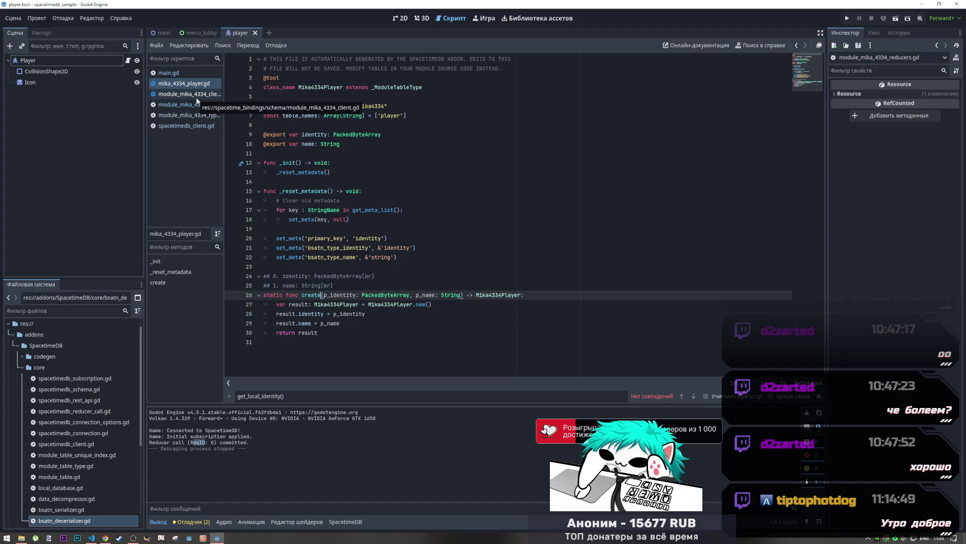
pyautogui.click(197, 99)
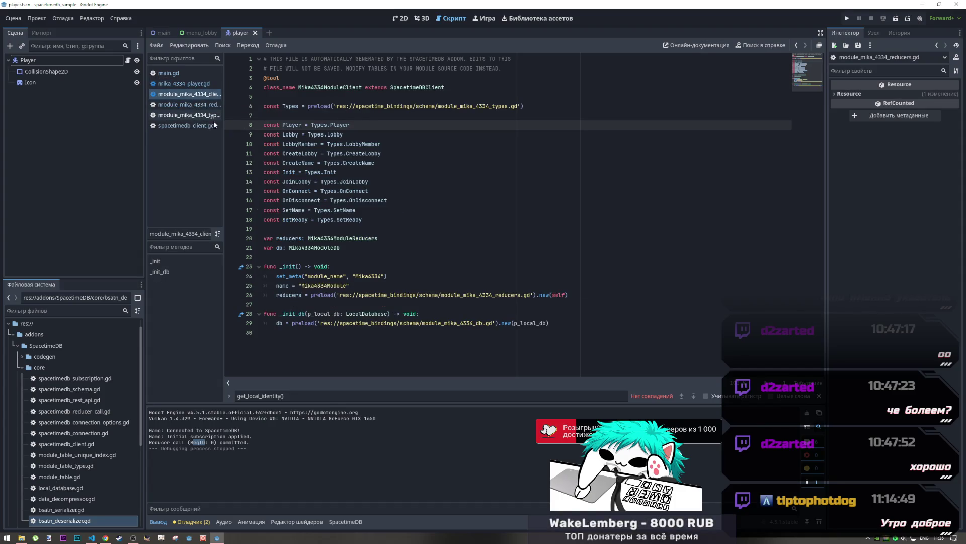
pyautogui.click(209, 105)
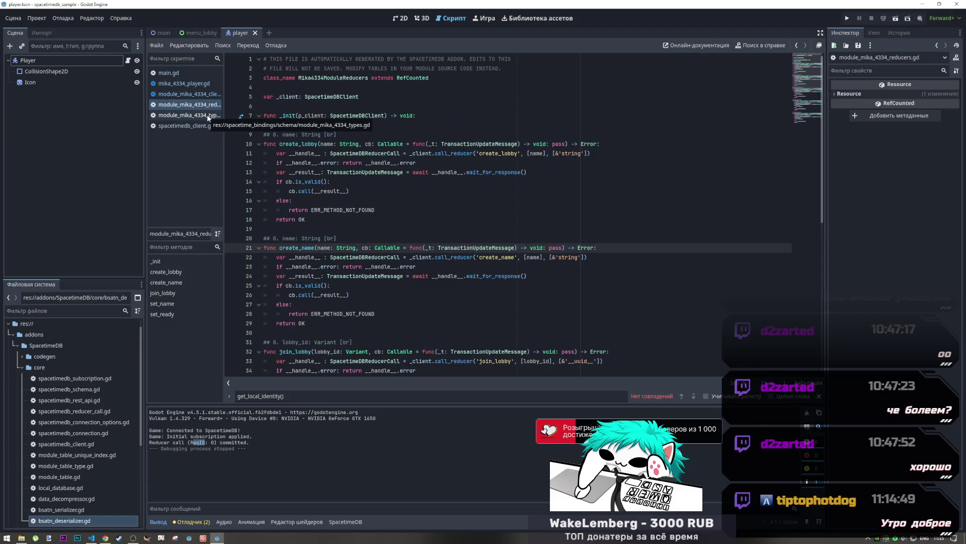
pyautogui.click(215, 117)
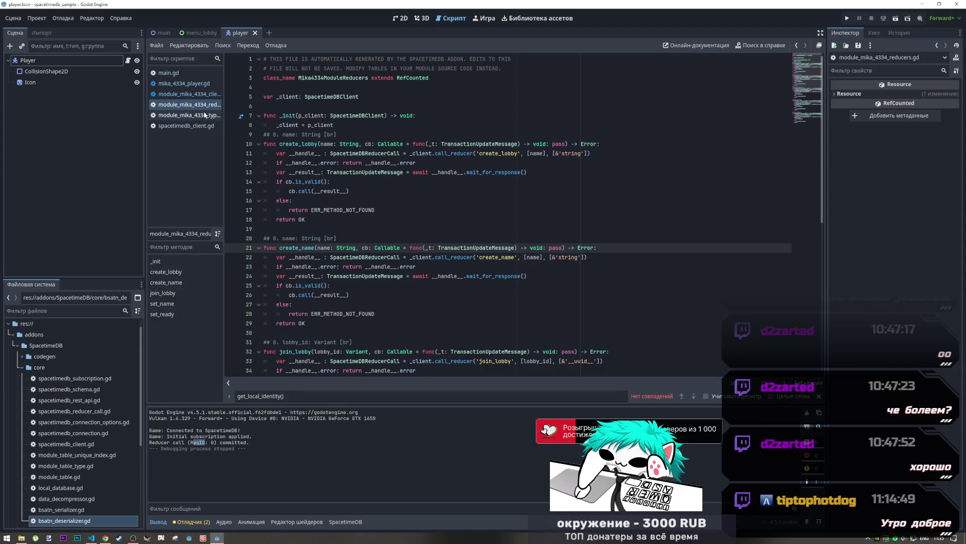
pyautogui.click(202, 84)
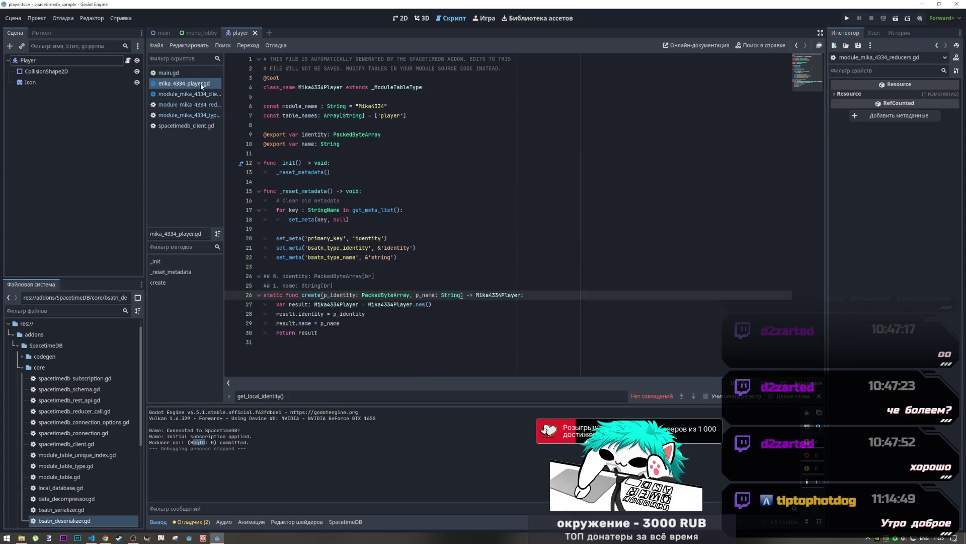
pyautogui.click(204, 115)
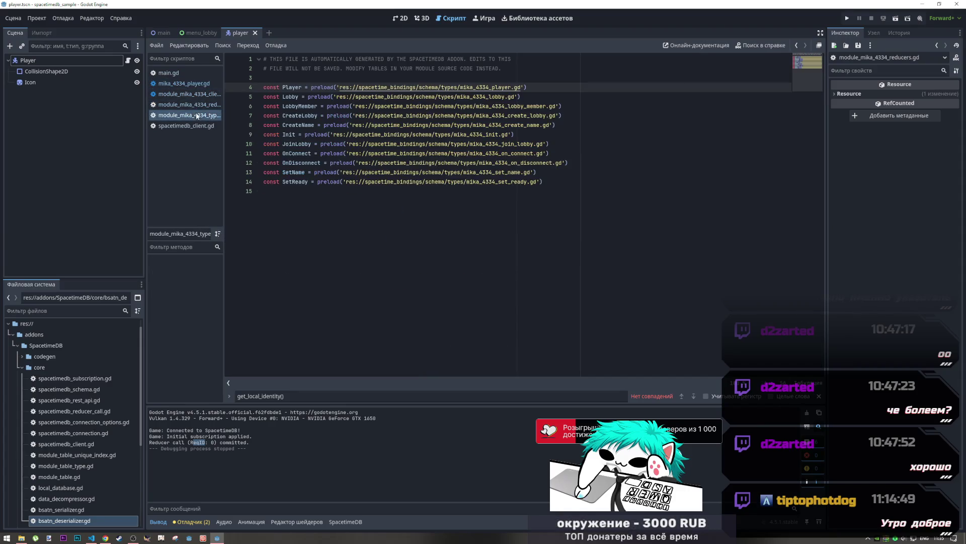
# - Follow the Player preload path to its script, then return to the types script
pyautogui.click(287, 87)
pyautogui.keyDown('ctrl'); pyautogui.click(408, 87); pyautogui.keyUp('ctrl')
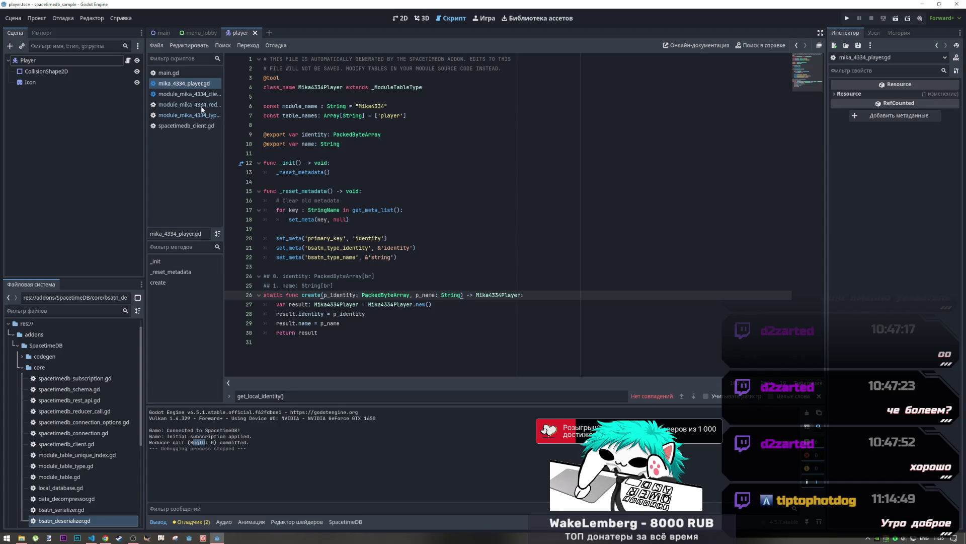
pyautogui.click(797, 46)
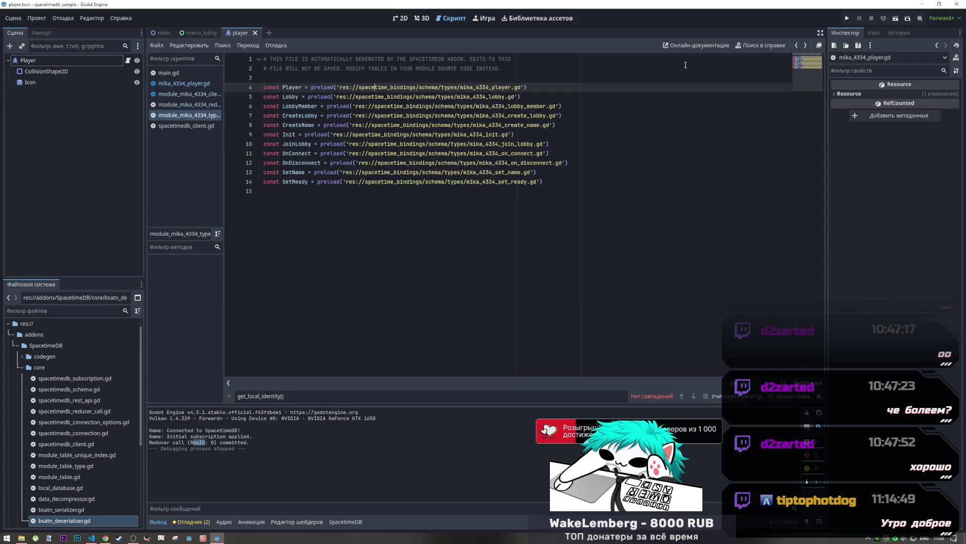
# - Inspect the Lobby type script's create function, then return to the types script
pyautogui.keyDown('ctrl'); pyautogui.click(420, 96); pyautogui.keyUp('ctrl')
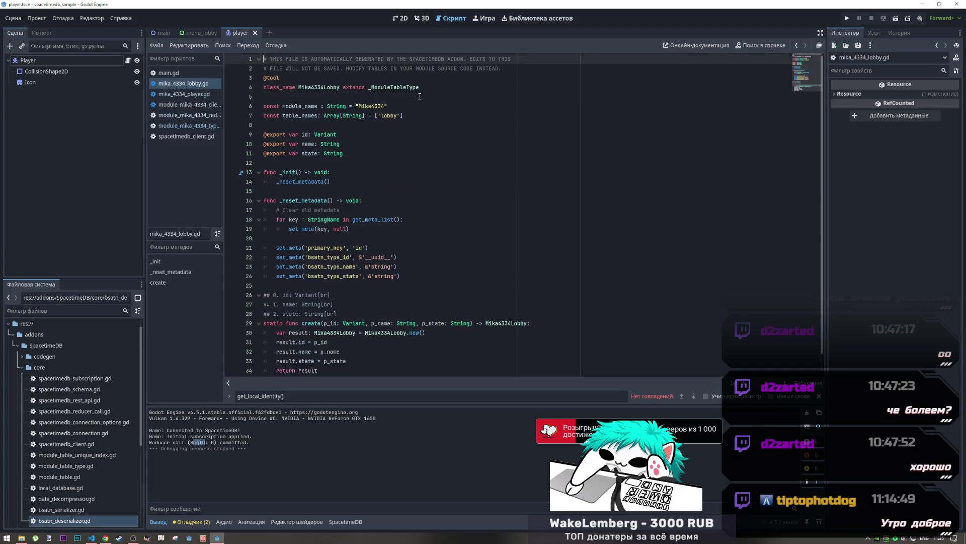
pyautogui.scroll(-1, 304, 306)
pyautogui.moveTo(303, 306); pyautogui.dragTo(328, 307)
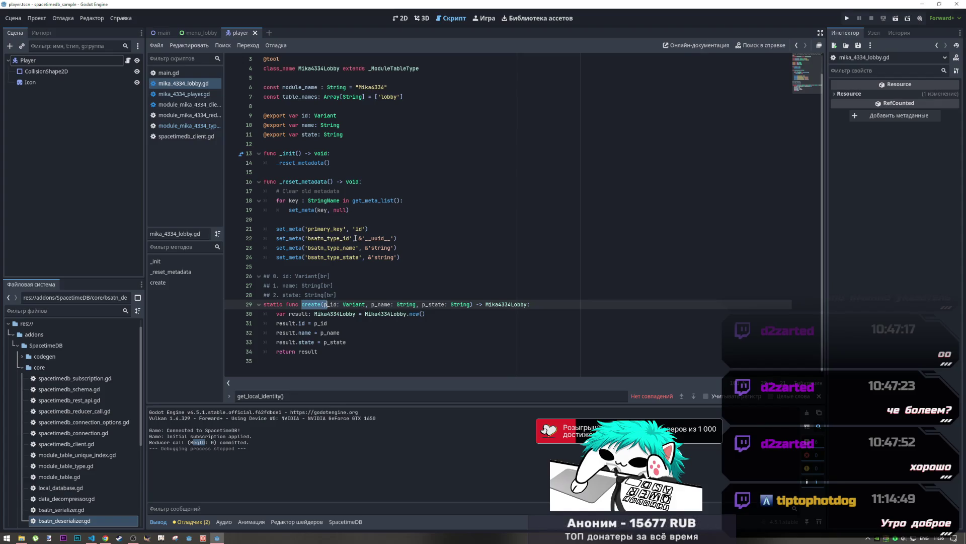
pyautogui.click(330, 304)
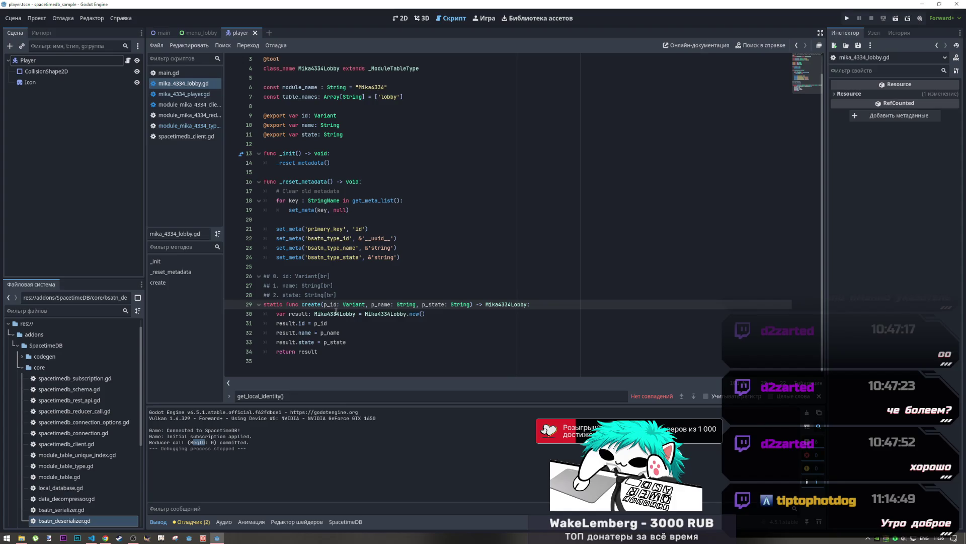
pyautogui.click(799, 45)
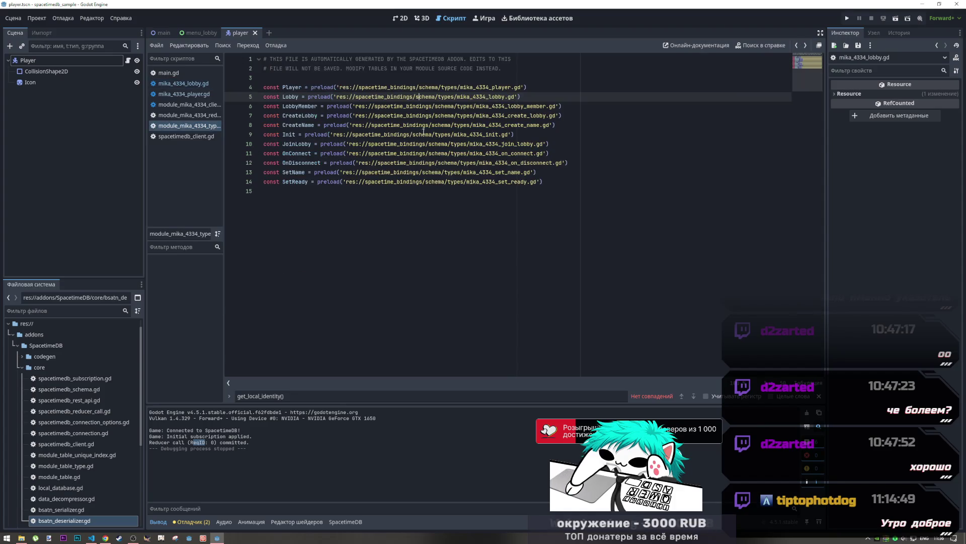
# - Open the LobbyMember type script from its preload path and look it over
pyautogui.click(373, 107)
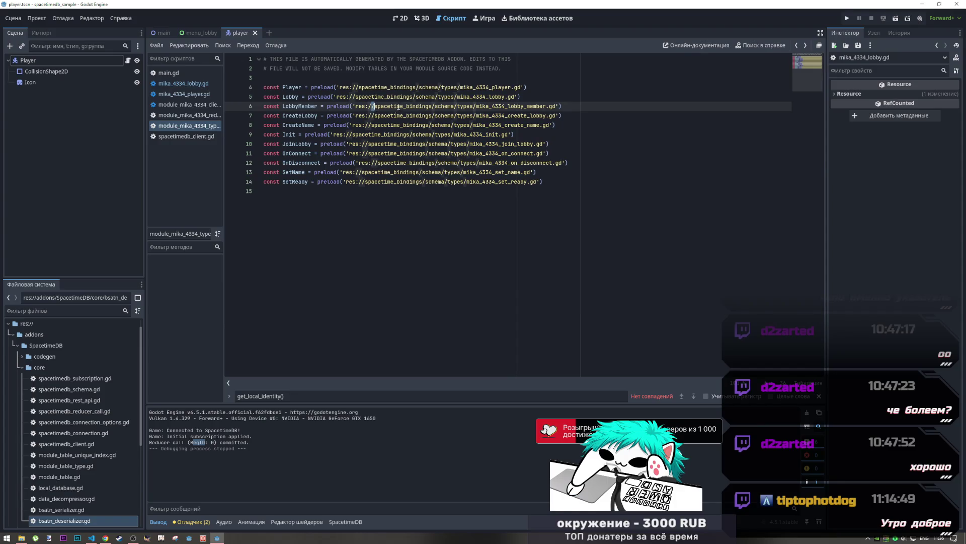
pyautogui.press('ctrl')
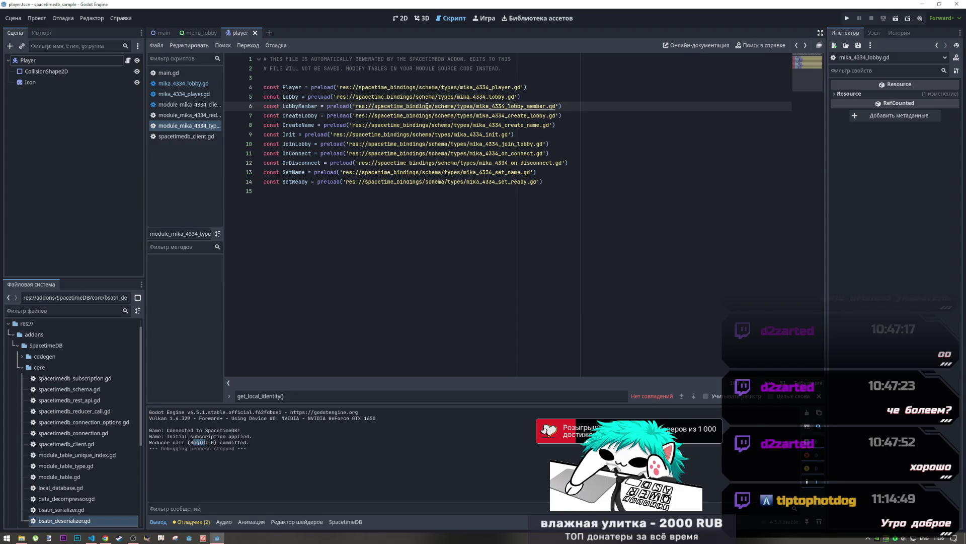
pyautogui.keyDown('ctrl'); pyautogui.click(427, 107); pyautogui.keyUp('ctrl')
pyautogui.scroll(-1, 783, 78)
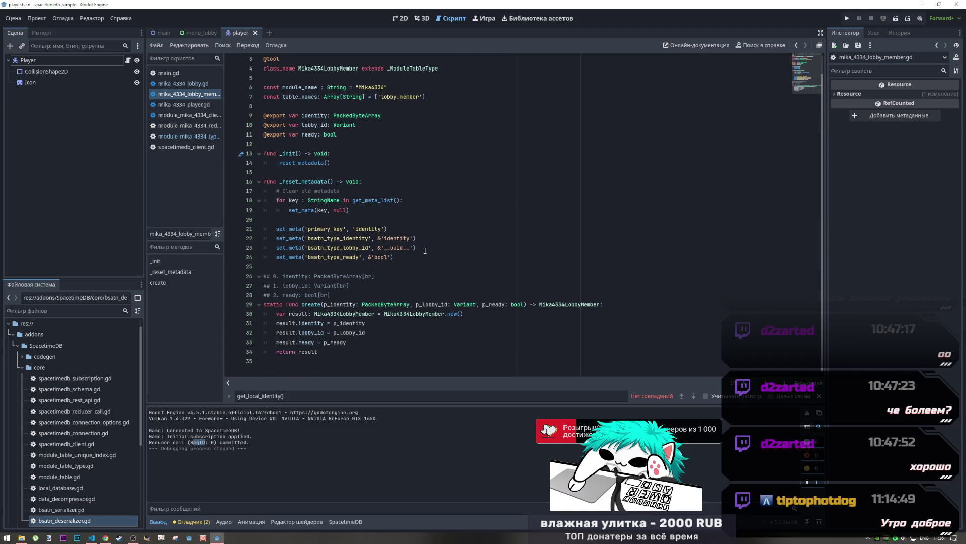
pyautogui.click(797, 46)
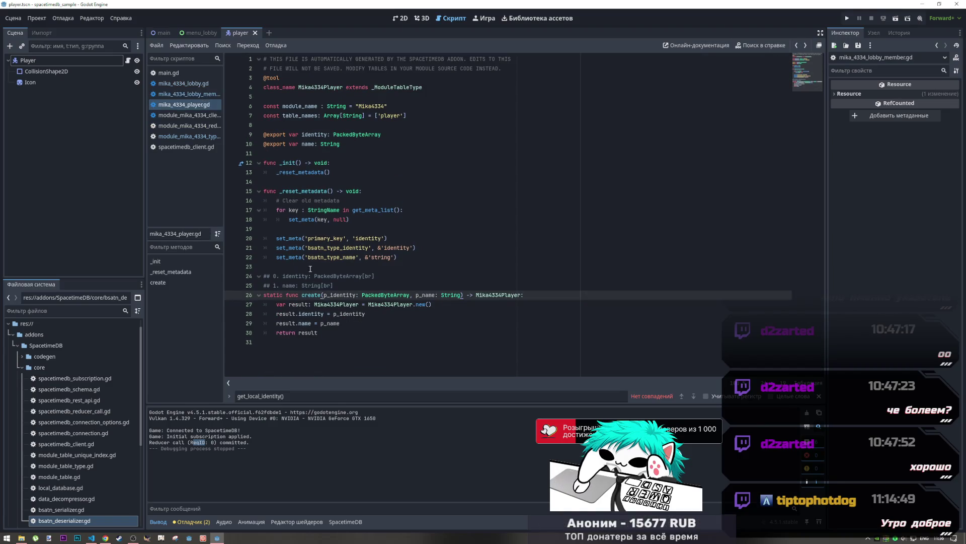
# - Close the lobby, lobby member and player scripts in the script list
pyautogui.middleClick(203, 104)
pyautogui.middleClick(203, 95)
pyautogui.middleClick(203, 85)
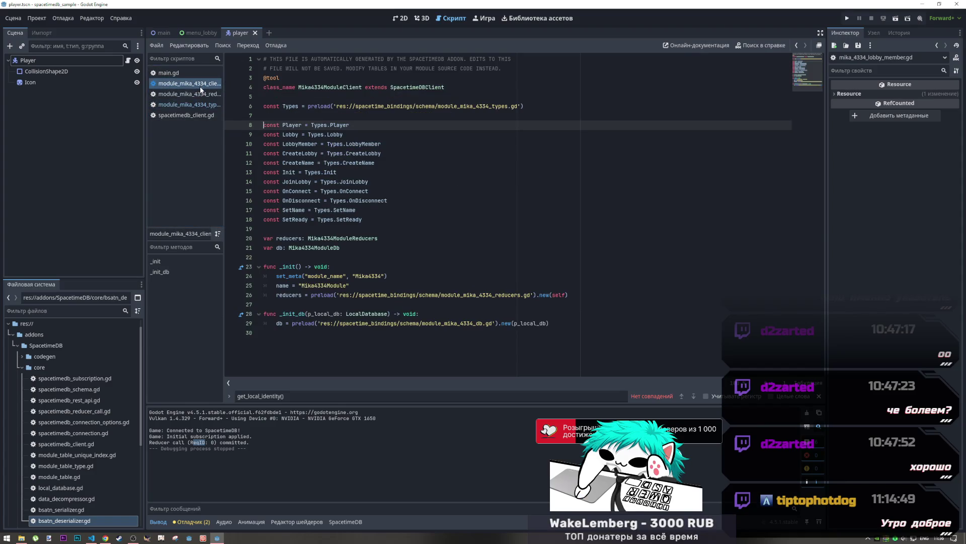
# - Cycle through the reducers, client and types scripts, ending on main.gd
pyautogui.click(201, 95)
pyautogui.click(200, 84)
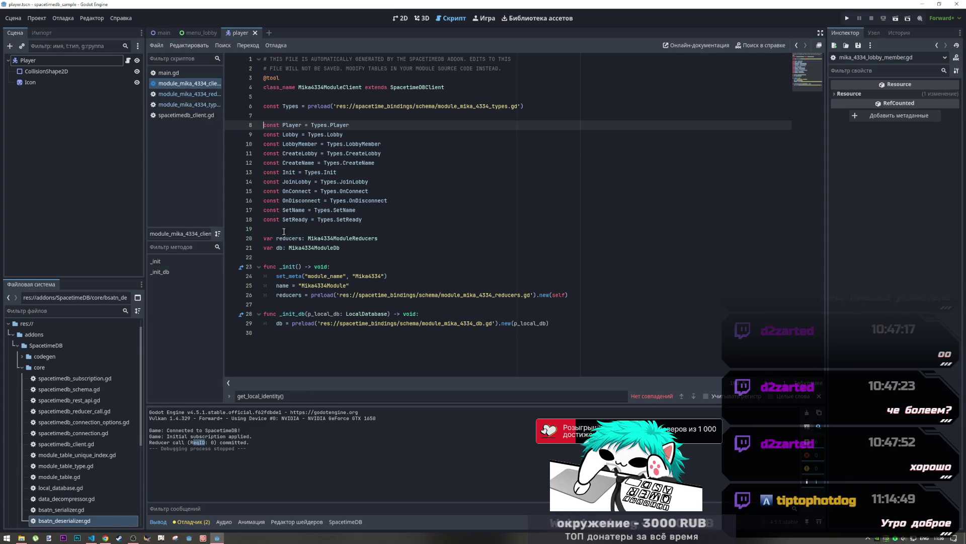
pyautogui.click(194, 94)
pyautogui.click(193, 104)
pyautogui.click(194, 95)
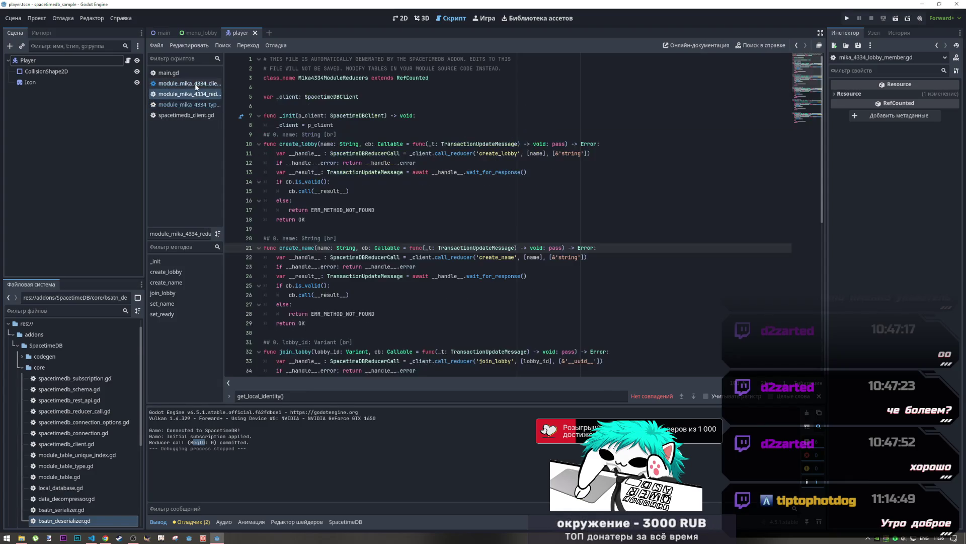
pyautogui.click(197, 85)
pyautogui.click(190, 73)
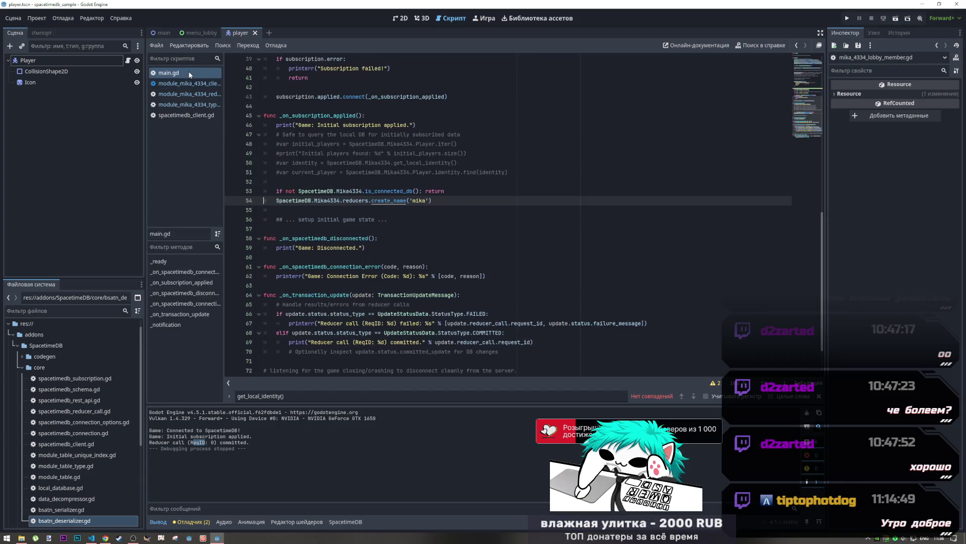
# - Review iter() on main.gd line 48, then switch to the browser's SpacetimeDB player table
pyautogui.click(403, 258)
pyautogui.scroll(4, 411, 266)
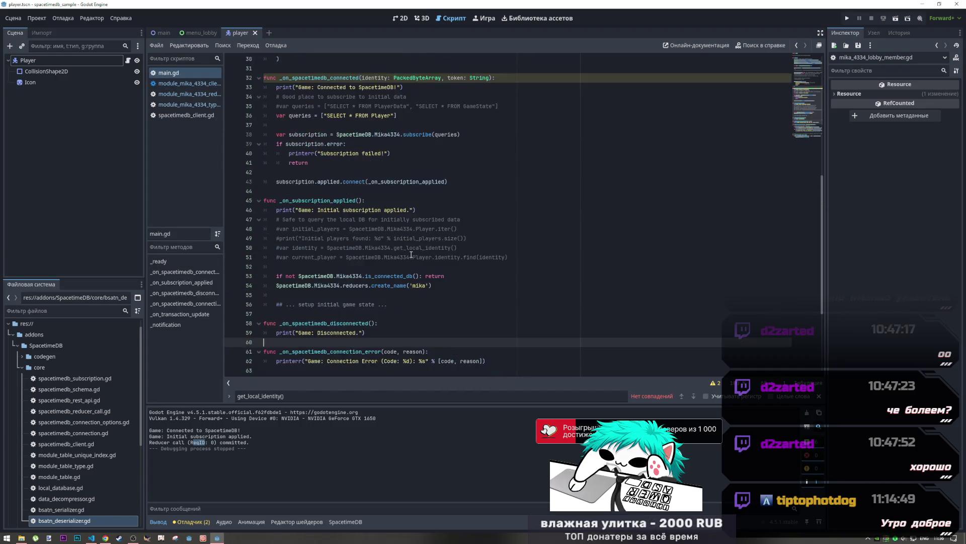
pyautogui.click(451, 258)
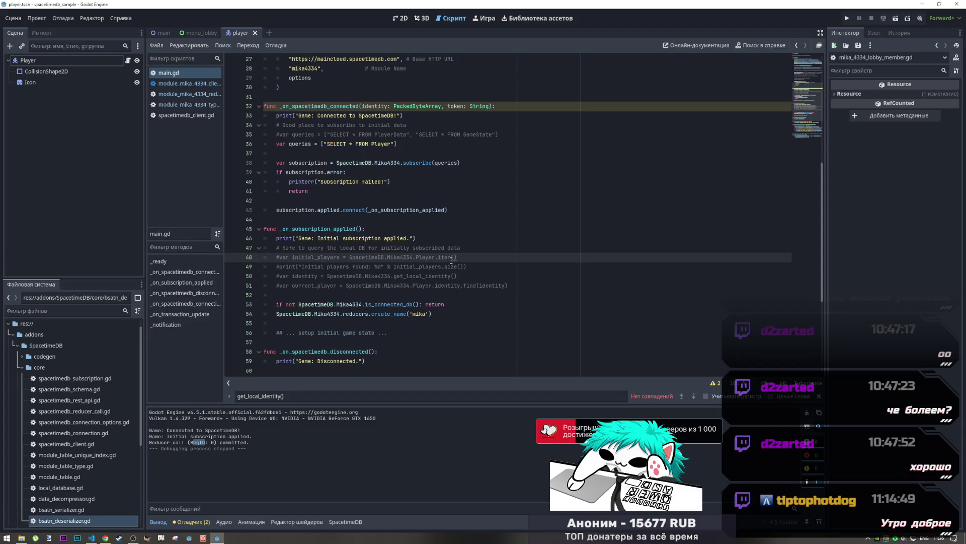
pyautogui.moveTo(457, 258); pyautogui.dragTo(437, 258)
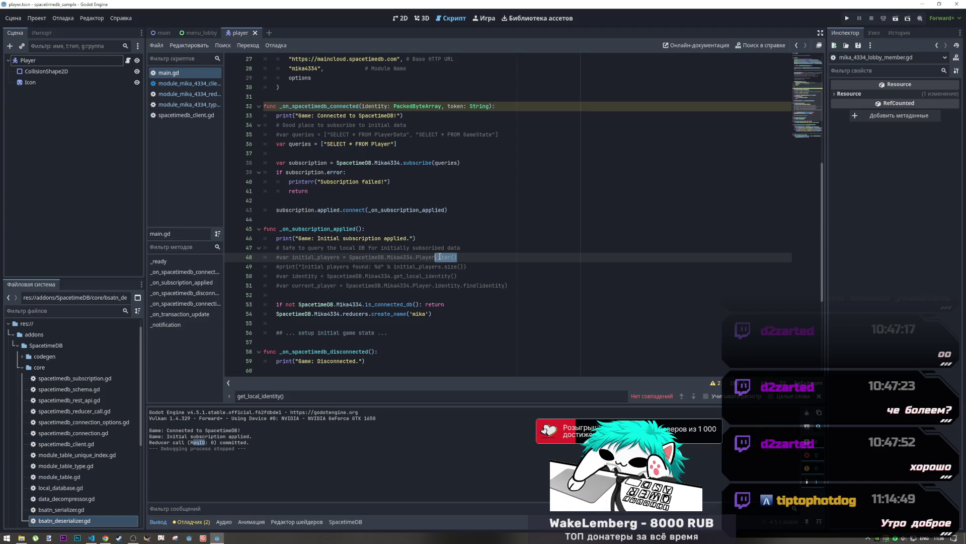
pyautogui.click(431, 257)
pyautogui.hotkey('alt', 'Tab')
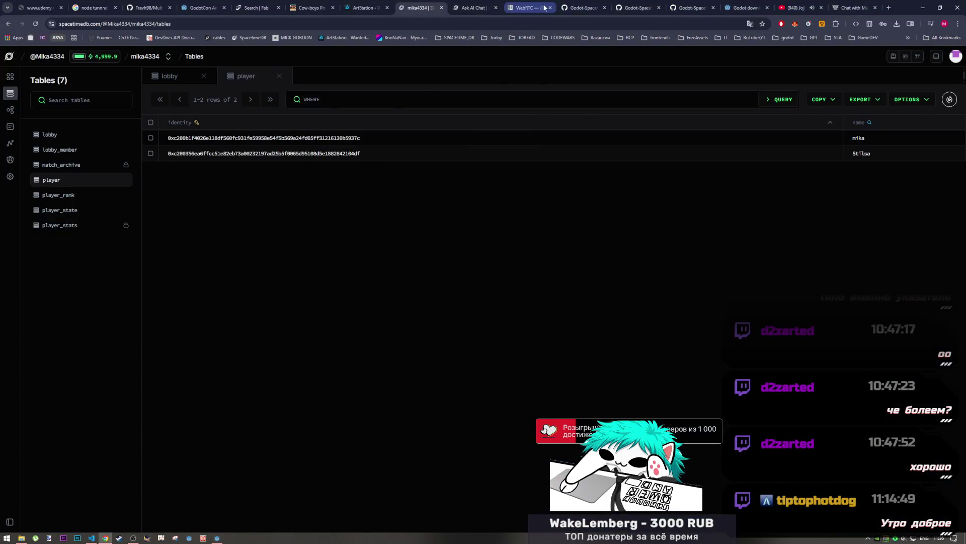
# - Look over GitHub's module_main_reducers.gd call_reducer wrappers, then return to the Godot editor
pyautogui.click(686, 8)
pyautogui.click(638, 8)
pyautogui.click(686, 8)
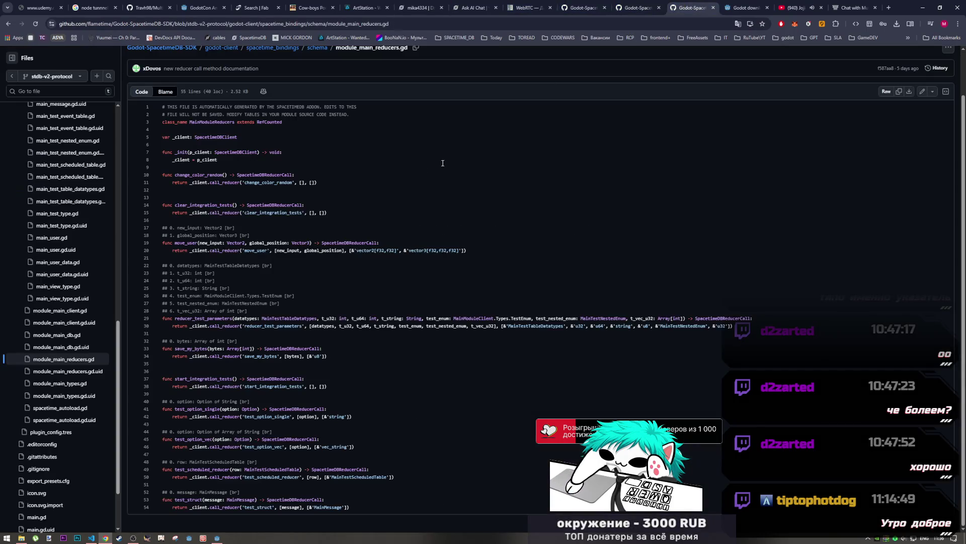
pyautogui.click(217, 273)
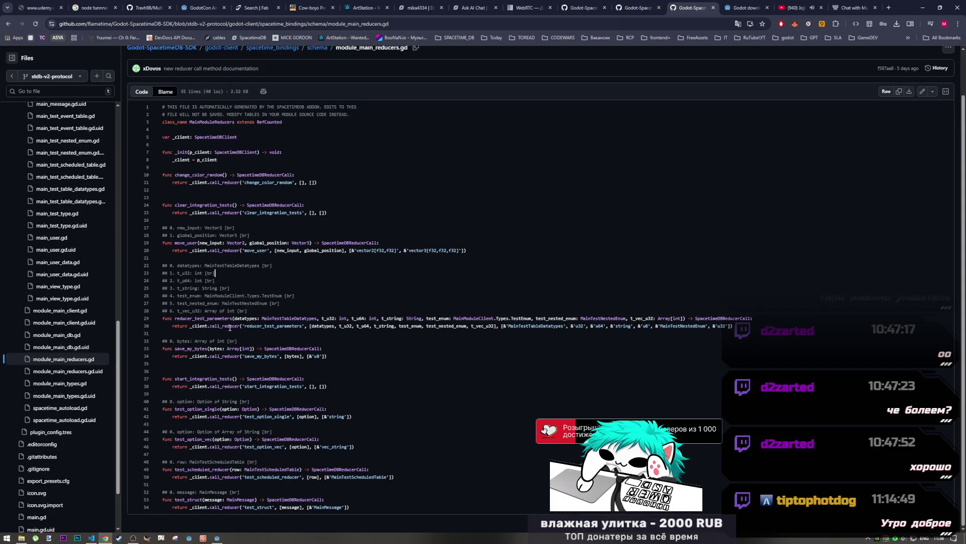
pyautogui.scroll(8, 77, 348)
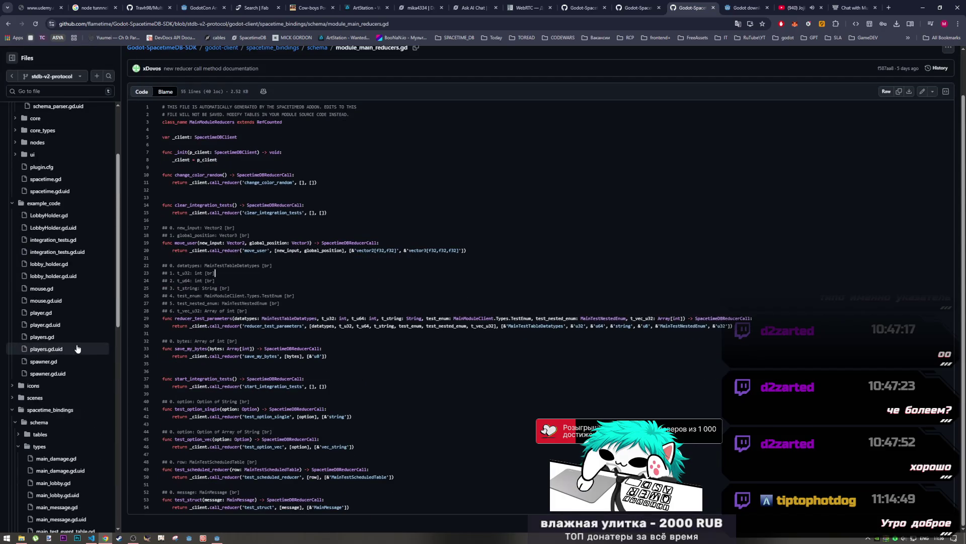
pyautogui.scroll(2, 65, 352)
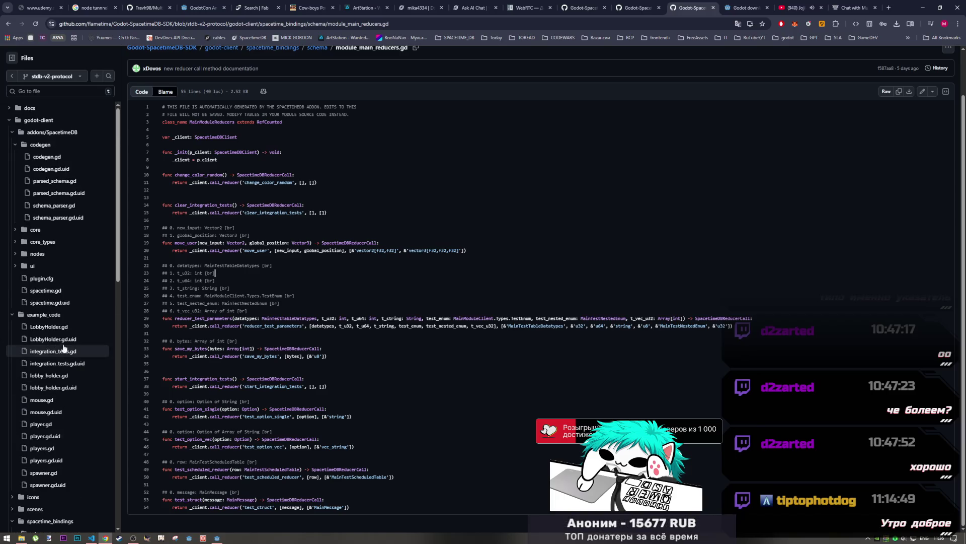
pyautogui.scroll(-5, 50, 312)
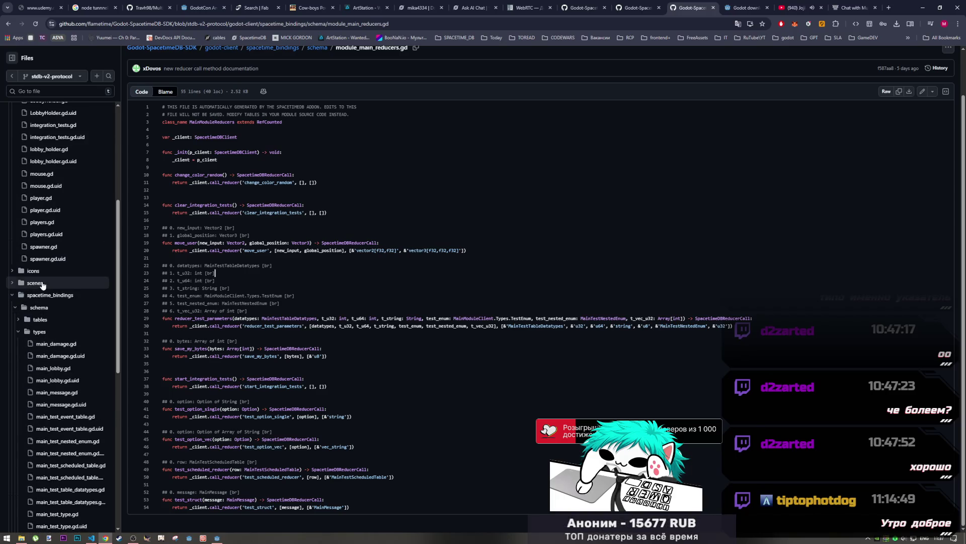
pyautogui.scroll(-4, 51, 348)
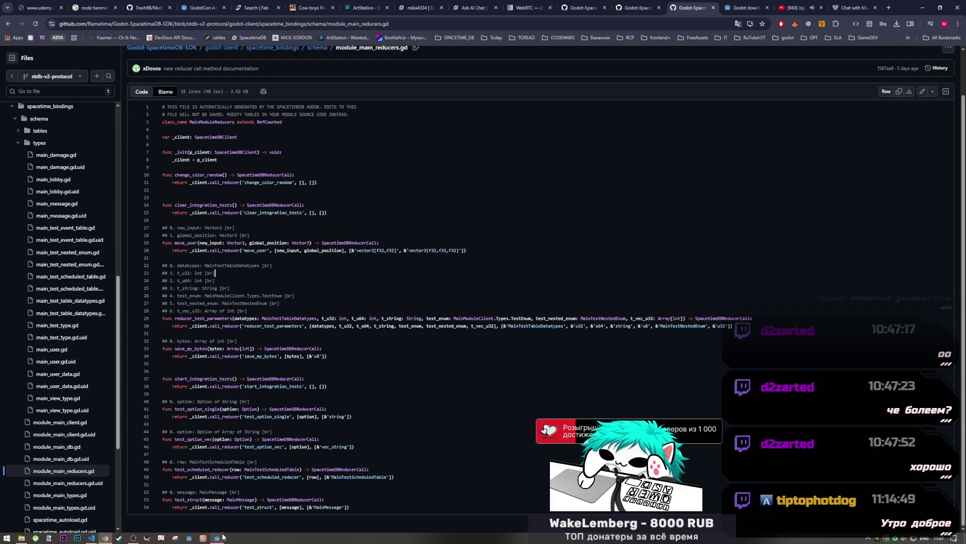
pyautogui.click(222, 537)
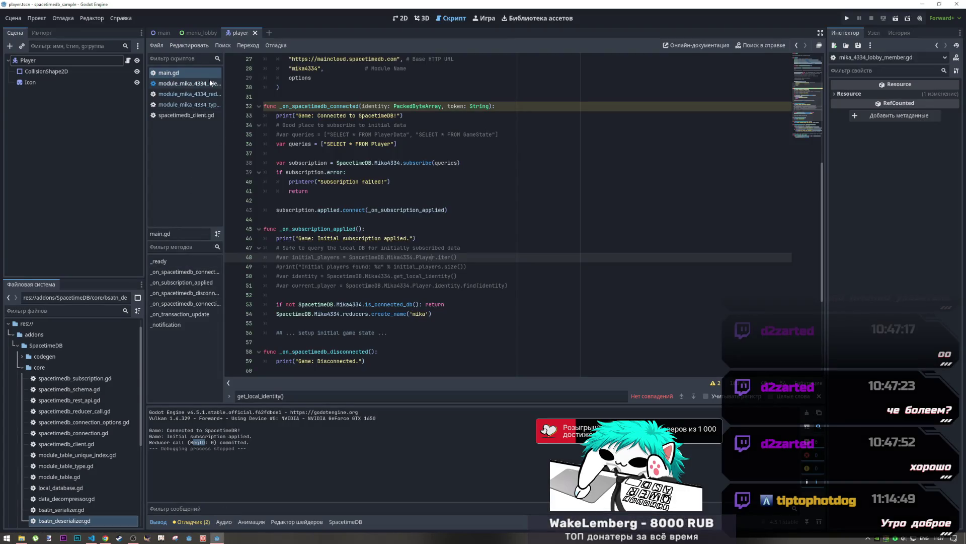
# - Follow Types.Player from the client script to mika_4334_player.gd, then return to GitHub's reducers page
pyautogui.rightClick(210, 83)
pyautogui.click(200, 86)
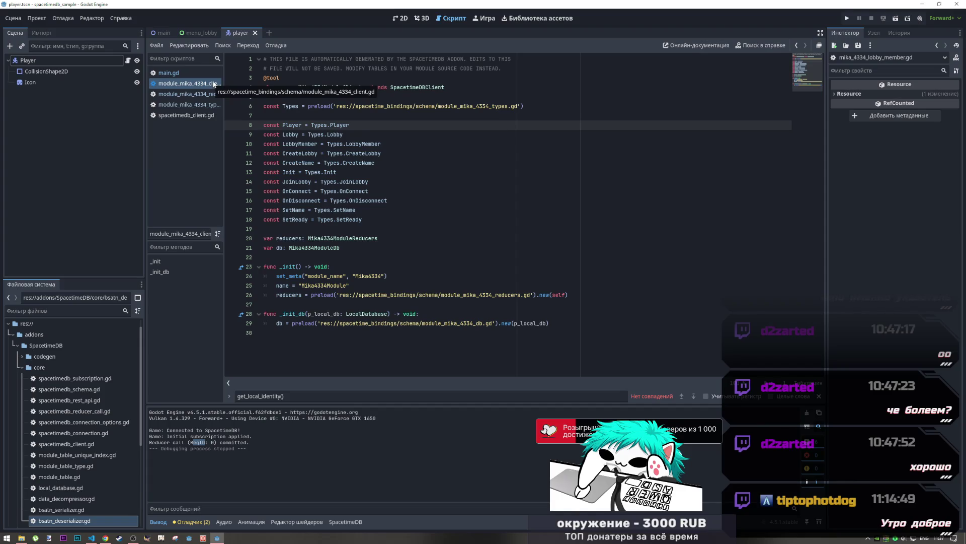
pyautogui.keyDown('ctrl'); pyautogui.click(339, 126); pyautogui.keyUp('ctrl')
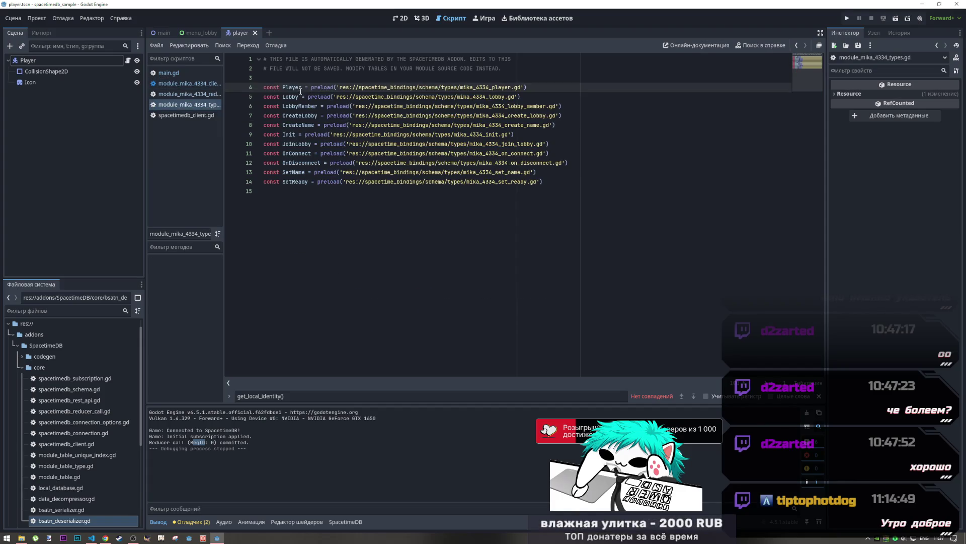
pyautogui.keyDown('ctrl'); pyautogui.click(417, 89); pyautogui.keyUp('ctrl')
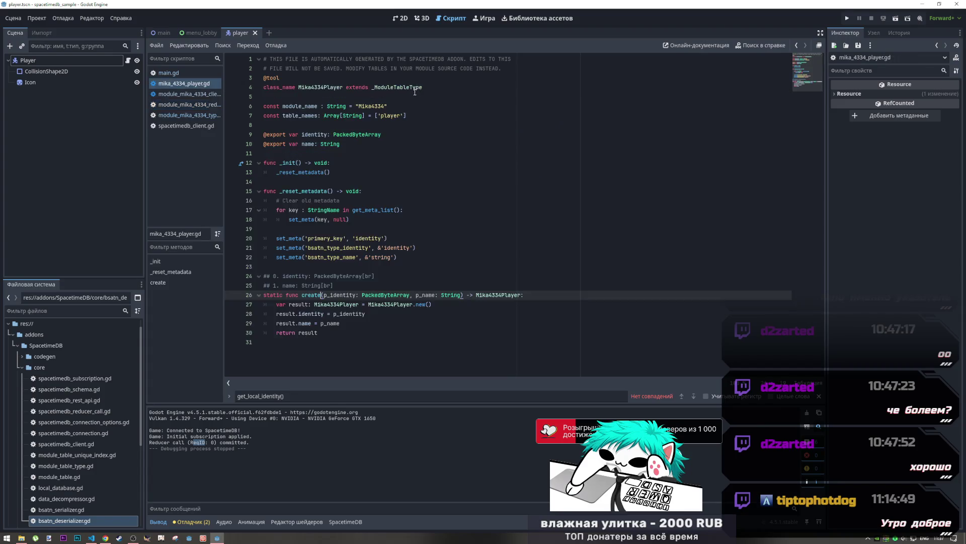
pyautogui.hotkey('alt', 'Tab')
pyautogui.scroll(-5, 30, 282)
pyautogui.scroll(5, 61, 261)
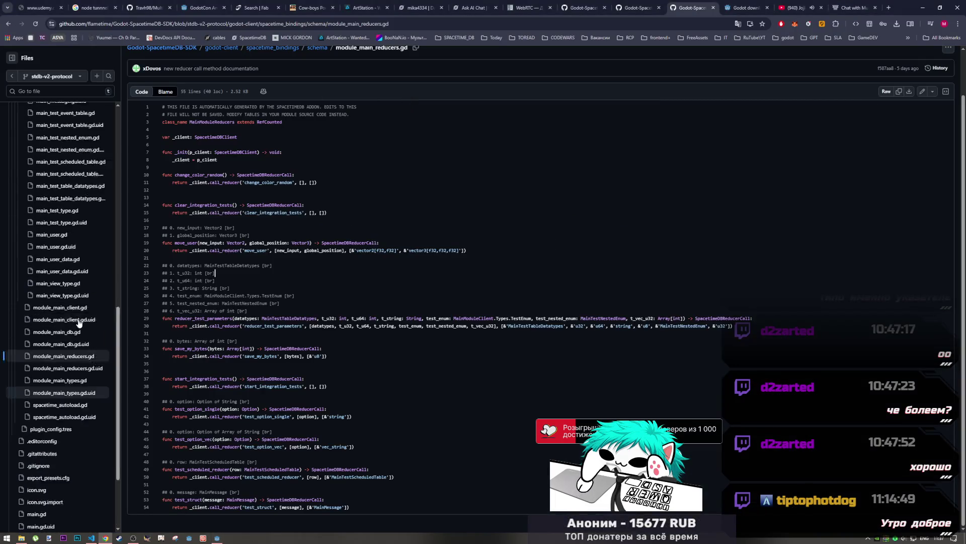
# - Open the spacetime_bindings/schema/types folder and then main_user_data.gd on GitHub
pyautogui.scroll(-4, 70, 282)
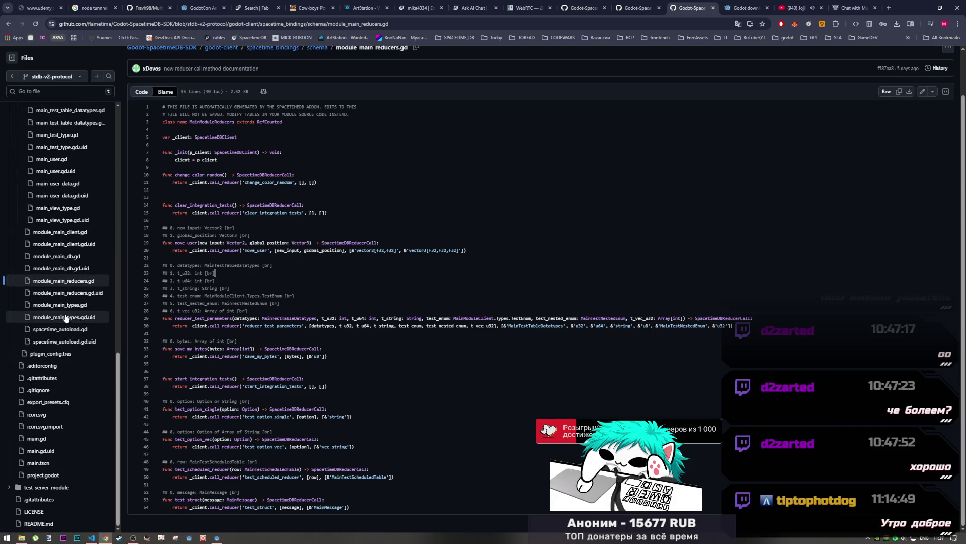
pyautogui.scroll(10, 64, 320)
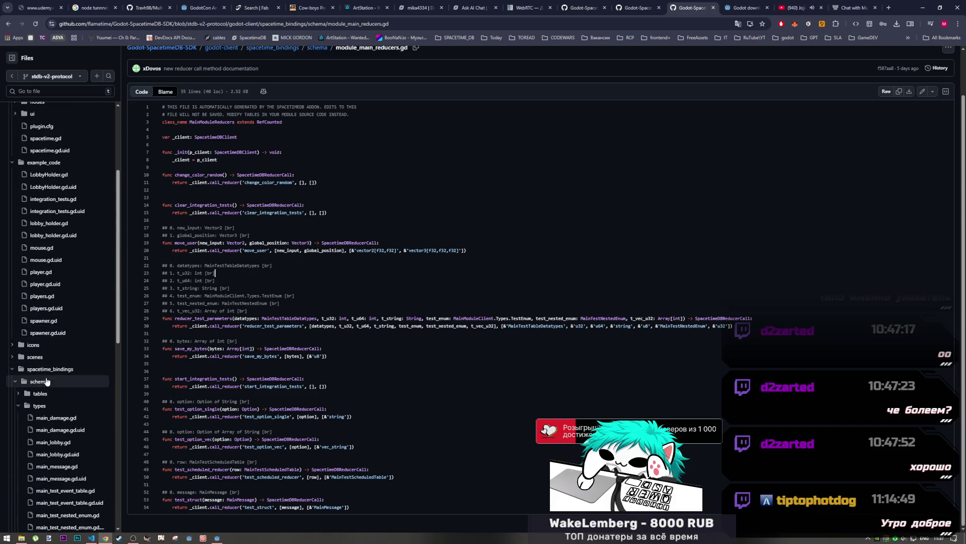
pyautogui.click(44, 408)
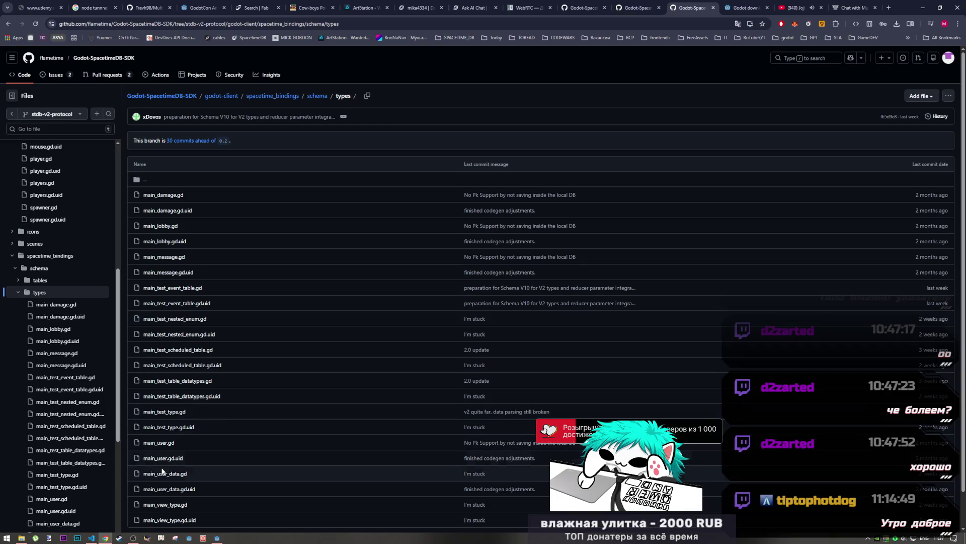
pyautogui.scroll(-1, 165, 476)
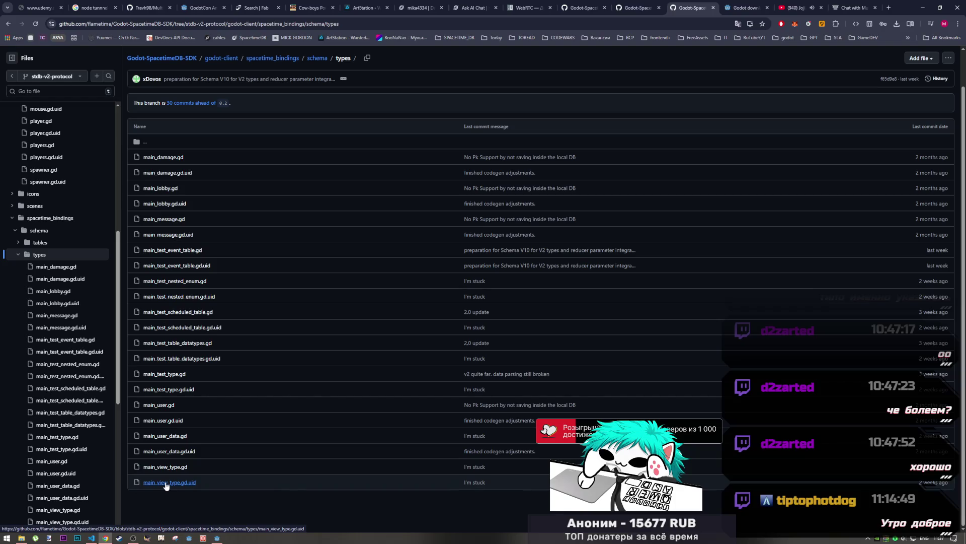
pyautogui.click(164, 437)
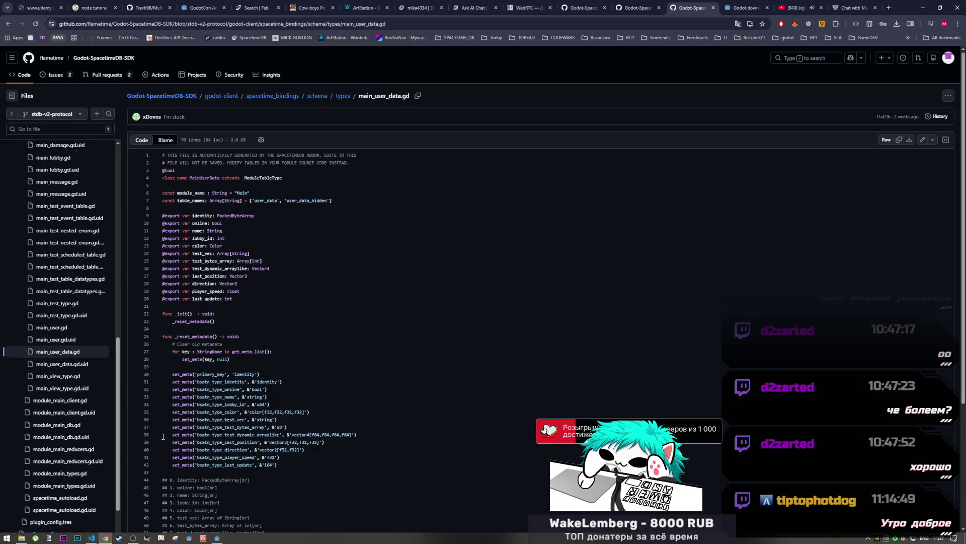
# - Mark main_user_data.gd's exported fields from online to last_position and look up float references
pyautogui.scroll(-3, 163, 436)
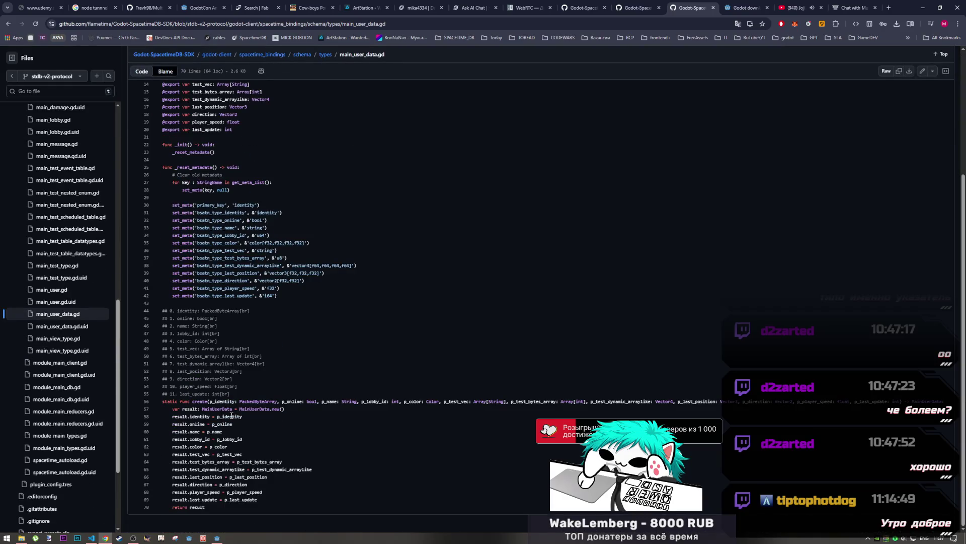
pyautogui.scroll(3, 230, 416)
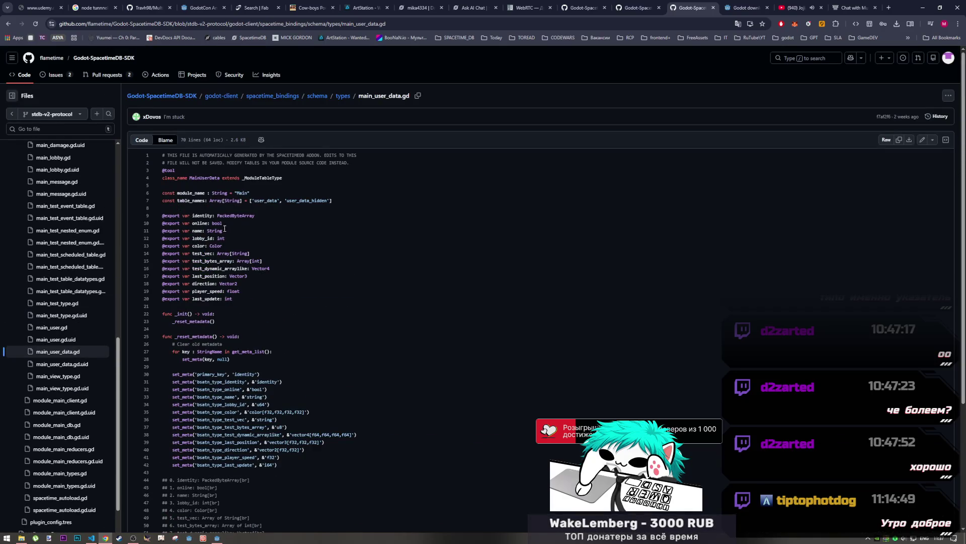
pyautogui.moveTo(193, 223); pyautogui.dragTo(211, 298)
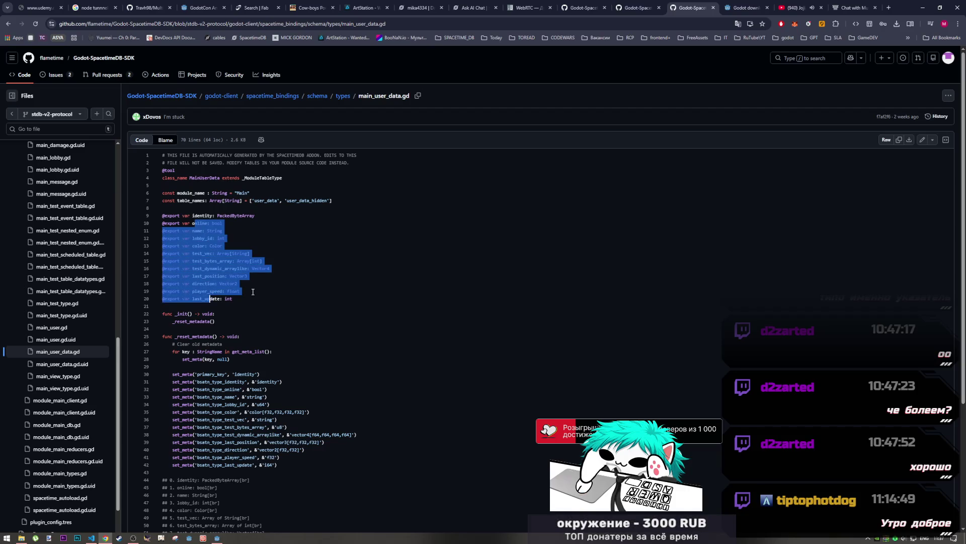
pyautogui.click(240, 291)
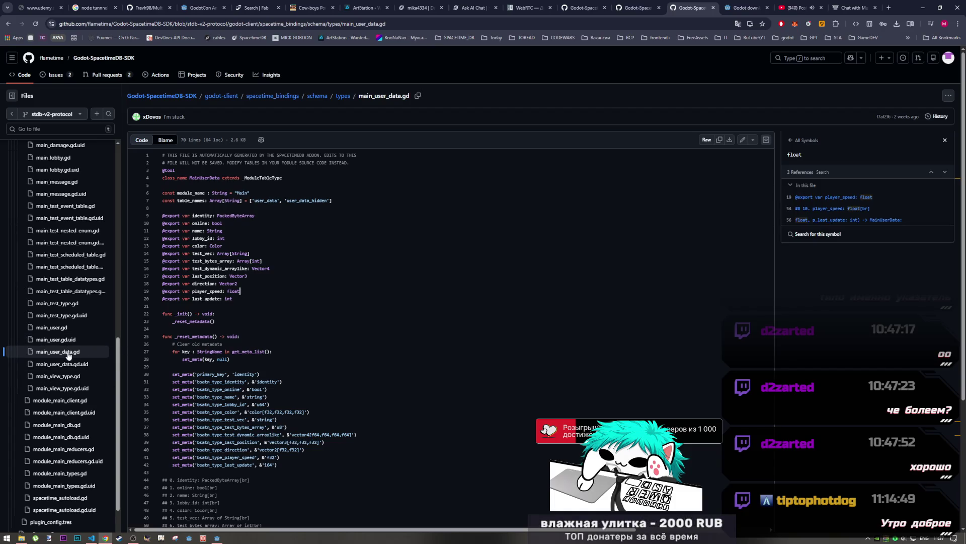
# - Check the primary_key metadata line in main_user.gd, then return to the Godot editor
pyautogui.click(64, 328)
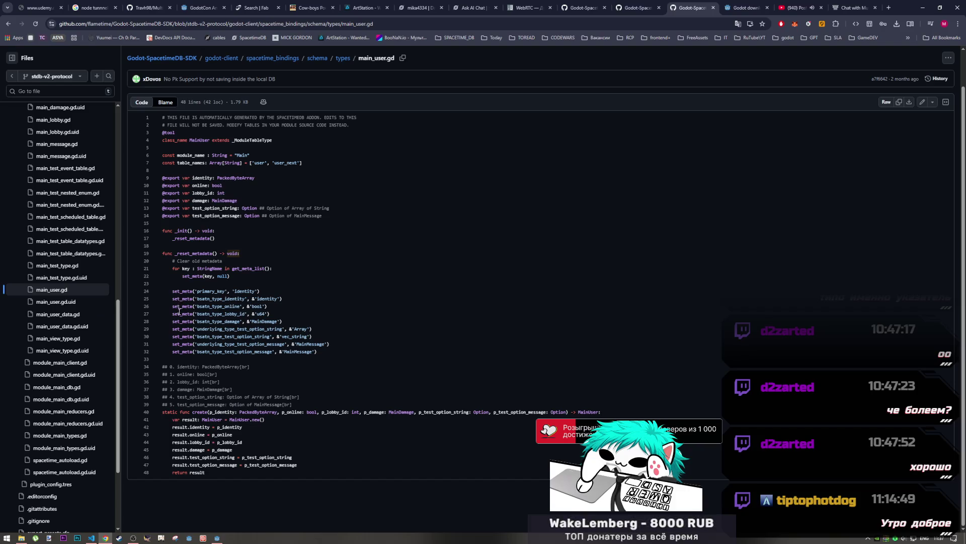
pyautogui.moveTo(187, 293)
pyautogui.mouseDown()
pyautogui.moveTo(281, 329)
pyautogui.moveTo(232, 338)
pyautogui.moveTo(224, 284)
pyautogui.mouseUp()
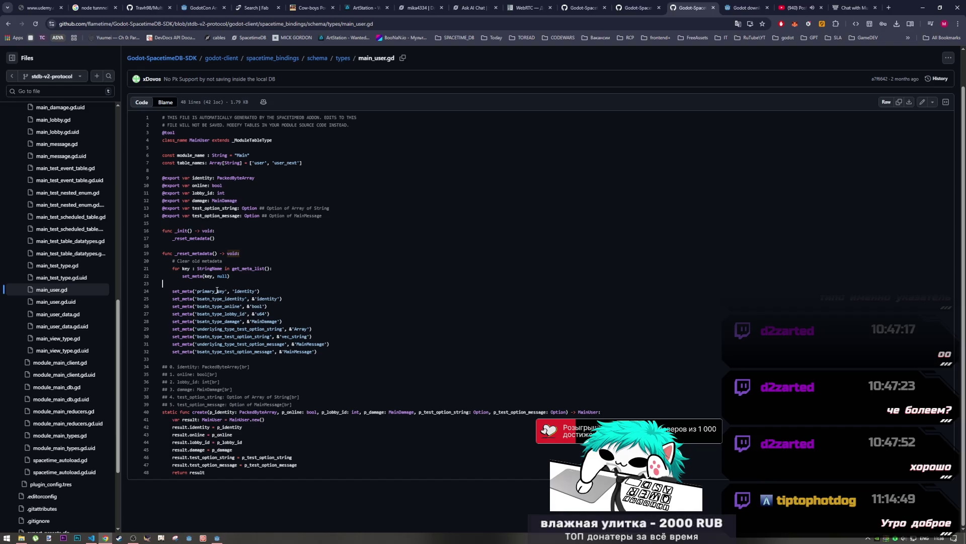
pyautogui.scroll(3, 52, 284)
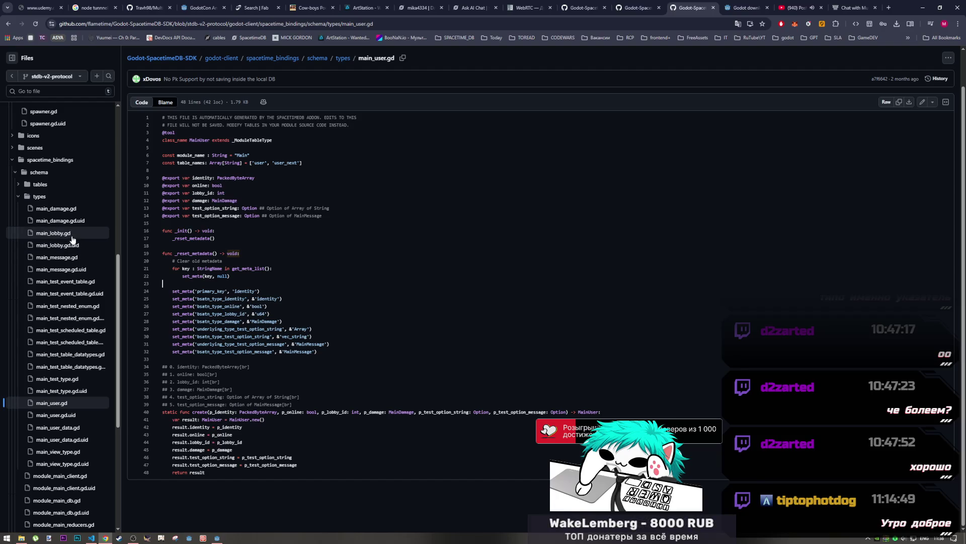
pyautogui.click(217, 537)
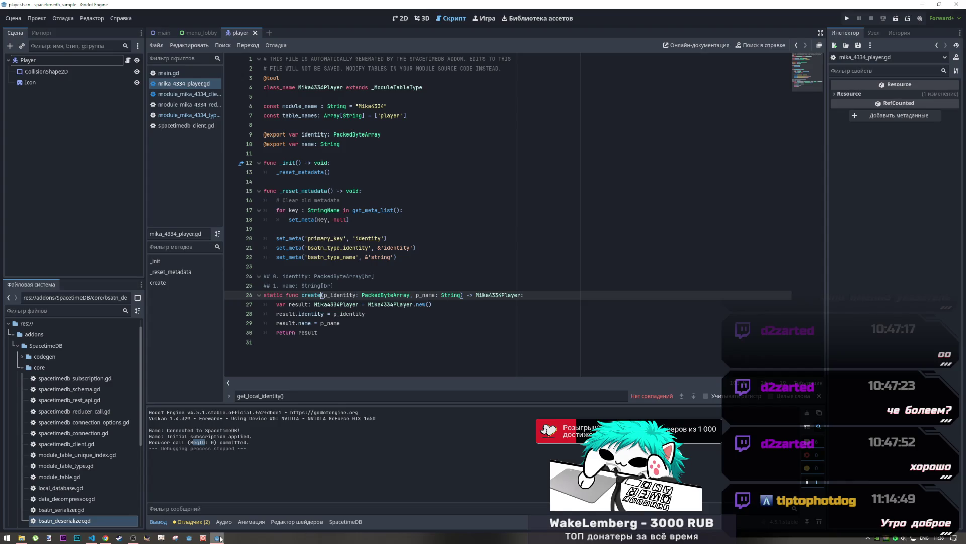
# - Glance at main.gd and mika_4334_player.gd, then bring GitHub's main_user.gd page forward
pyautogui.click(171, 74)
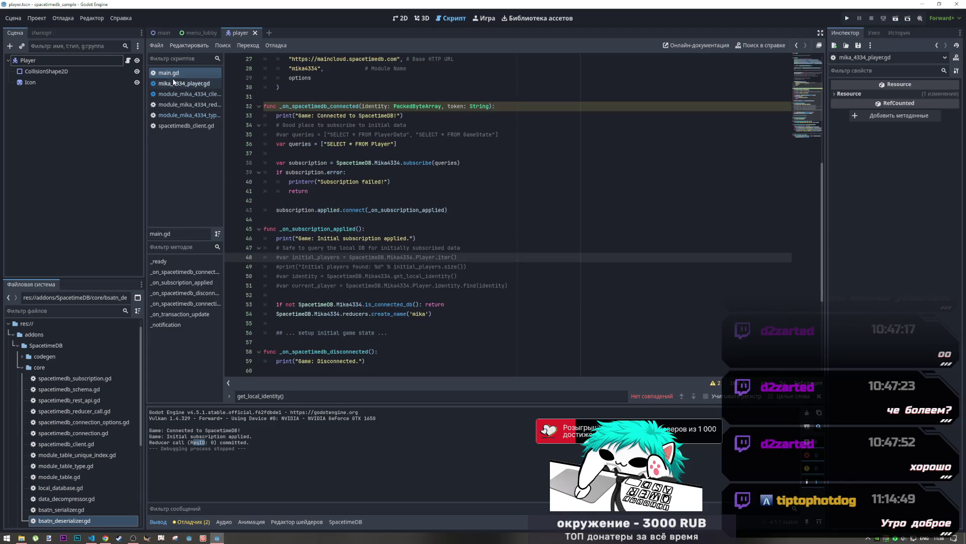
pyautogui.click(173, 82)
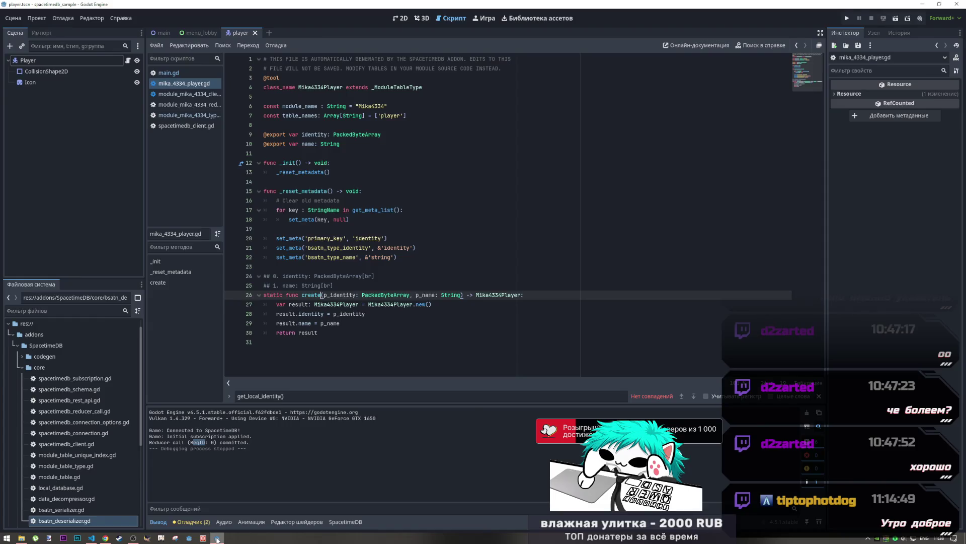
pyautogui.click(217, 539)
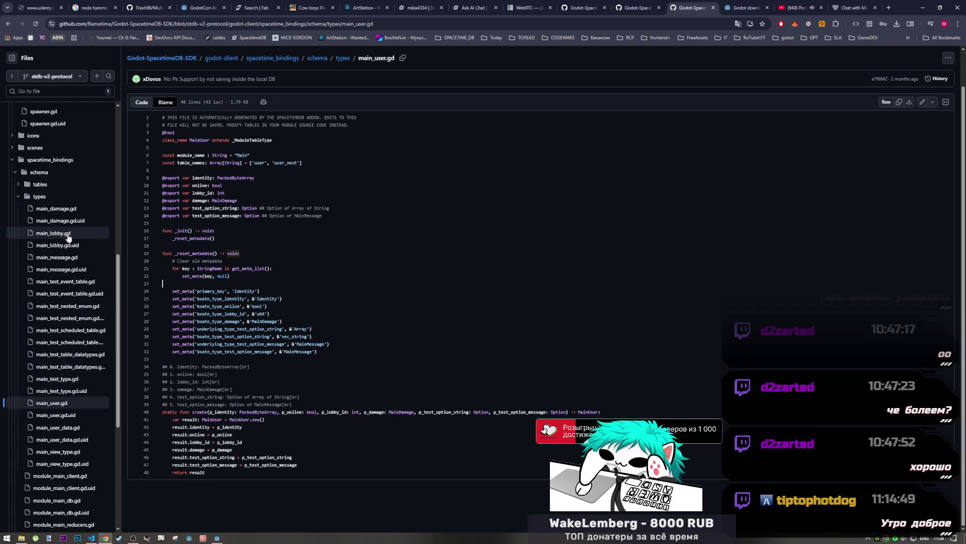
# - Mark main_user.gd's metadata reset call in _init and look up bsatn_type_online references
pyautogui.moveTo(179, 238); pyautogui.dragTo(216, 238)
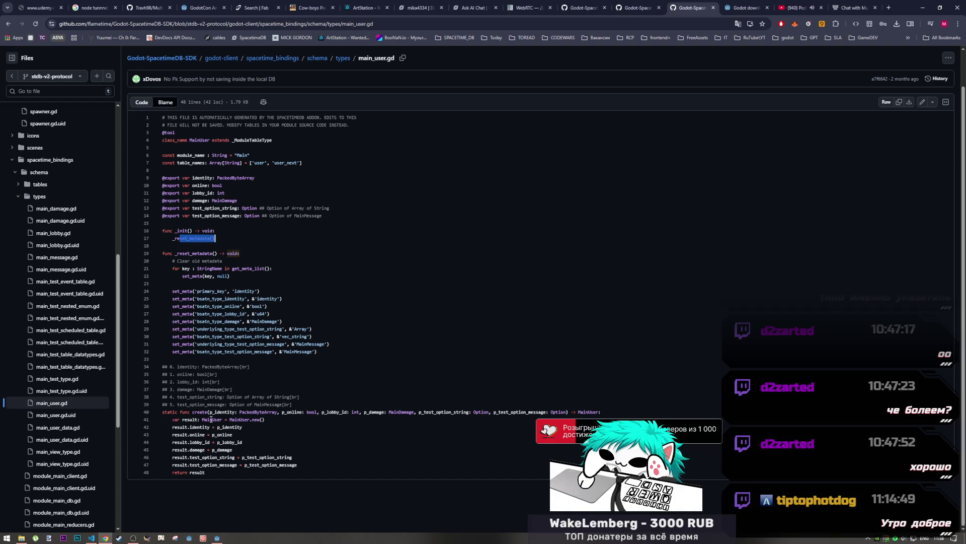
pyautogui.click(218, 306)
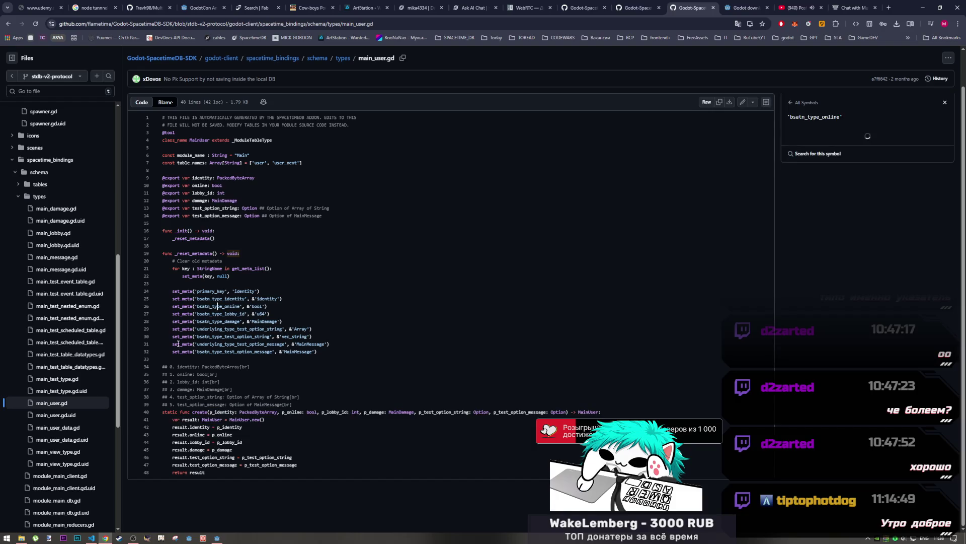
pyautogui.scroll(-2, 55, 378)
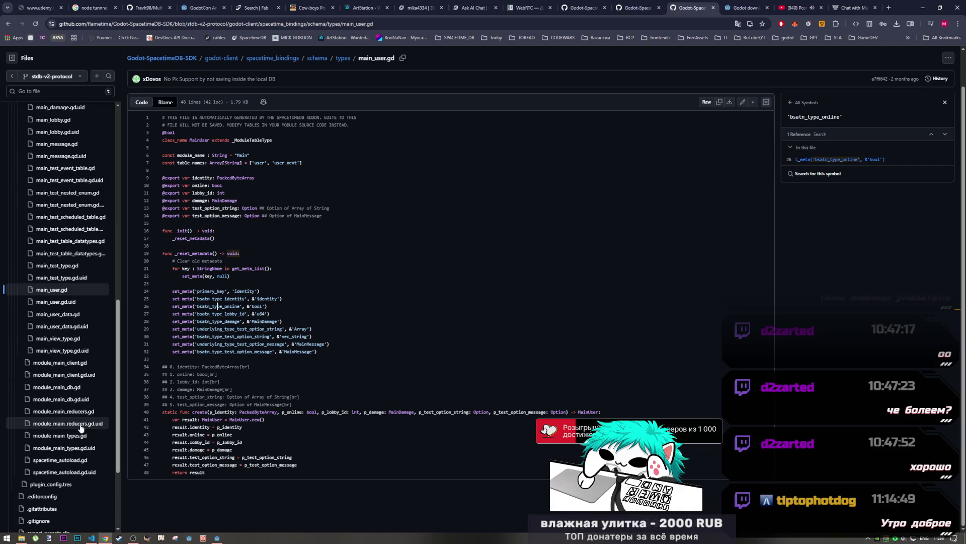
# - Open module_main_reducers.gd, start a find-in-page search, then open spacetime_autoload.gd
pyautogui.click(79, 412)
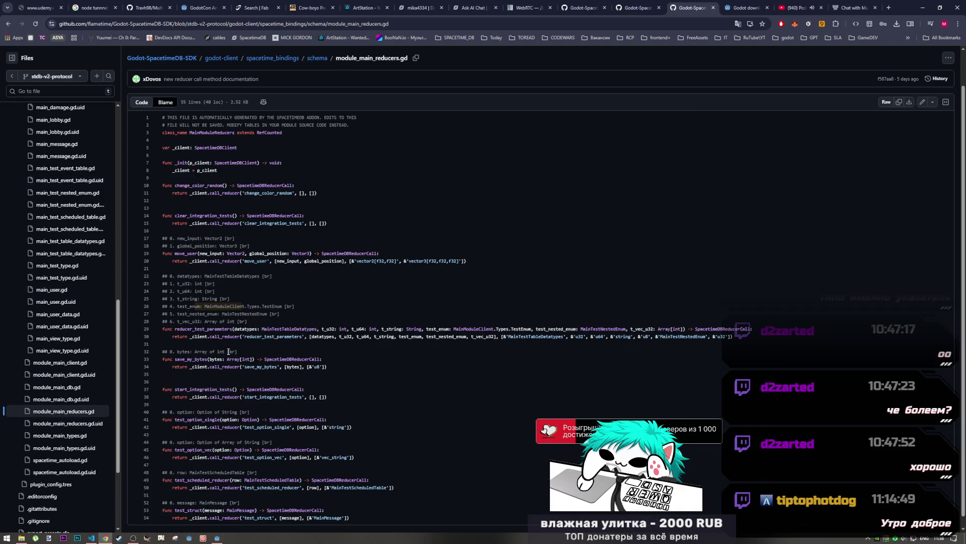
pyautogui.hotkey('ctrl', 'f')
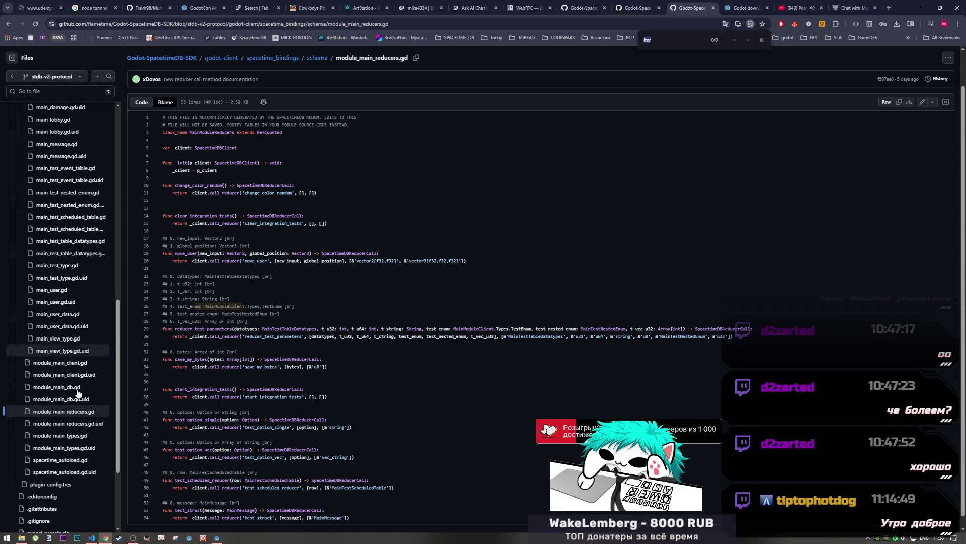
pyautogui.click(68, 460)
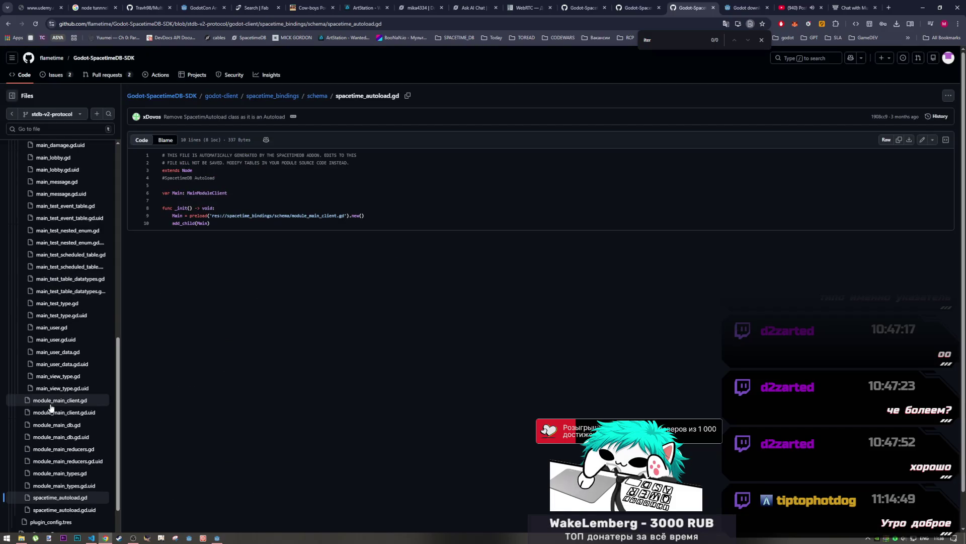
pyautogui.scroll(-2, 56, 412)
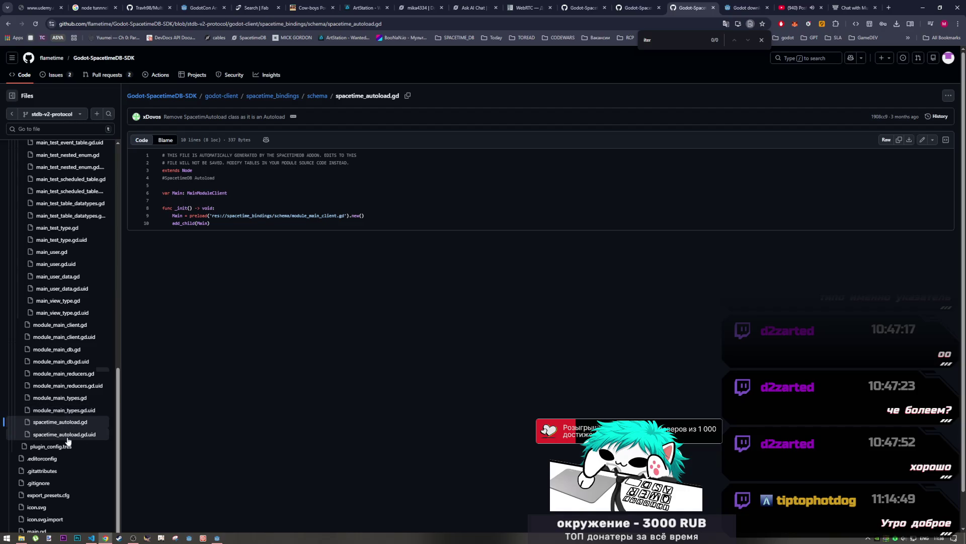
pyautogui.scroll(3, 70, 409)
pyautogui.scroll(7, 70, 414)
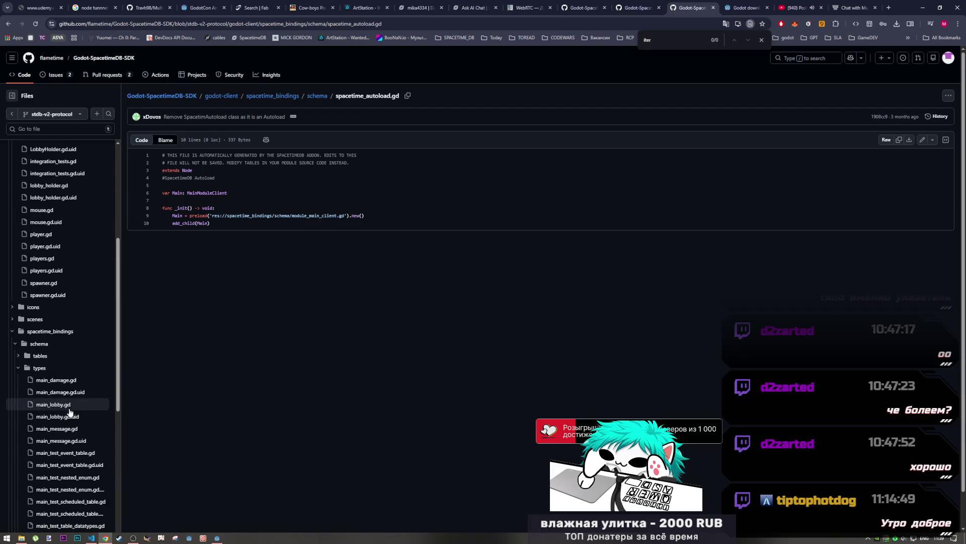
# - Bring the quickstart.md guide to the front and select text in its heading
pyautogui.click(638, 7)
pyautogui.click(586, 9)
pyautogui.scroll(-2, 494, 341)
pyautogui.scroll(11, 491, 347)
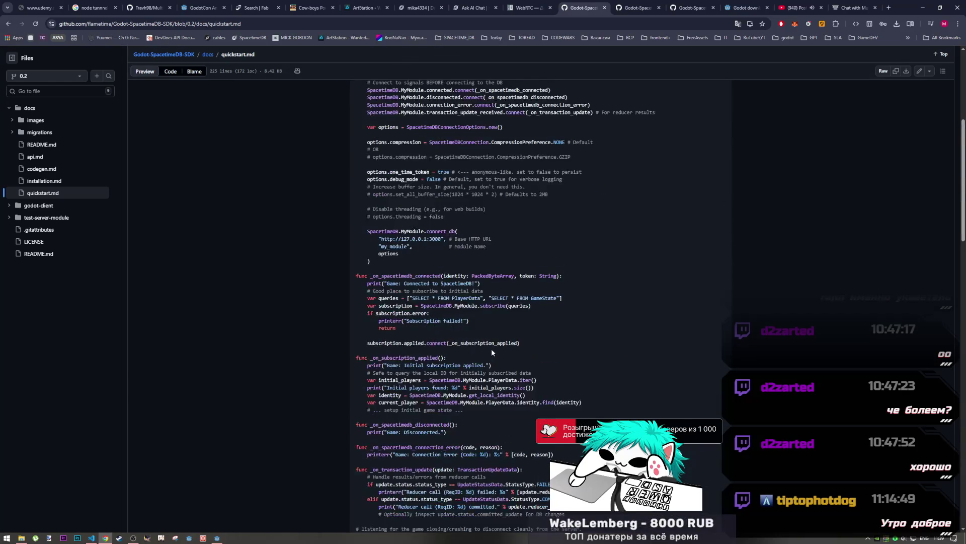
pyautogui.scroll(-4, 491, 349)
pyautogui.scroll(2, 491, 351)
pyautogui.moveTo(375, 161); pyautogui.dragTo(446, 162)
pyautogui.click(446, 161)
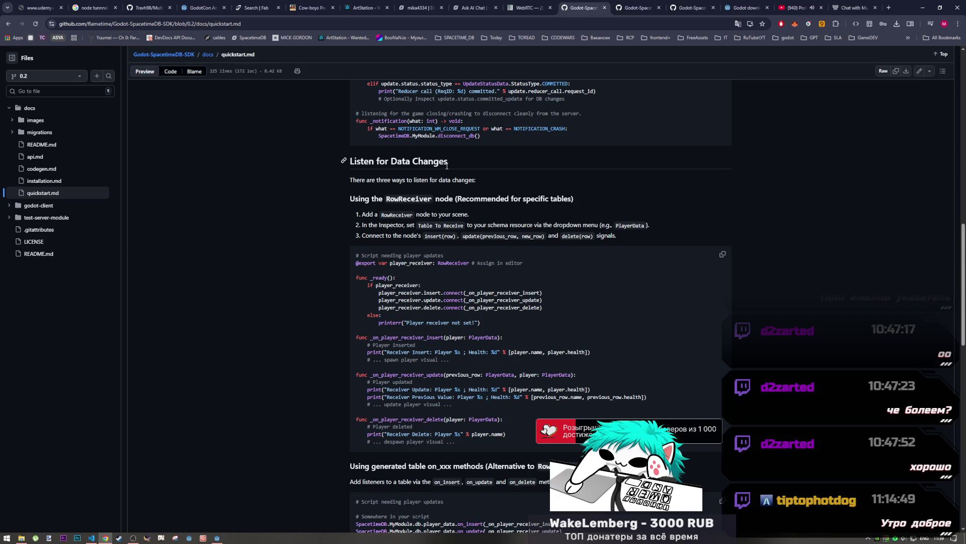
# - Scroll down through the quickstart guide to its connection and subscription examples
pyautogui.scroll(15, 447, 166)
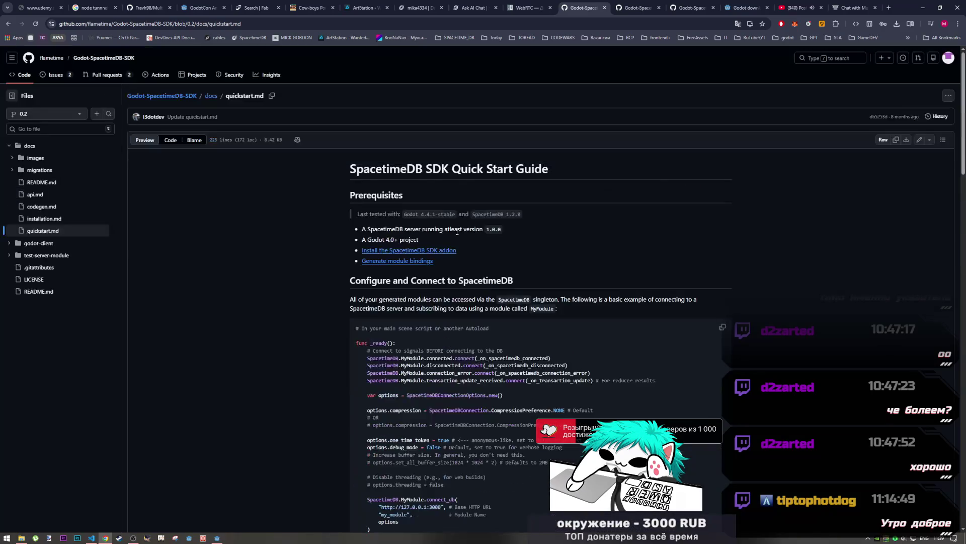
pyautogui.scroll(-2, 457, 232)
pyautogui.moveTo(392, 205); pyautogui.dragTo(518, 207)
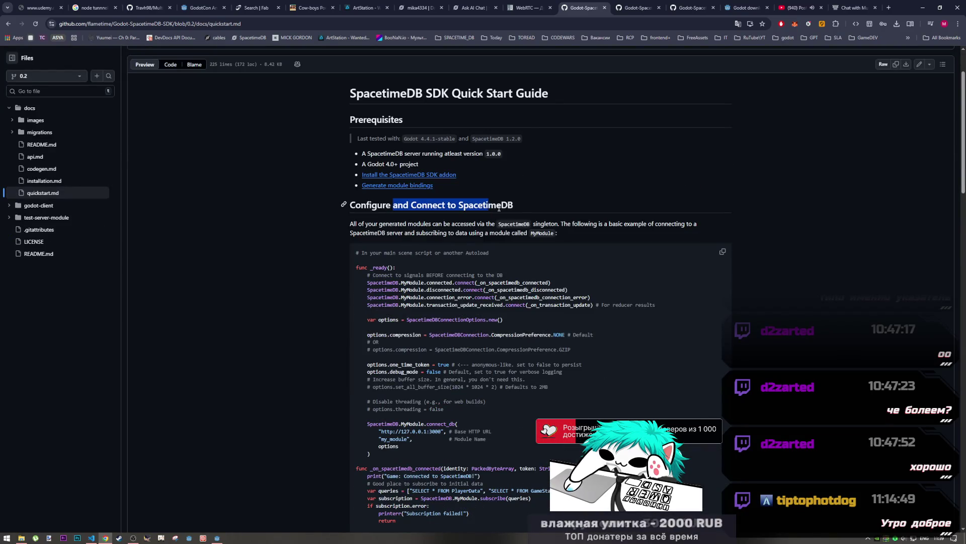
pyautogui.scroll(-3, 496, 248)
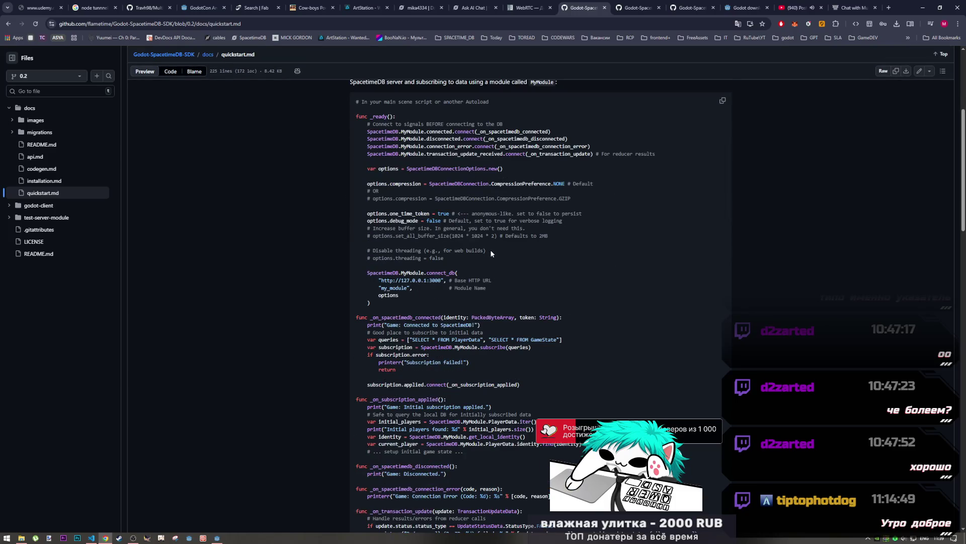
pyautogui.scroll(-2, 491, 249)
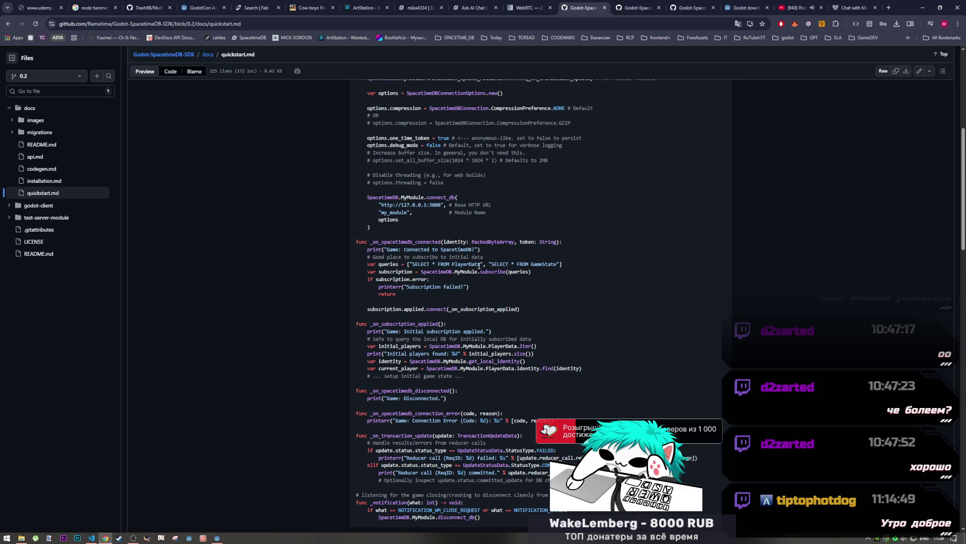
pyautogui.scroll(-3, 420, 294)
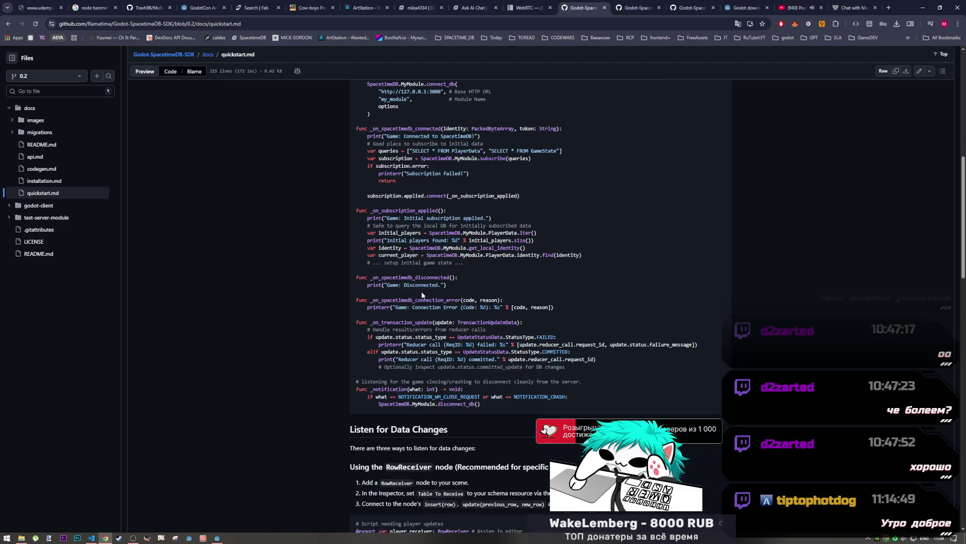
# - Highlight _on_spacetimedb_connected, the subscribe comment, the local-DB note and PlayerData.iter()
pyautogui.moveTo(396, 129); pyautogui.dragTo(451, 129)
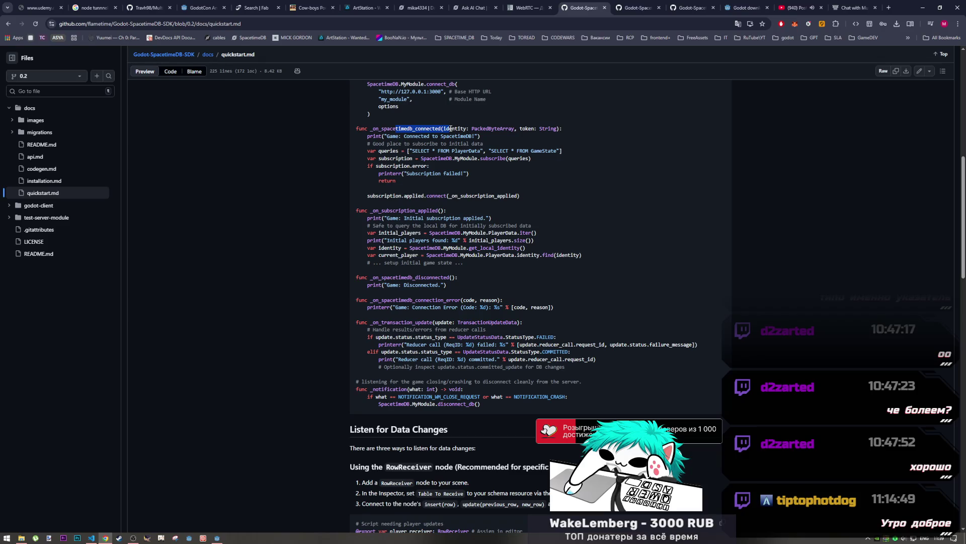
pyautogui.moveTo(483, 144); pyautogui.dragTo(372, 146)
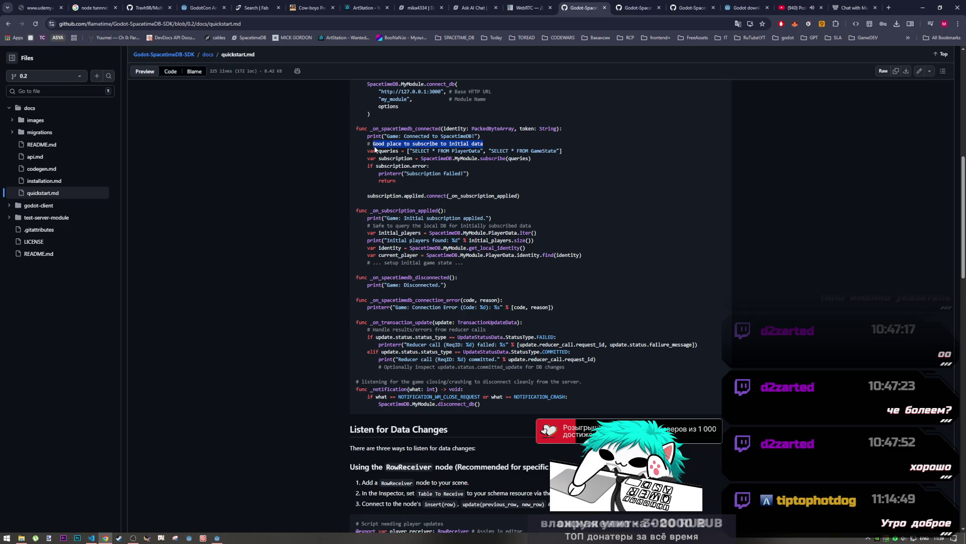
pyautogui.moveTo(411, 225); pyautogui.dragTo(525, 228)
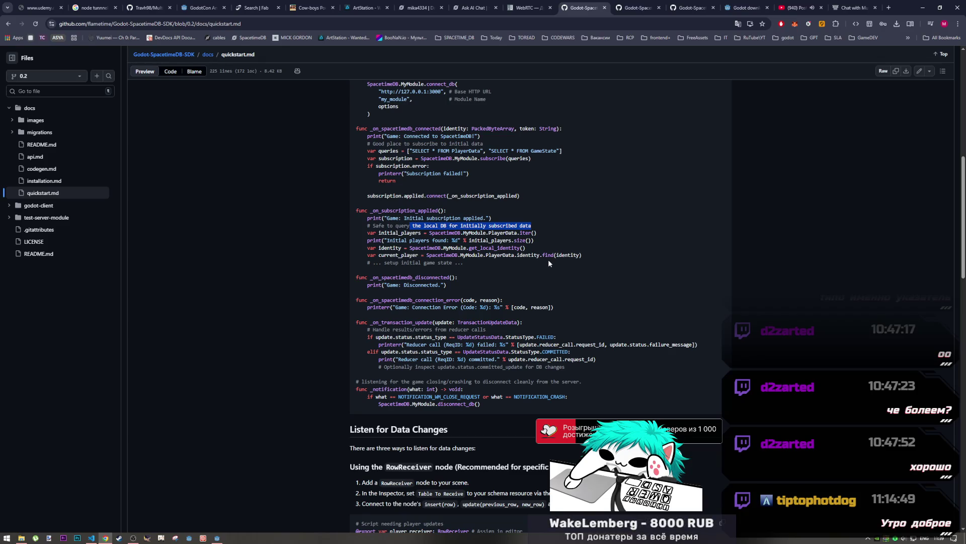
pyautogui.moveTo(535, 232); pyautogui.dragTo(516, 231)
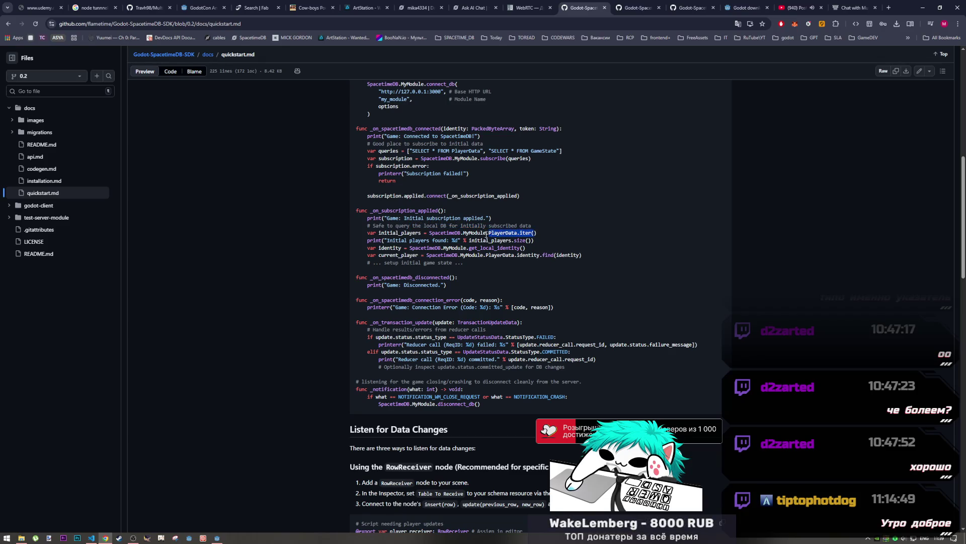
pyautogui.click(505, 233)
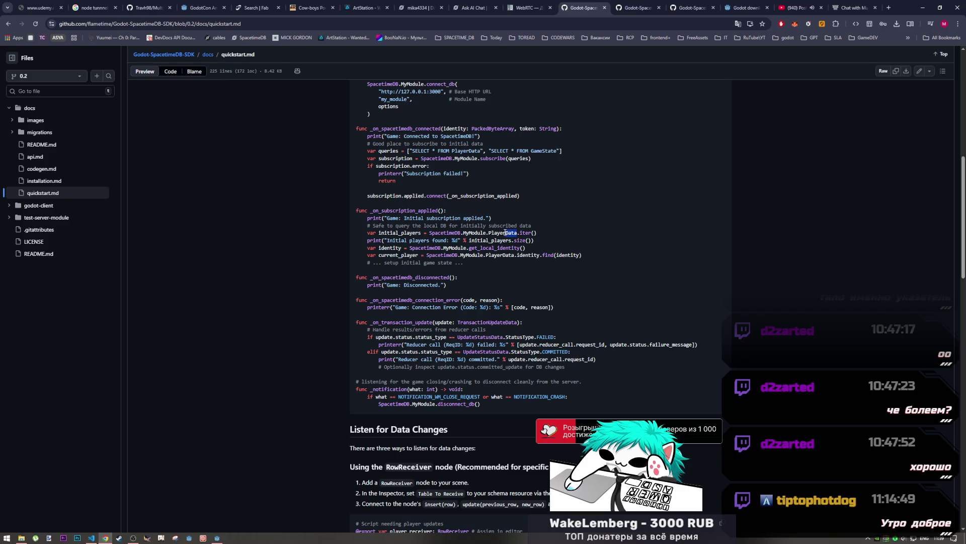
pyautogui.moveTo(504, 233); pyautogui.dragTo(492, 234)
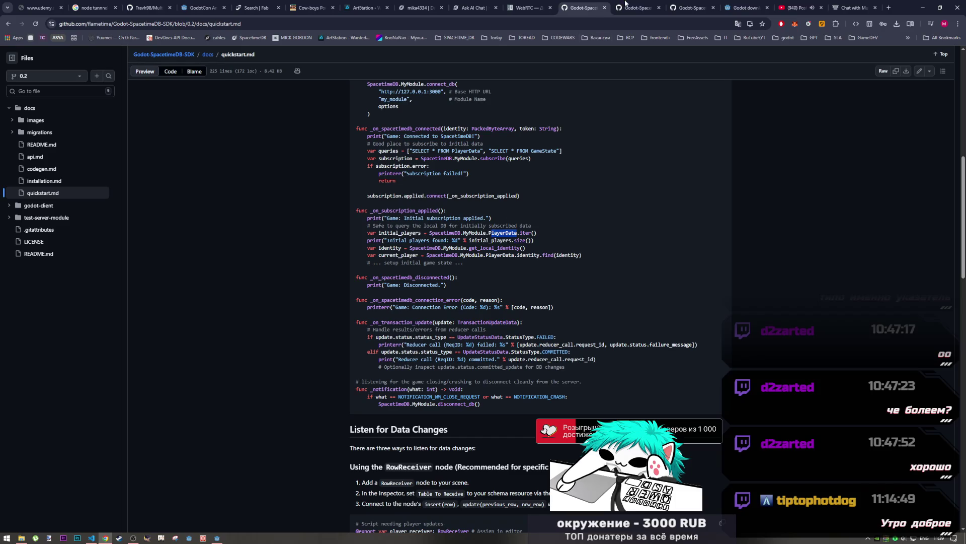
pyautogui.click(692, 8)
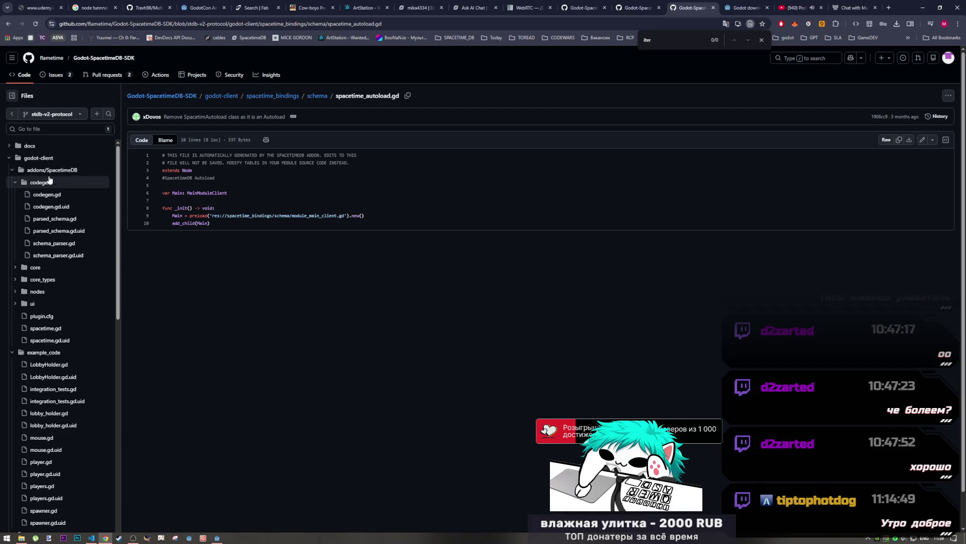
# - Collapse the codegen folder and read the example player.gd script
pyautogui.click(16, 182)
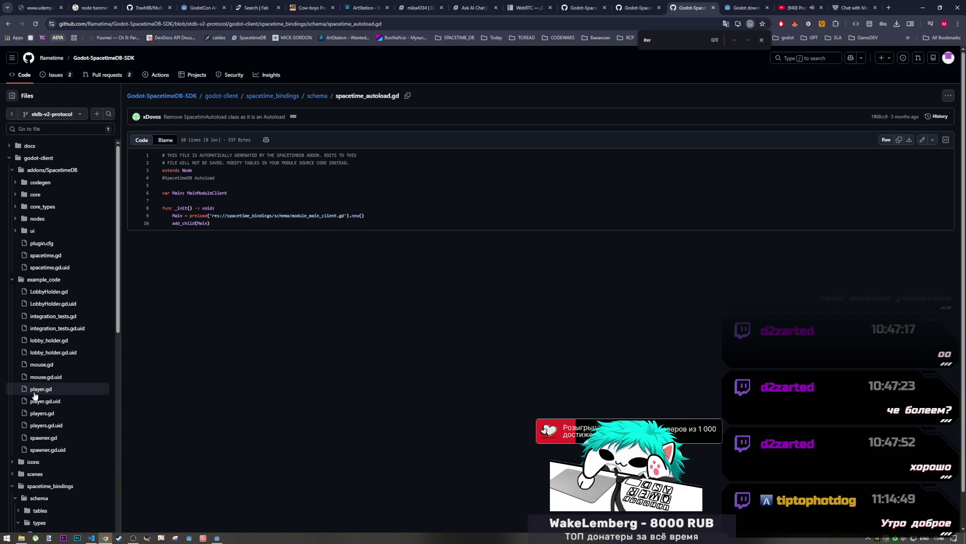
pyautogui.click(35, 393)
pyautogui.scroll(-2, 194, 380)
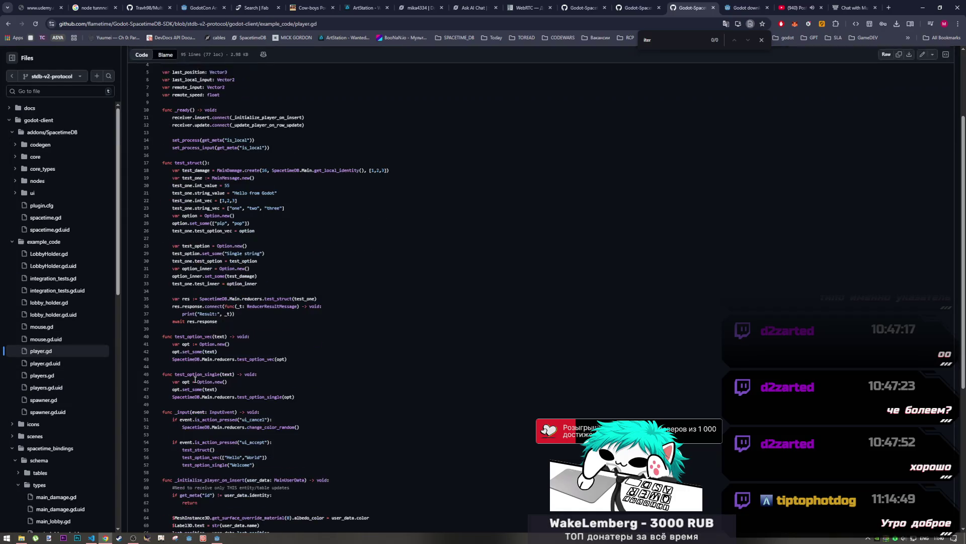
pyautogui.scroll(-4, 195, 380)
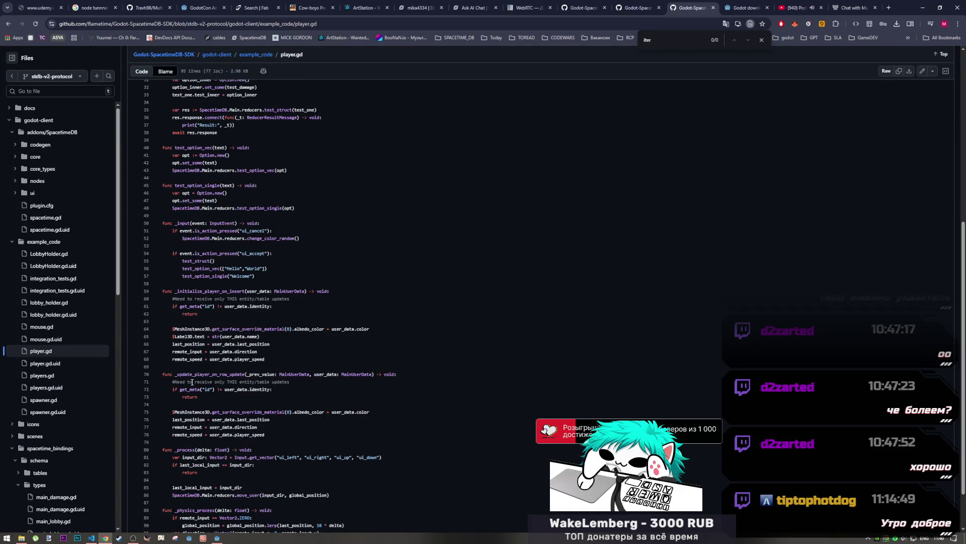
pyautogui.scroll(-2, 192, 382)
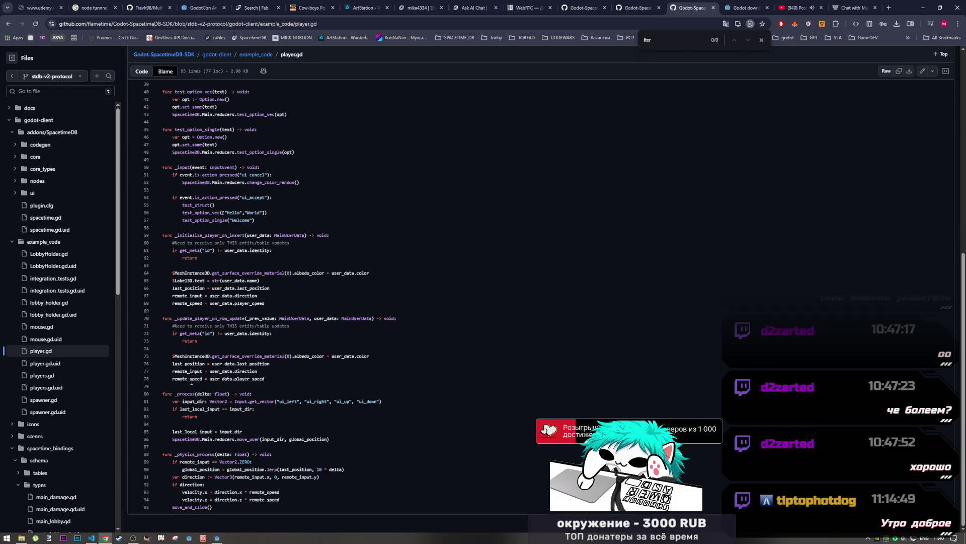
pyautogui.rightClick(192, 382)
pyautogui.press('Escape')
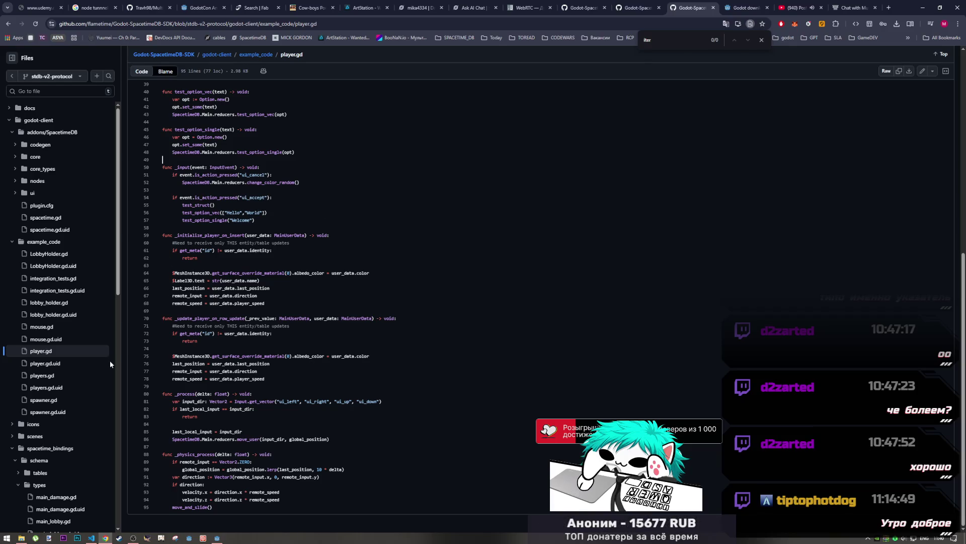
# - View the godot-client icons folder with mouse.png on the stdb-v2-protocol branch
pyautogui.scroll(-2, 88, 345)
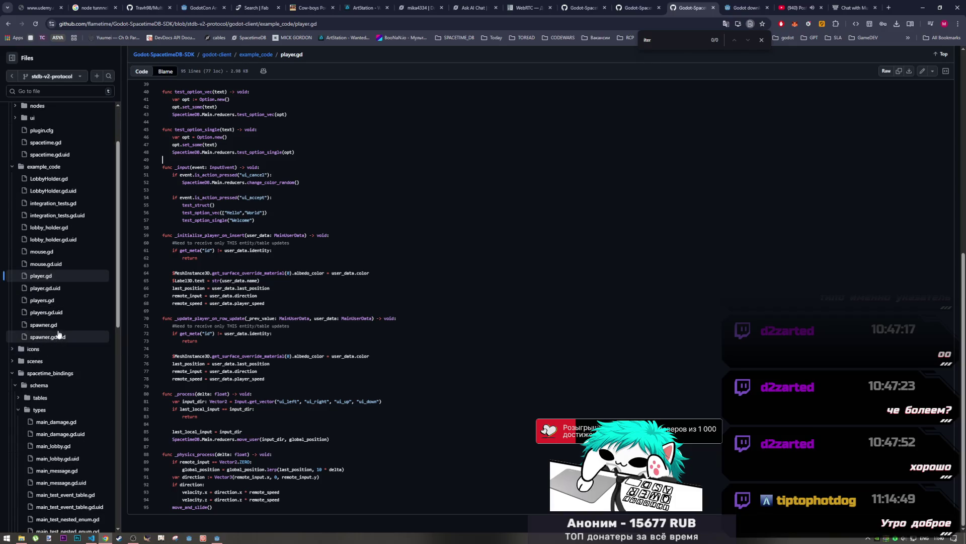
pyautogui.click(33, 349)
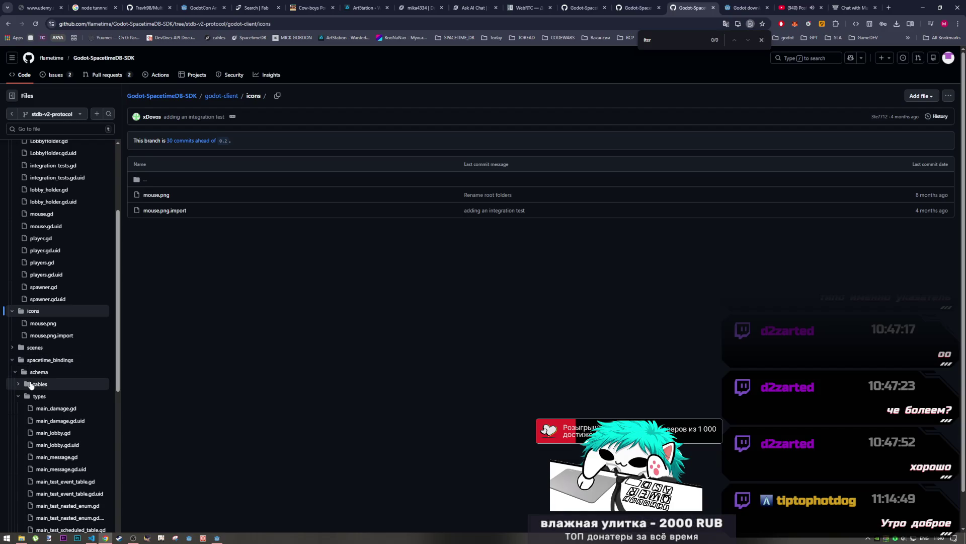
pyautogui.scroll(-4, 30, 378)
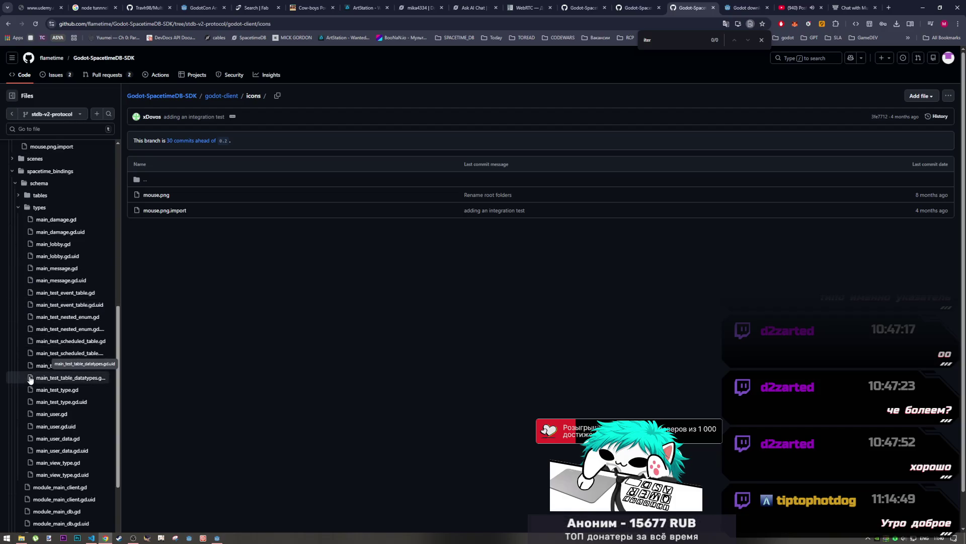
pyautogui.scroll(-2, 30, 380)
pyautogui.scroll(8, 30, 380)
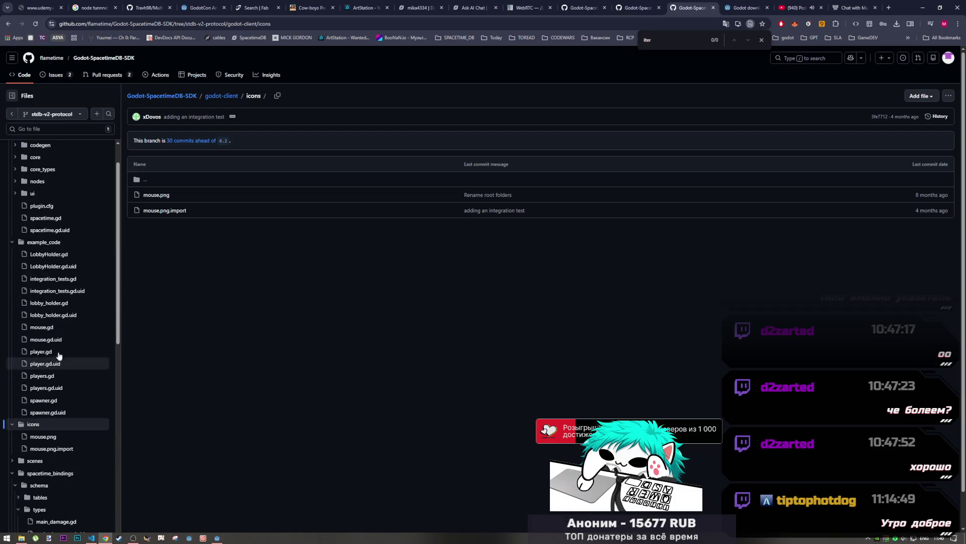
pyautogui.click(70, 115)
# - Switch the repository to the 0.2 branch
pyautogui.click(38, 179)
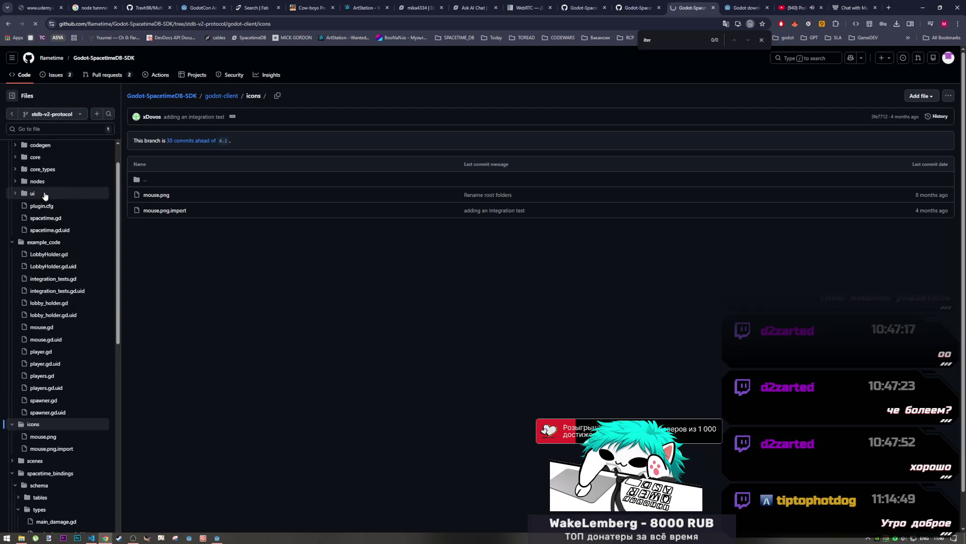
pyautogui.click(59, 114)
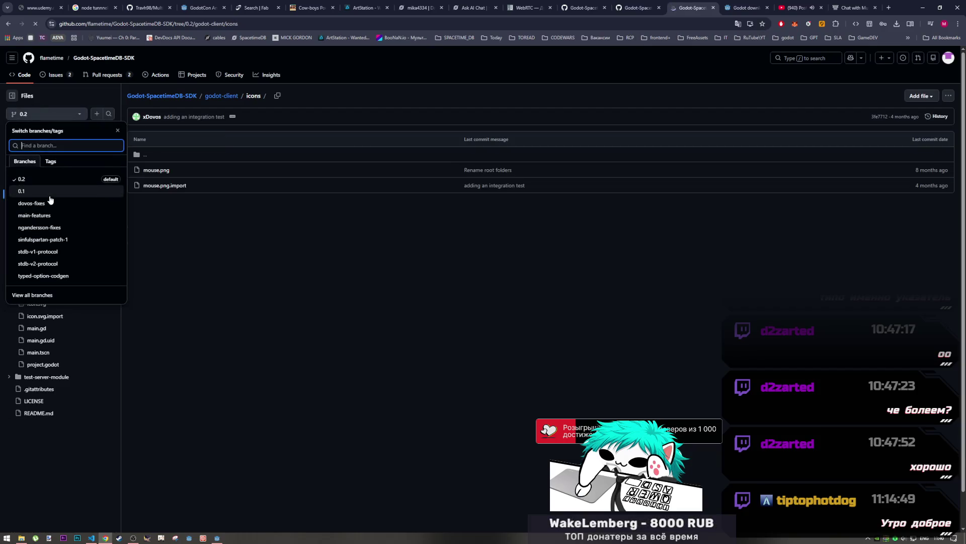
pyautogui.click(157, 234)
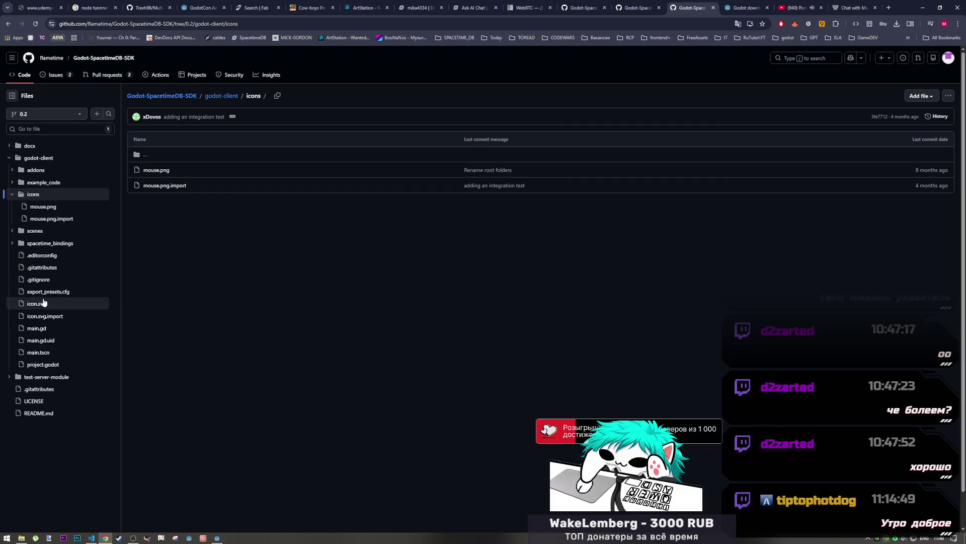
# - Read example_code/player.gd on 0.2, then list the spacetime_bindings folder
pyautogui.click(13, 183)
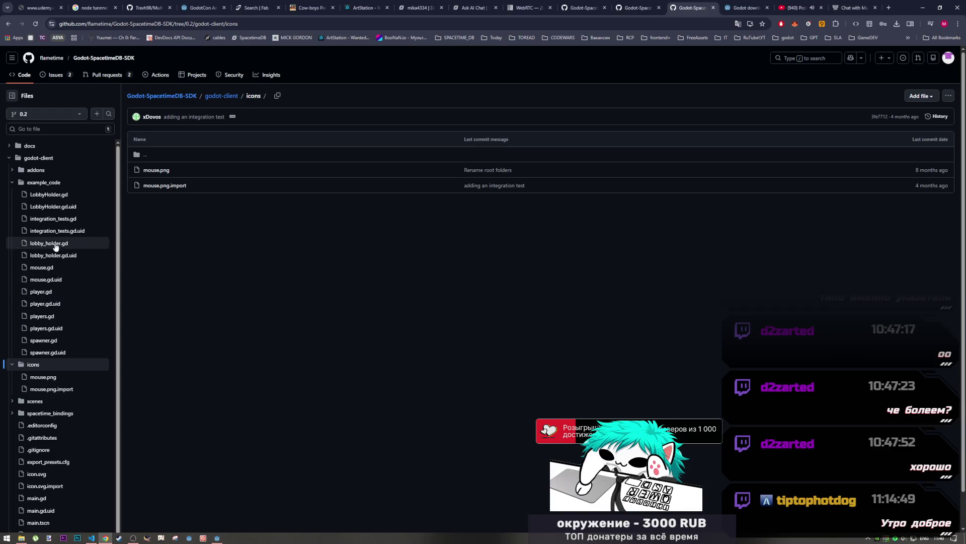
pyautogui.click(52, 293)
pyautogui.scroll(-6, 207, 322)
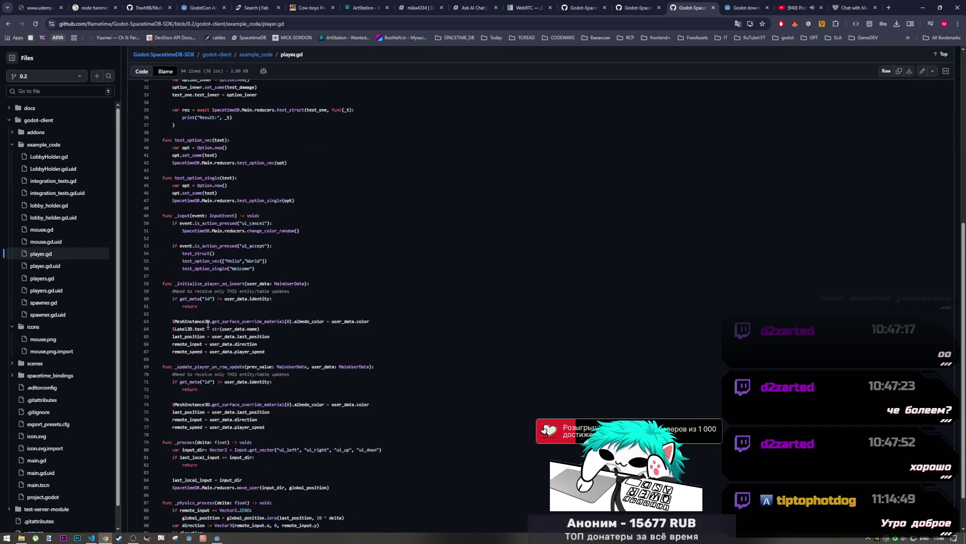
pyautogui.scroll(-1, 45, 328)
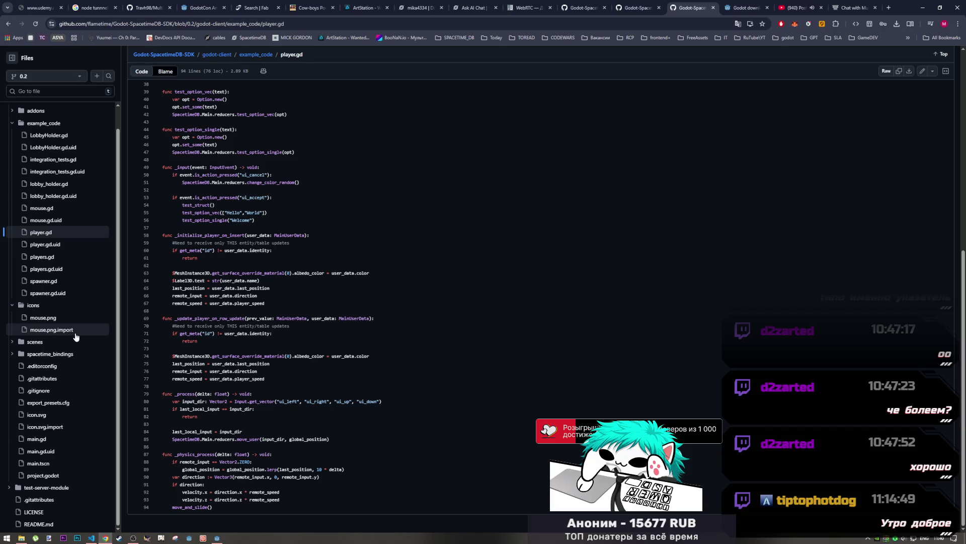
pyautogui.click(43, 355)
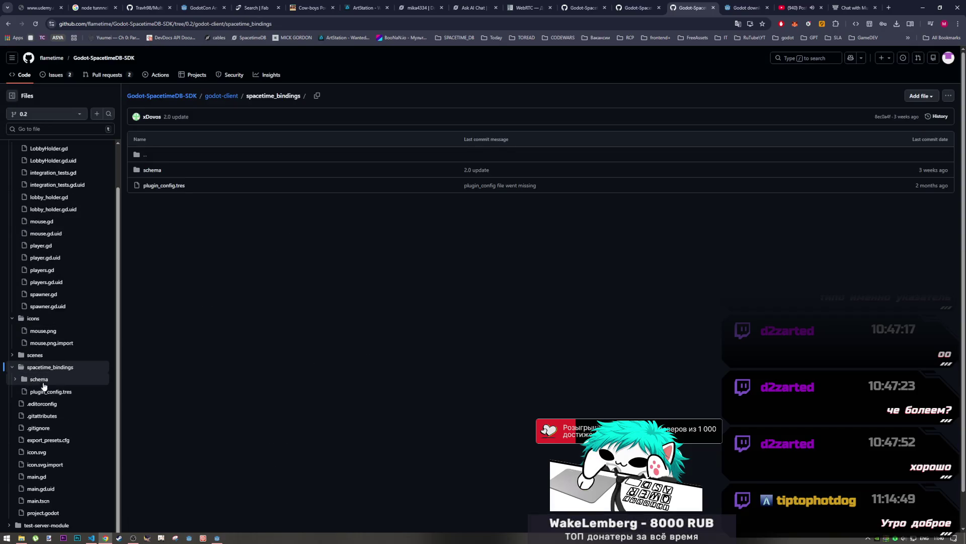
# - View schema/module_main_client.gd and select its type constants on lines 11–12
pyautogui.click(39, 379)
pyautogui.scroll(-3, 45, 387)
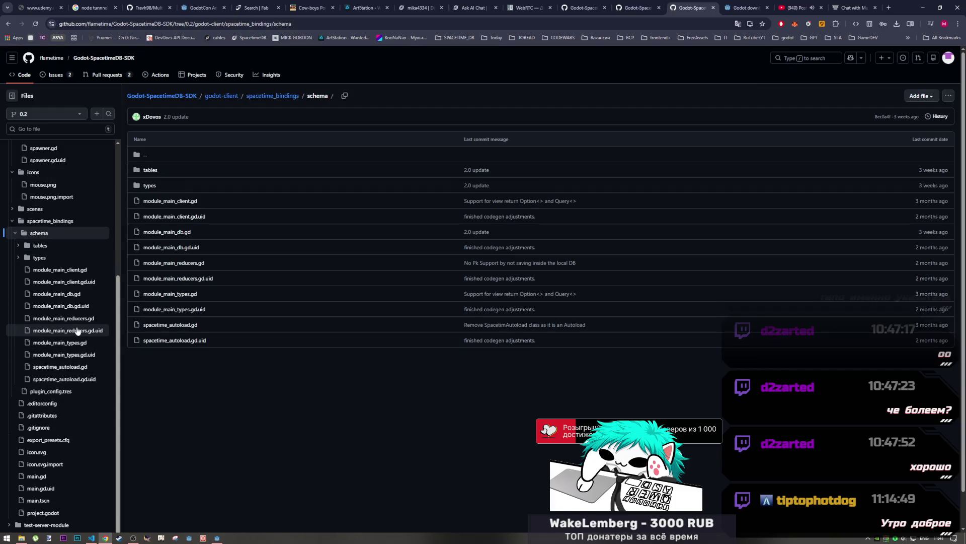
pyautogui.click(72, 271)
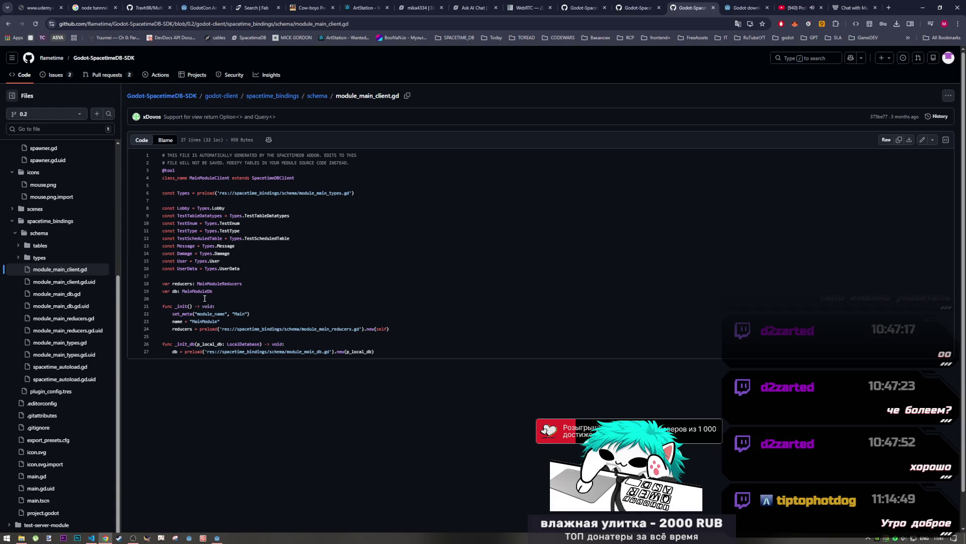
pyautogui.moveTo(198, 208); pyautogui.dragTo(219, 238)
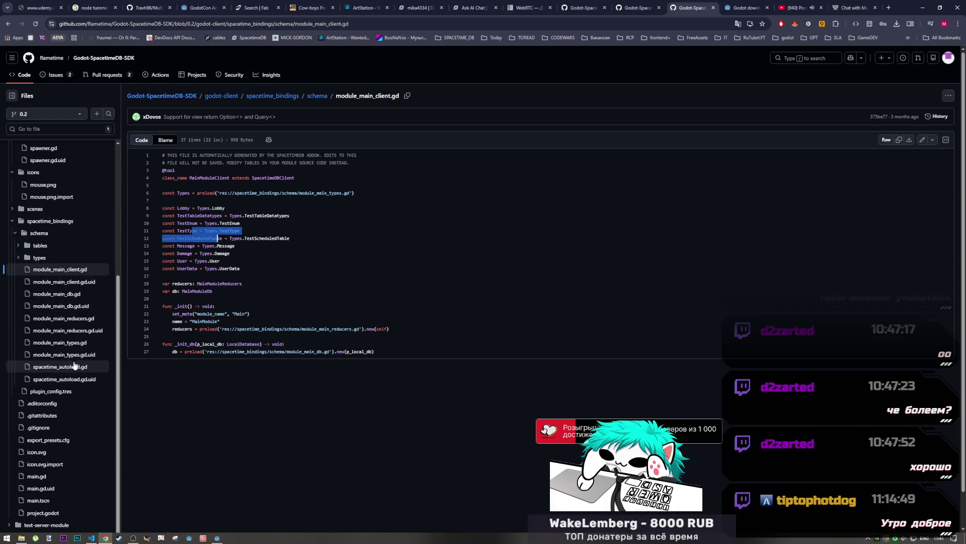
# - Expand the schema types folder and open main_lobby.gd
pyautogui.click(19, 246)
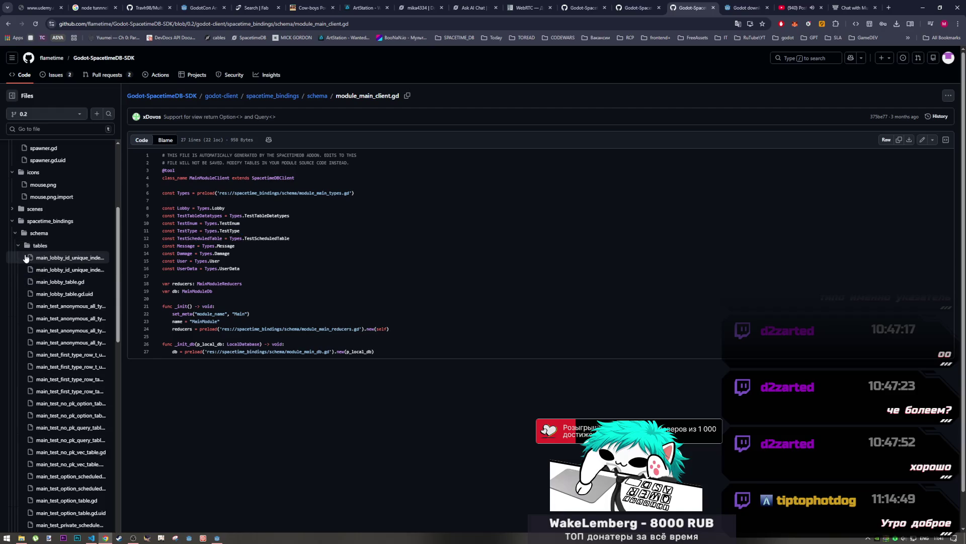
pyautogui.click(19, 246)
pyautogui.click(18, 257)
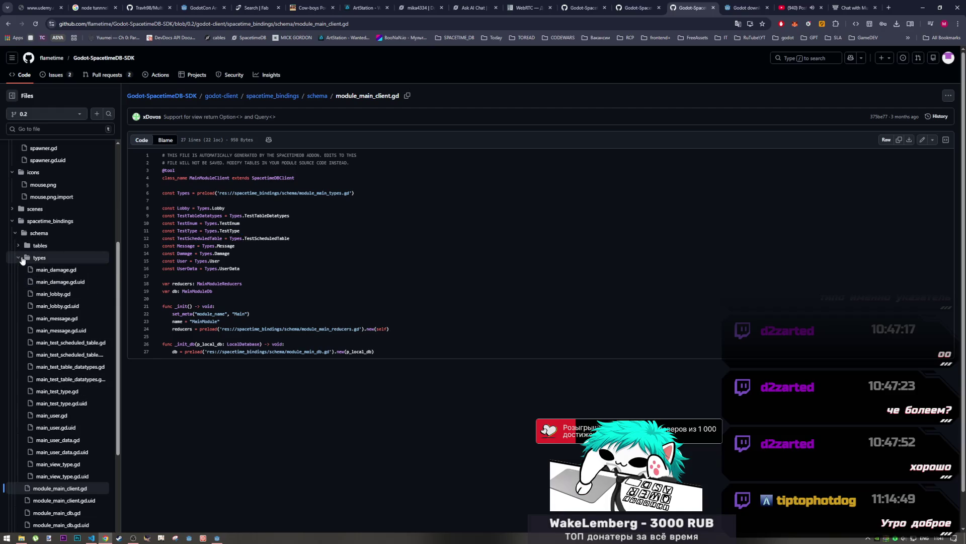
pyautogui.click(63, 298)
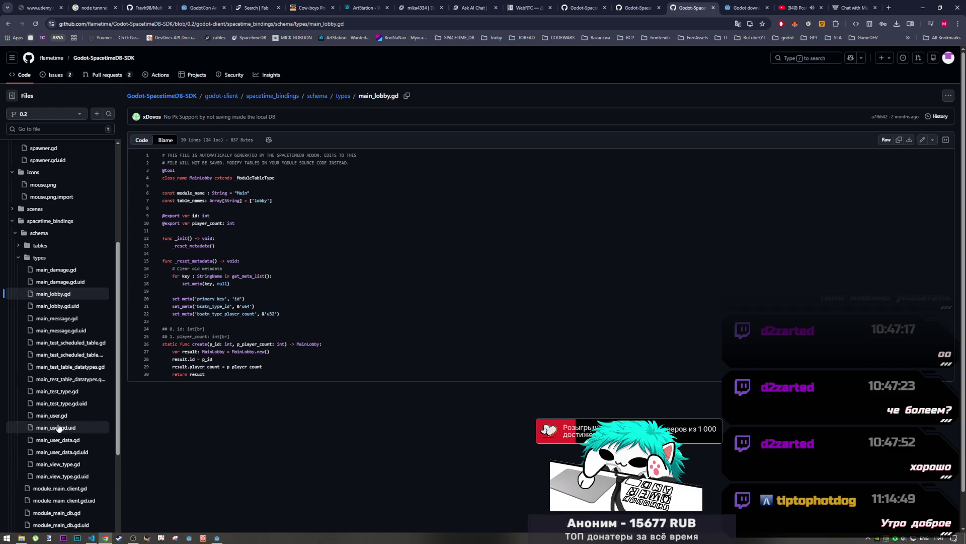
# - Read the reducer call functions in schema/module_main_reducers.gd on branch 0.2
pyautogui.scroll(-2, 61, 420)
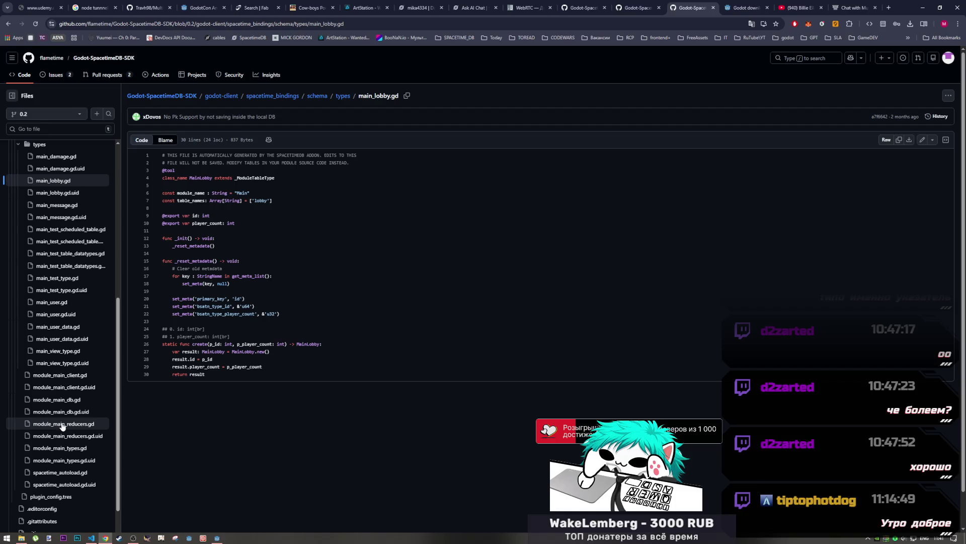
pyautogui.click(62, 424)
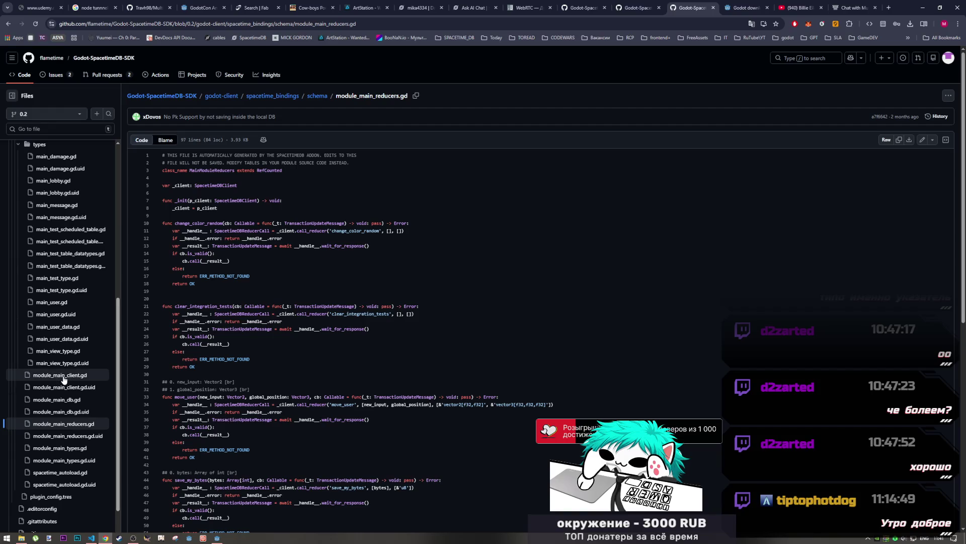
pyautogui.scroll(2, 64, 380)
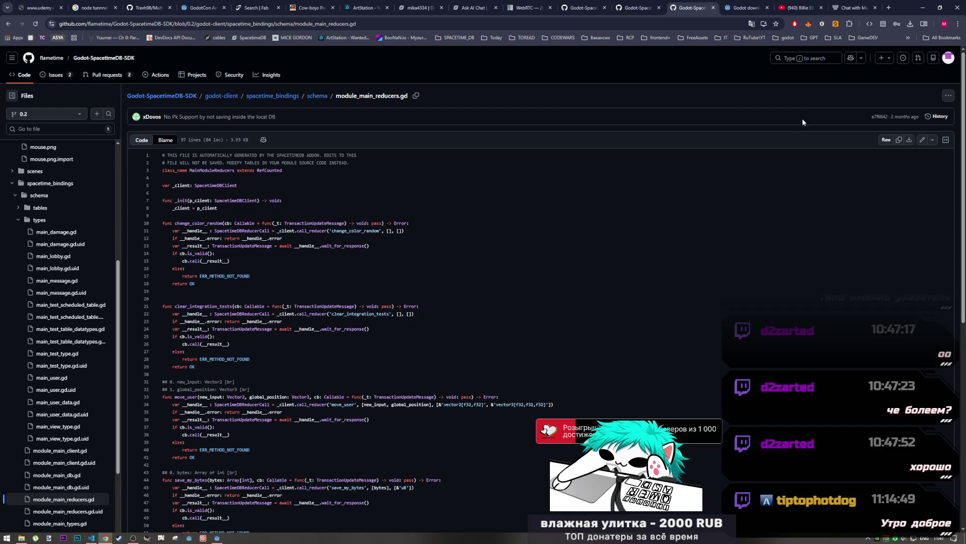
pyautogui.click(801, 8)
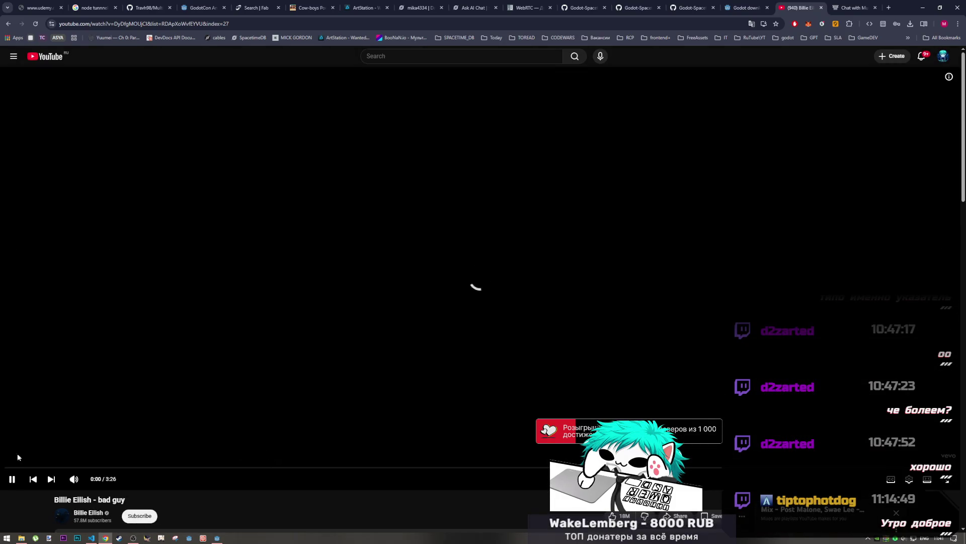
# - Seek the music video to 0:11 and back to 0:00, then reload the page
pyautogui.click(58, 468)
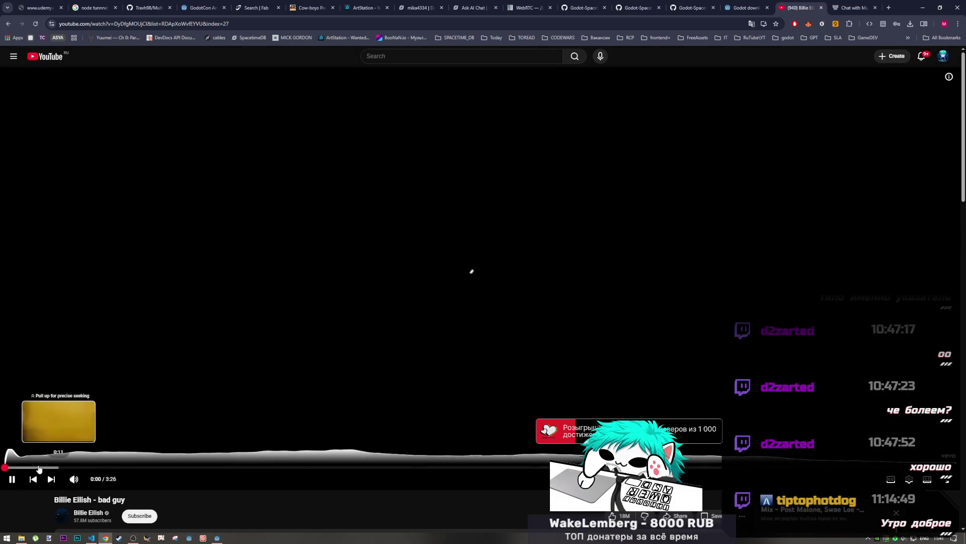
pyautogui.click(8, 468)
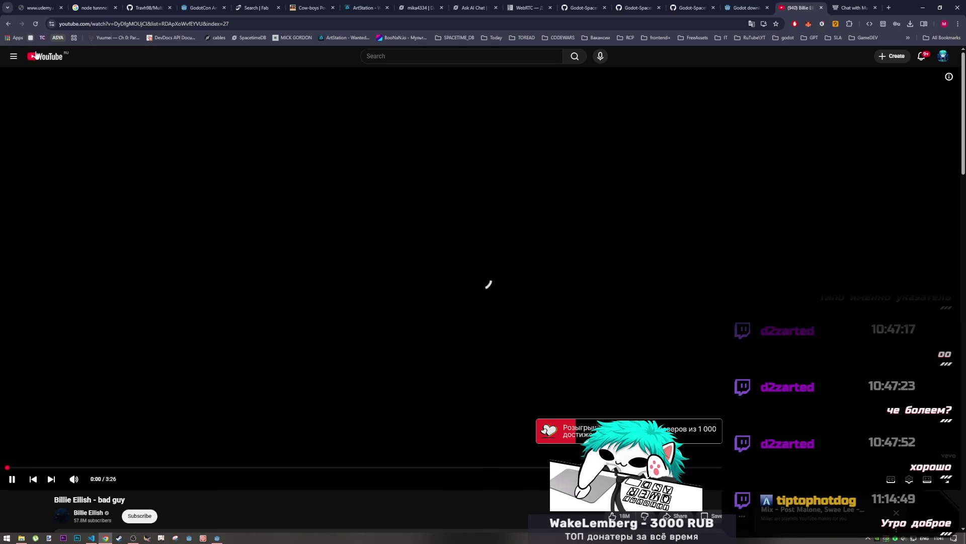
pyautogui.click(36, 23)
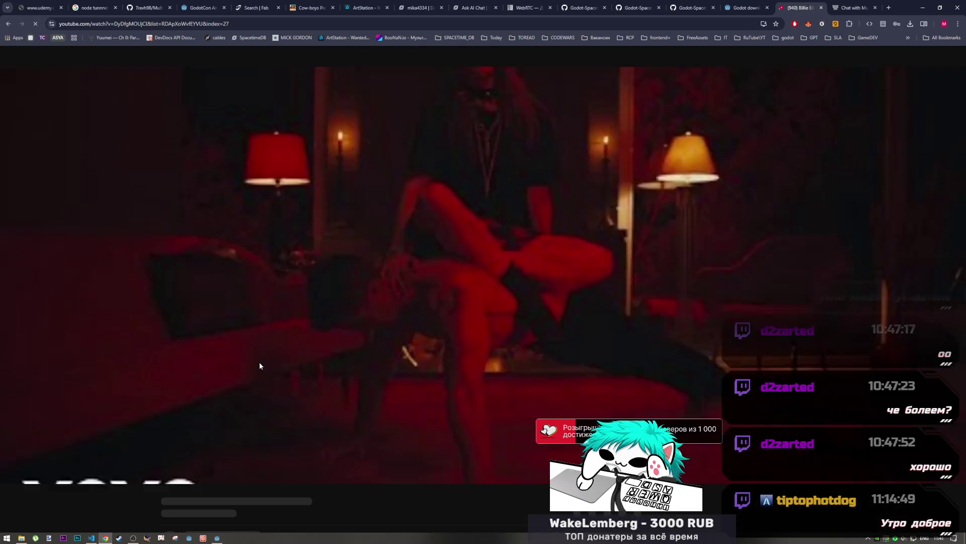
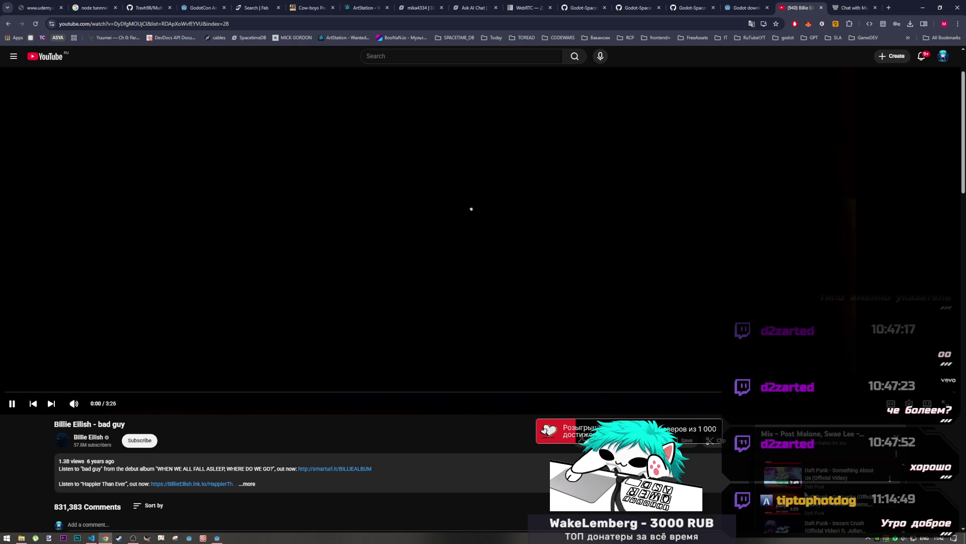
# - Skip the YouTube mix to Daft Punk's Something About Us, then bring up the Godot-SpacetimeDB SDK repository tab
pyautogui.click(50, 404)
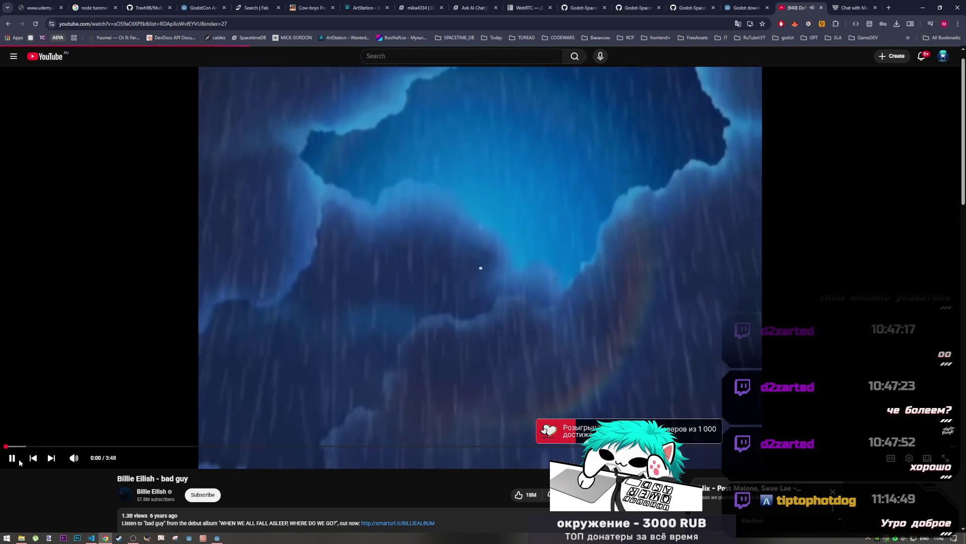
pyautogui.click(32, 457)
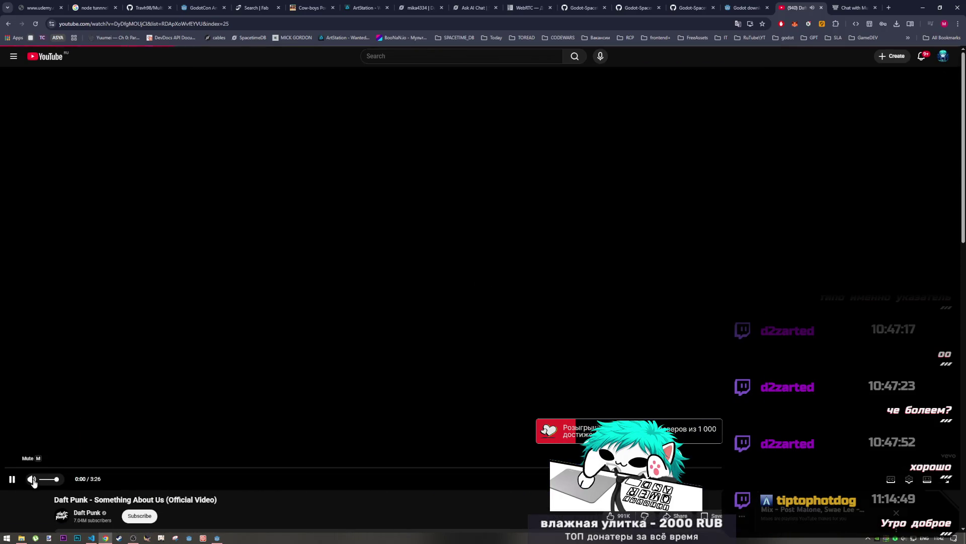
pyautogui.click(33, 481)
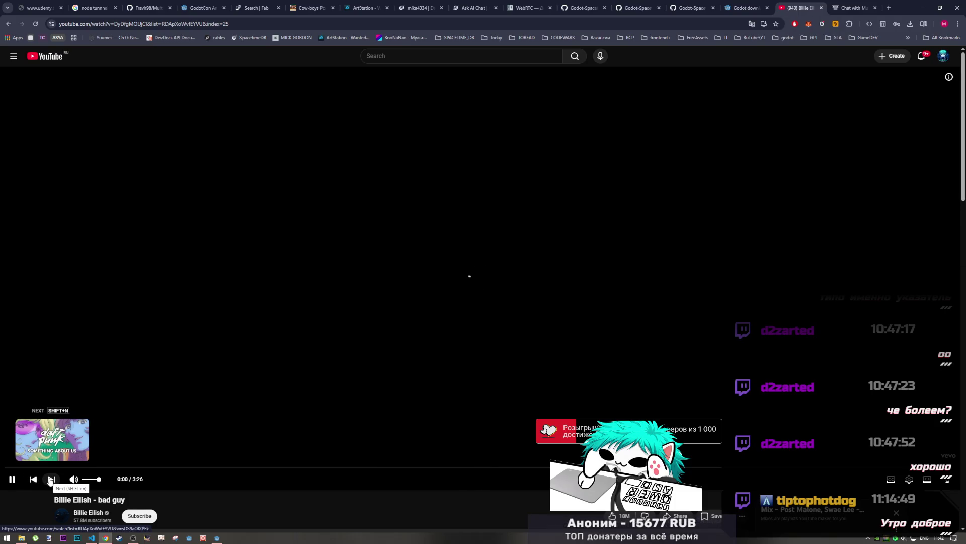
pyautogui.click(51, 480)
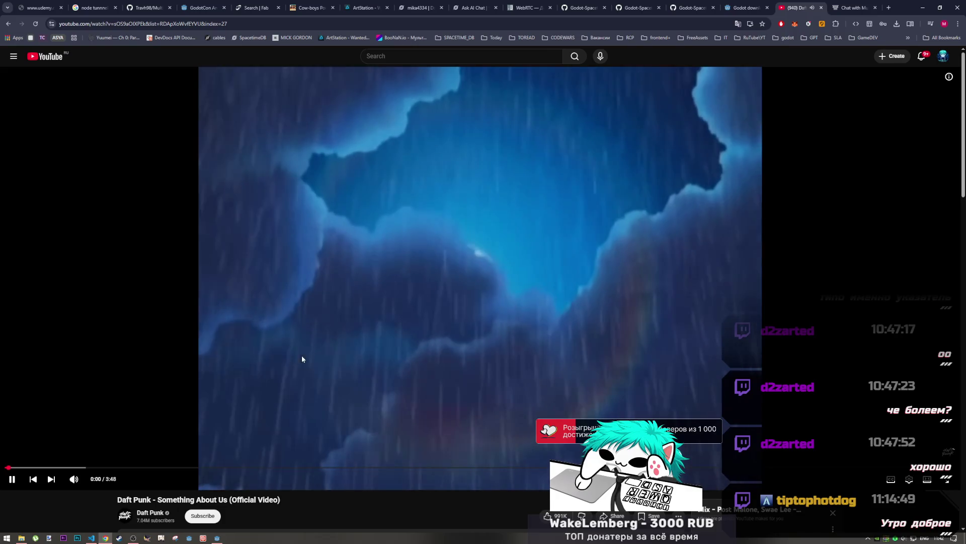
pyautogui.click(690, 7)
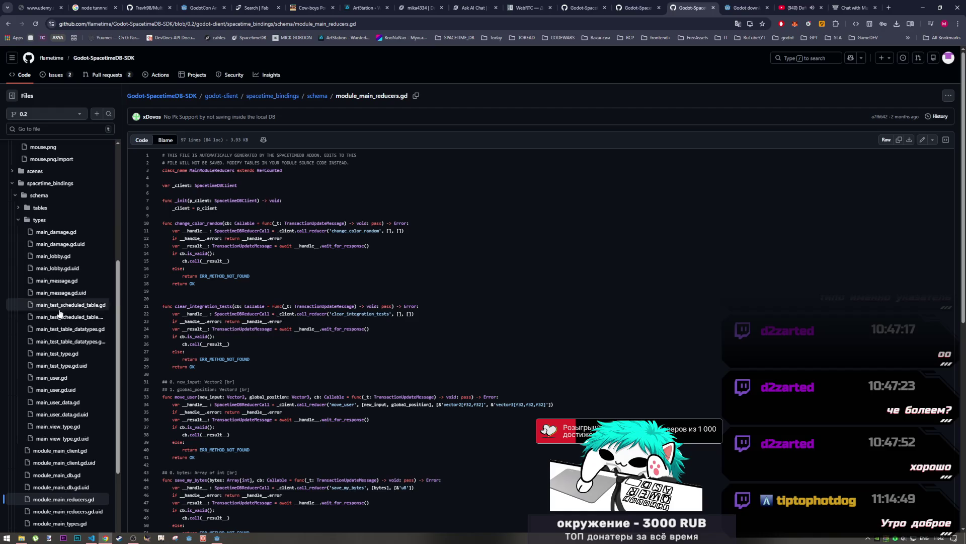
# - Read main_user.gd's set_meta field metadata in the SDK's schema types on GitHub, then return to Godot
pyautogui.click(50, 378)
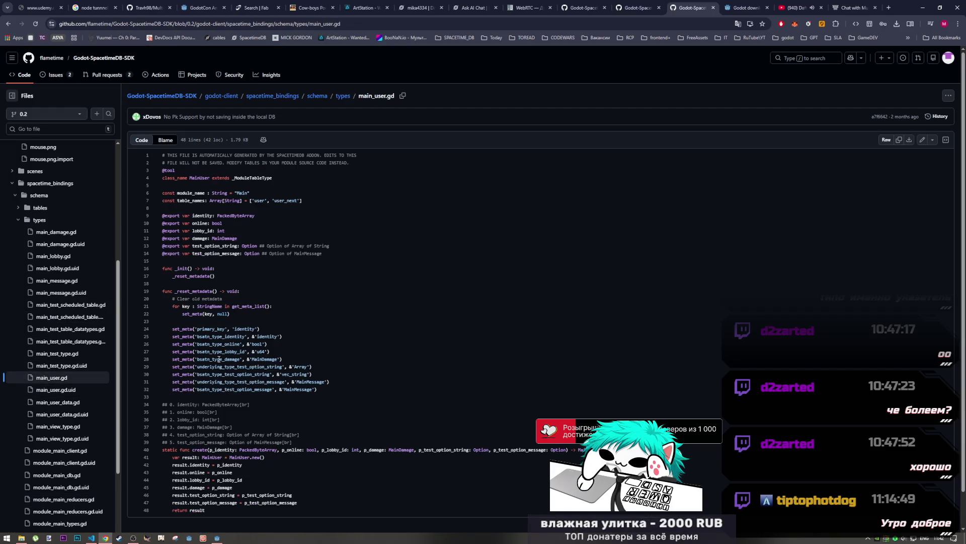
pyautogui.moveTo(171, 328)
pyautogui.mouseDown()
pyautogui.moveTo(285, 360)
pyautogui.moveTo(318, 389)
pyautogui.mouseUp()
pyautogui.click(326, 361)
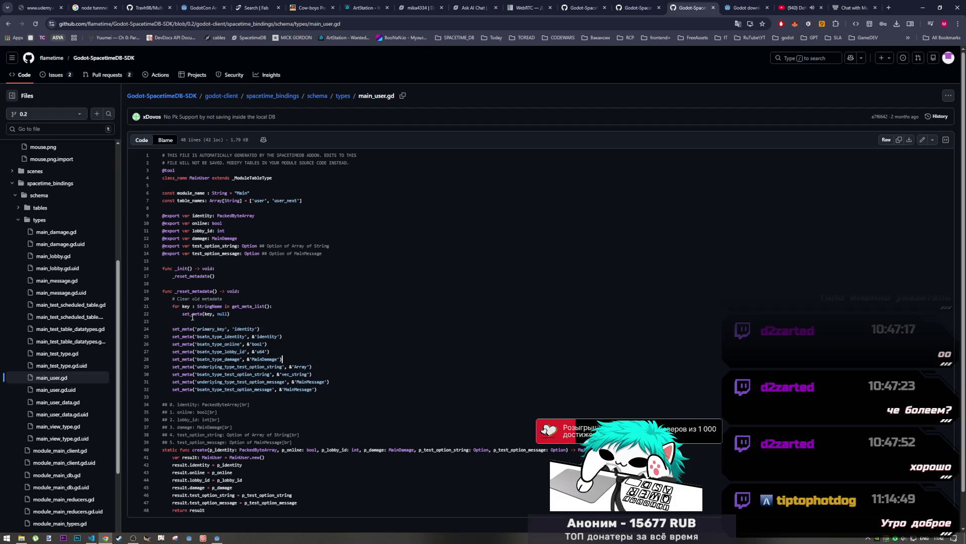
pyautogui.click(216, 538)
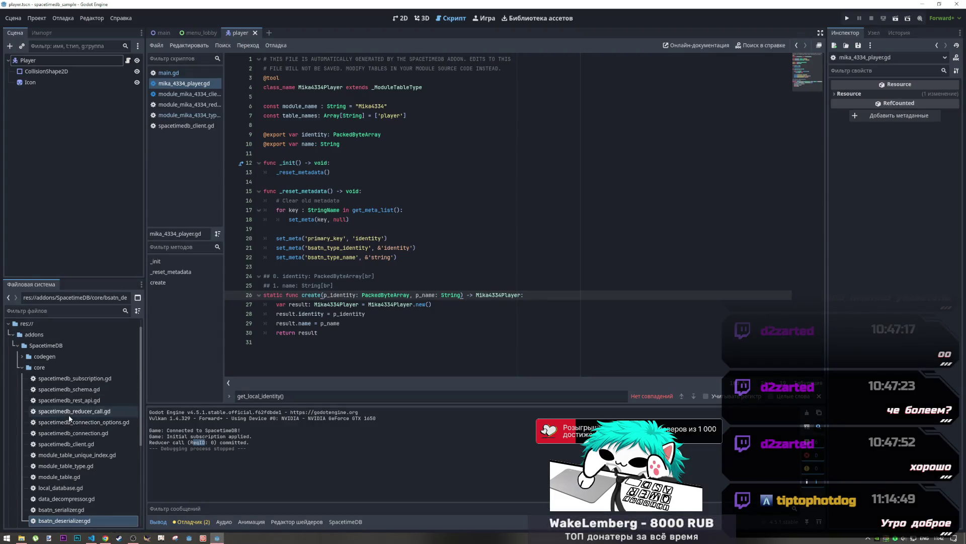
# - Review the primary-key metadata and auto-generated warning in mika_4334_player.gd, then close that script
pyautogui.scroll(-2, 68, 453)
pyautogui.scroll(2, 68, 444)
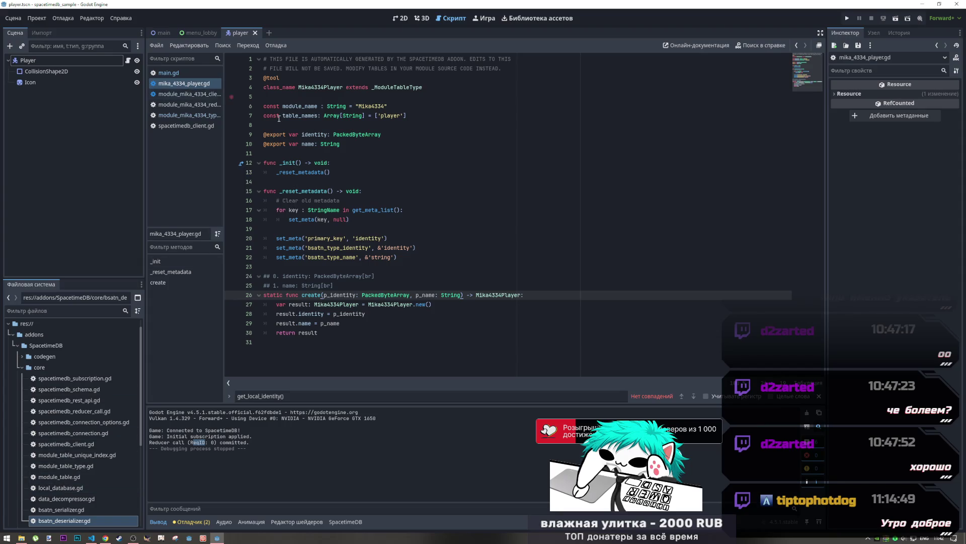
pyautogui.moveTo(317, 248)
pyautogui.mouseDown()
pyautogui.moveTo(287, 238)
pyautogui.moveTo(429, 254)
pyautogui.mouseUp()
pyautogui.click(424, 257)
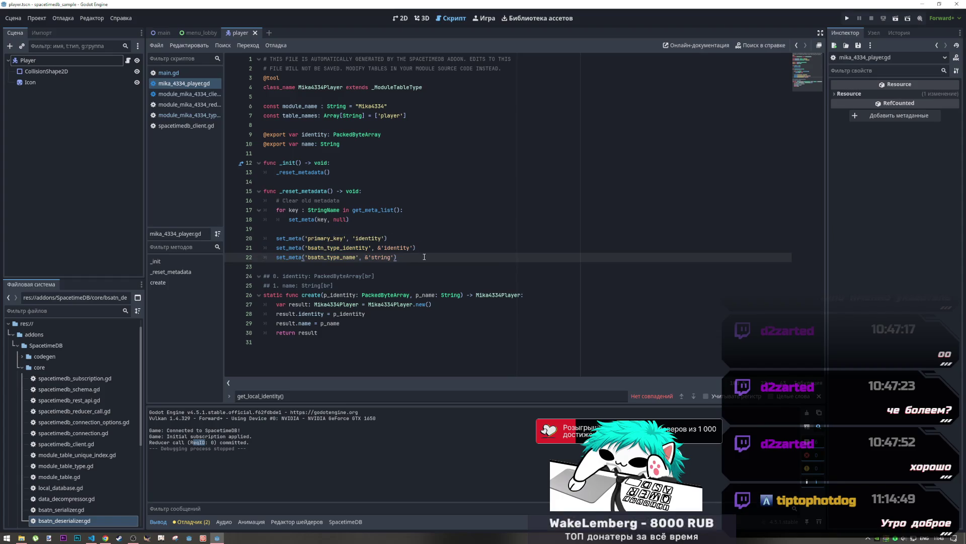
pyautogui.click(331, 59)
pyautogui.moveTo(331, 58); pyautogui.dragTo(432, 68)
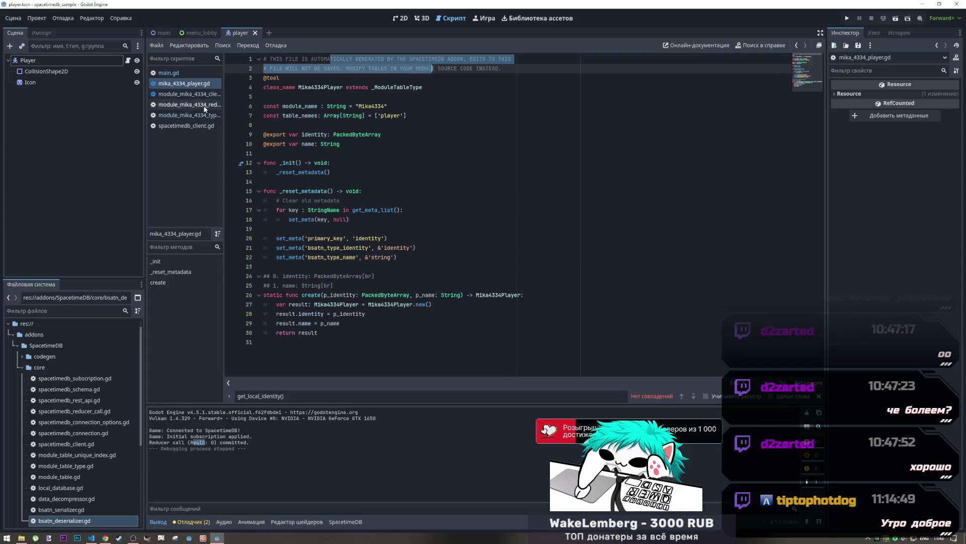
pyautogui.hotkey('ctrl', 'w')
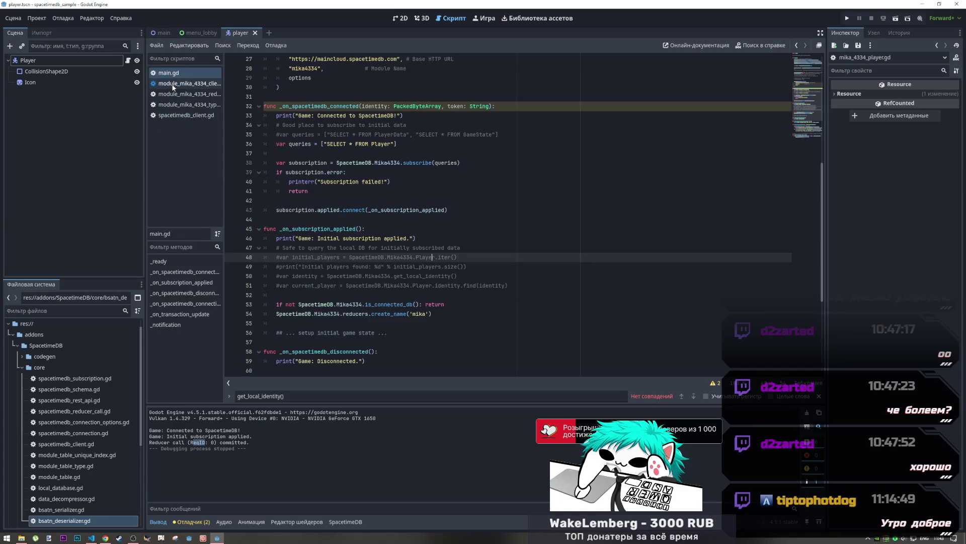
# - Look over the type constants in module_mika_4334_client.gd, then go back to the GitHub page
pyautogui.click(172, 86)
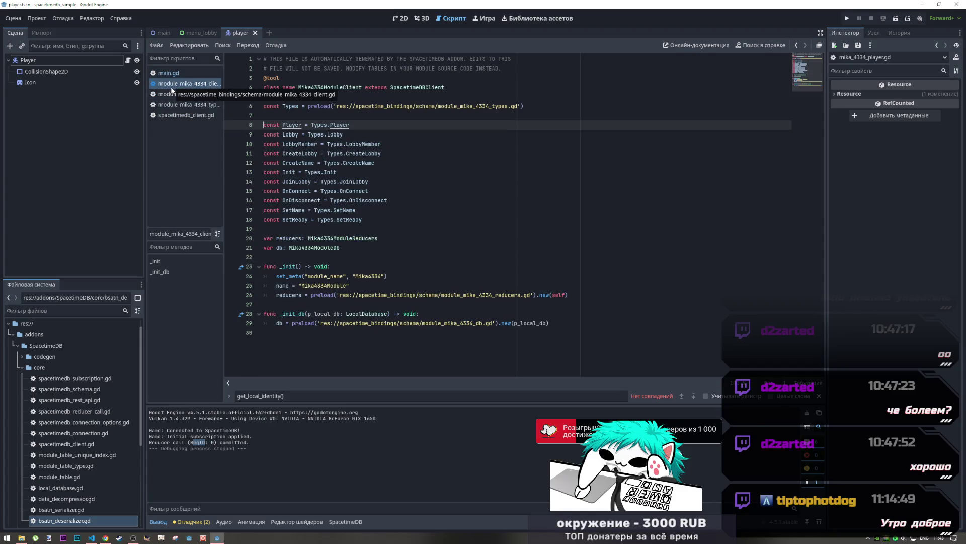
pyautogui.click(453, 191)
pyautogui.hotkey('alt', 'Tab')
pyautogui.scroll(-3, 59, 326)
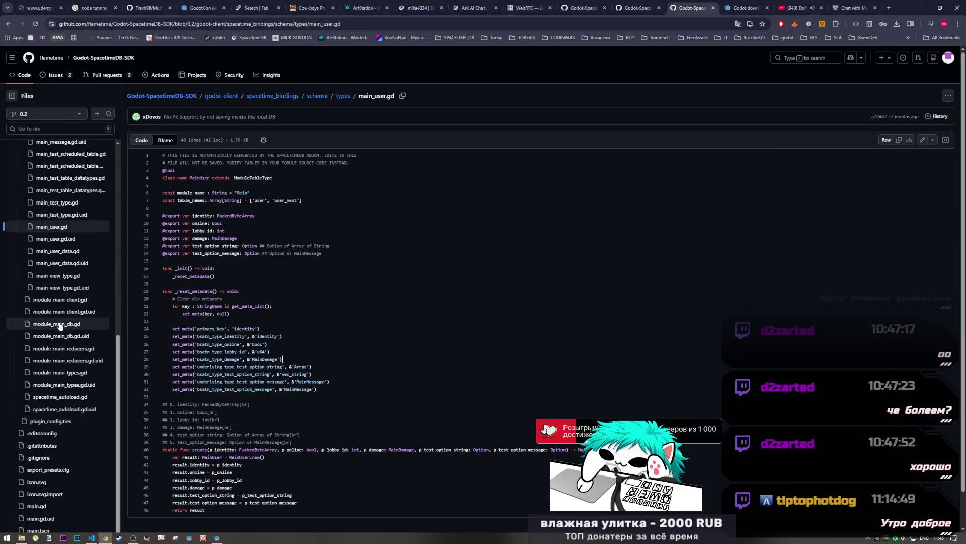
# - Read how main_lobby_table.gd in the SDK's schema tables folder returns rows, then return to Godot
pyautogui.scroll(4, 65, 324)
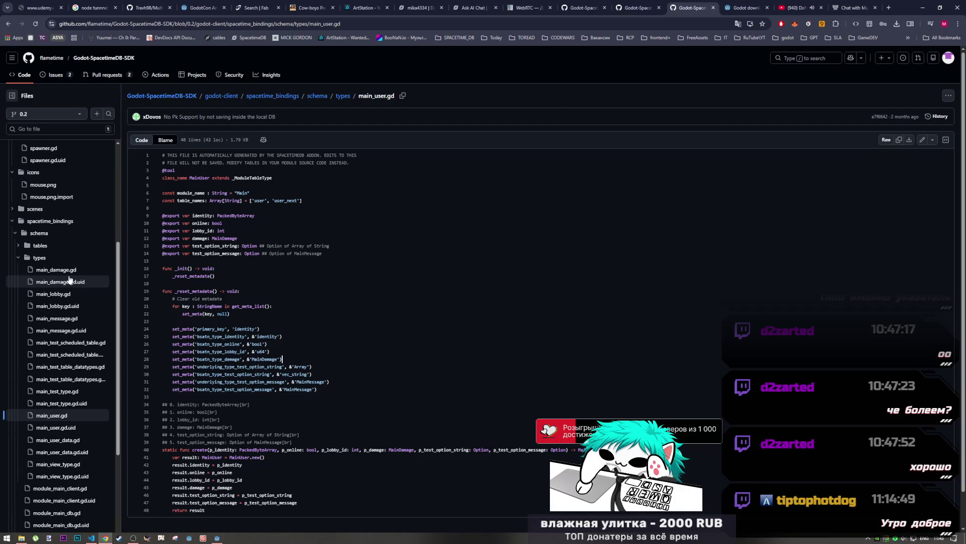
pyautogui.click(33, 248)
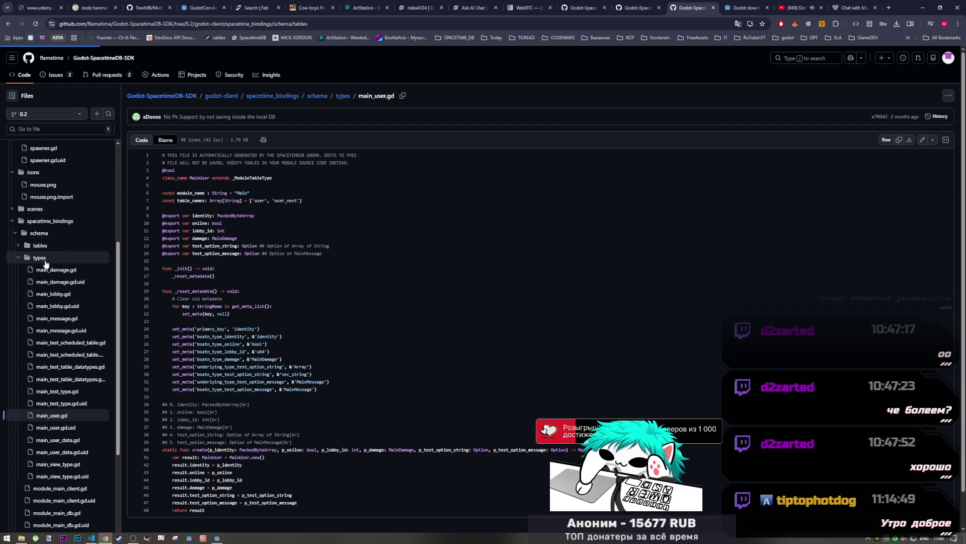
pyautogui.scroll(-2, 59, 314)
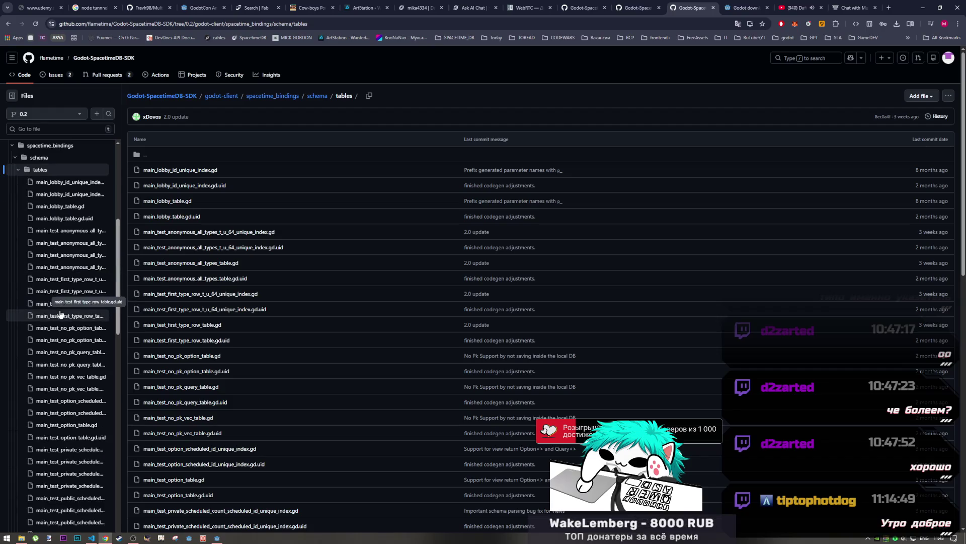
pyautogui.click(59, 206)
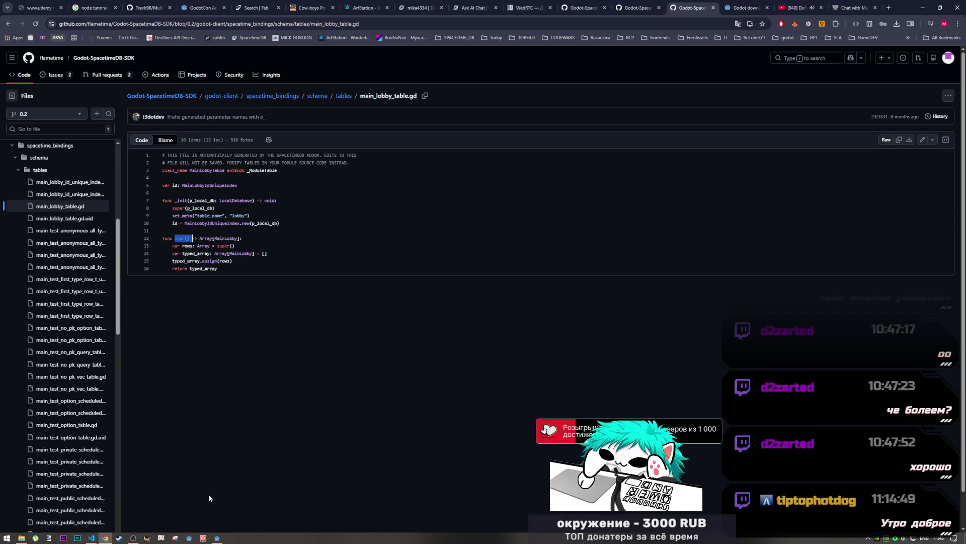
pyautogui.click(237, 477)
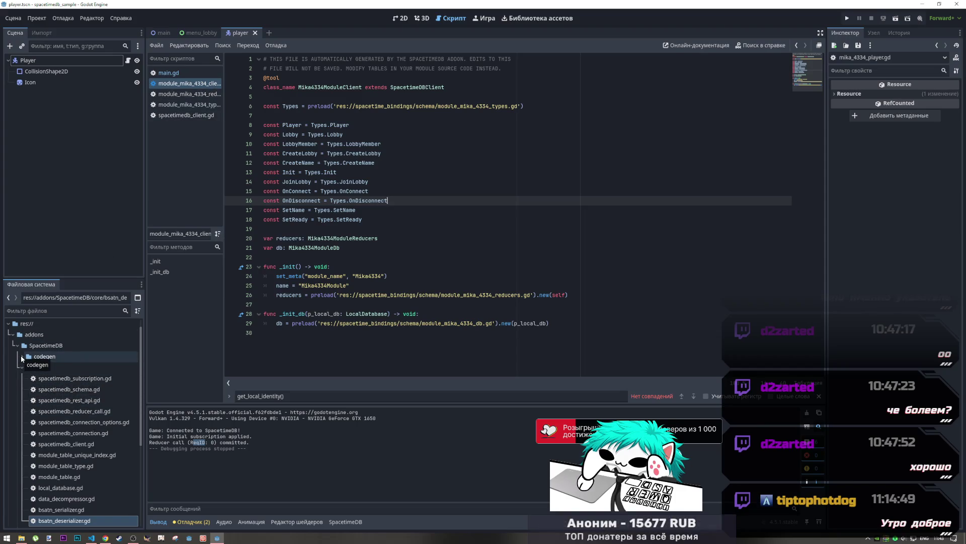
# - Open the addon scripts module_table_unique_index.gd and spacetimedb_reducer_call.gd from the FileSystem dock
pyautogui.doubleClick(69, 456)
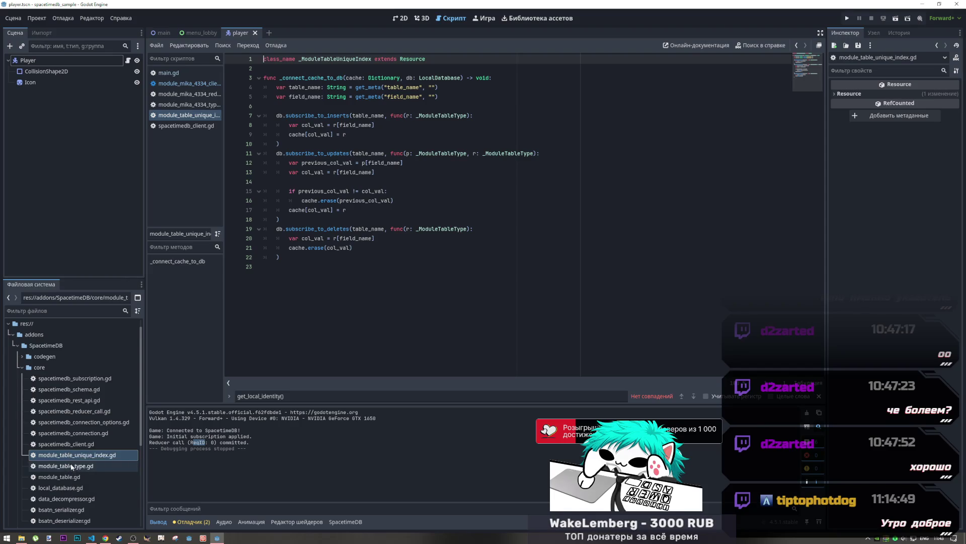
pyautogui.click(76, 411)
pyautogui.doubleClick(77, 412)
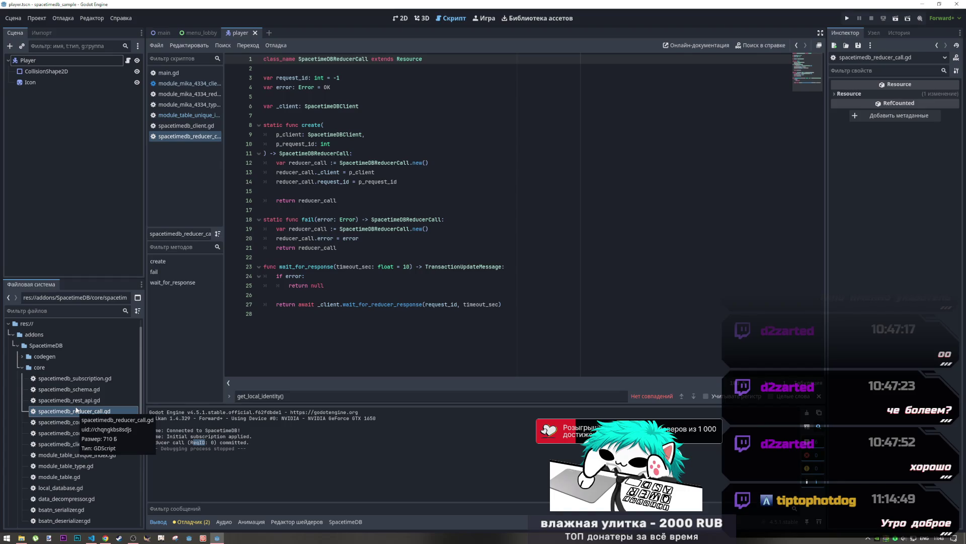
# - Open spacetimedb_schema.gd and search it for 'iter'
pyautogui.doubleClick(75, 391)
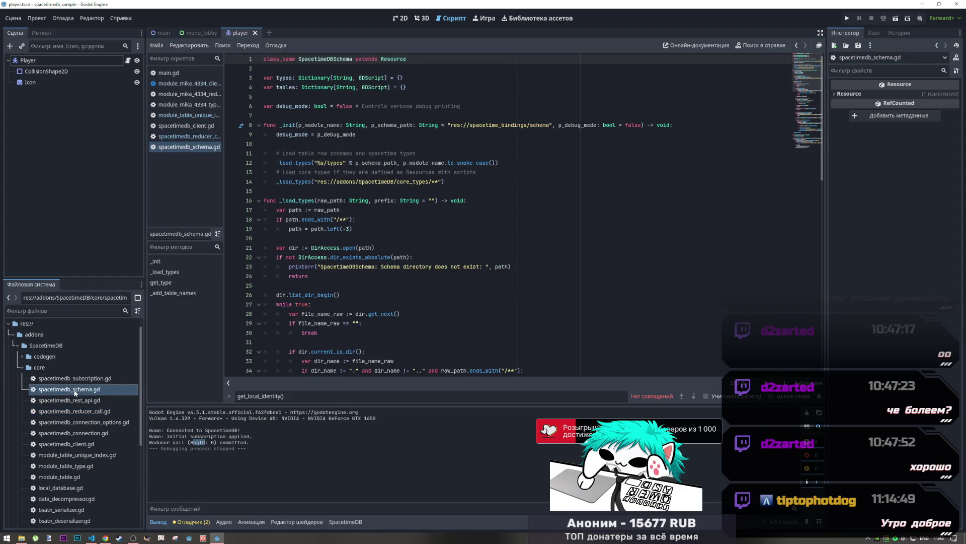
pyautogui.scroll(-6, 327, 271)
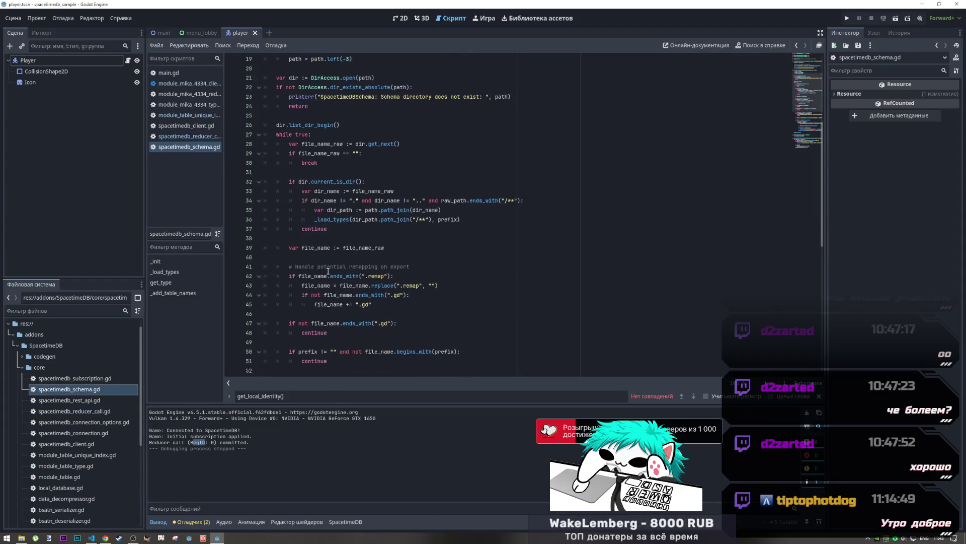
pyautogui.scroll(-1, 302, 322)
pyautogui.scroll(3, 298, 334)
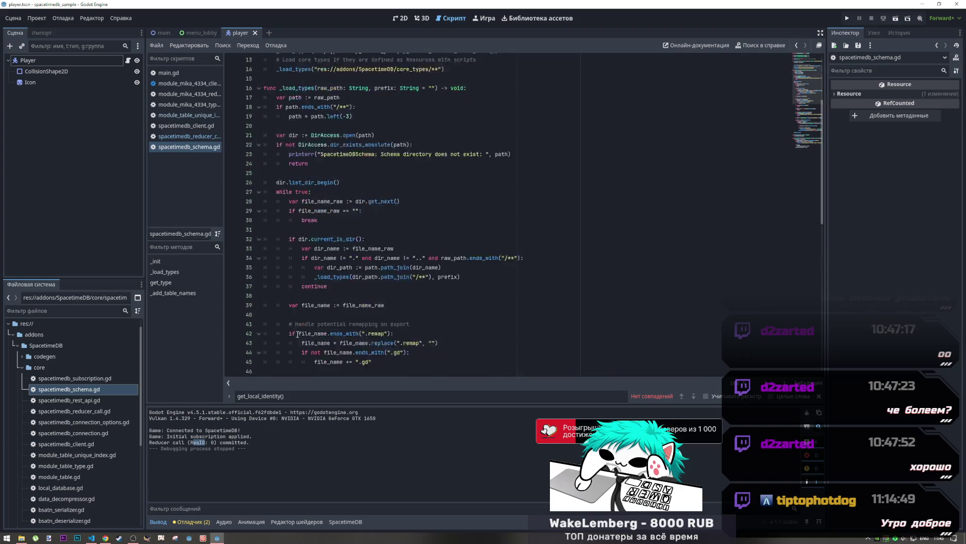
pyautogui.scroll(4, 298, 333)
pyautogui.hotkey('ctrl', 'f')
pyautogui.write('i')
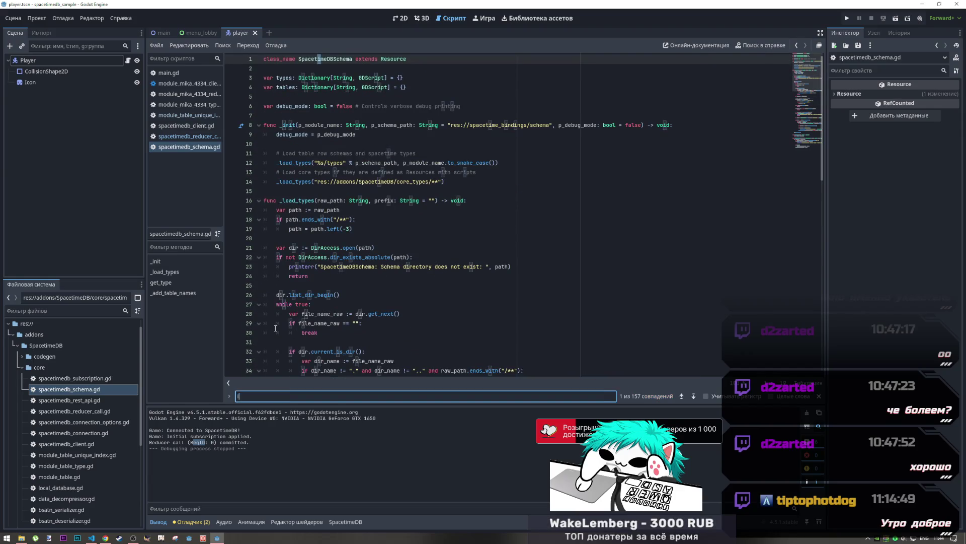
pyautogui.write('ter')
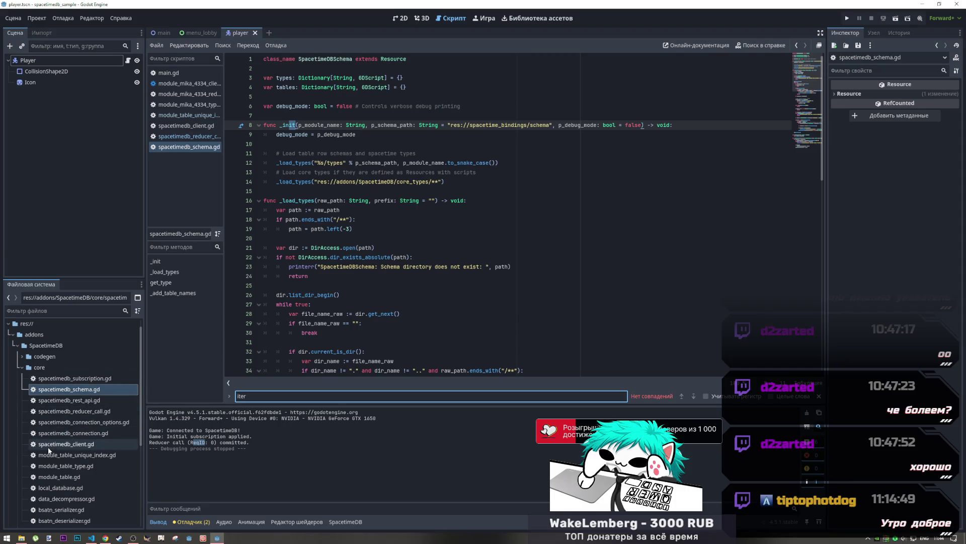
pyautogui.scroll(-1, 55, 452)
# - Open local_database.gd and then module_table.gd in the script editor
pyautogui.doubleClick(60, 462)
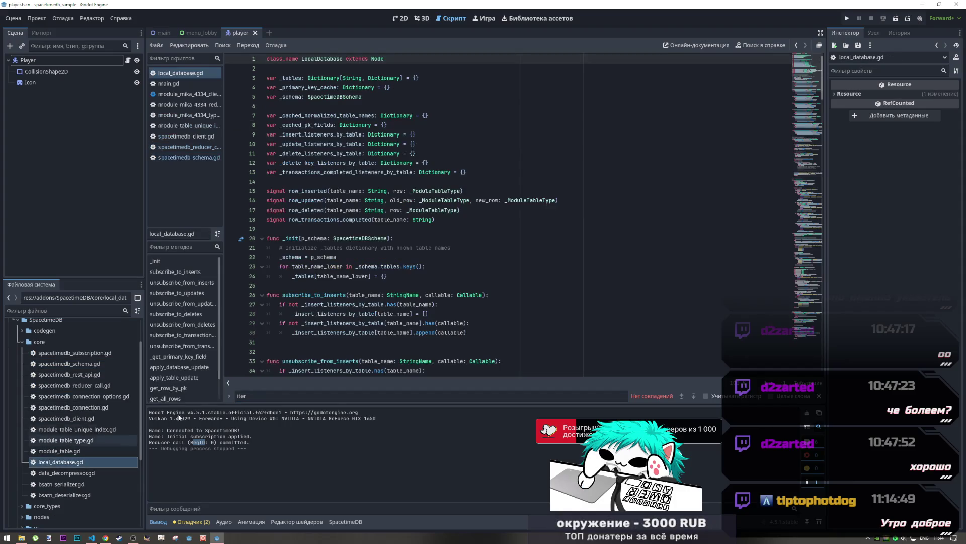
pyautogui.scroll(-2, 425, 305)
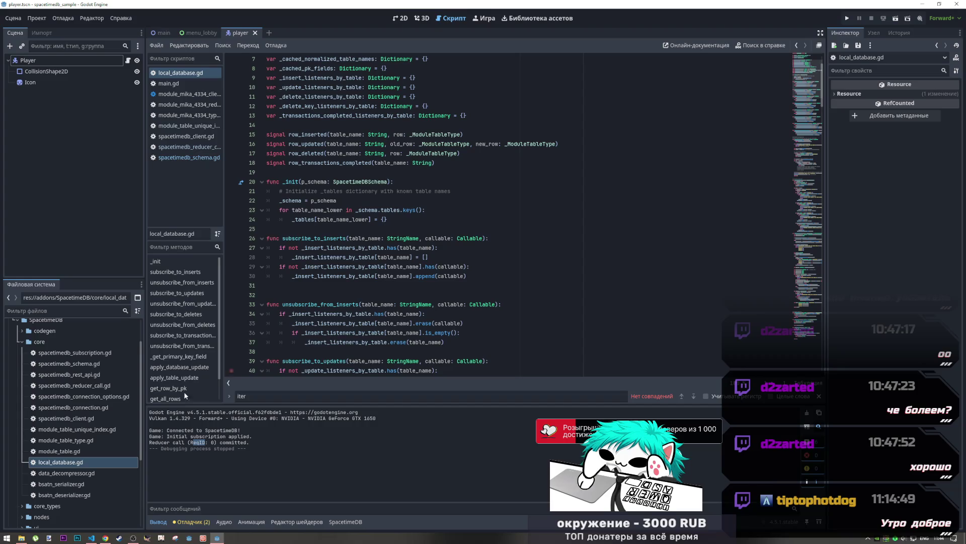
pyautogui.click(65, 452)
pyautogui.doubleClick(65, 451)
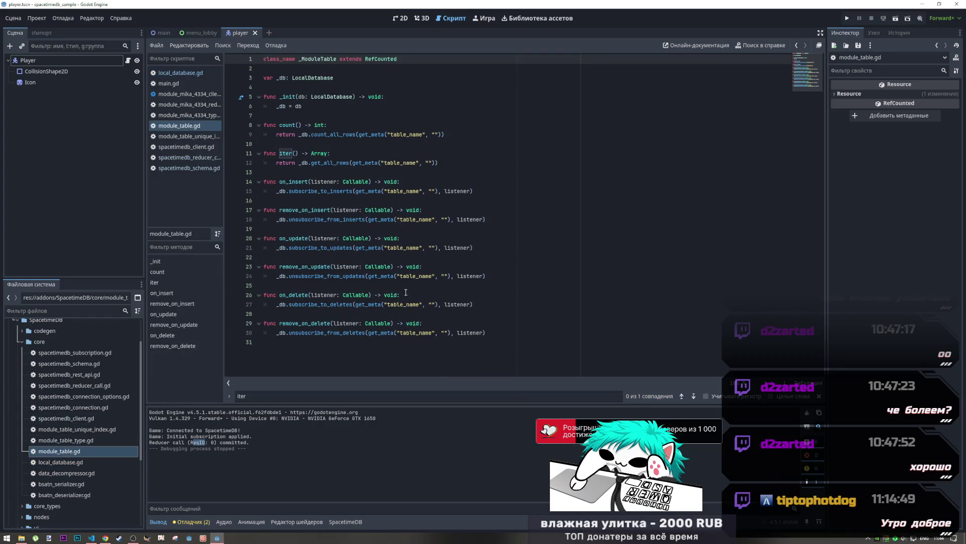
# - Inspect module_table.gd's iter(), which returns _db.get_all_rows(get_meta("table_name", "")), then switch to main.gd
pyautogui.moveTo(321, 163); pyautogui.dragTo(378, 162)
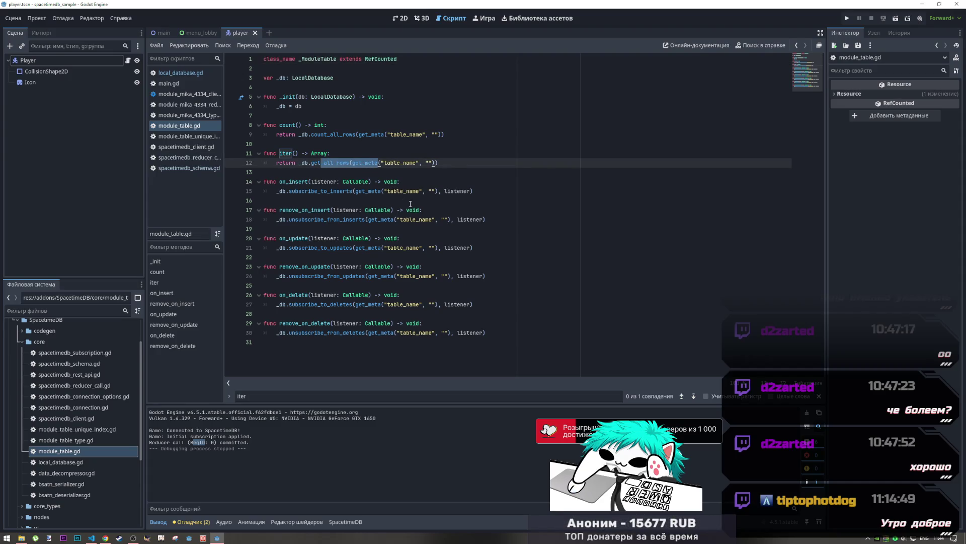
pyautogui.click(330, 59)
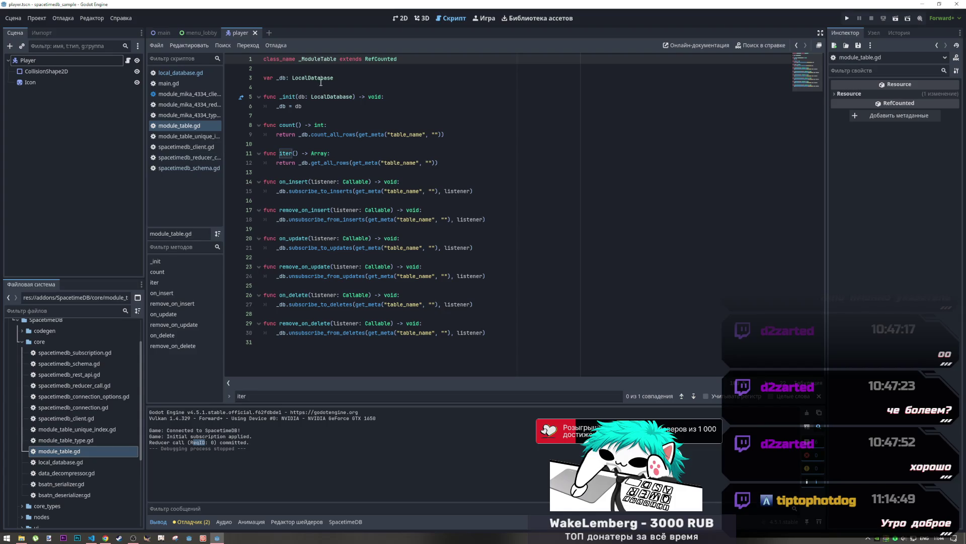
pyautogui.click(319, 78)
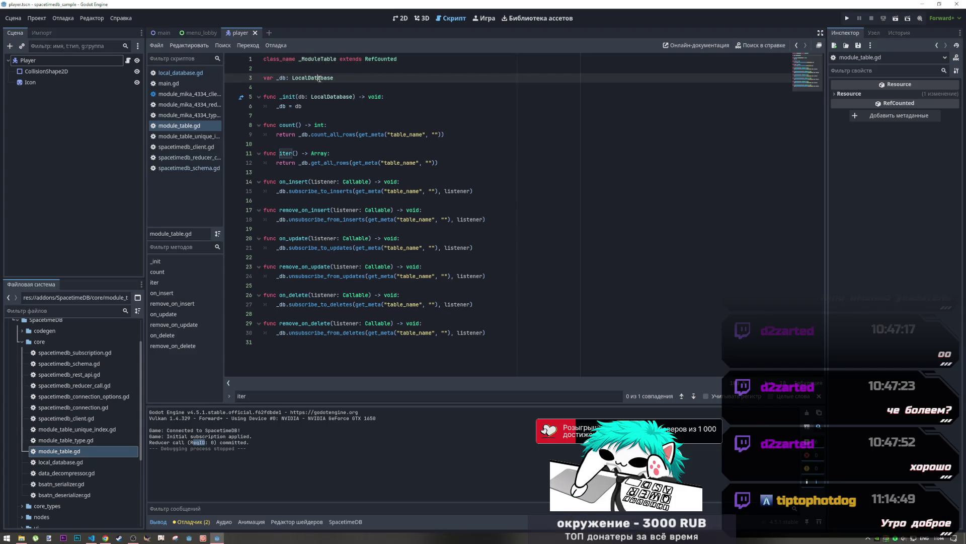
pyautogui.click(301, 153)
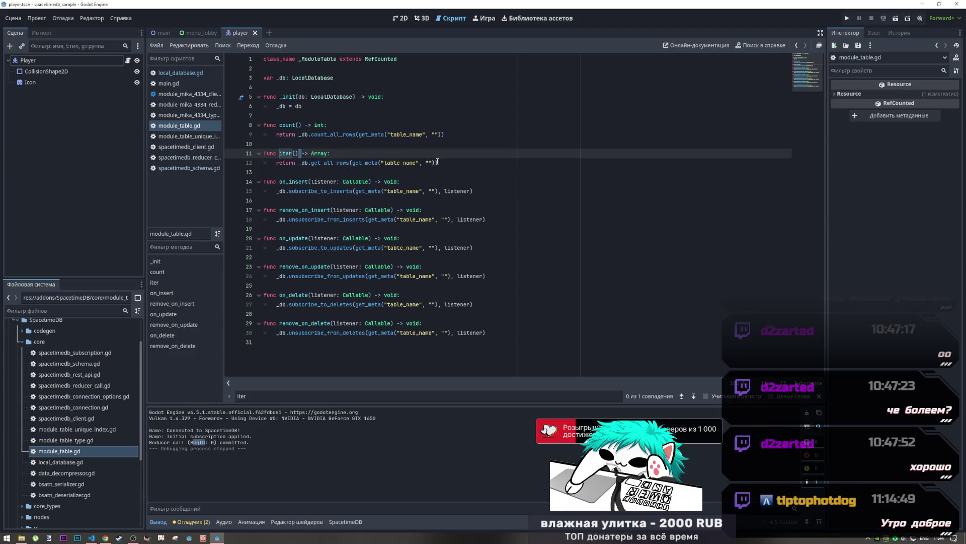
pyautogui.moveTo(438, 163); pyautogui.dragTo(282, 163)
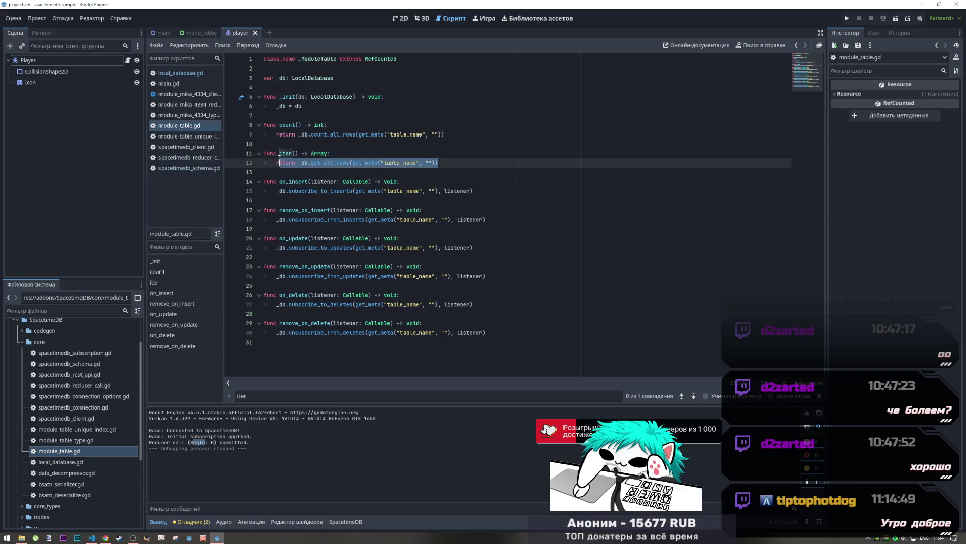
pyautogui.click(186, 83)
# - Copy the commented initial_players = SpacetimeDB.Mika4334.Player.iter() line onto a new active line 56 in main.gd
pyautogui.click(442, 257)
pyautogui.moveTo(436, 257); pyautogui.dragTo(462, 257)
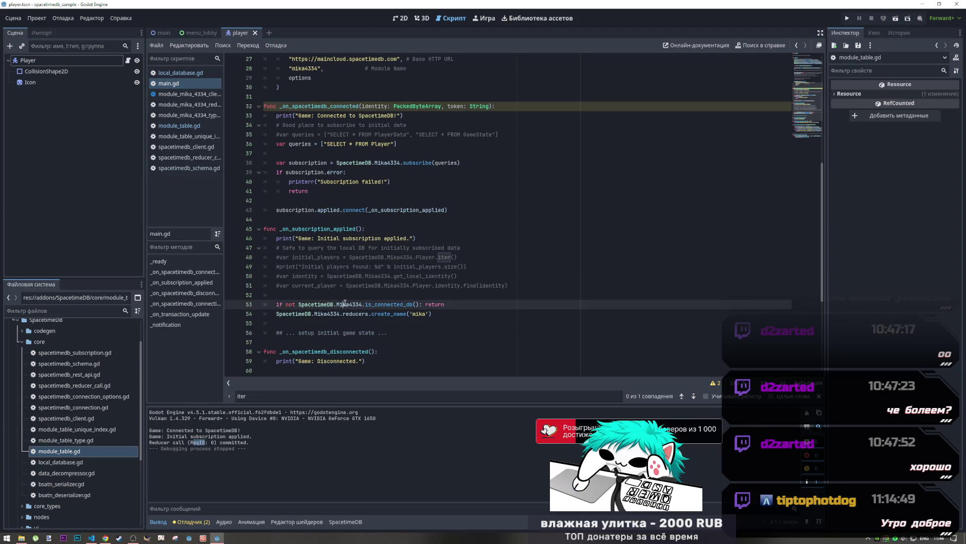
pyautogui.click(323, 313)
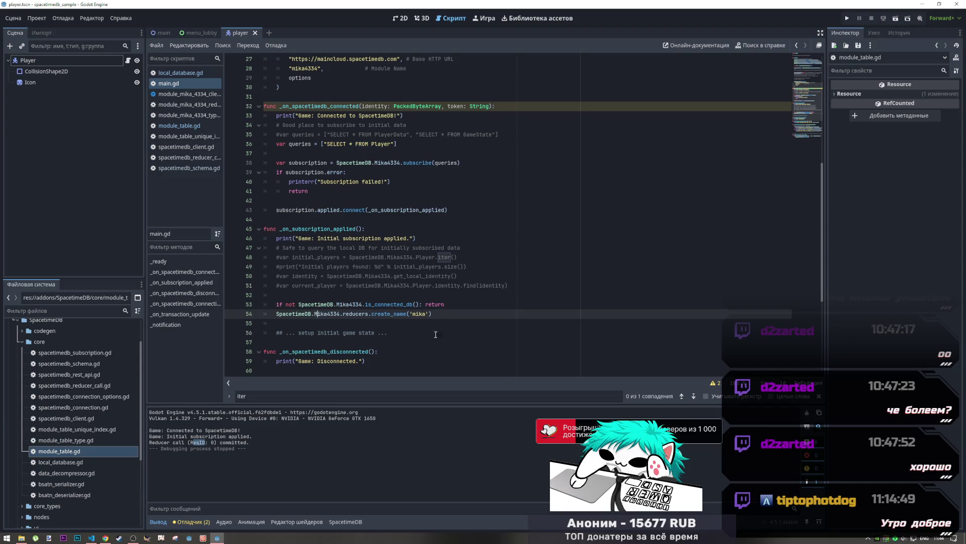
pyautogui.press('Return')
pyautogui.press('Return')
pyautogui.moveTo(457, 258); pyautogui.dragTo(280, 257)
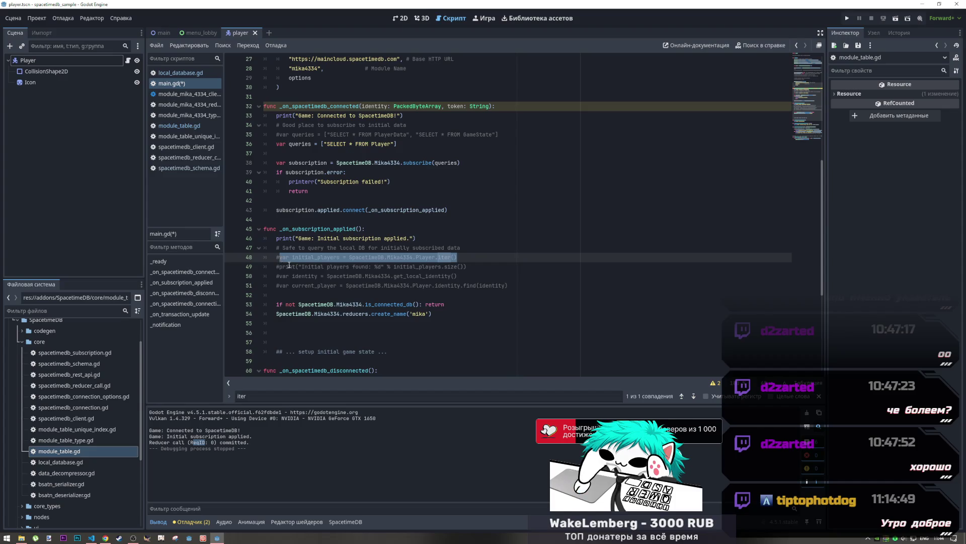
pyautogui.hotkey('ctrl', 'c')
pyautogui.click(336, 332)
pyautogui.hotkey('ctrl', 'v')
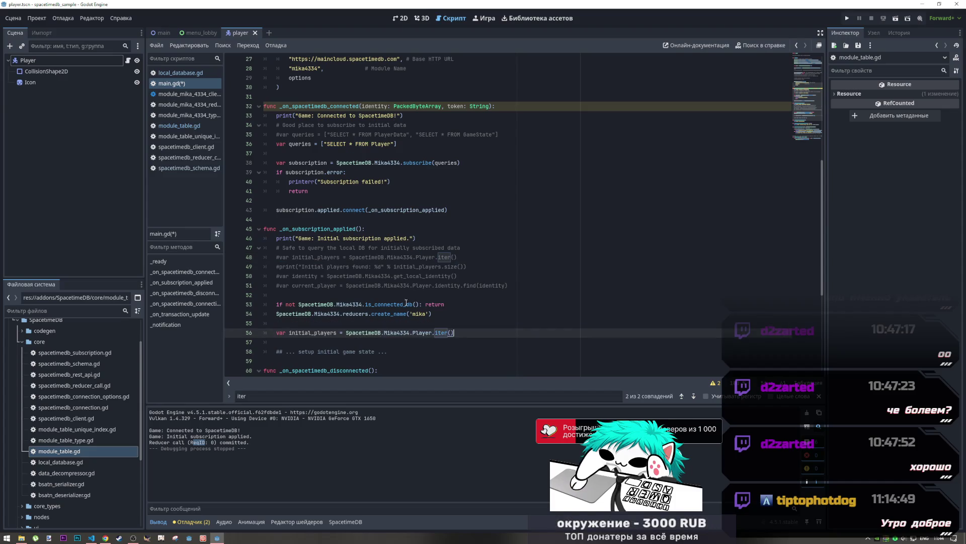
pyautogui.click(191, 127)
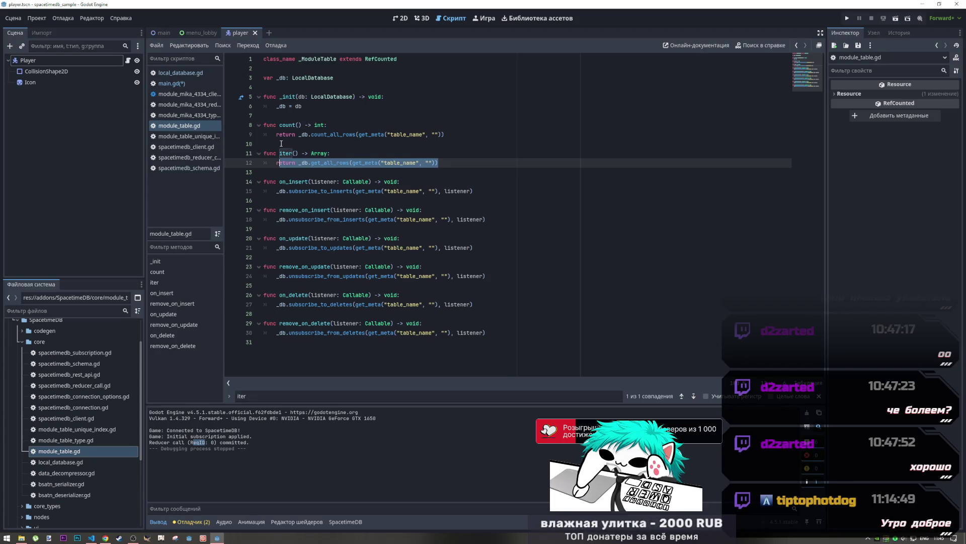
pyautogui.click(301, 79)
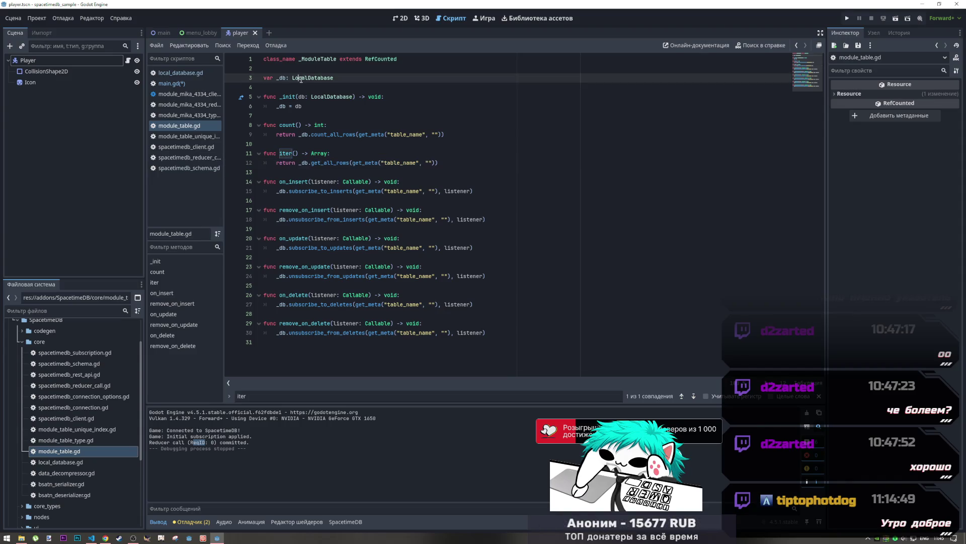
# - Follow the LocalDatabase reference into local_database.gd, then return to module_table.gd
pyautogui.click(318, 61)
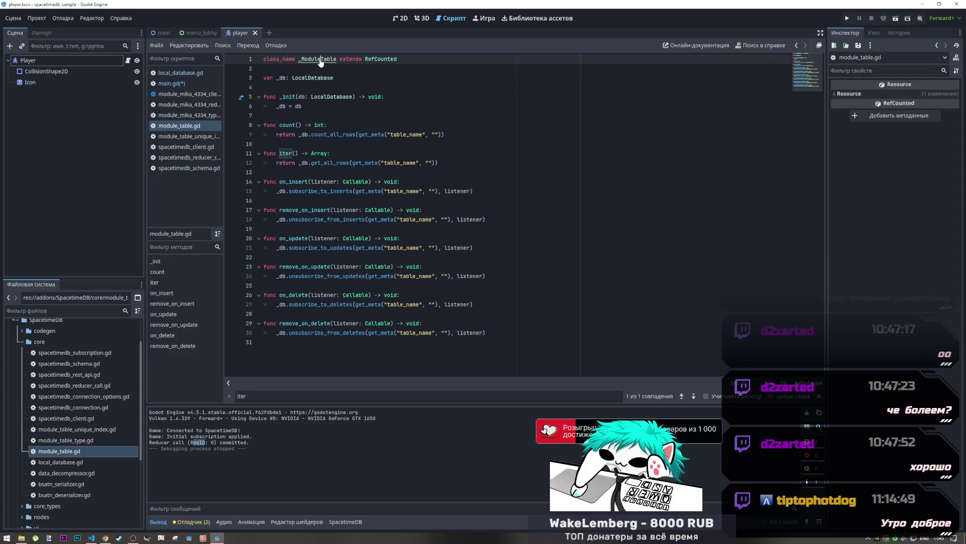
pyautogui.keyDown('ctrl'); pyautogui.click(322, 60); pyautogui.keyUp('ctrl')
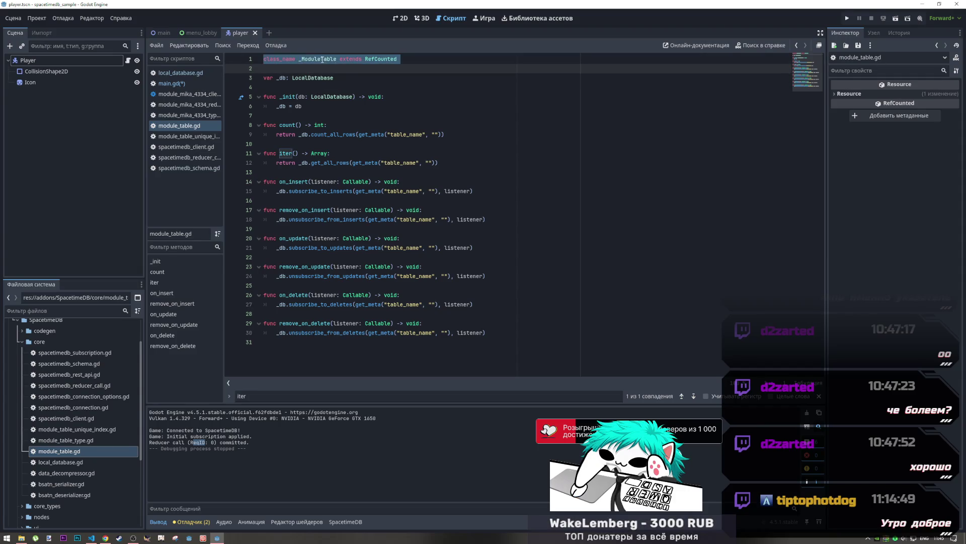
pyautogui.keyDown('ctrl'); pyautogui.click(318, 79); pyautogui.keyUp('ctrl')
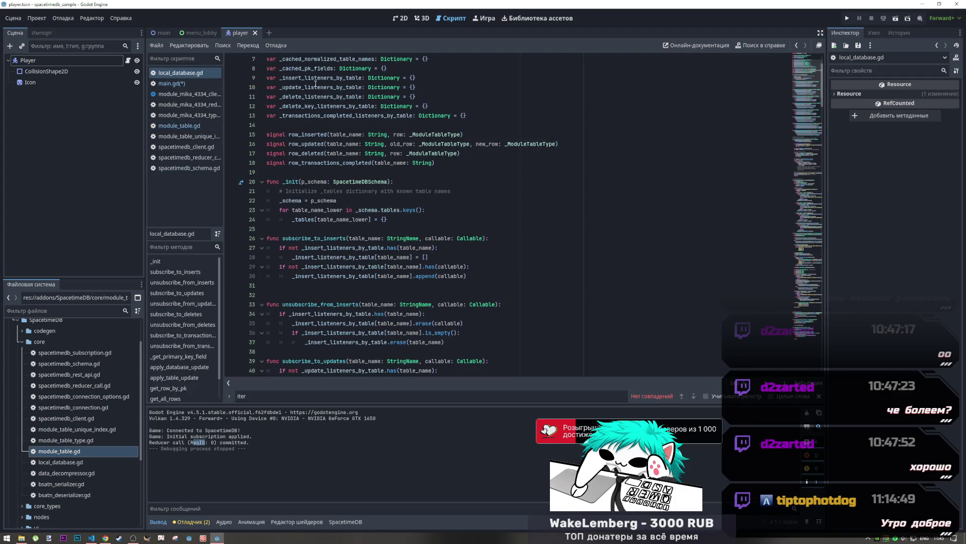
pyautogui.scroll(-15, 386, 260)
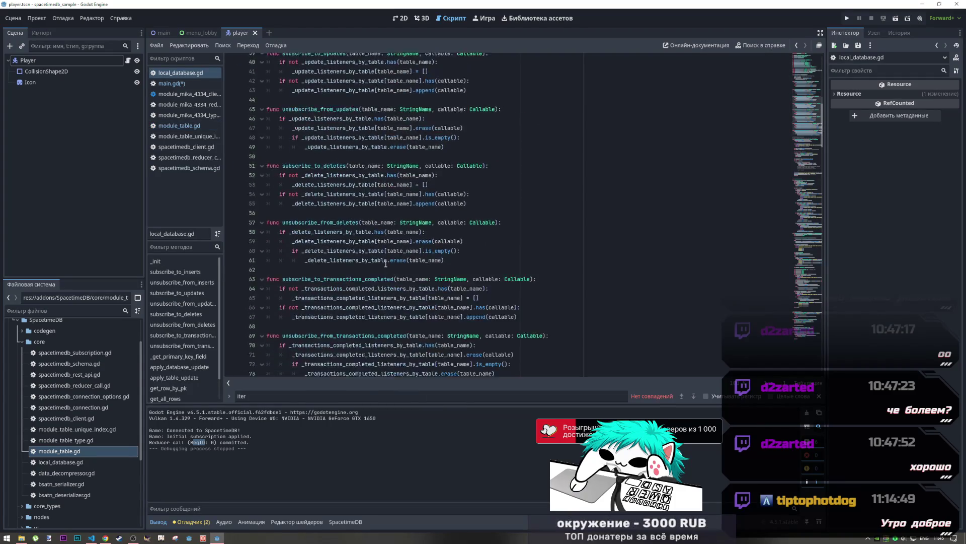
pyautogui.scroll(-20, 386, 259)
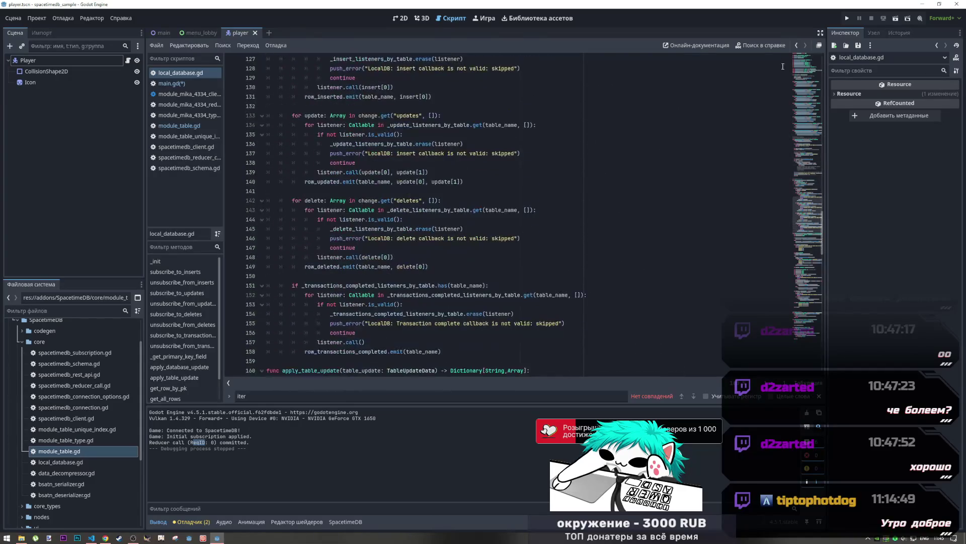
pyautogui.click(796, 45)
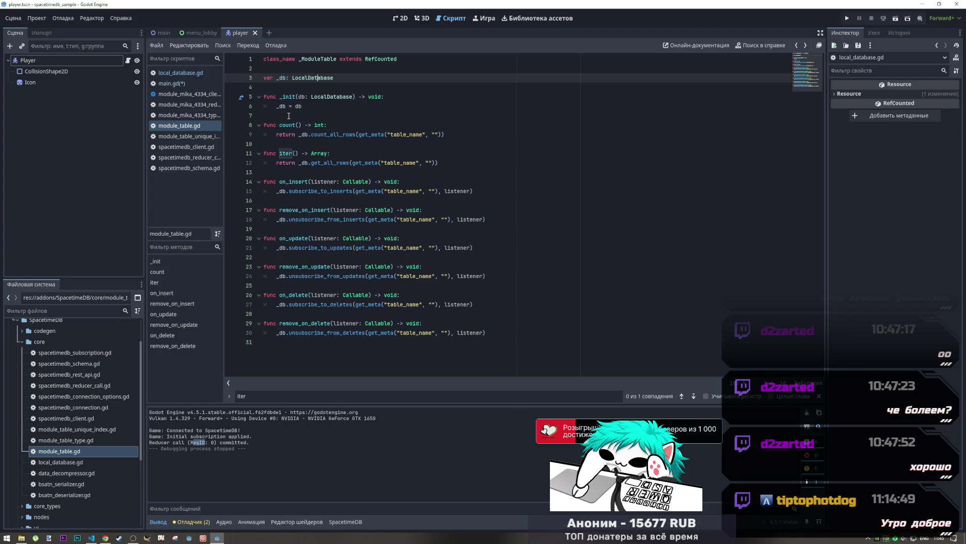
# - Select and copy the entire module_table.gd script, then switch to the browser
pyautogui.click(251, 161)
pyautogui.hotkey('ctrl', 'shift', 'Home')
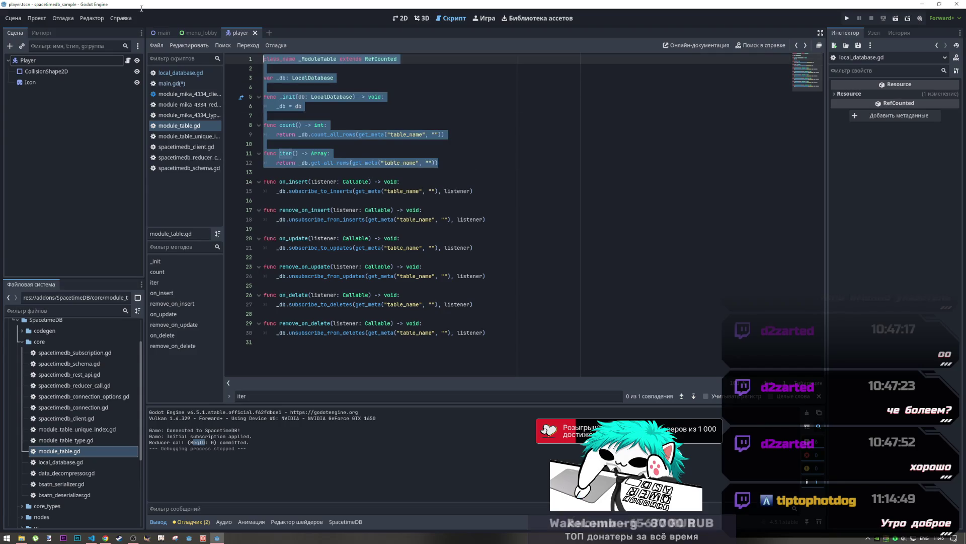
pyautogui.click(551, 279)
pyautogui.hotkey('ctrl', 'a')
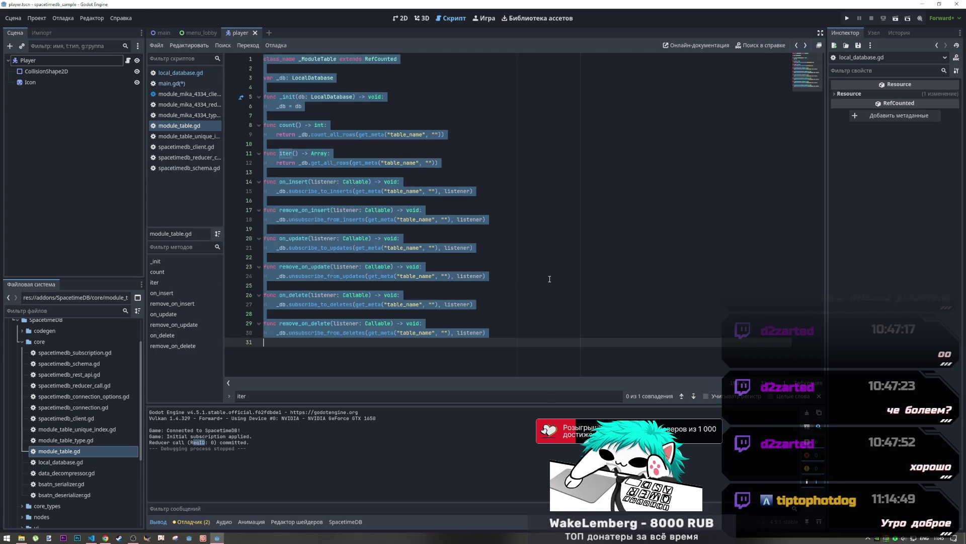
pyautogui.hotkey('alt', 'Tab')
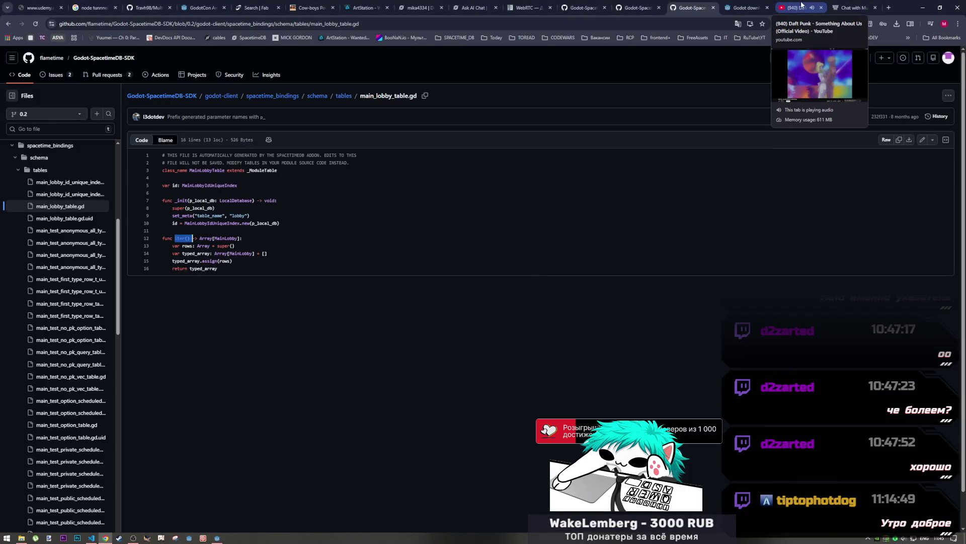
# - Type a short 'SpacetimeDB sdk' follow-up in the arena.ai chat and send it
pyautogui.click(853, 7)
pyautogui.click(415, 489)
pyautogui.write('ы')
pyautogui.write('pac')
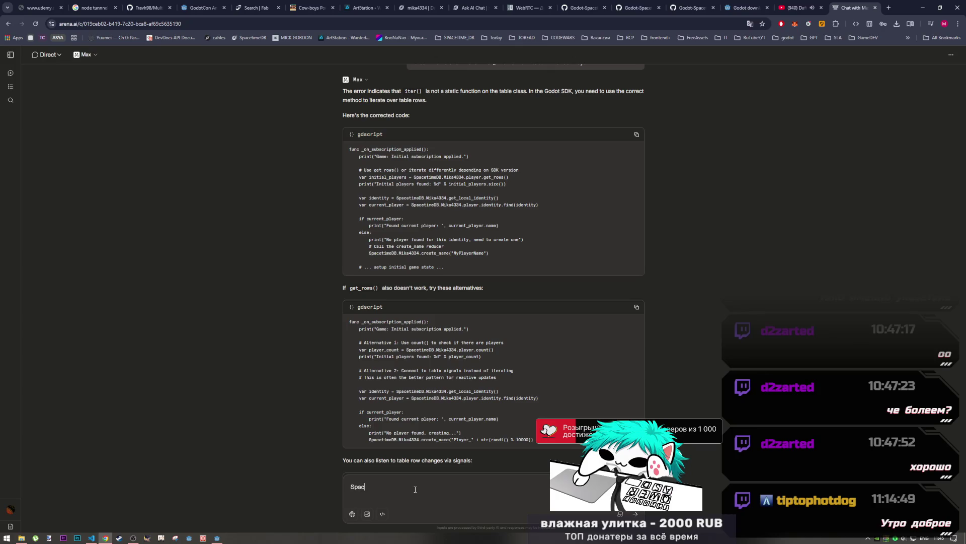
pyautogui.write('etimed')
pyautogui.press('BackSpace')
pyautogui.write('DB')
pyautogui.hotkey('alt', 'shift')
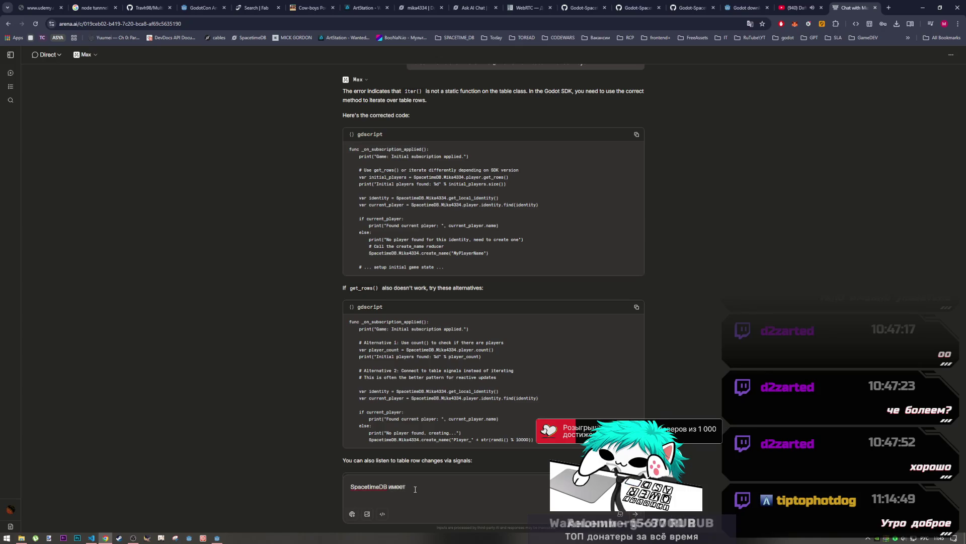
pyautogui.click(388, 486)
pyautogui.hotkey('alt', 'shift')
pyautogui.write('sdk')
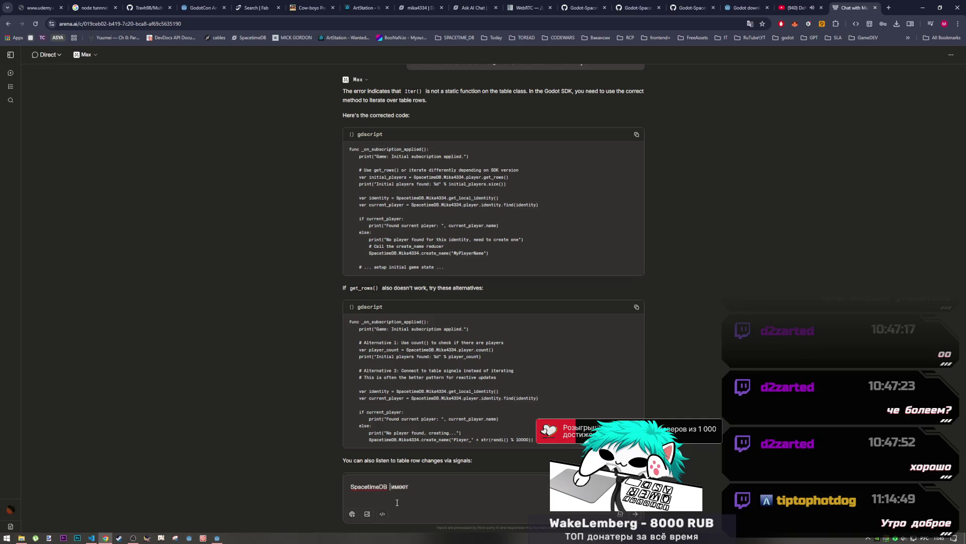
pyautogui.click(445, 494)
pyautogui.press('Return')
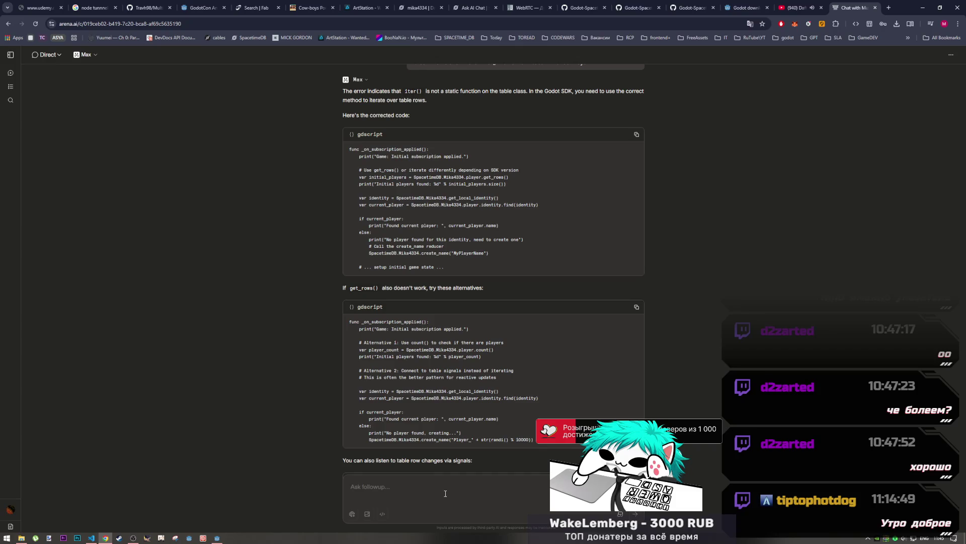
# - Stop the assistant's reply and paste the module_table.gd code into the follow-up box
pyautogui.scroll(-4, 505, 424)
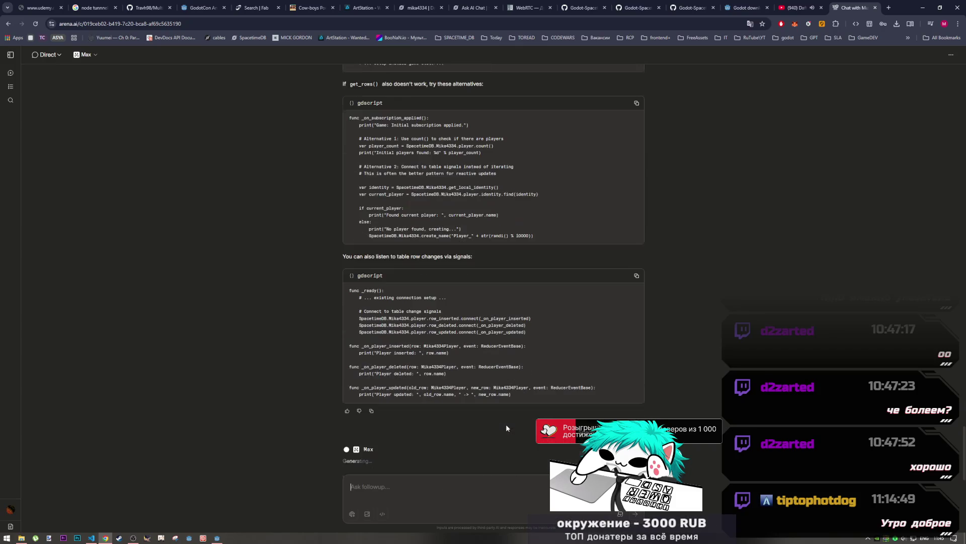
pyautogui.click(635, 514)
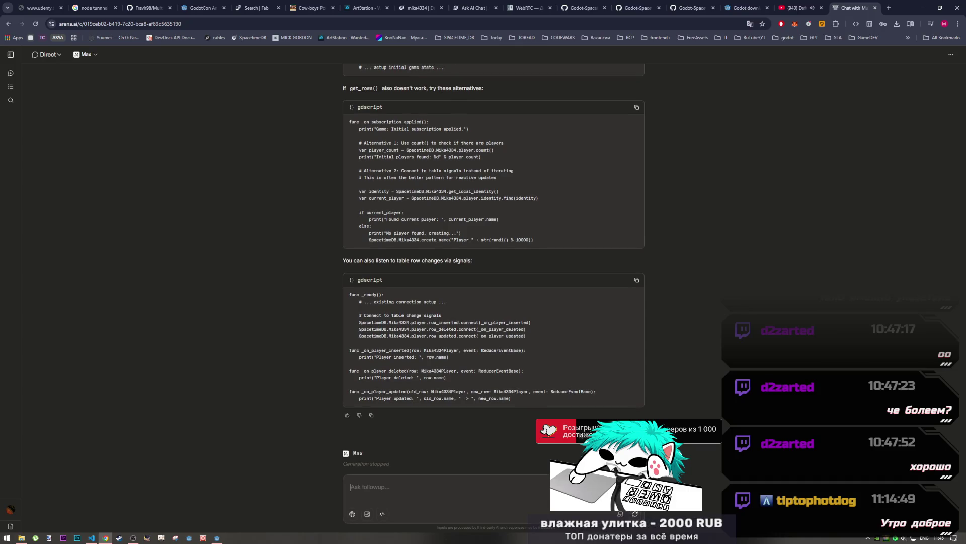
pyautogui.hotkey('ctrl', 'v')
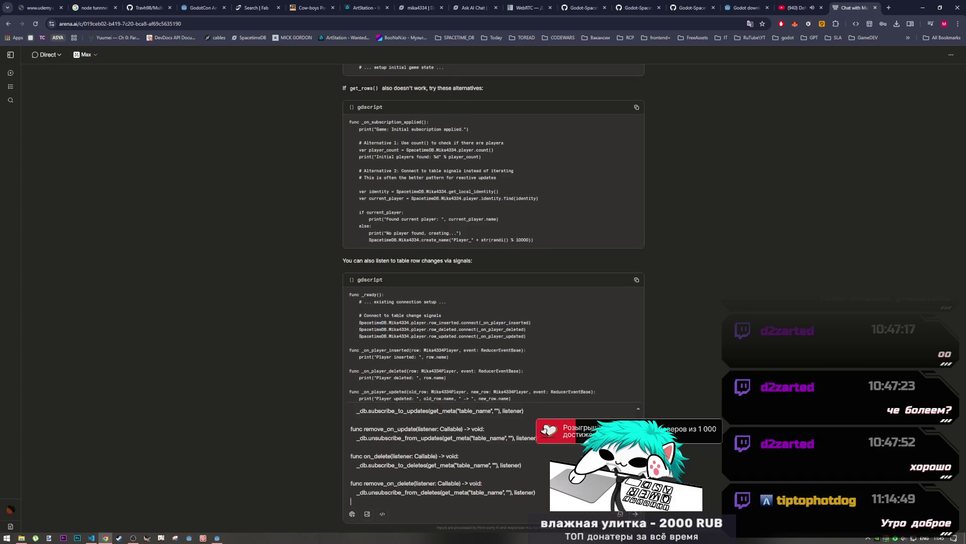
# - Add a blank line above the pasted code and start a Russian note there
pyautogui.scroll(10, 636, 406)
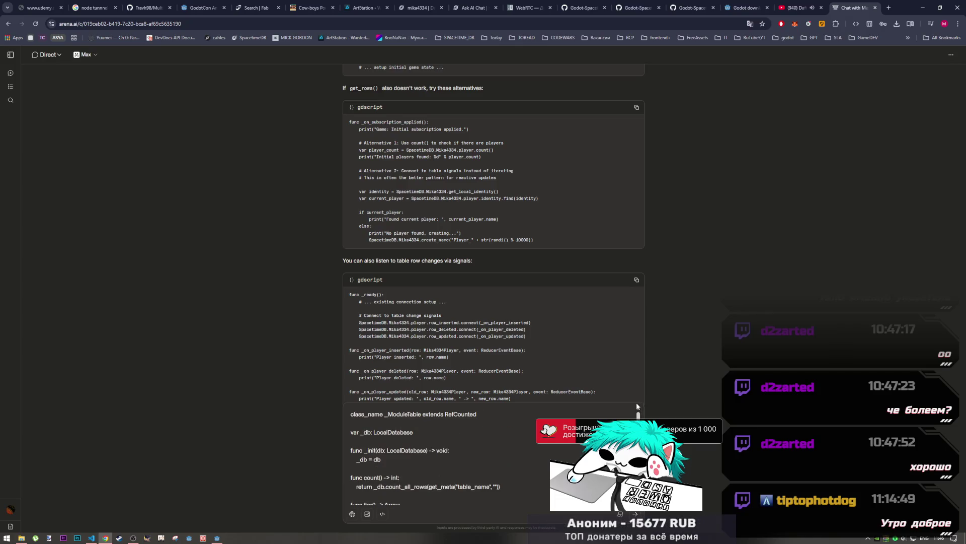
pyautogui.scroll(3, 591, 395)
pyautogui.scroll(-5, 592, 401)
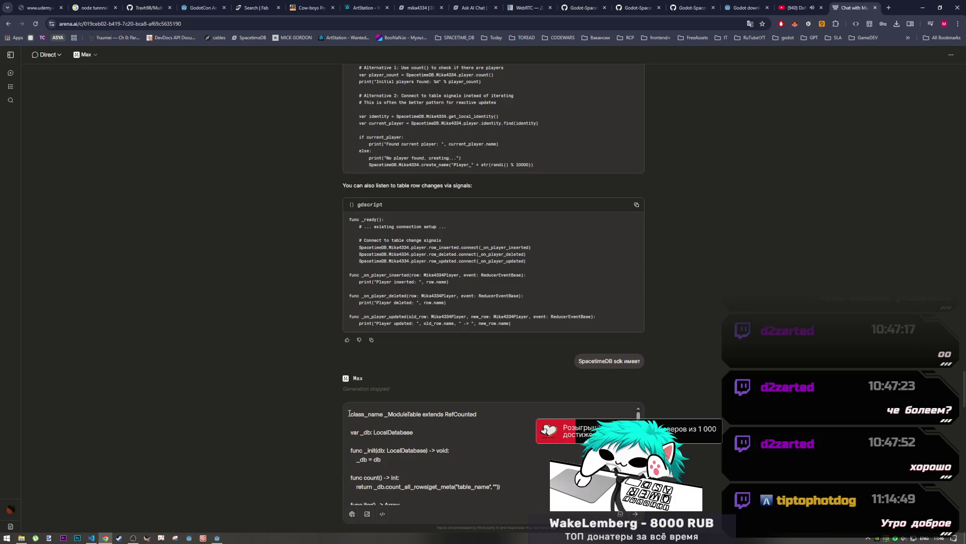
pyautogui.press('Return')
pyautogui.press('Return')
pyautogui.write('SpacetimeDB sdk имеет')
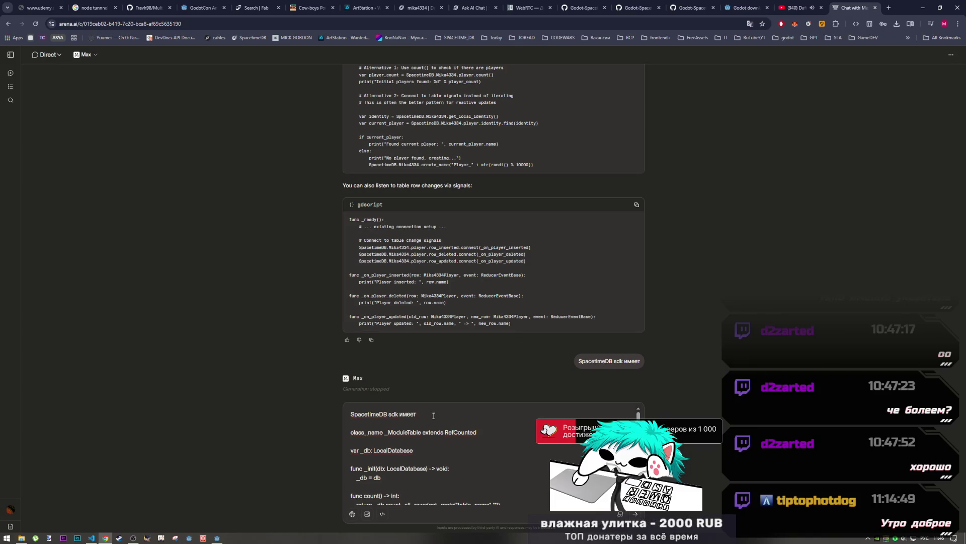
pyautogui.write('тоды')
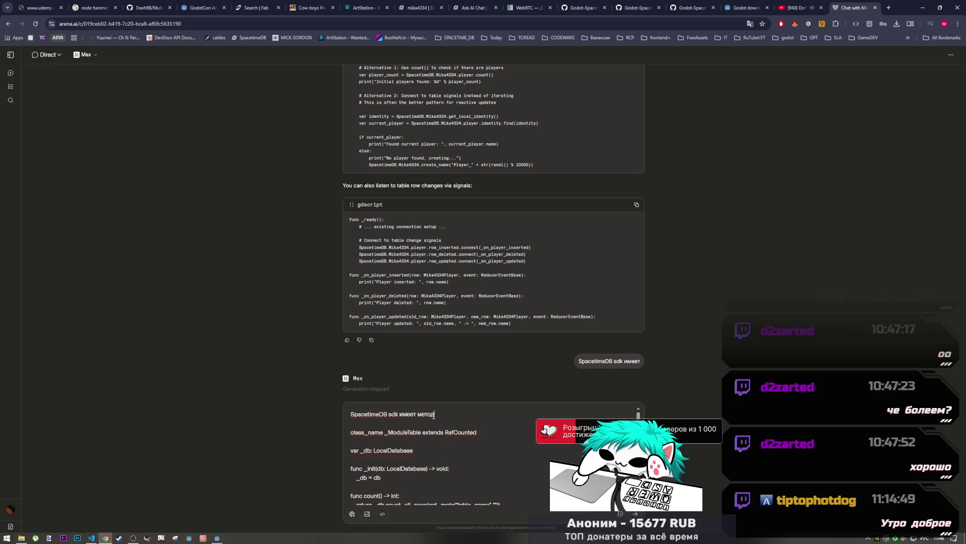
# - Insert iter() copied from Max's reply into the note and finish it with 'и в примере'
pyautogui.scroll(10, 572, 267)
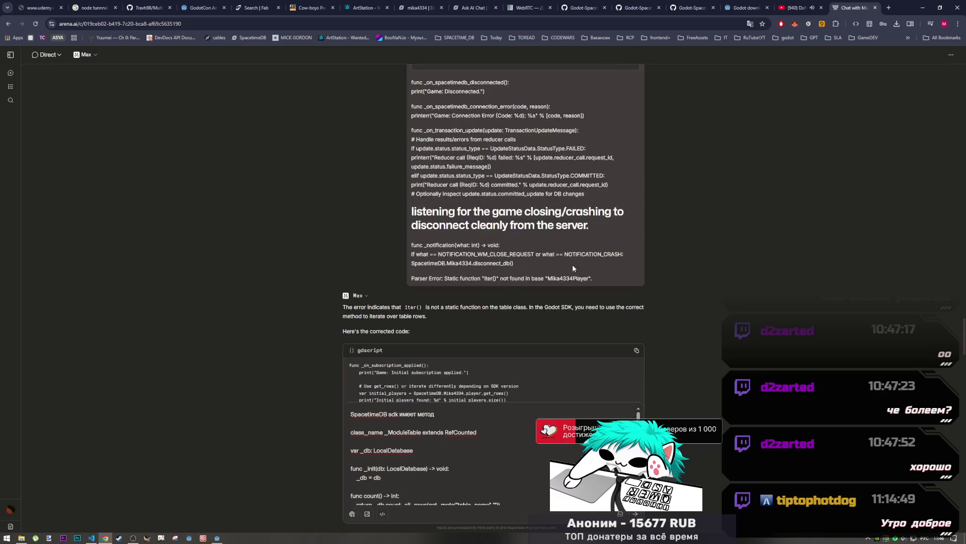
pyautogui.scroll(-2, 573, 266)
pyautogui.moveTo(422, 270); pyautogui.dragTo(406, 269)
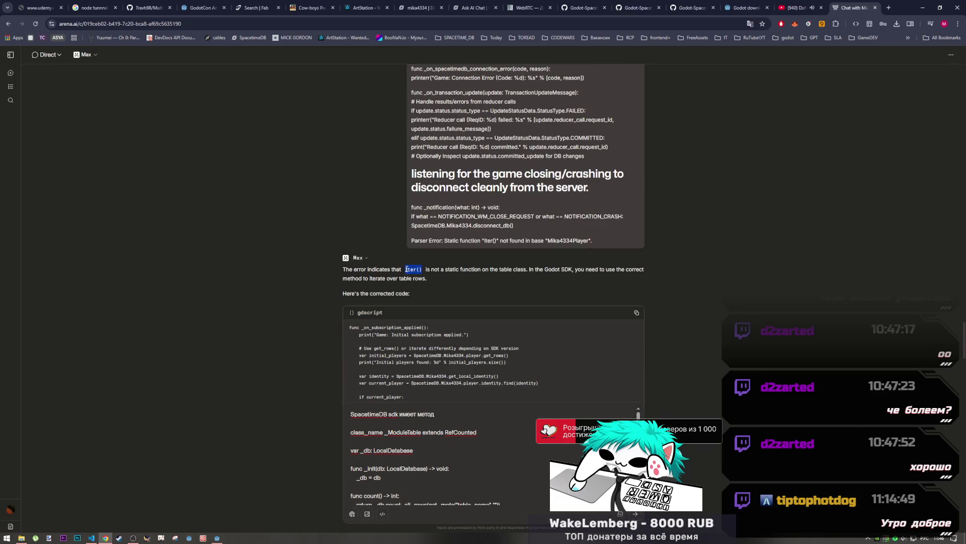
pyautogui.hotkey('ctrl', 'c')
pyautogui.click(453, 414)
pyautogui.hotkey('ctrl', 'v')
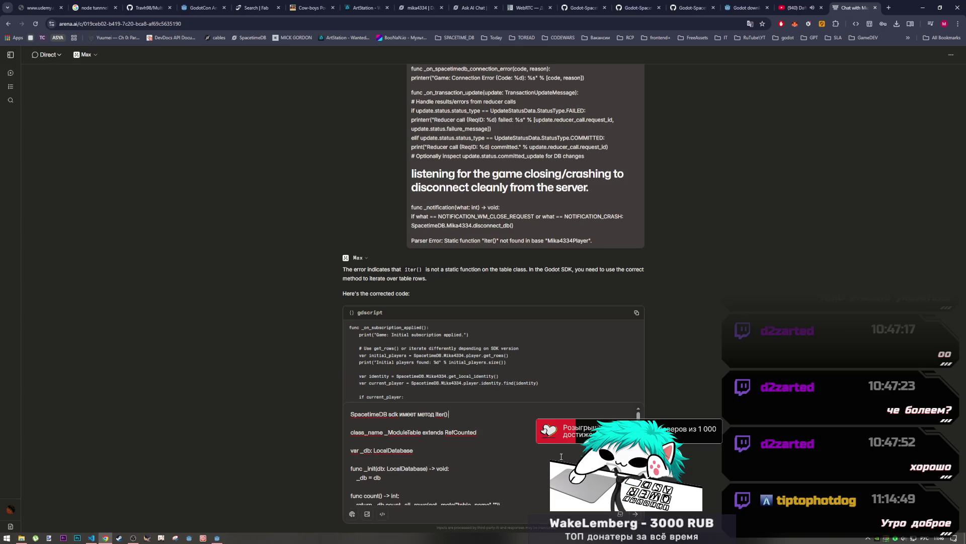
pyautogui.write('у')
pyautogui.write('о в примере')
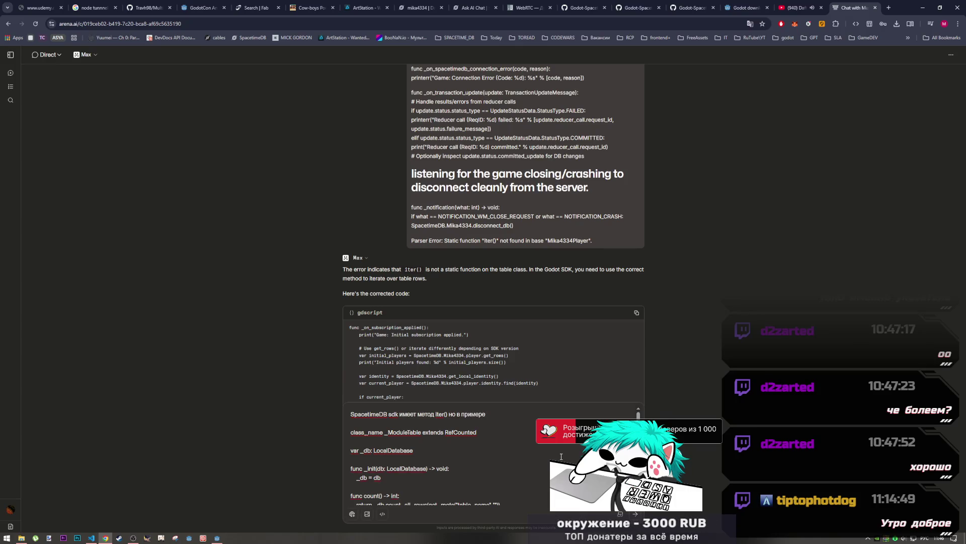
pyautogui.press('BackSpace')
pyautogui.press('BackSpace')
pyautogui.press('BackSpace')
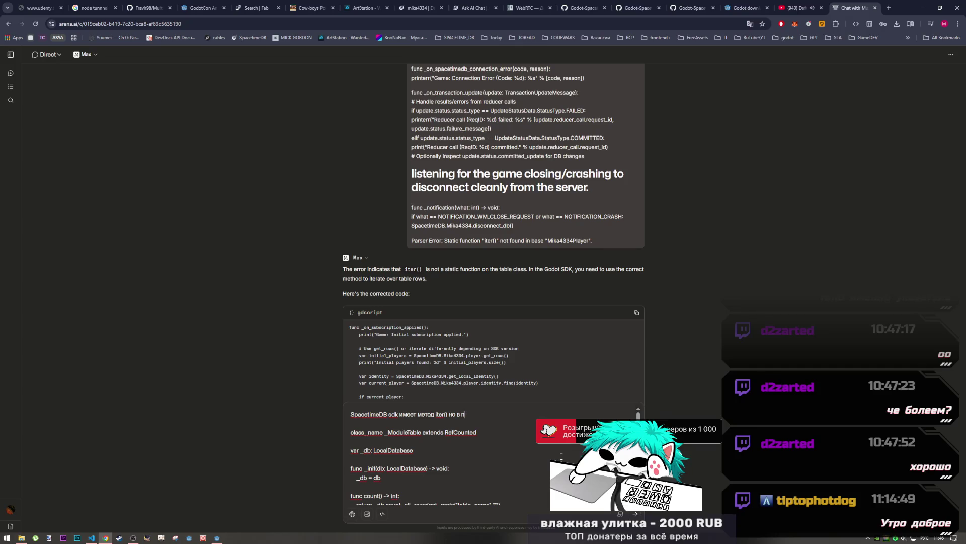
pyautogui.write('и в примере')
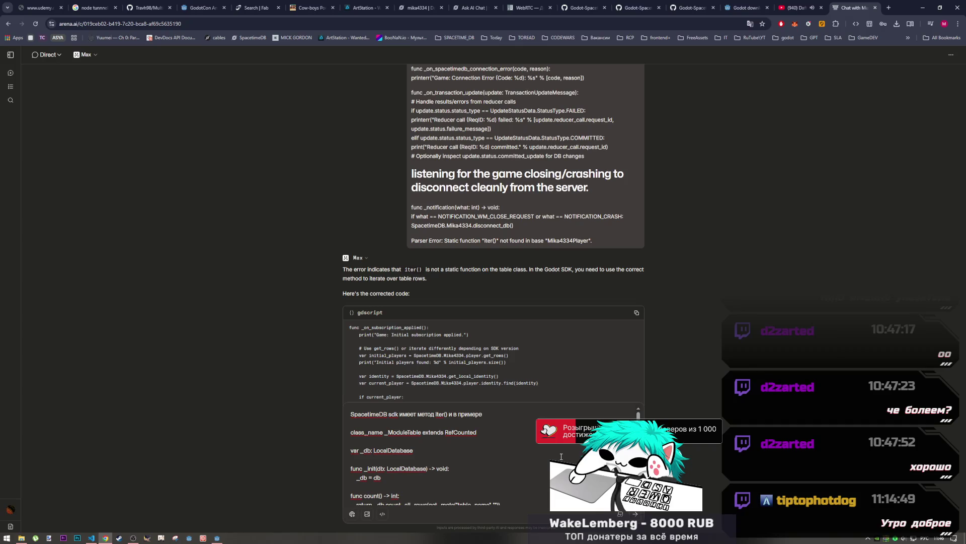
pyautogui.click(584, 8)
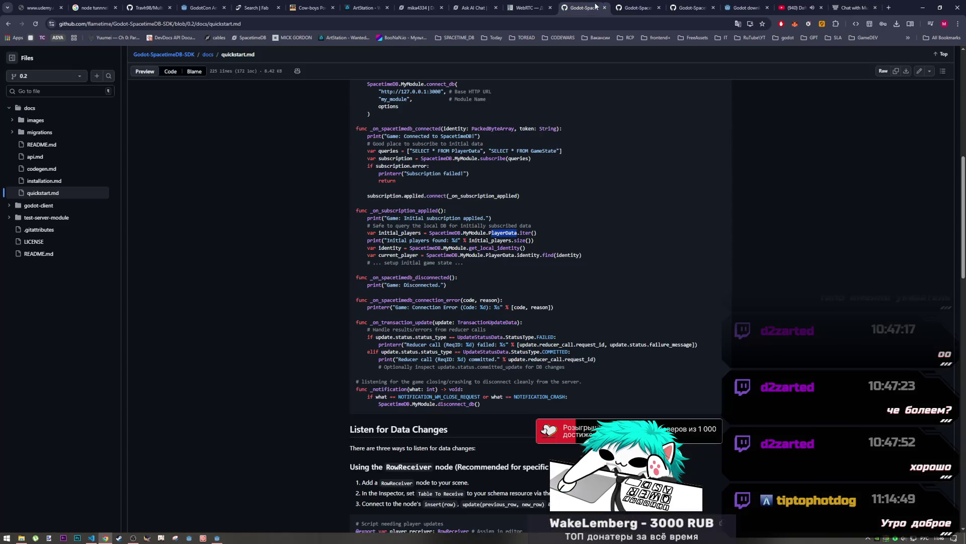
# - Browse the SDK's api.md and main_lobby_table.gd pages, then return to quickstart.md
pyautogui.click(638, 7)
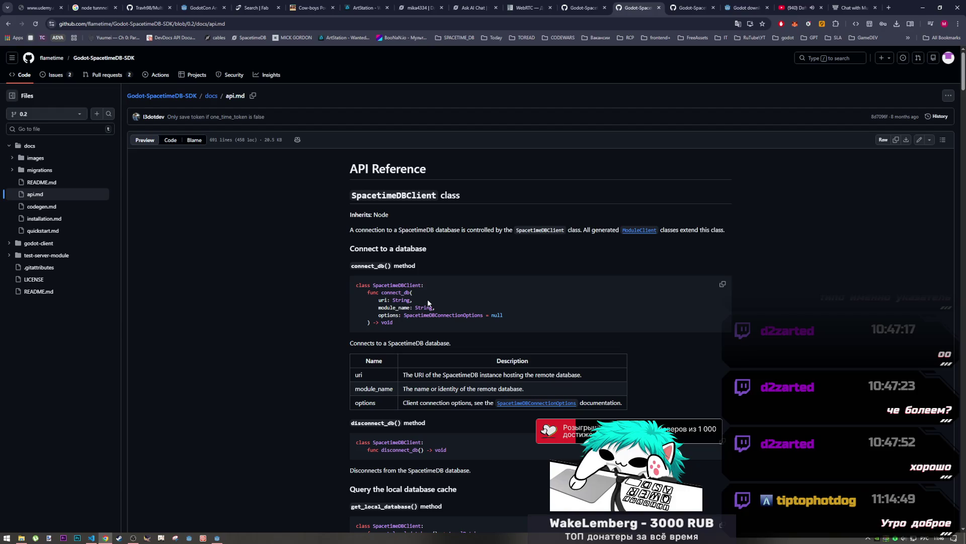
pyautogui.click(692, 7)
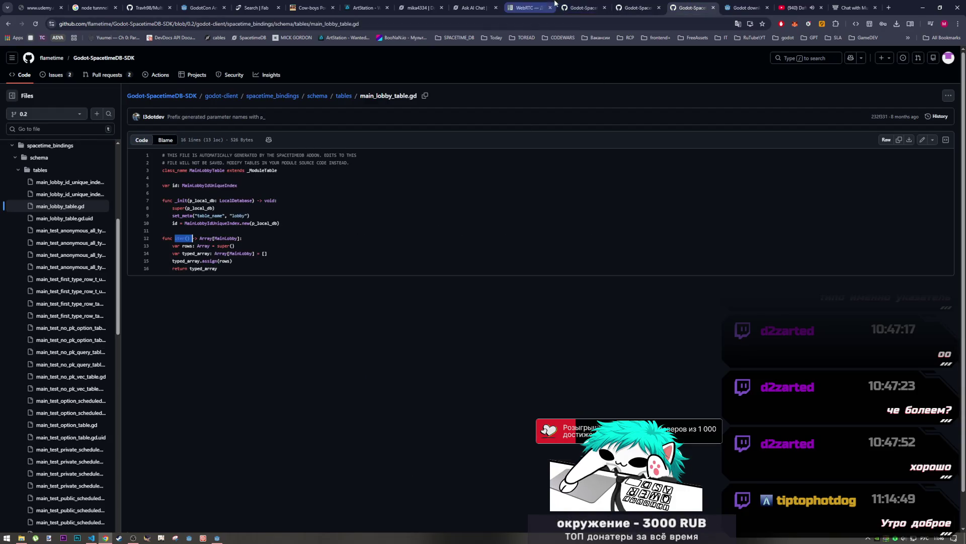
pyautogui.click(592, 8)
# - Select the quickstart's _on_subscription_applied example using PlayerData.iter() and return to the chat
pyautogui.scroll(10, 521, 200)
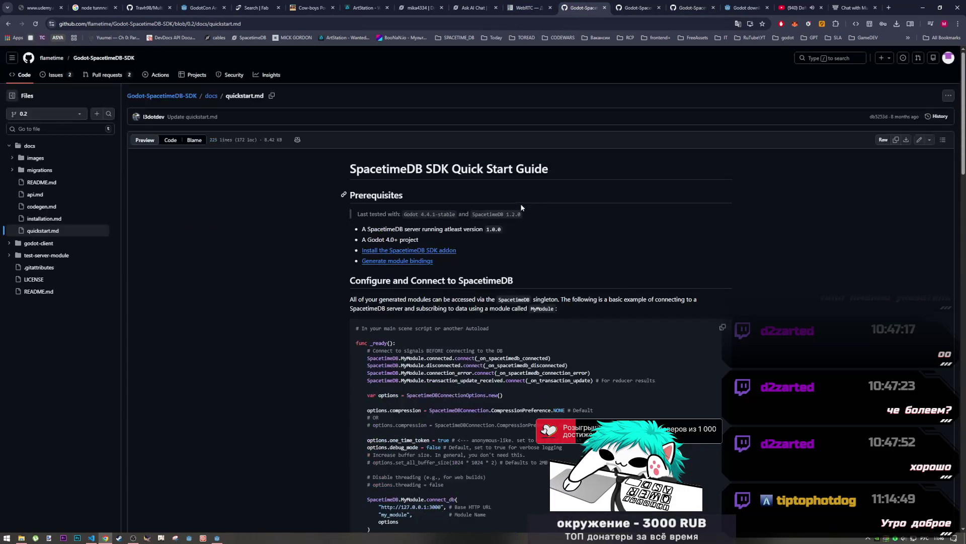
pyautogui.scroll(-6, 490, 246)
pyautogui.scroll(-2, 489, 273)
pyautogui.moveTo(537, 346)
pyautogui.mouseDown()
pyautogui.moveTo(366, 345)
pyautogui.moveTo(356, 324)
pyautogui.mouseUp()
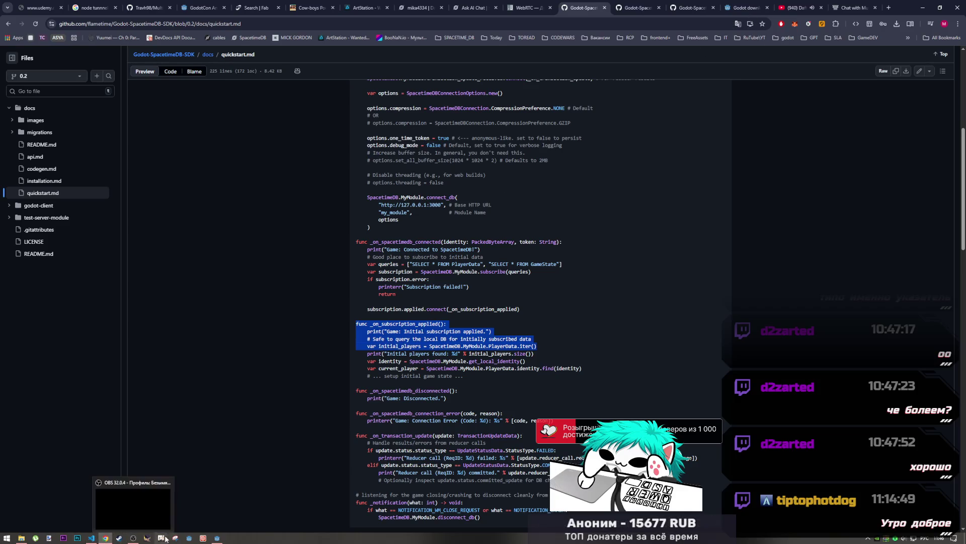
pyautogui.click(842, 6)
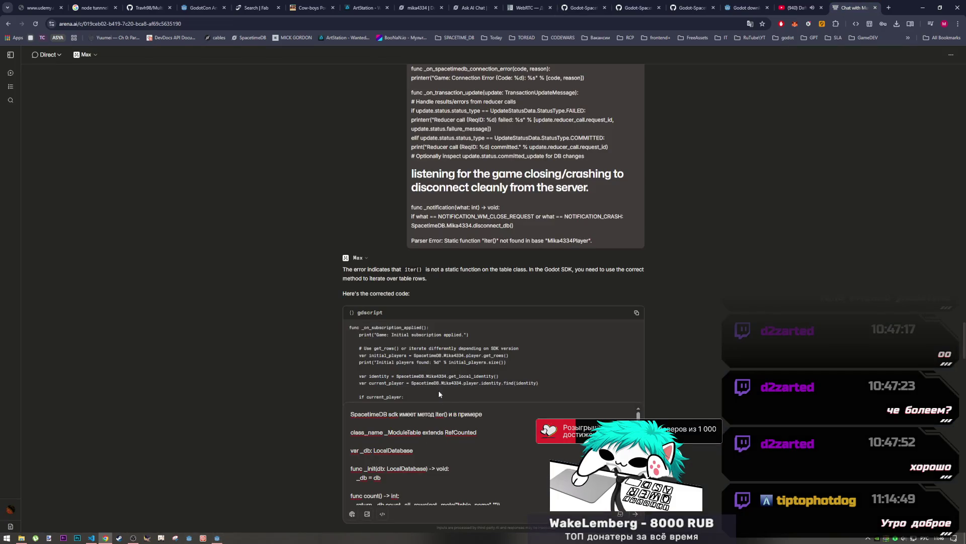
# - Paste the quickstart example into a code fence under the iter() note in the draft
pyautogui.press('Return')
pyautogui.press('Return')
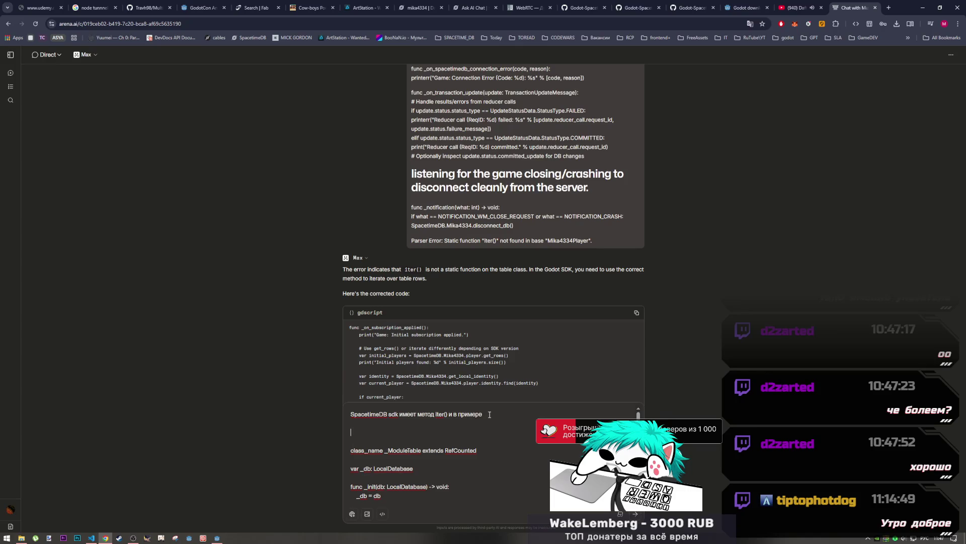
pyautogui.press('BackSpace')
pyautogui.hotkey('alt', 'shift')
pyautogui.write('`')
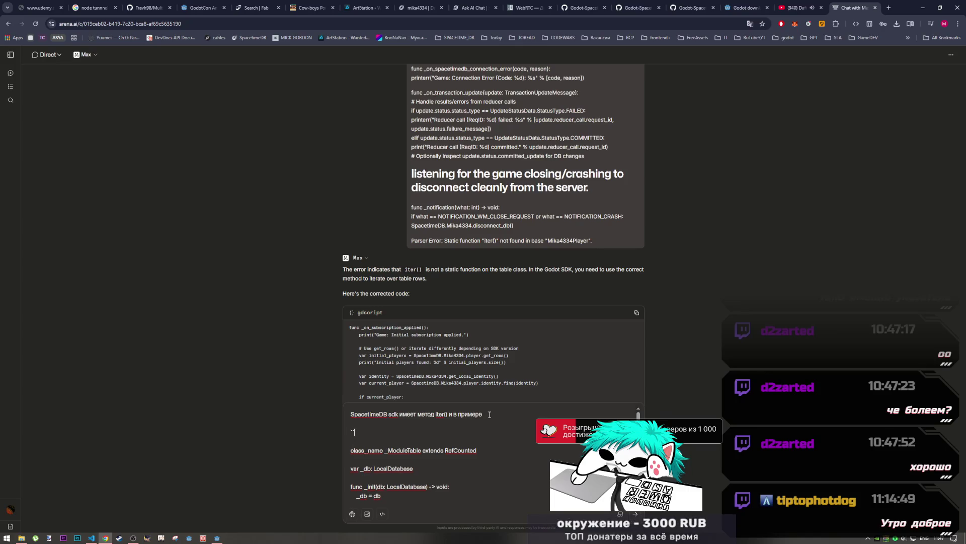
pyautogui.write('`')
pyautogui.press('Return')
pyautogui.press('Return')
pyautogui.write('`')
pyautogui.hotkey('ctrl', 'v')
pyautogui.scroll(-3, 453, 443)
pyautogui.scroll(3, 428, 438)
pyautogui.click(364, 426)
pyautogui.press('BackSpace')
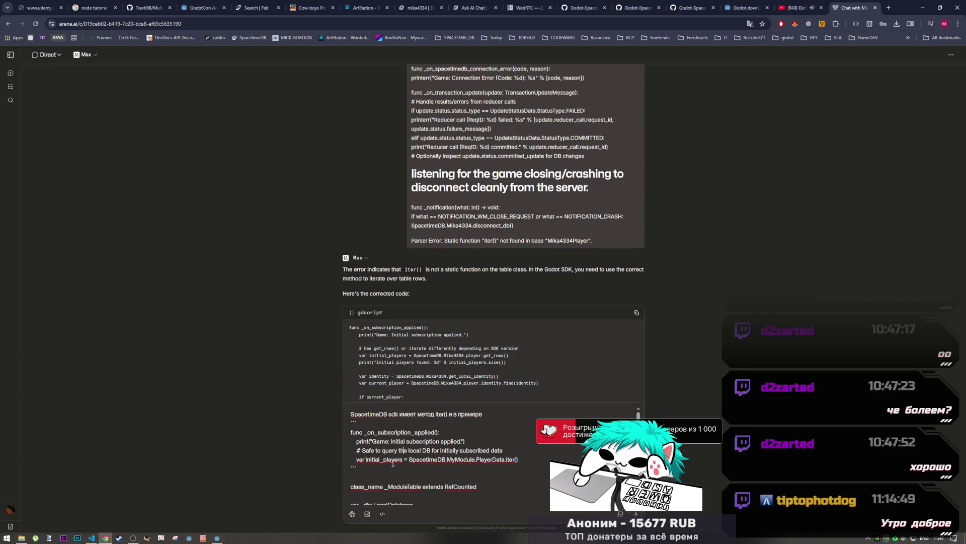
# - Add a line noting the same applies to module_table.gd
pyautogui.scroll(-2, 392, 475)
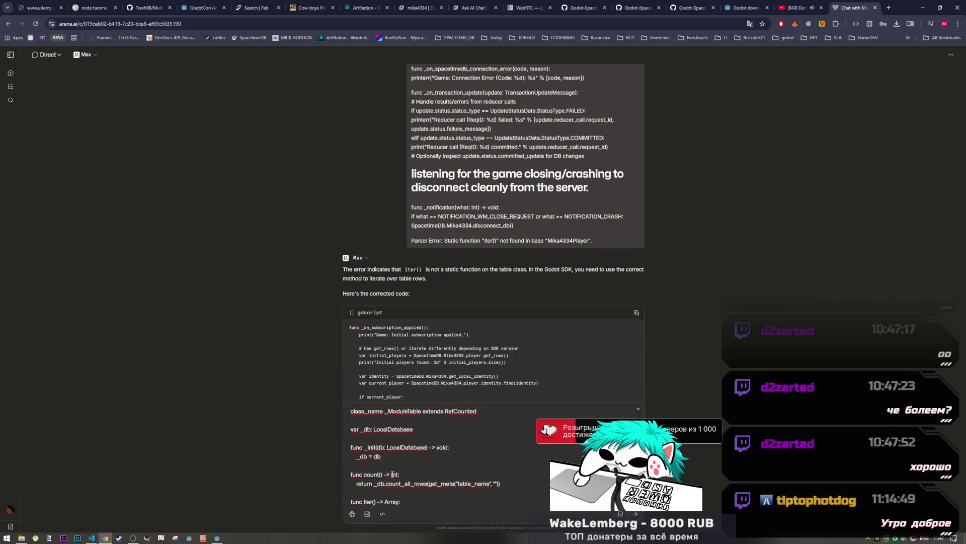
pyautogui.write('nfr')
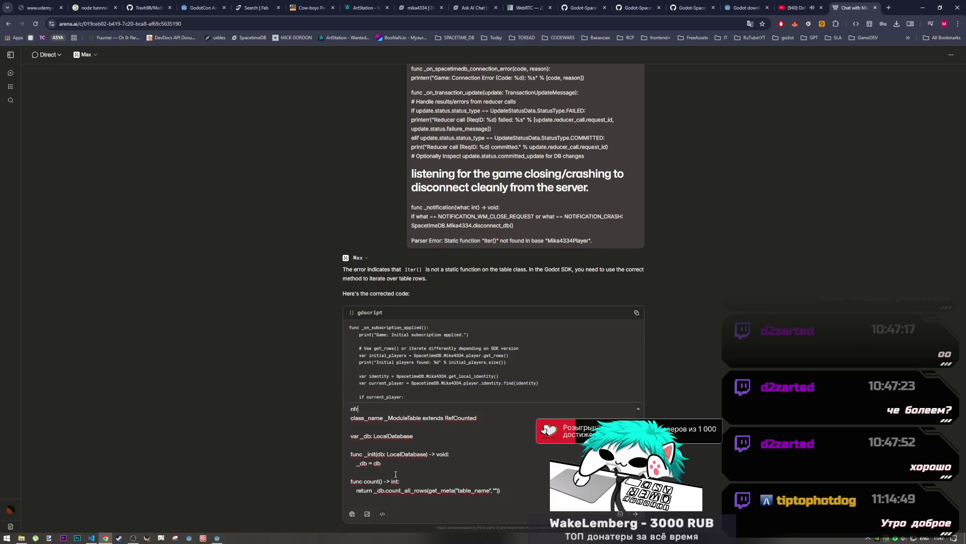
pyautogui.write('так же ест')
pyautogui.write('ь')
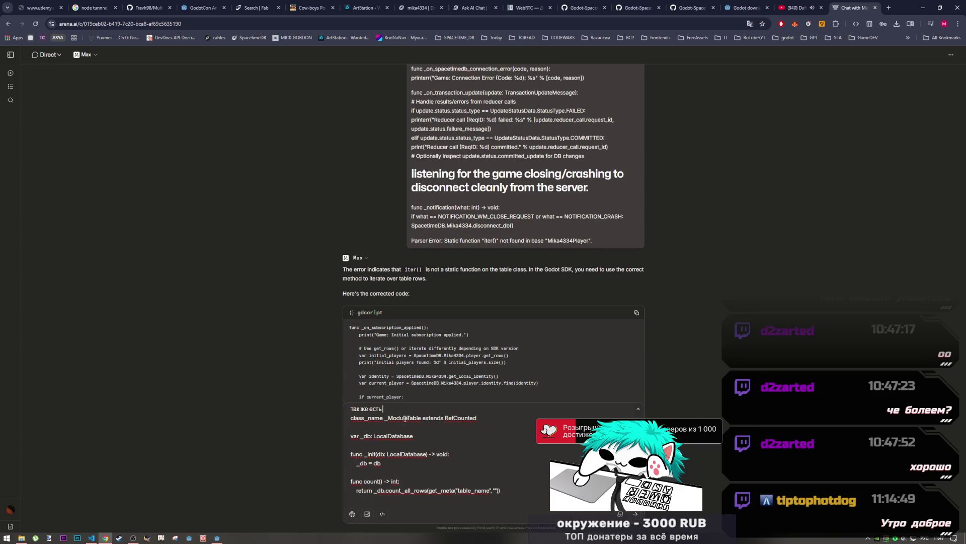
pyautogui.click(217, 537)
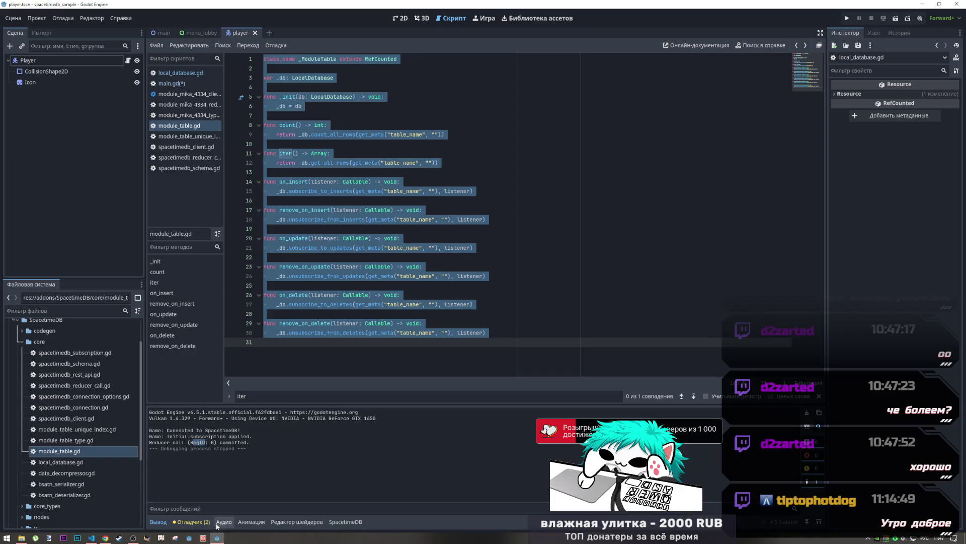
pyautogui.hotkey('alt', 'Tab')
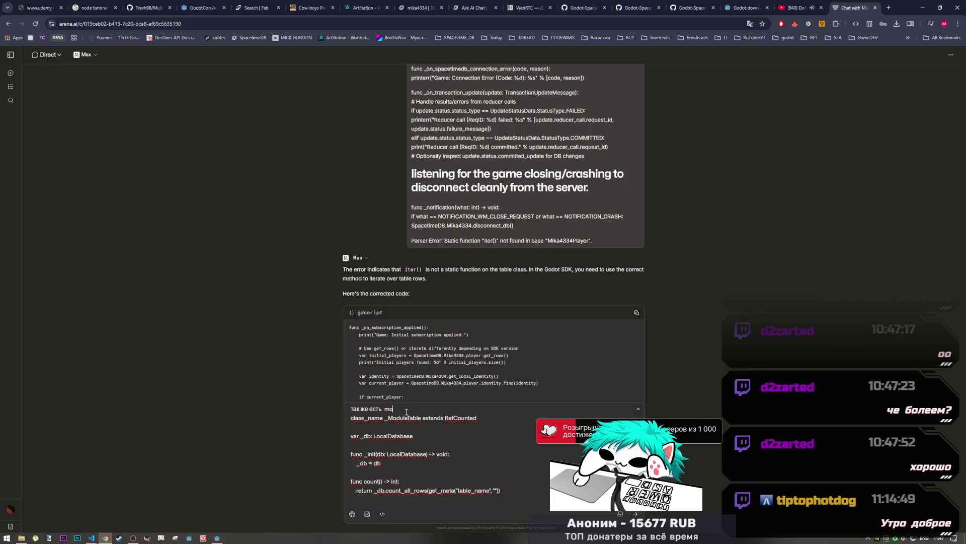
pyautogui.write('le_')
pyautogui.write('table')
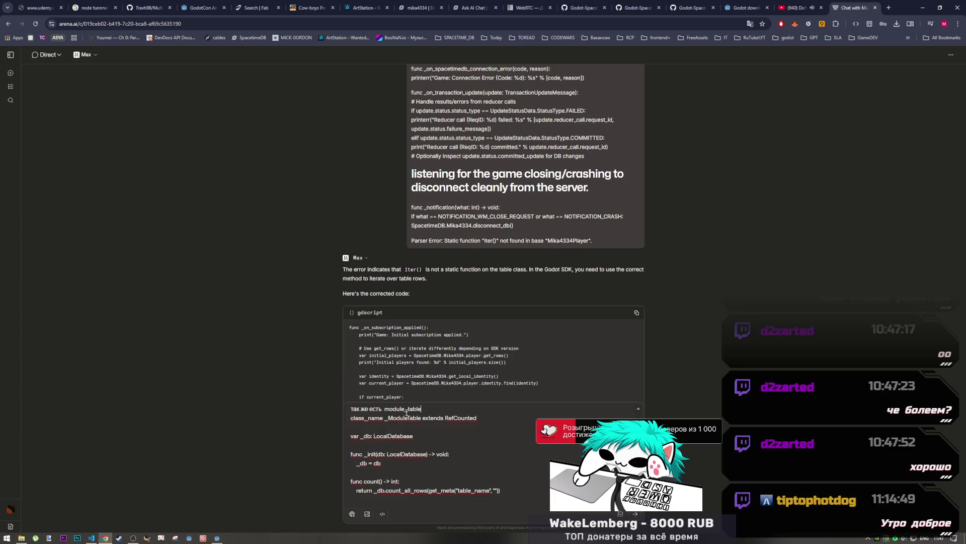
pyautogui.write('.gd')
pyautogui.hotkey('shift', 'Return')
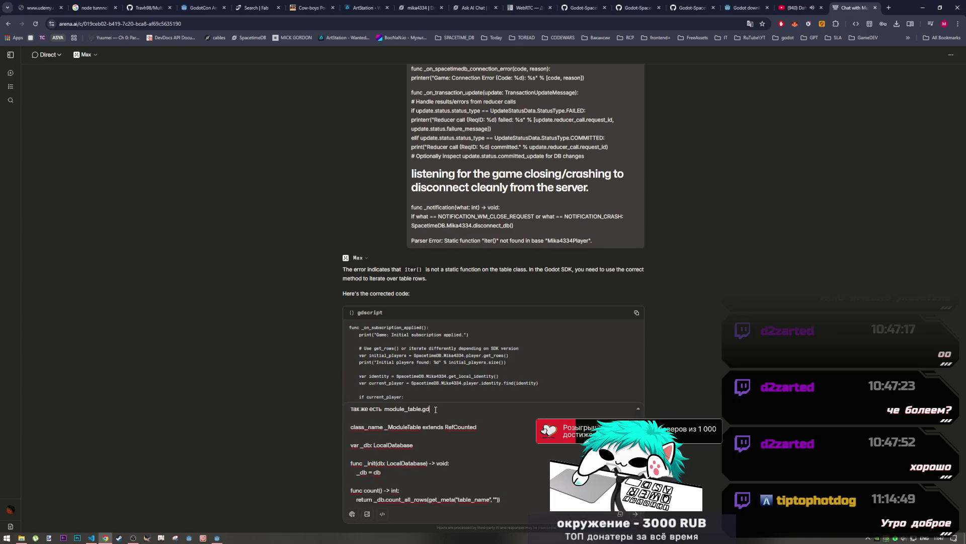
pyautogui.scroll(-10, 380, 498)
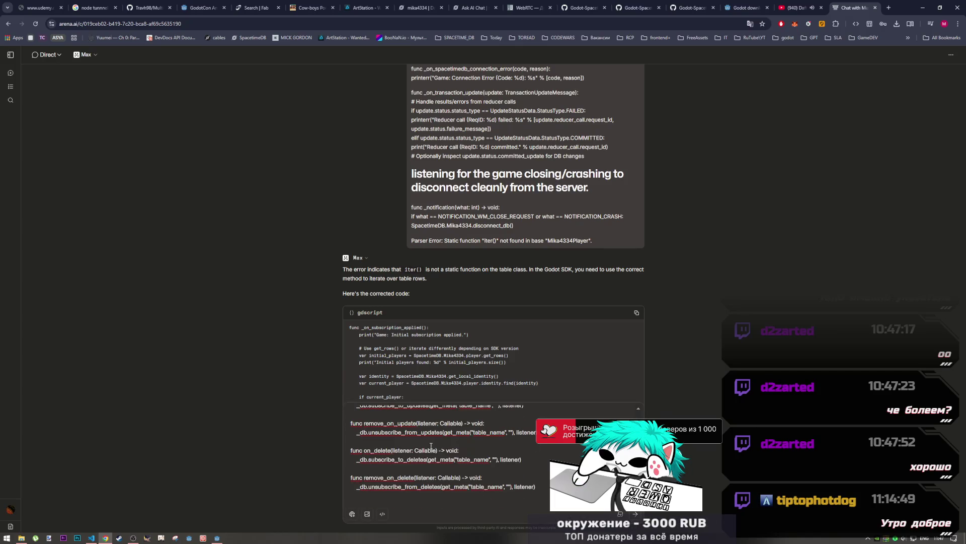
# - After checking module_mika_4334_client.gd, send the follow-up asking in Russian where the error is
pyautogui.hotkey('alt', 'Tab')
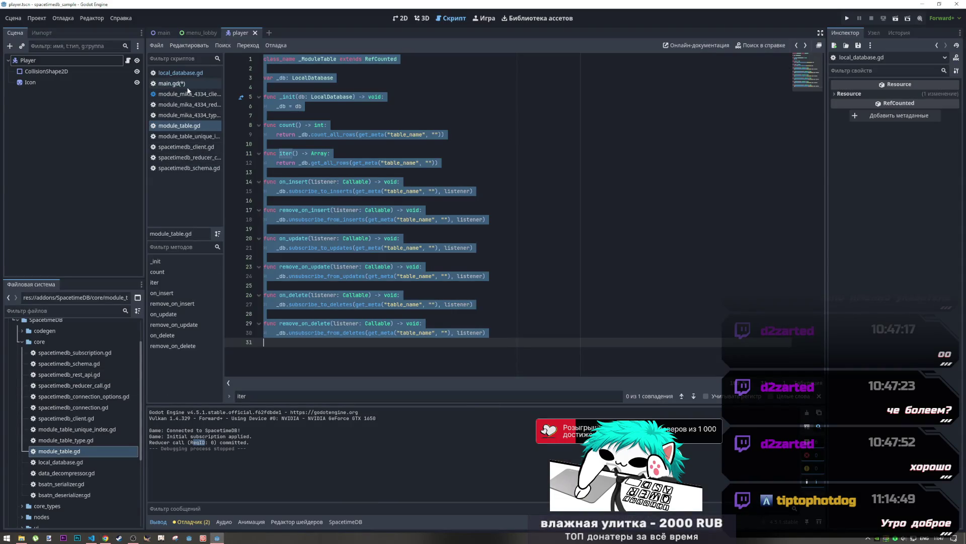
pyautogui.click(192, 95)
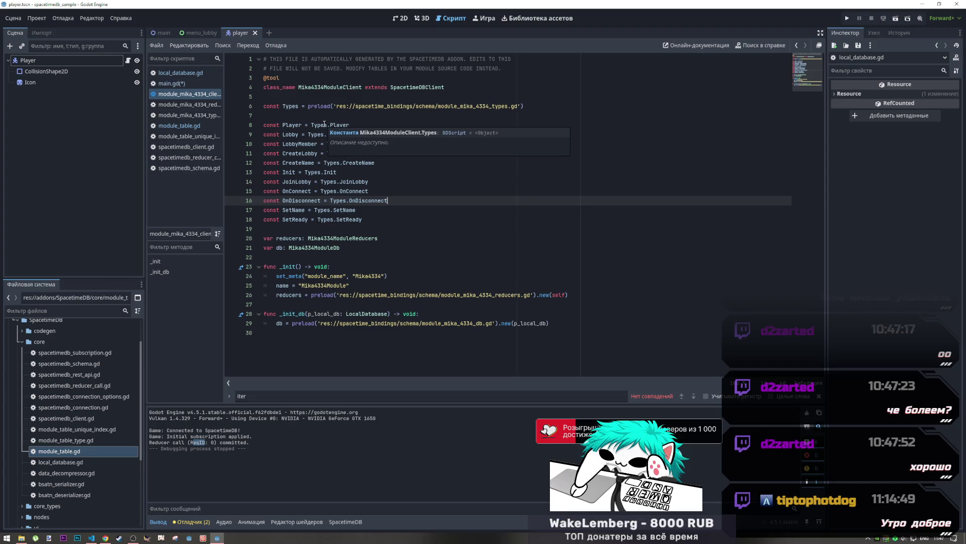
pyautogui.hotkey('alt', 'Tab')
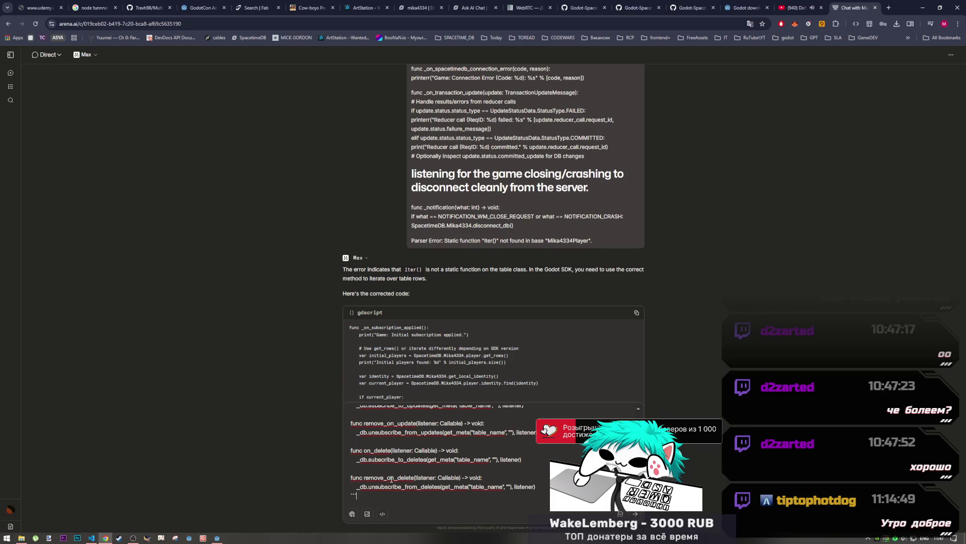
pyautogui.hotkey('shift', 'Return')
pyautogui.hotkey('shift', 'Return')
pyautogui.hotkey('alt', 'shift')
pyautogui.write('где ошиц')
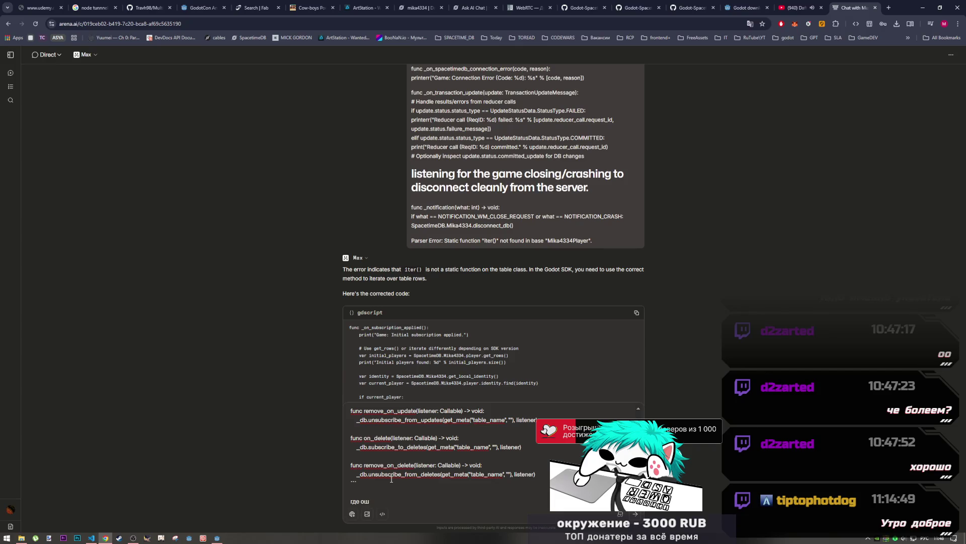
pyautogui.write('ибка?')
pyautogui.press('Return')
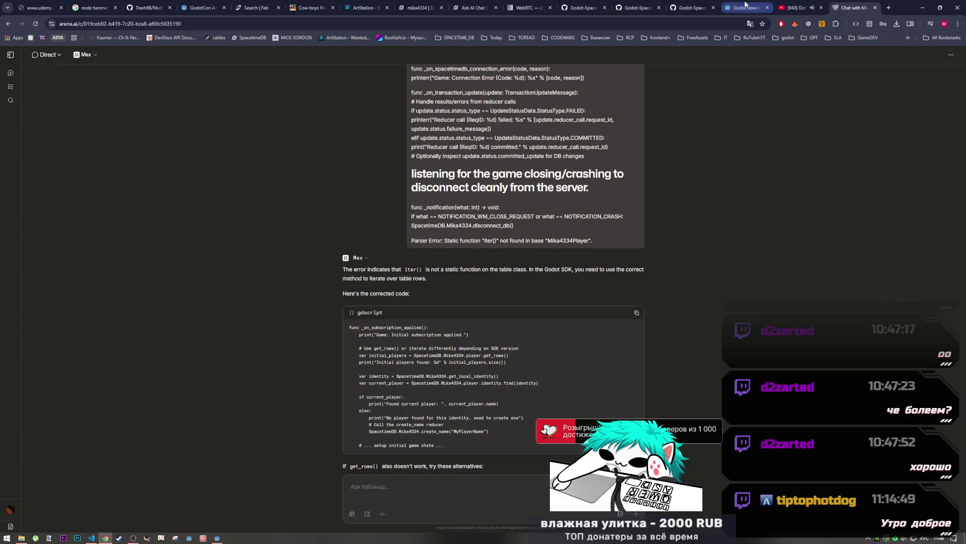
# - Switch the YouTube mix to Joji - Tick Tock and come back to the chat
pyautogui.click(785, 6)
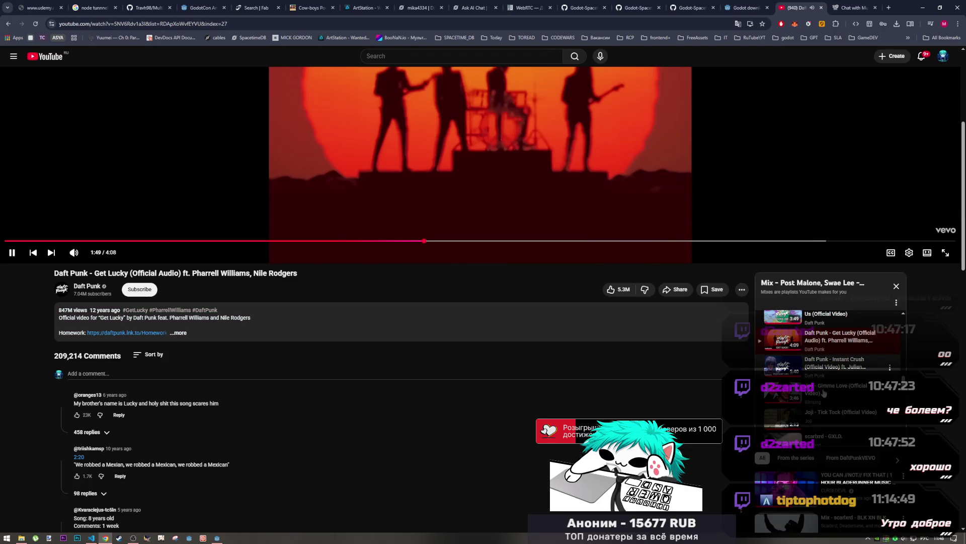
pyautogui.scroll(-1, 819, 394)
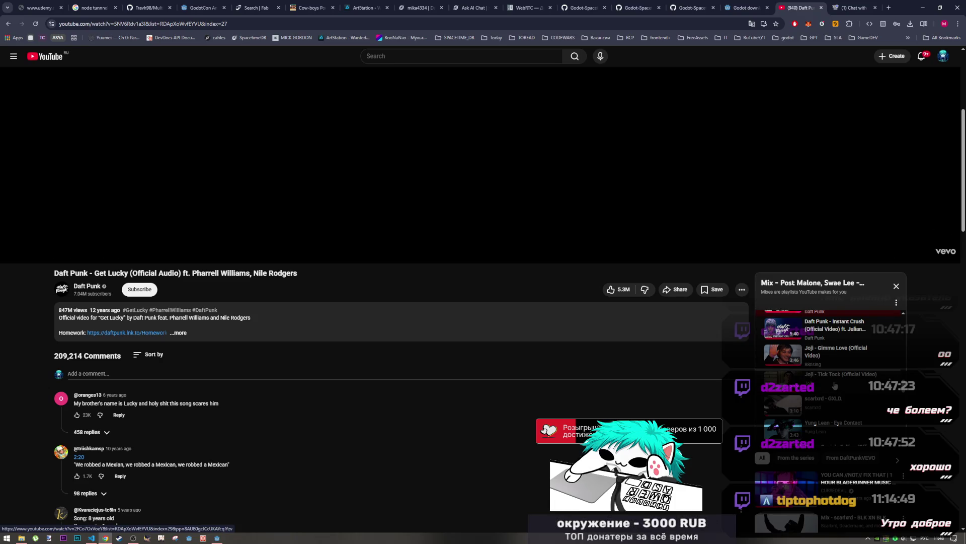
pyautogui.click(835, 384)
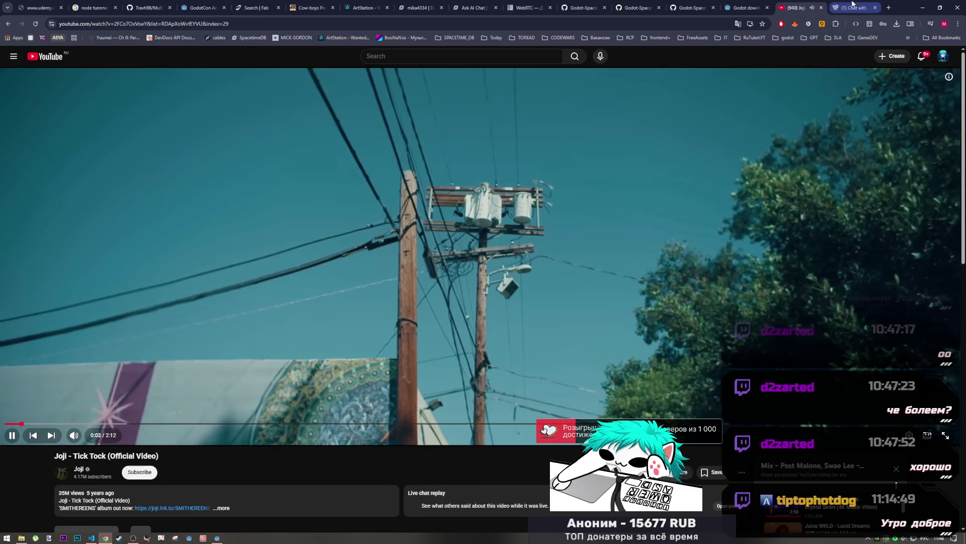
pyautogui.hotkey('ctrl', 'Tab')
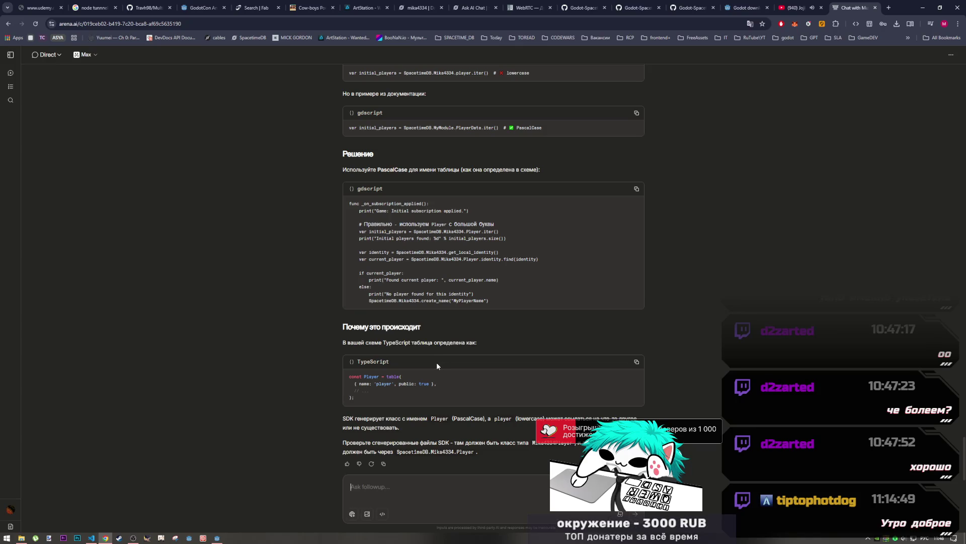
# - Highlight the lowercase 'player' table name in the reply and bring Godot forward
pyautogui.moveTo(495, 418); pyautogui.dragTo(514, 419)
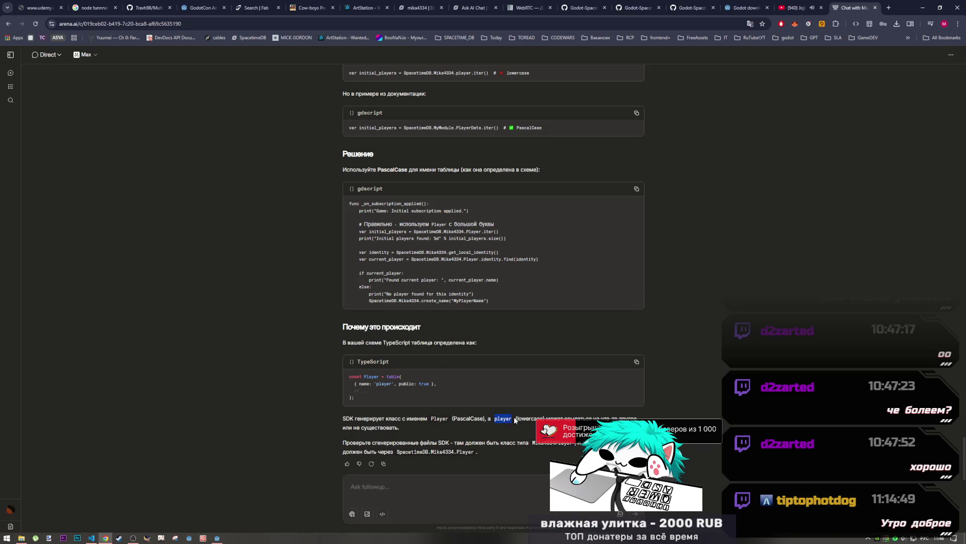
pyautogui.click(217, 537)
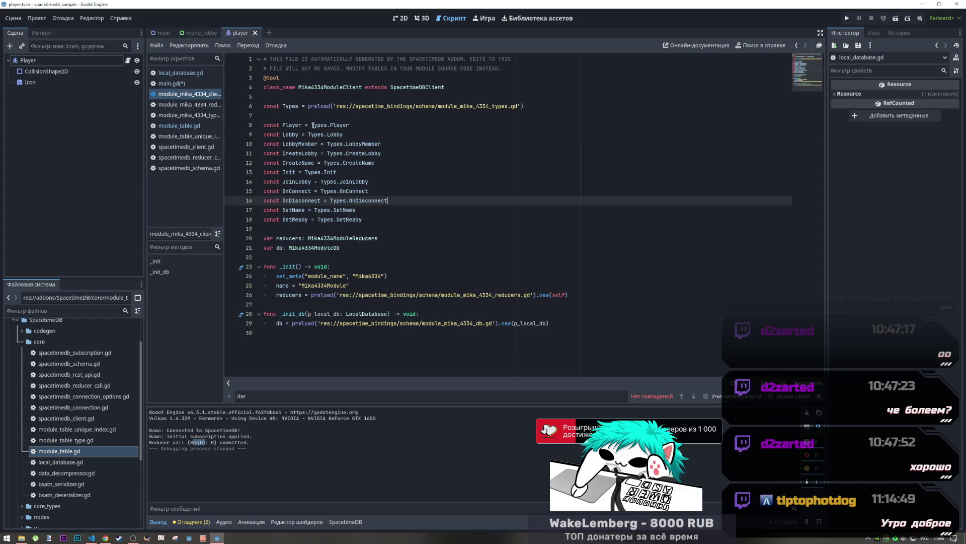
# - Jump from Player on line 8 to its definition in module_mika_4334_types.gd
pyautogui.click(336, 124)
pyautogui.press('ctrl')
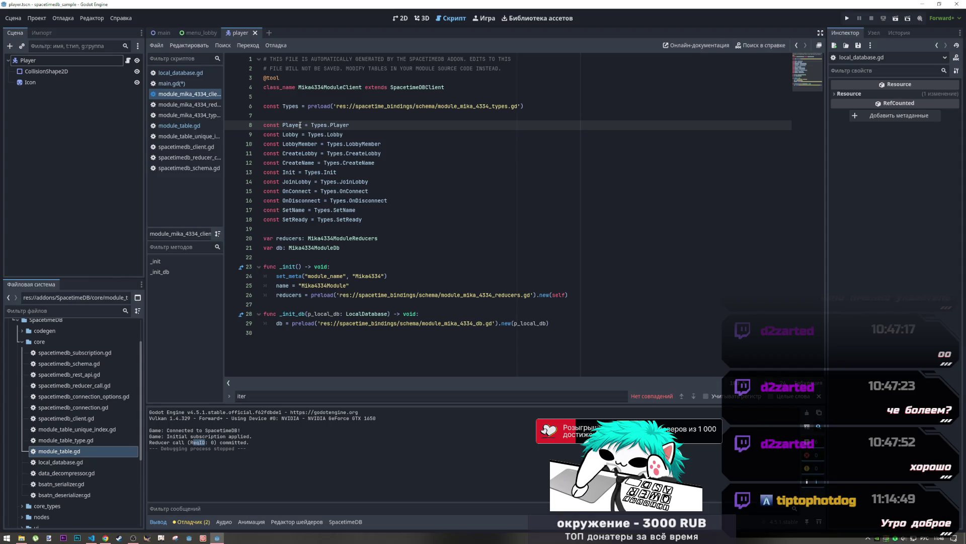
pyautogui.press('ctrl')
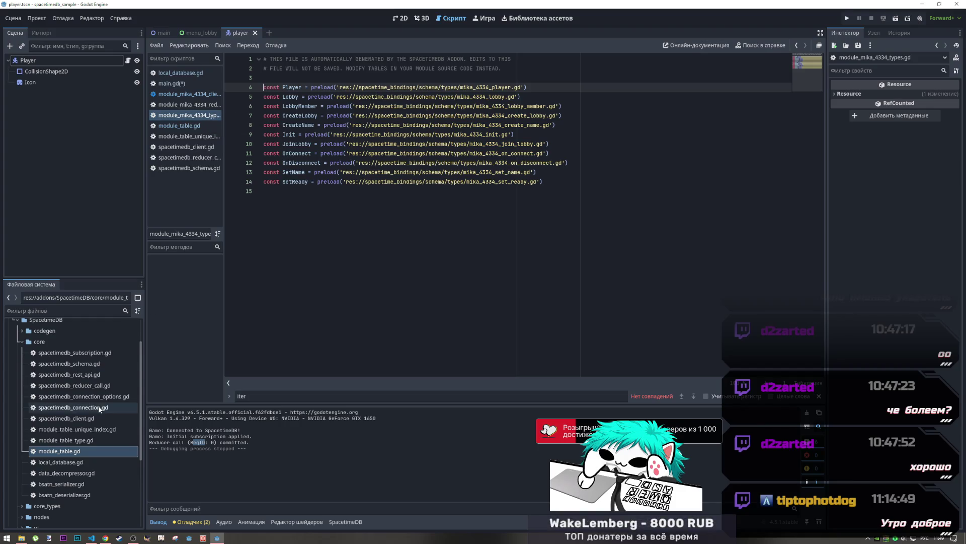
# - Open the main scene and return to the script editor
pyautogui.click(421, 19)
pyautogui.click(397, 19)
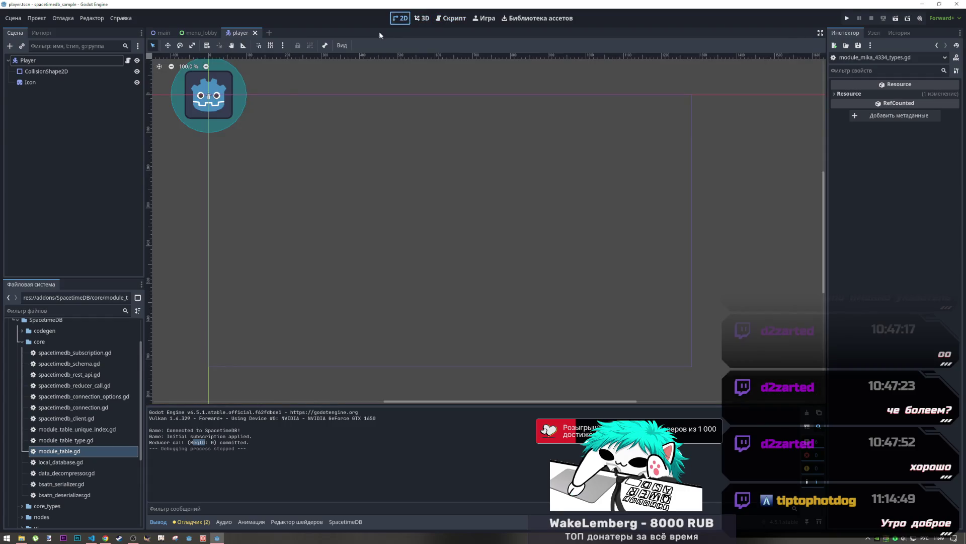
pyautogui.click(216, 33)
pyautogui.click(161, 34)
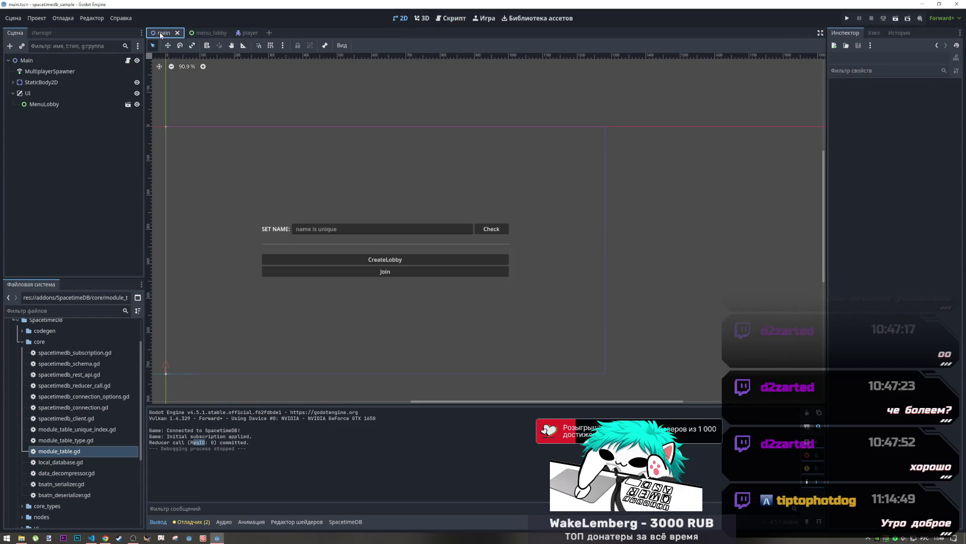
pyautogui.click(455, 18)
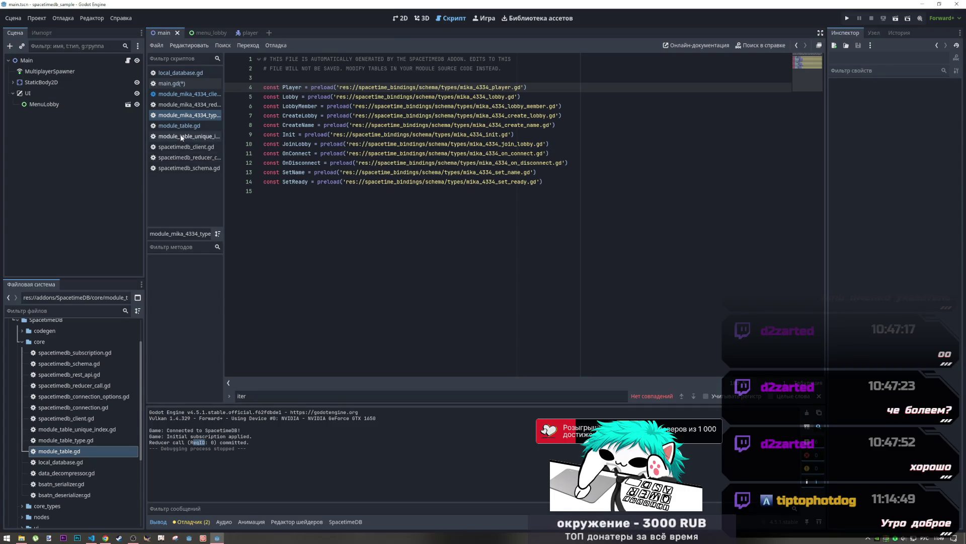
# - In main.gd, change line 56 to SpacetimeDB.Mika4334.player.iter() with lowercase player
pyautogui.click(170, 84)
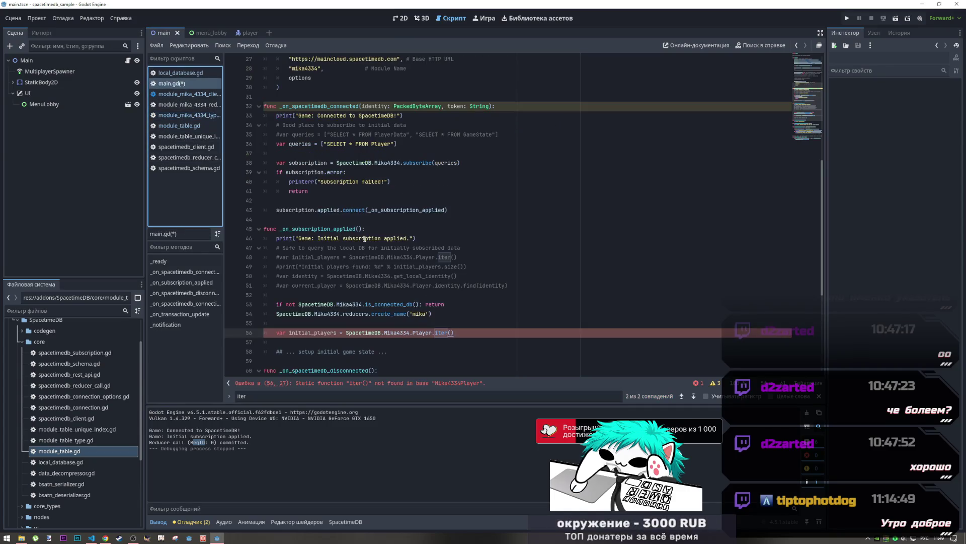
pyautogui.click(416, 332)
pyautogui.press('BackSpace')
pyautogui.write('s = S')
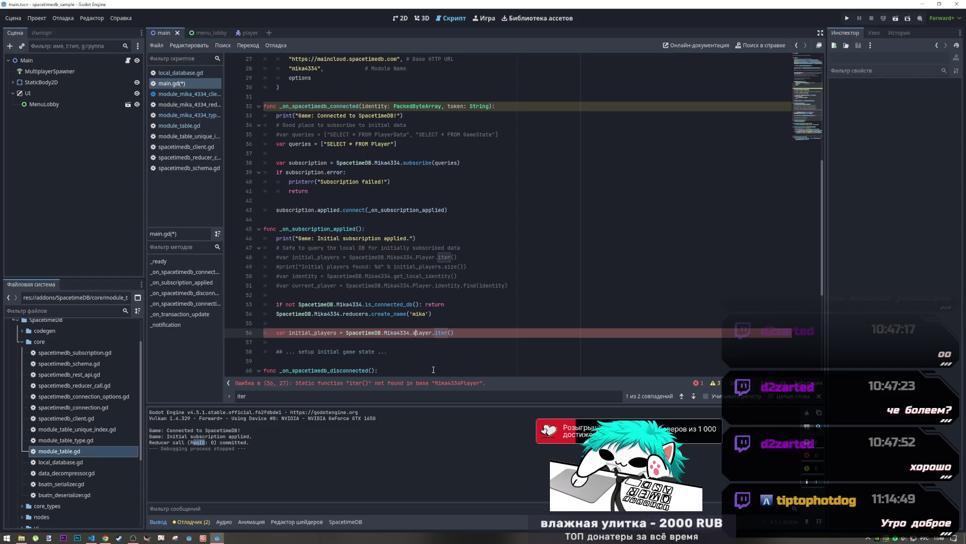
pyautogui.write('p')
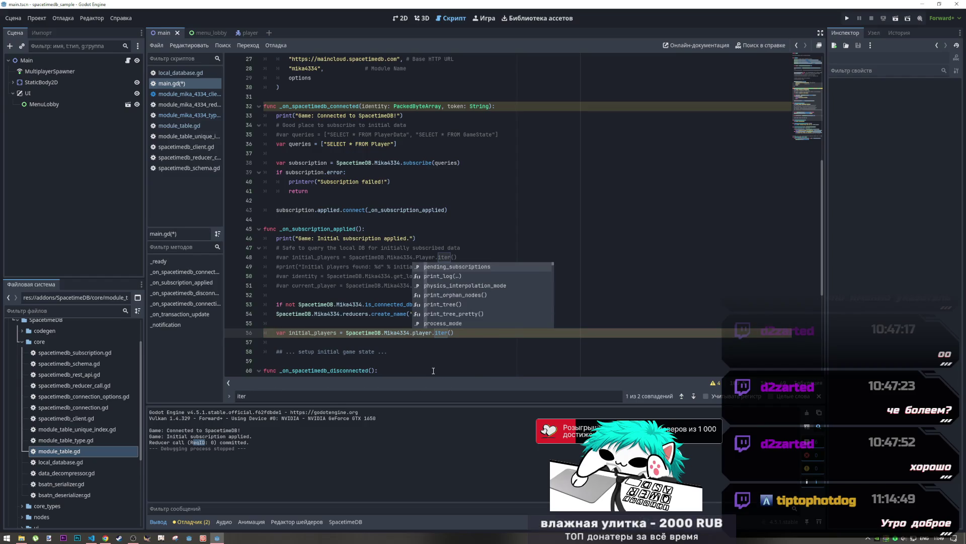
pyautogui.press('Escape')
# - Copy SpacetimeDB.Mika4334.Player from the chat reply and paste it onto line 57
pyautogui.hotkey('alt', 'Tab')
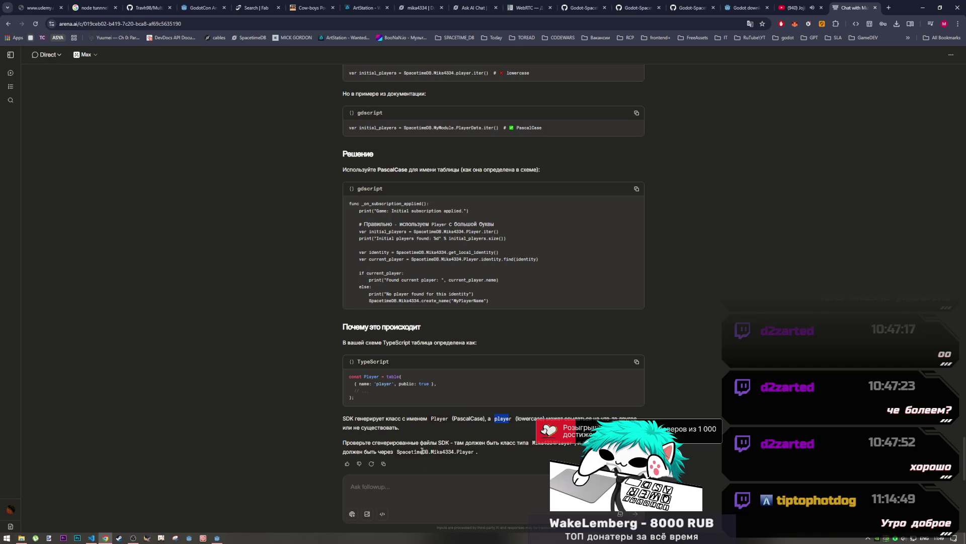
pyautogui.rightClick(559, 450)
pyautogui.click(487, 451)
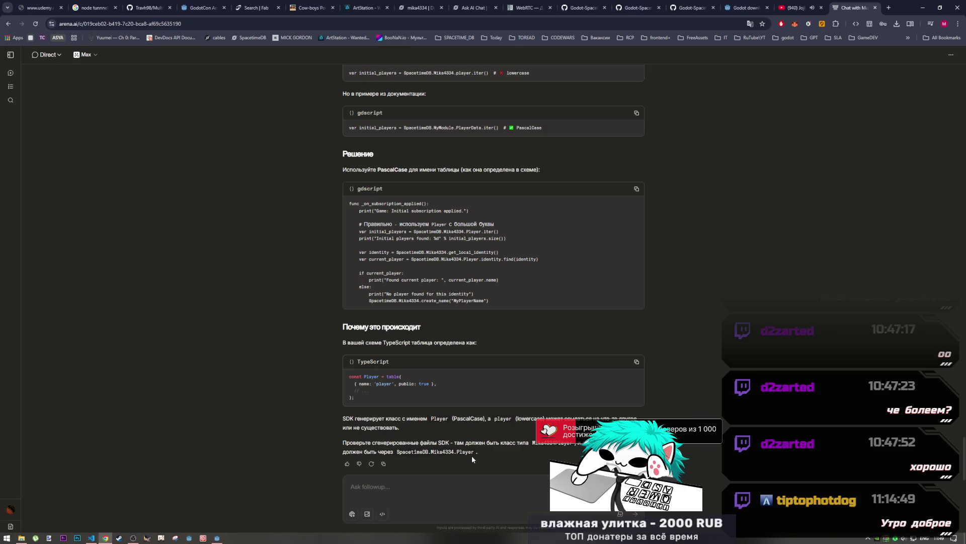
pyautogui.moveTo(474, 454); pyautogui.dragTo(399, 451)
pyautogui.hotkey('ctrl', 'c')
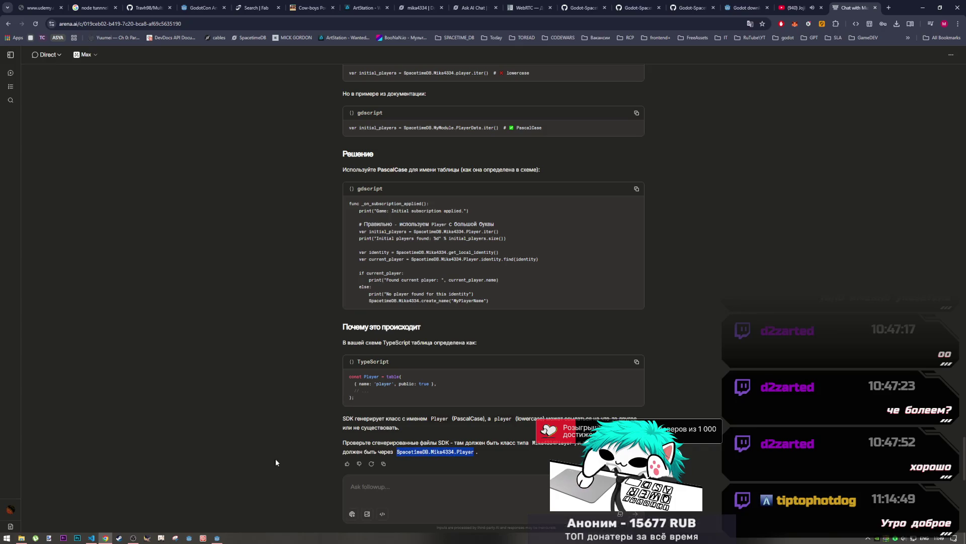
pyautogui.click(217, 537)
pyautogui.click(366, 342)
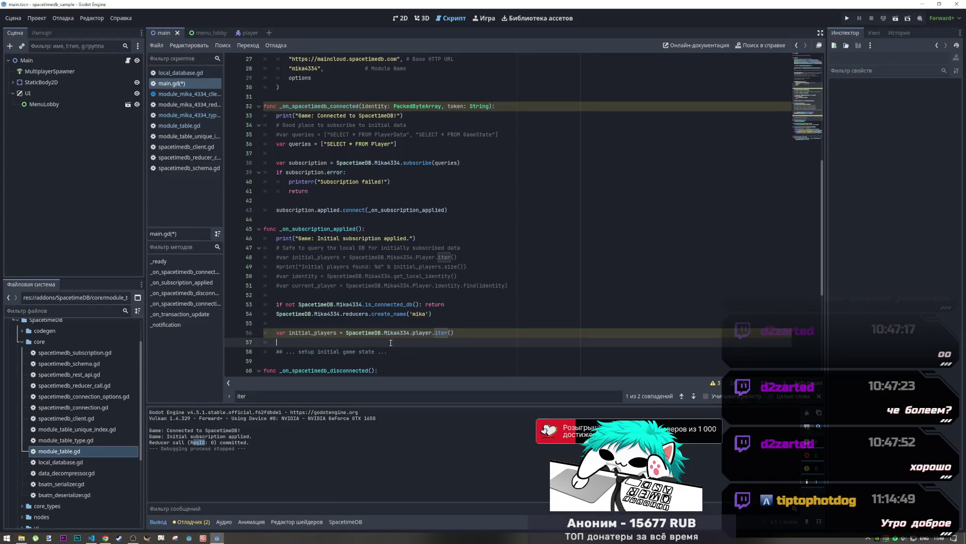
pyautogui.hotkey('ctrl', 'v')
# - Check Player's definition, try trimming Mika4334. from line 57, then undo it
pyautogui.keyDown('ctrl'); pyautogui.click(358, 344); pyautogui.keyUp('ctrl')
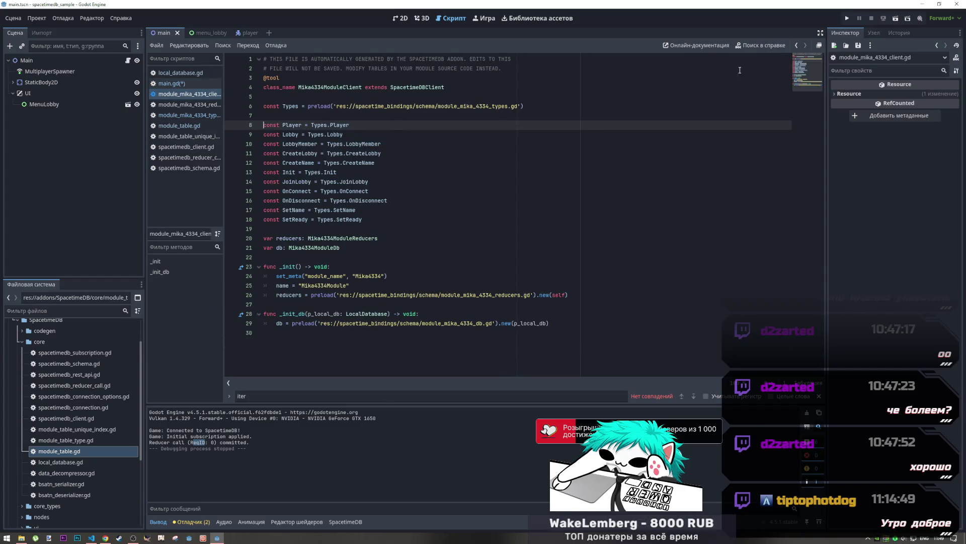
pyautogui.click(796, 46)
pyautogui.click(375, 342)
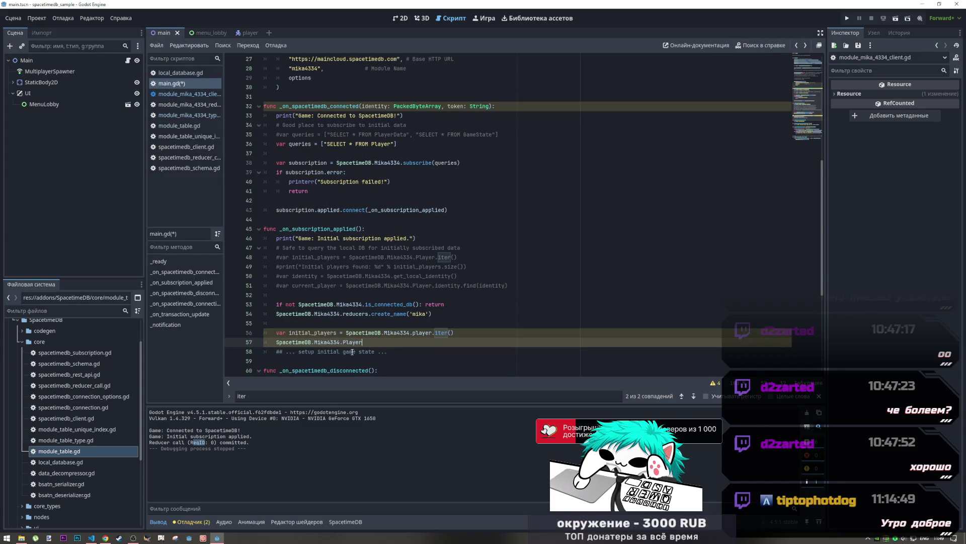
pyautogui.moveTo(342, 342); pyautogui.dragTo(316, 342)
pyautogui.press('BackSpace')
pyautogui.click(337, 343)
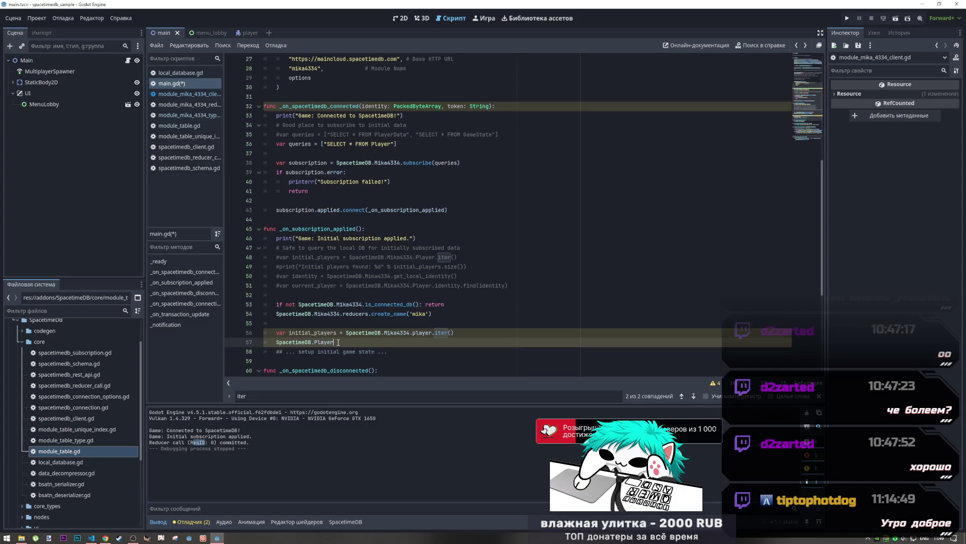
pyautogui.hotkey('ctrl', 'space')
pyautogui.press('Escape')
pyautogui.doubleClick(325, 342)
pyautogui.hotkey('ctrl', 'z')
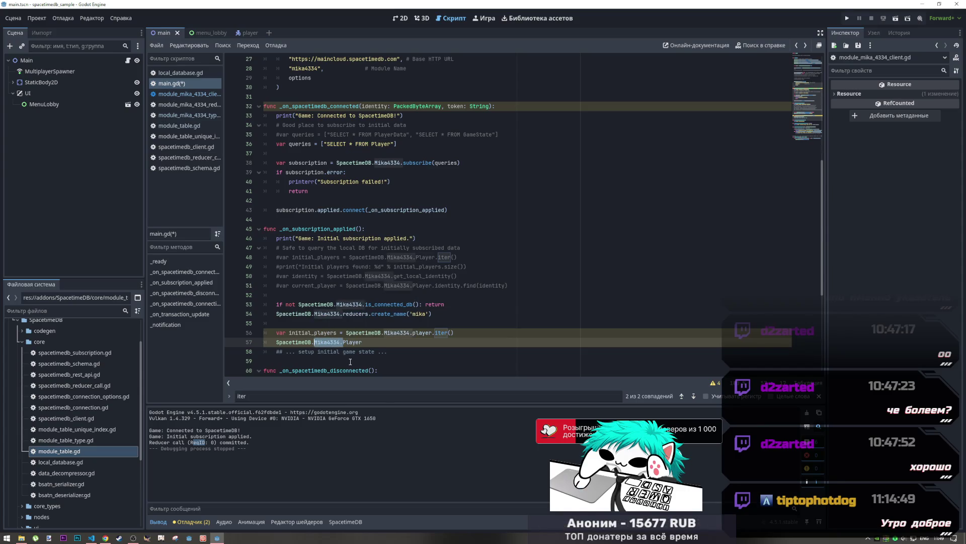
pyautogui.click(362, 343)
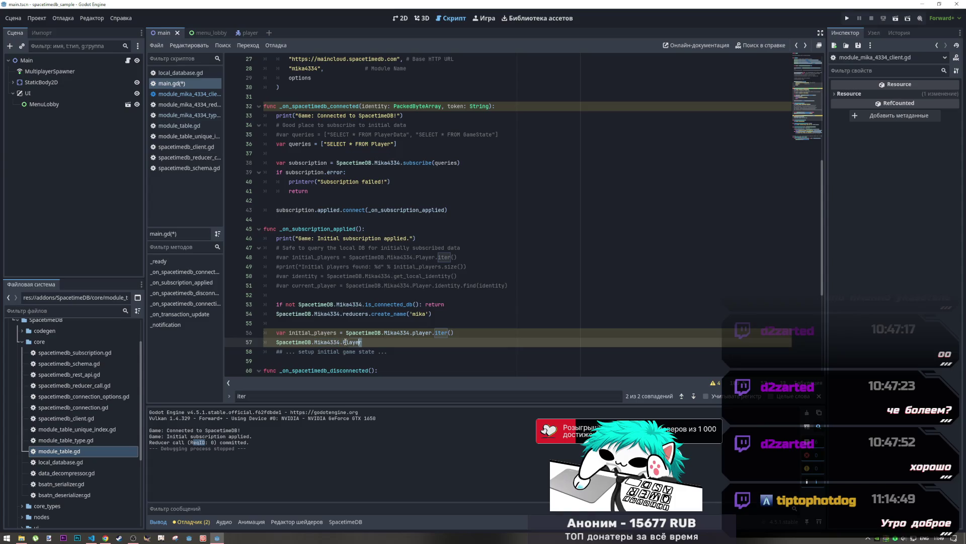